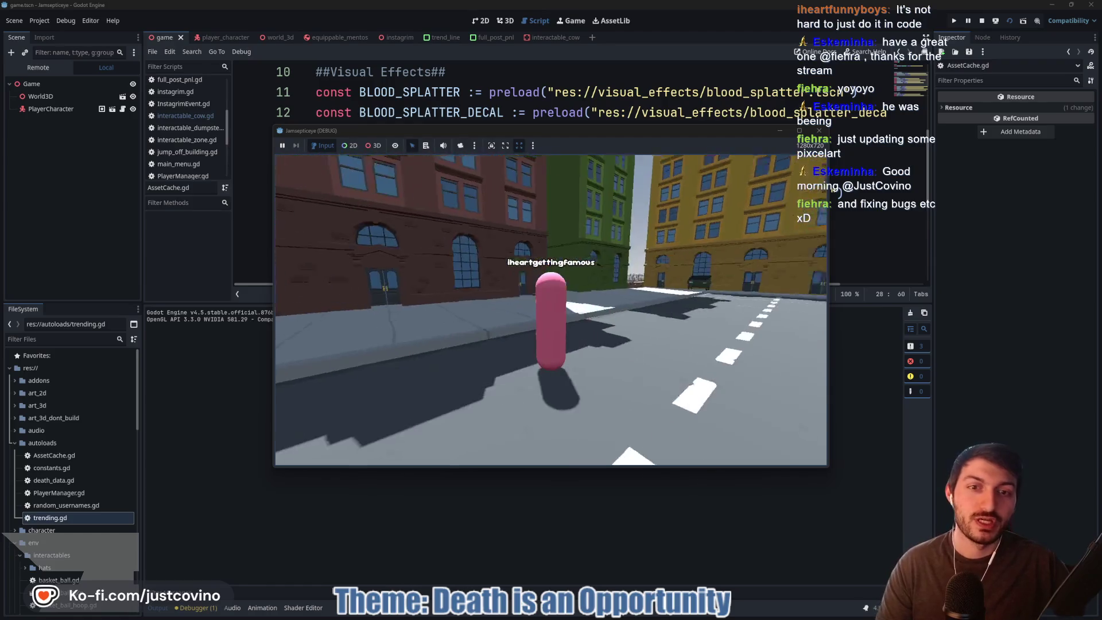
# - In the running game, open the Instagrim phone's Trending list and maximize the game window
pyautogui.press('Tab')
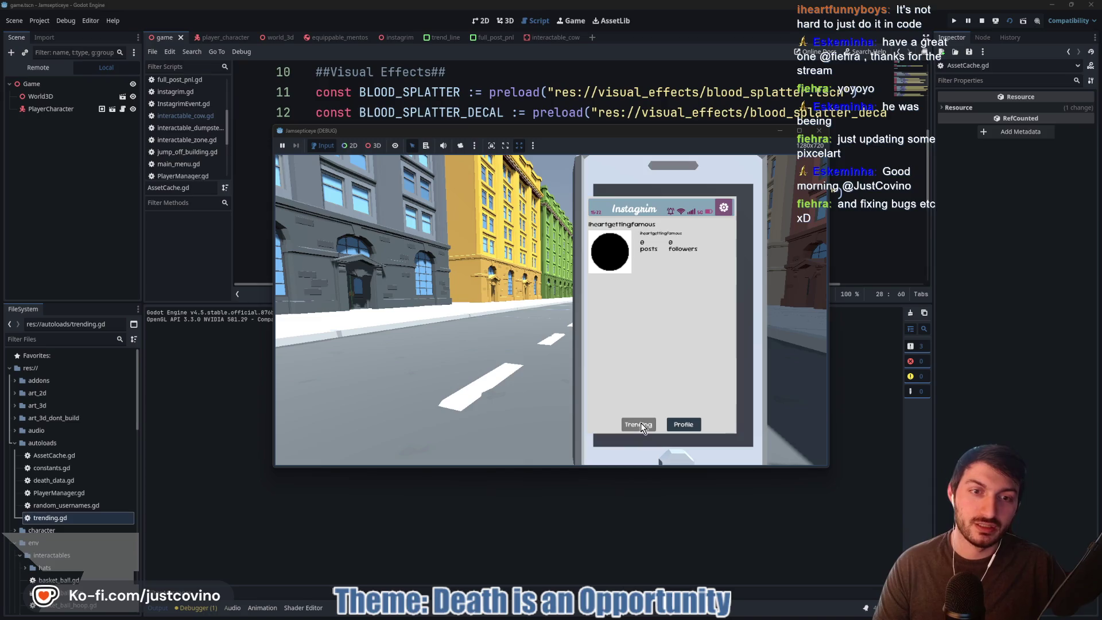
pyautogui.click(640, 423)
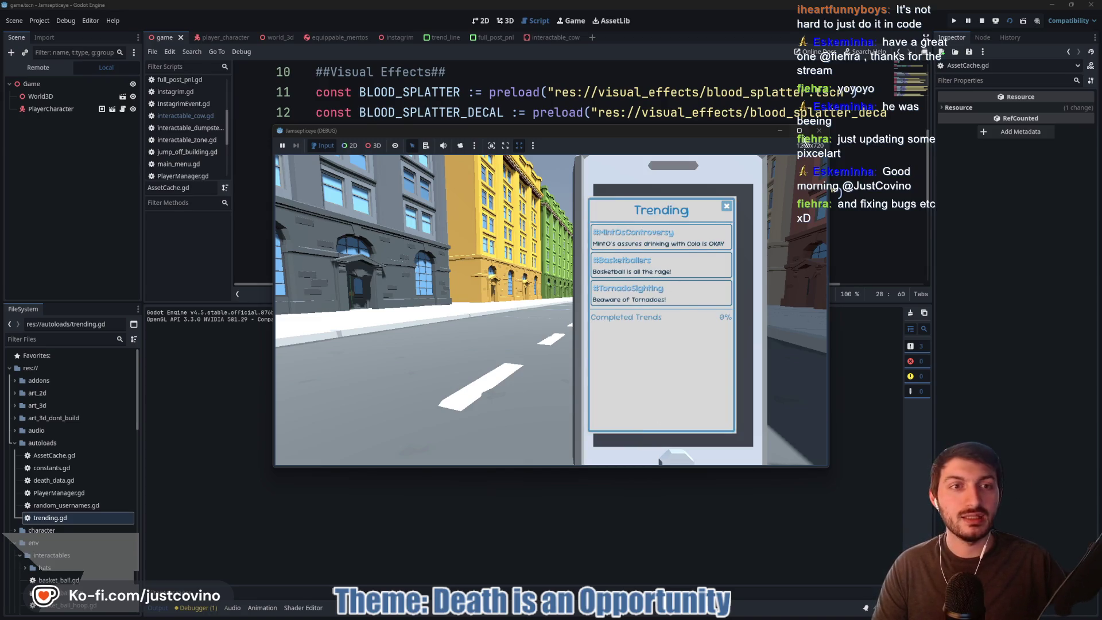
pyautogui.click(799, 130)
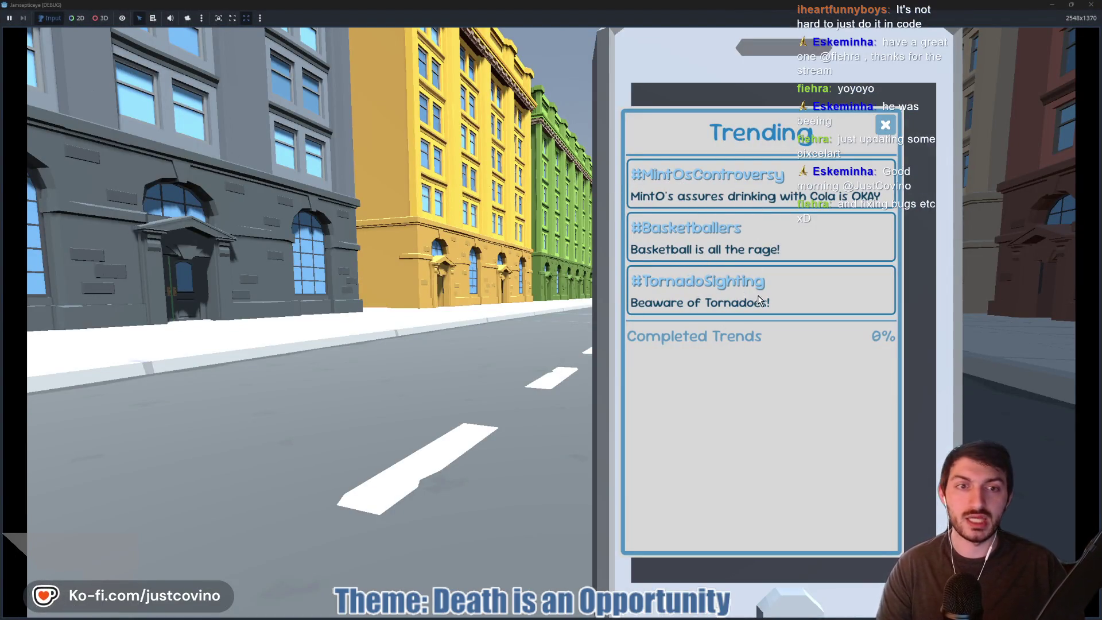
pyautogui.press('Escape')
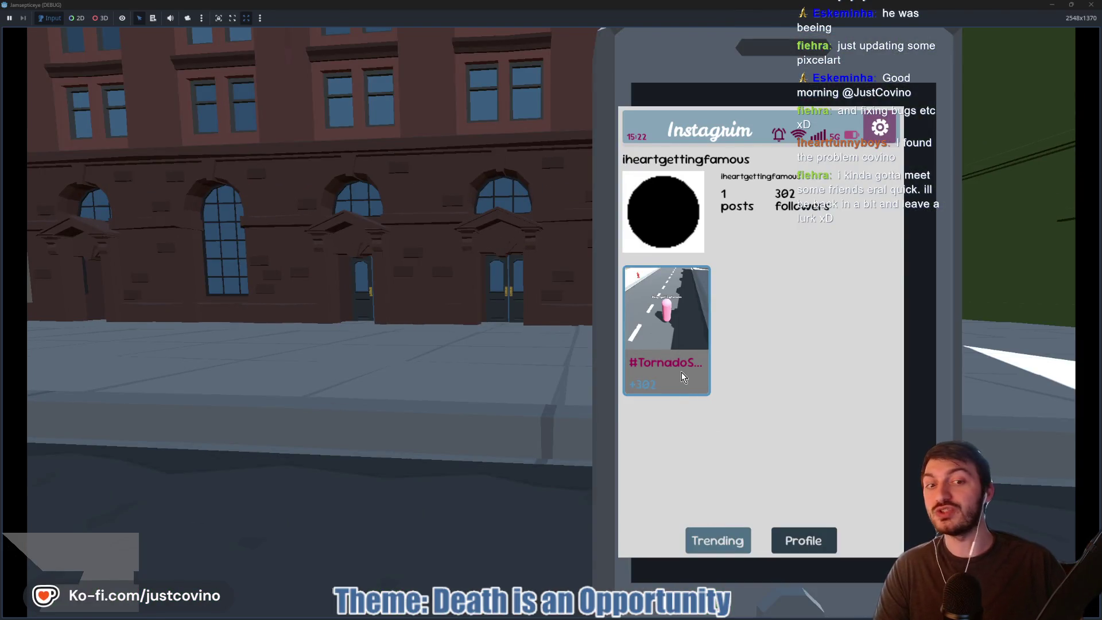
# - Check the completed Tornado Sighting trend, then stop the test run with F8
pyautogui.click(704, 542)
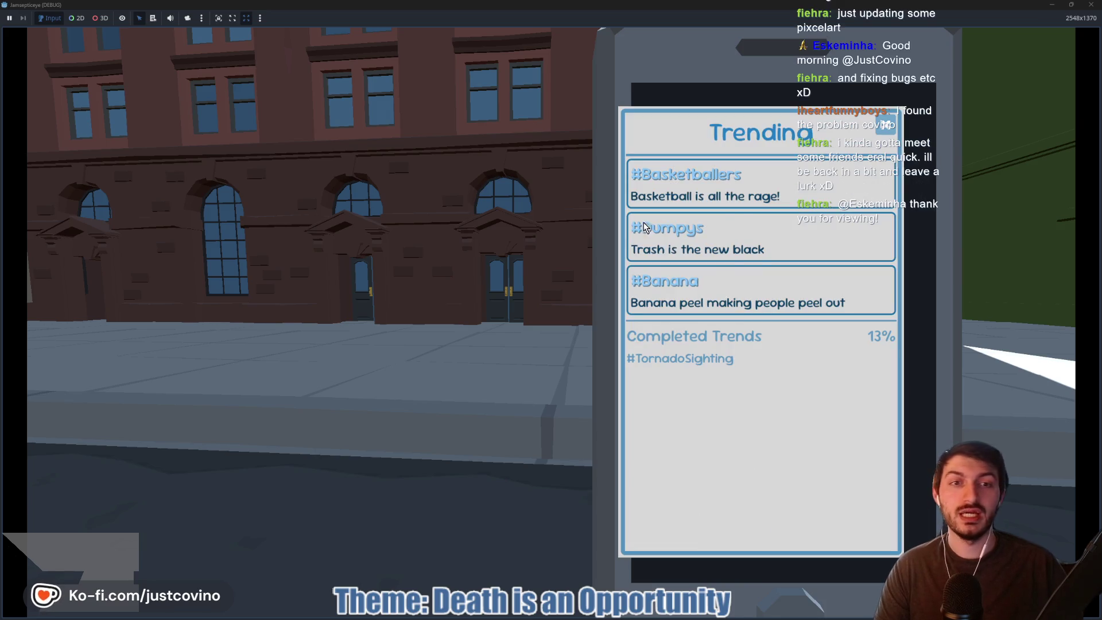
pyautogui.press('Escape')
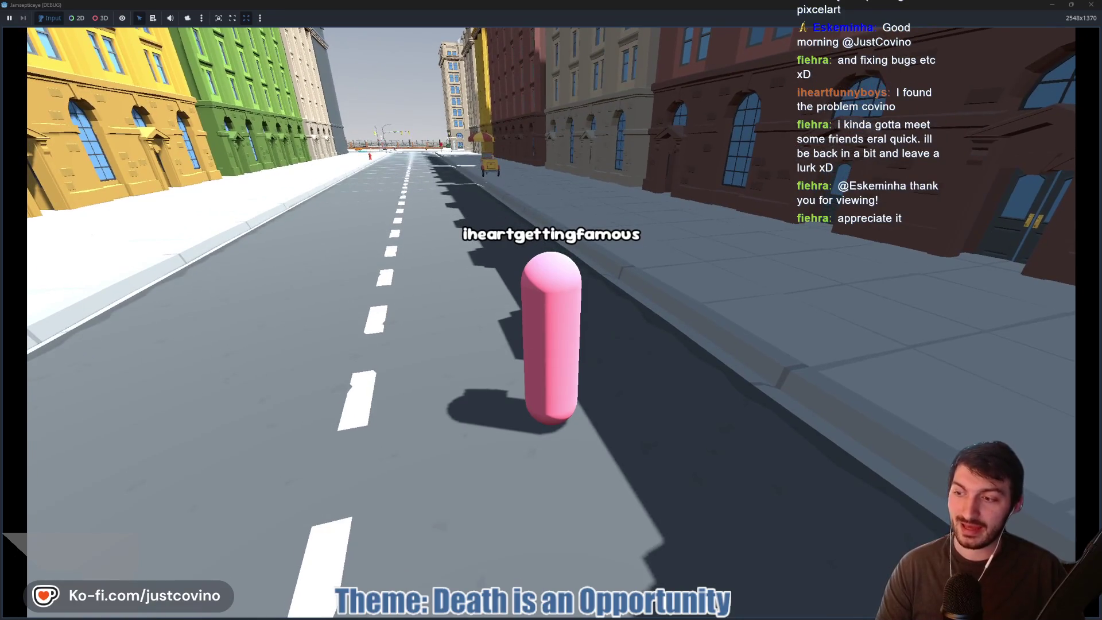
pyautogui.press('F8')
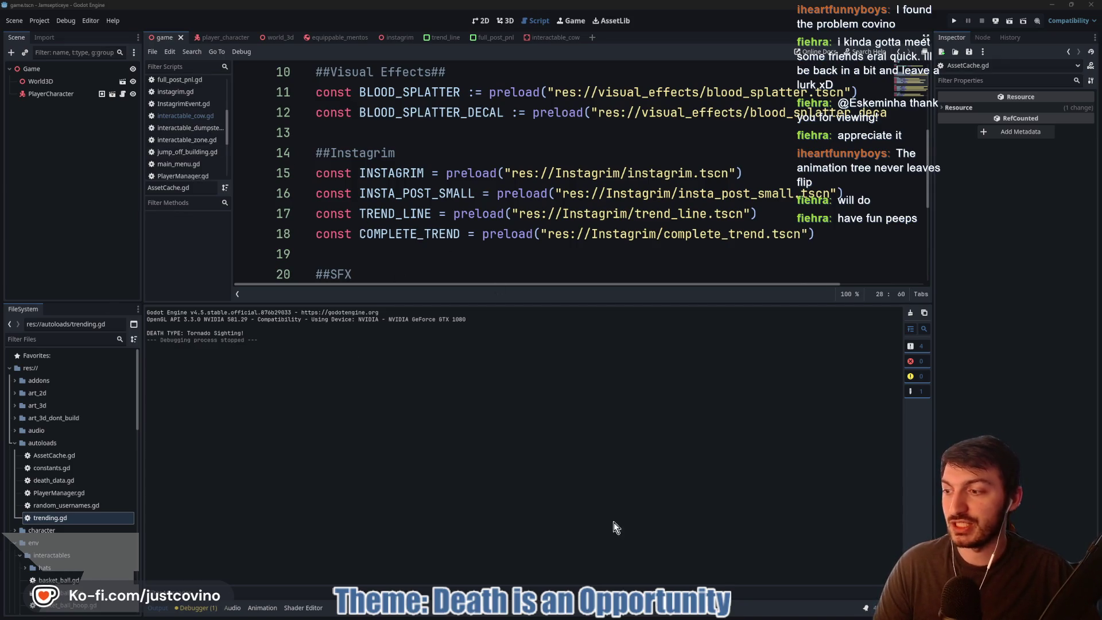
# - Review the itch.io jam submissions and the team's Trello board, then bring up GitHub Desktop
pyautogui.click(610, 616)
pyautogui.click(361, 81)
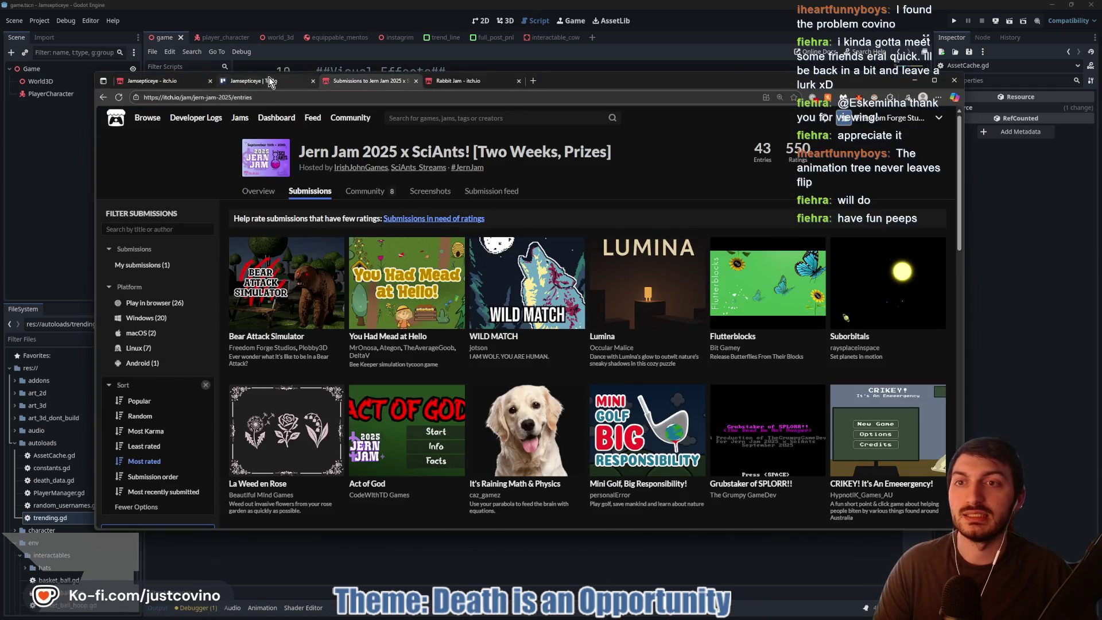
pyautogui.click(268, 80)
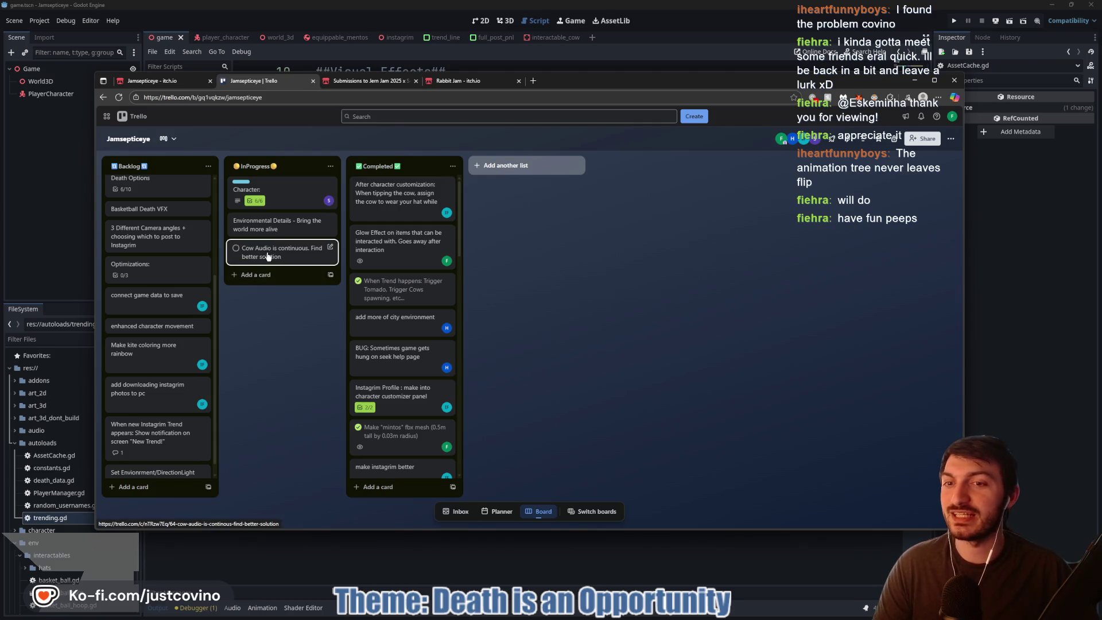
pyautogui.click(1097, 464)
pyautogui.click(624, 615)
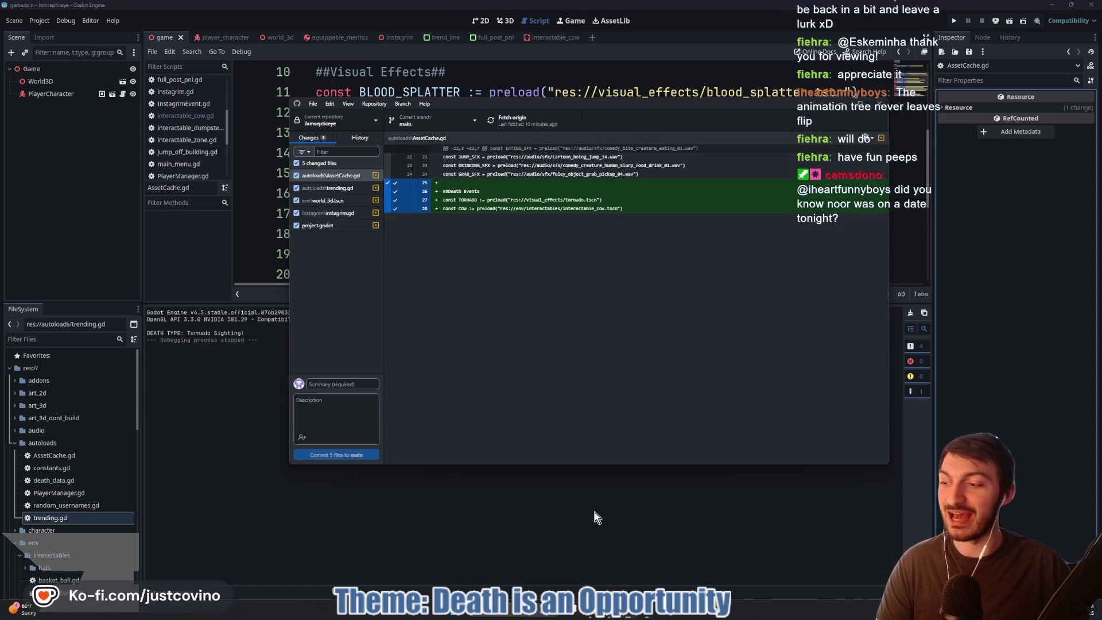
# - Commit the six changes to main as 'Death Events now Spawn in…' with cow and tornado notes
pyautogui.click(347, 383)
pyautogui.write('Death Events')
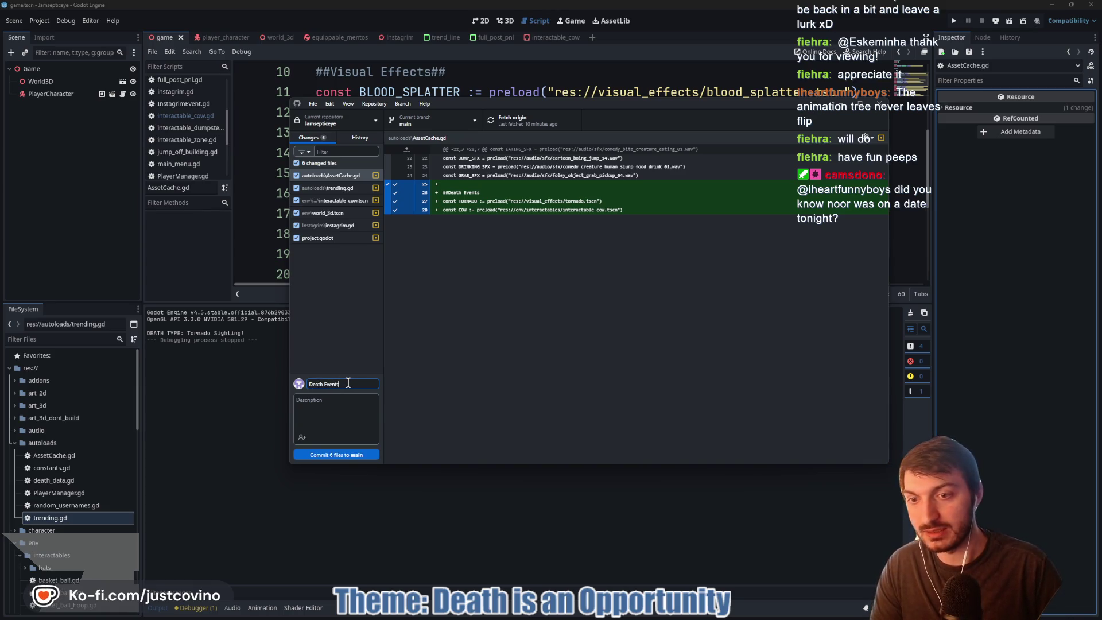
pyautogui.write('m locations')
pyautogui.click(345, 411)
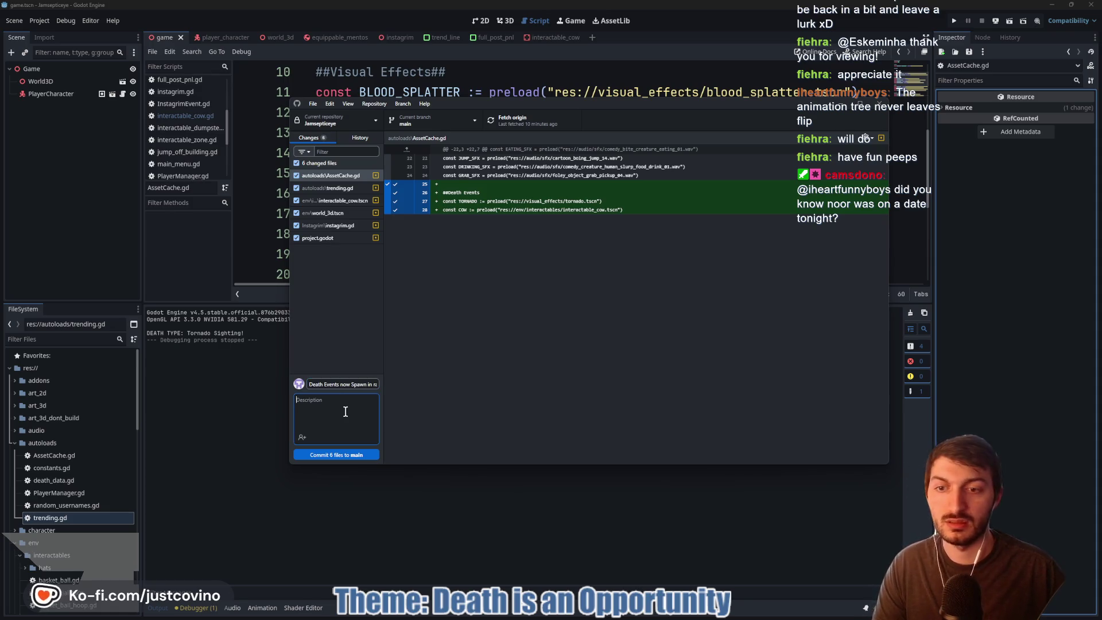
pyautogui.write('- Cows')
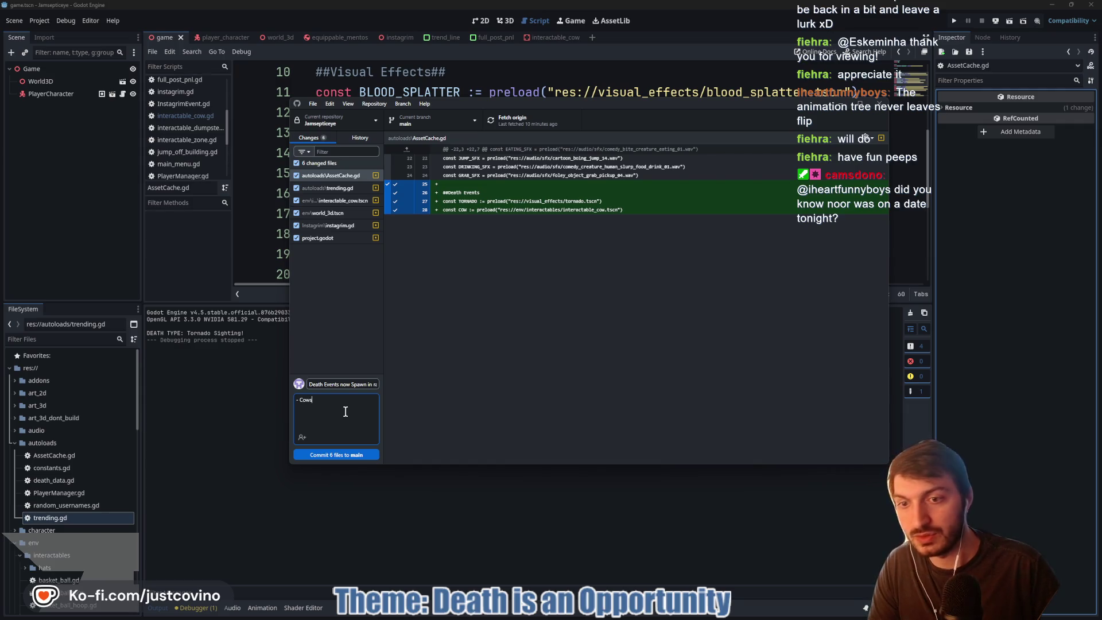
pyautogui.write('- Tornadoes')
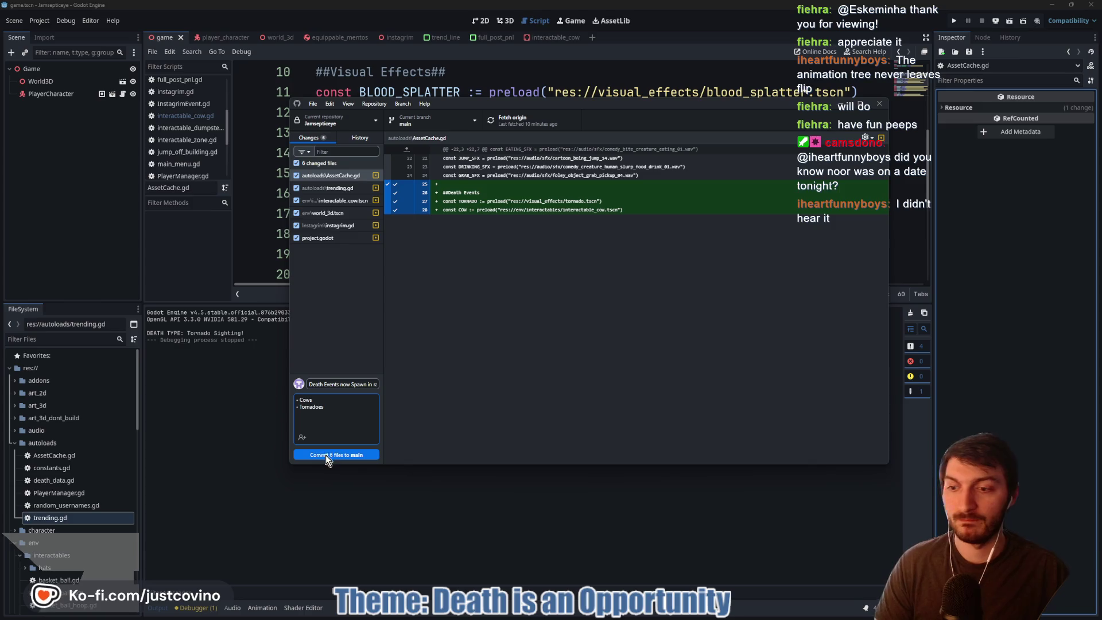
pyautogui.click(325, 455)
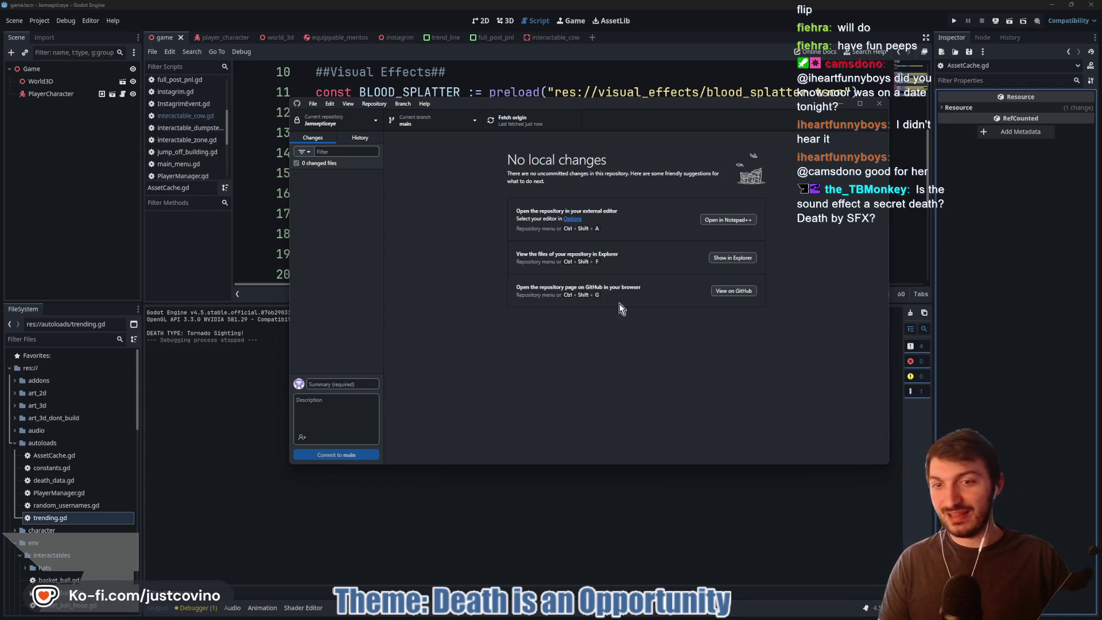
pyautogui.click(549, 513)
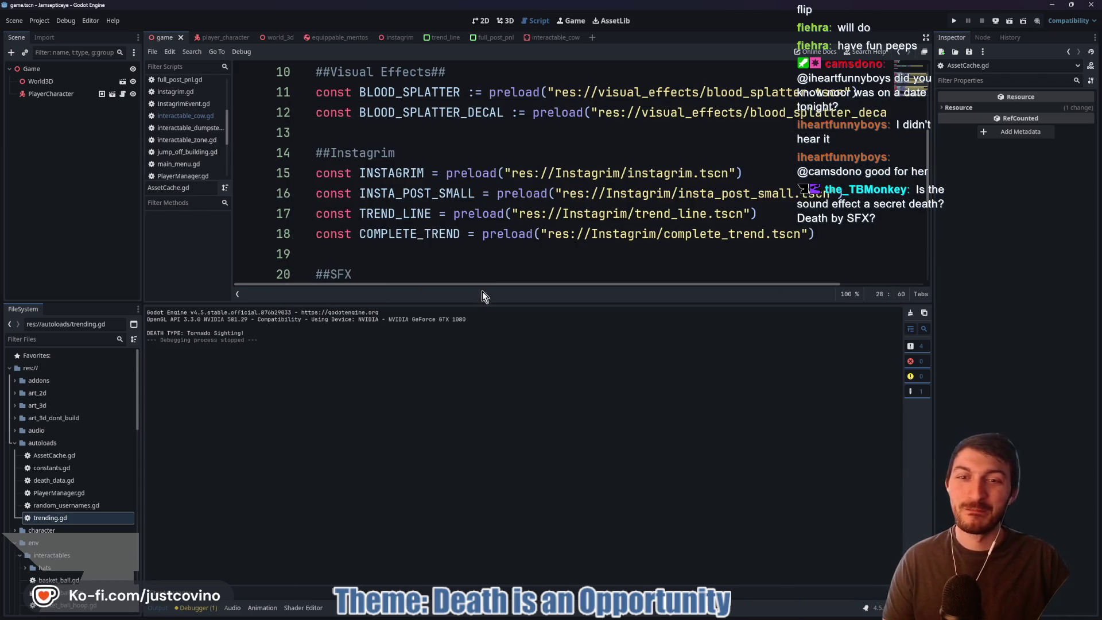
# - Enlarge the script area, put the caret on line 25, then switch to the 3D view
pyautogui.moveTo(490, 303); pyautogui.dragTo(490, 452)
pyautogui.click(418, 332)
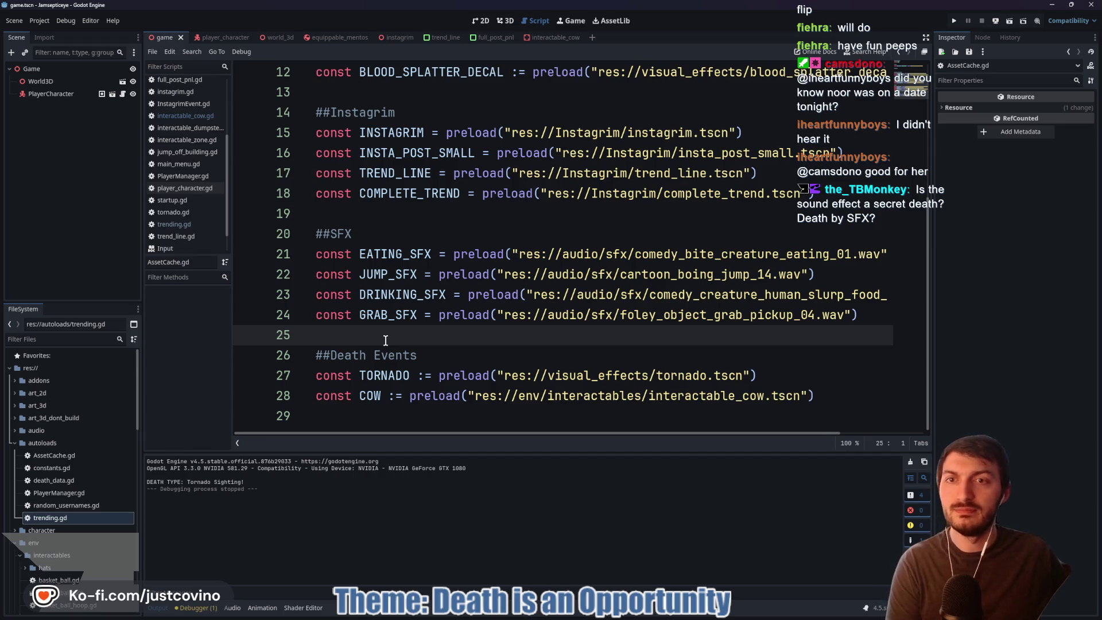
pyautogui.click(507, 20)
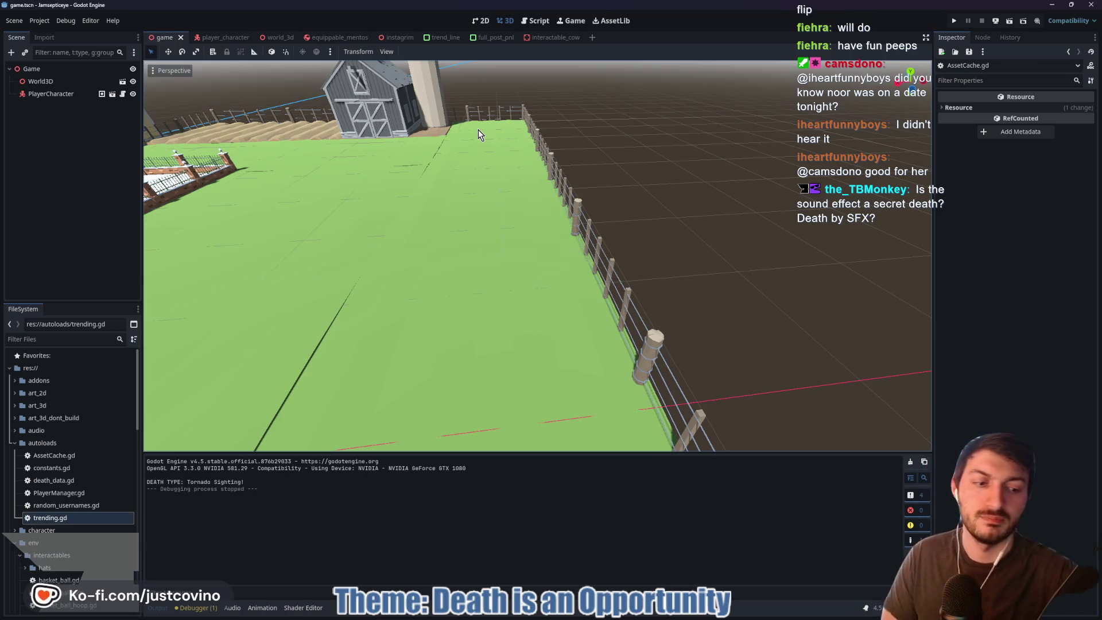
# - Fly the viewport camera over the farm field, plaza, city street and crosswalk
pyautogui.press('s')
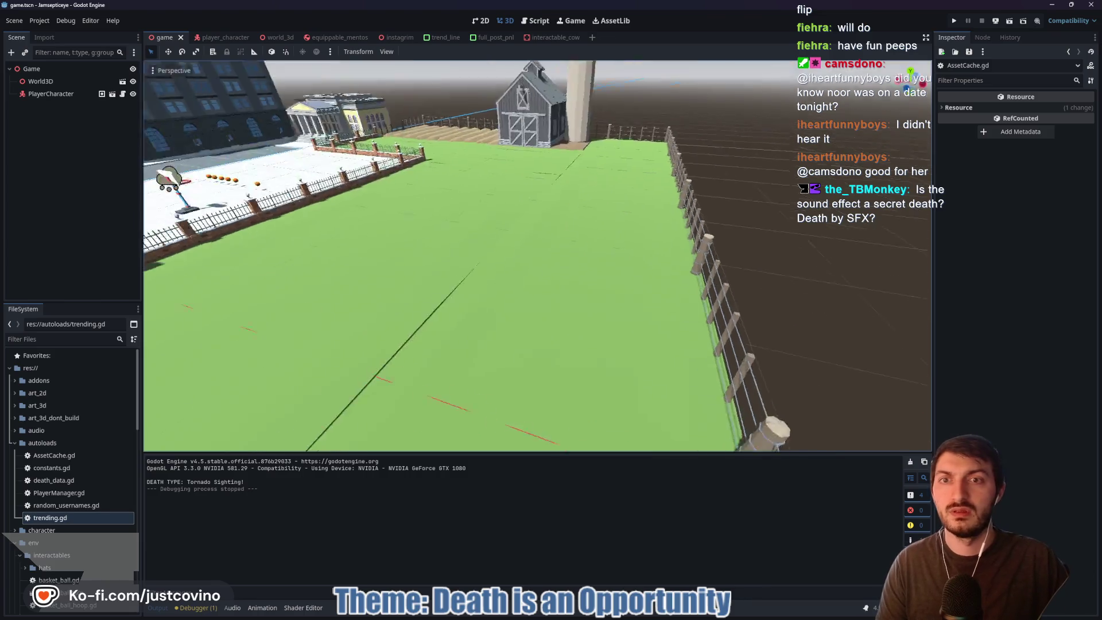
pyautogui.press('w')
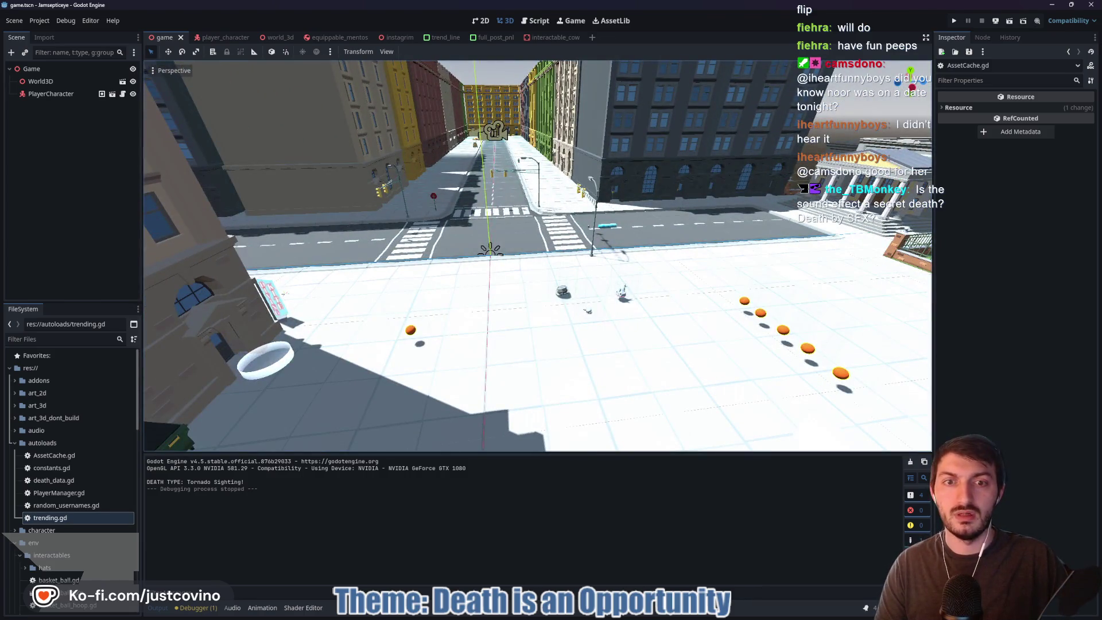
pyautogui.press('s')
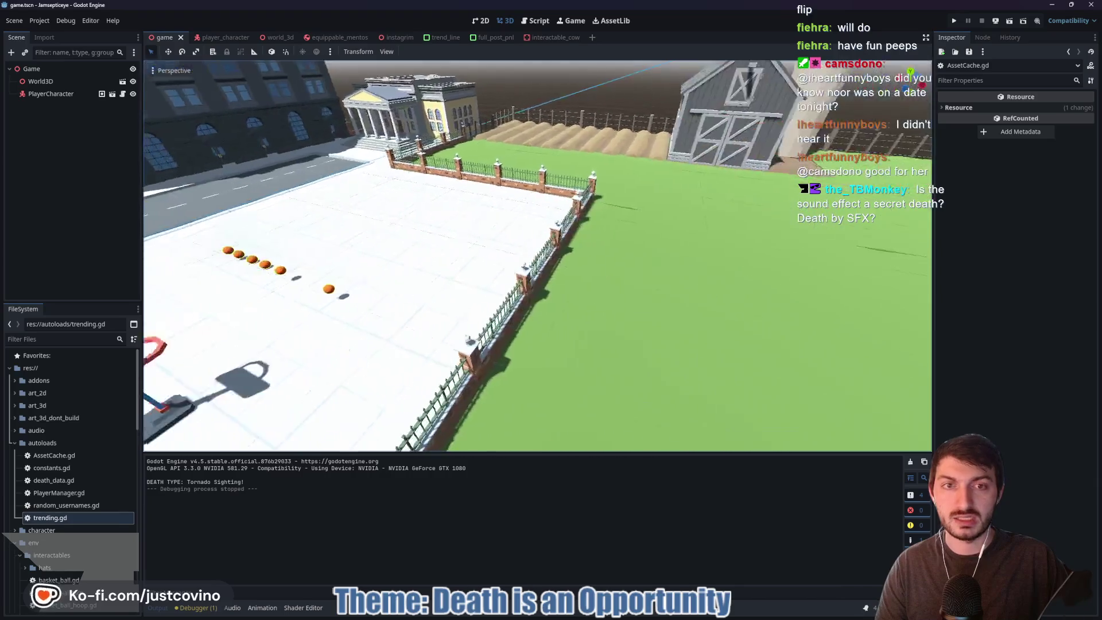
pyautogui.press('s')
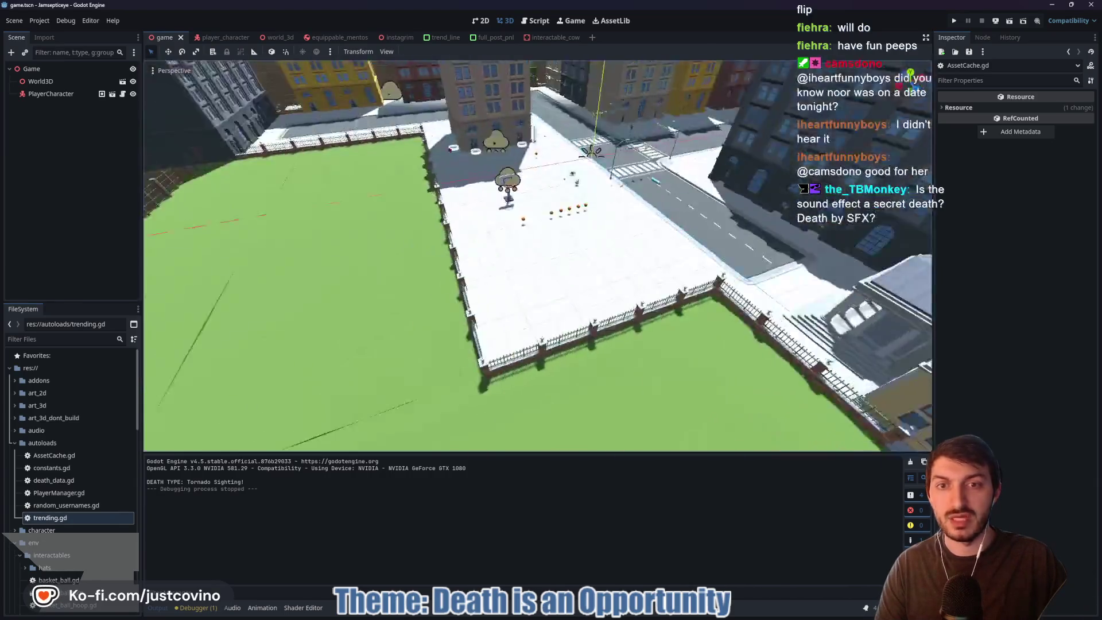
pyautogui.press('w')
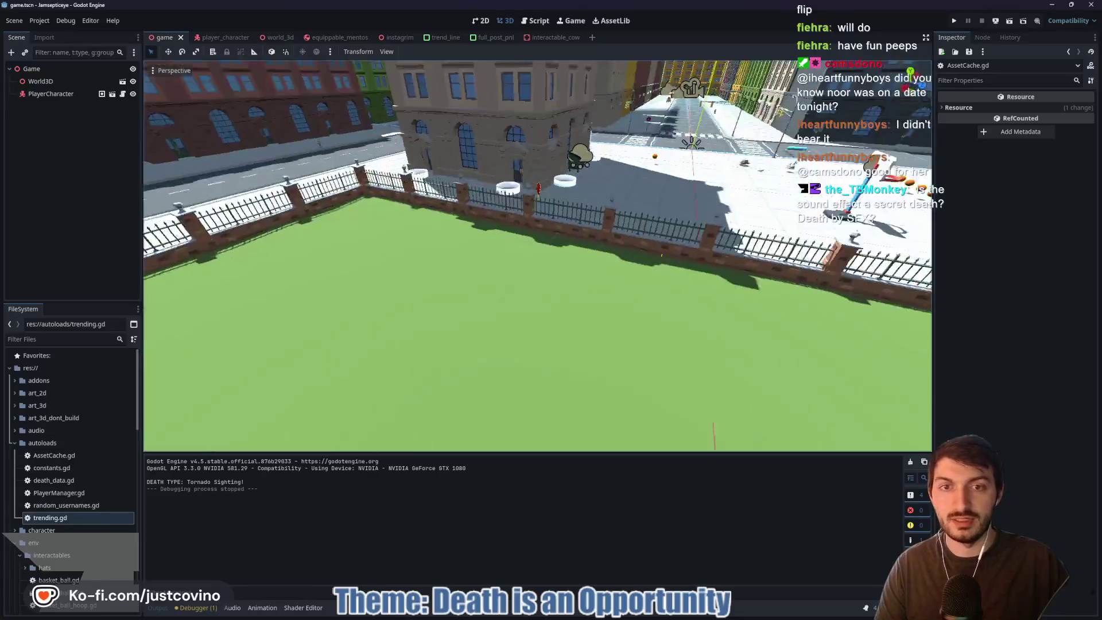
pyautogui.press('w')
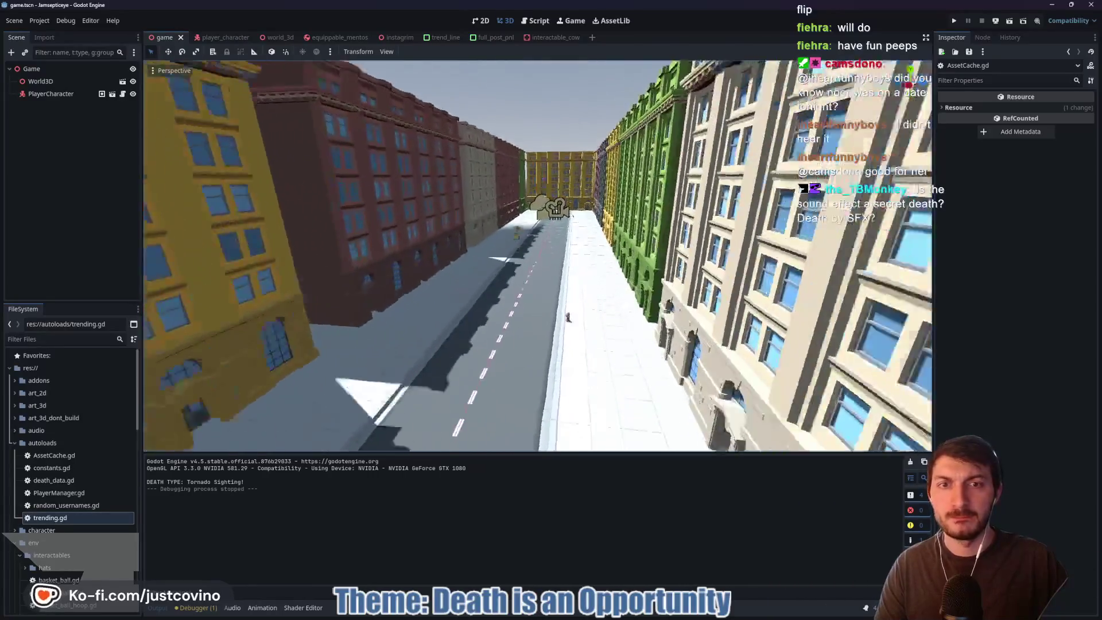
pyautogui.press('w')
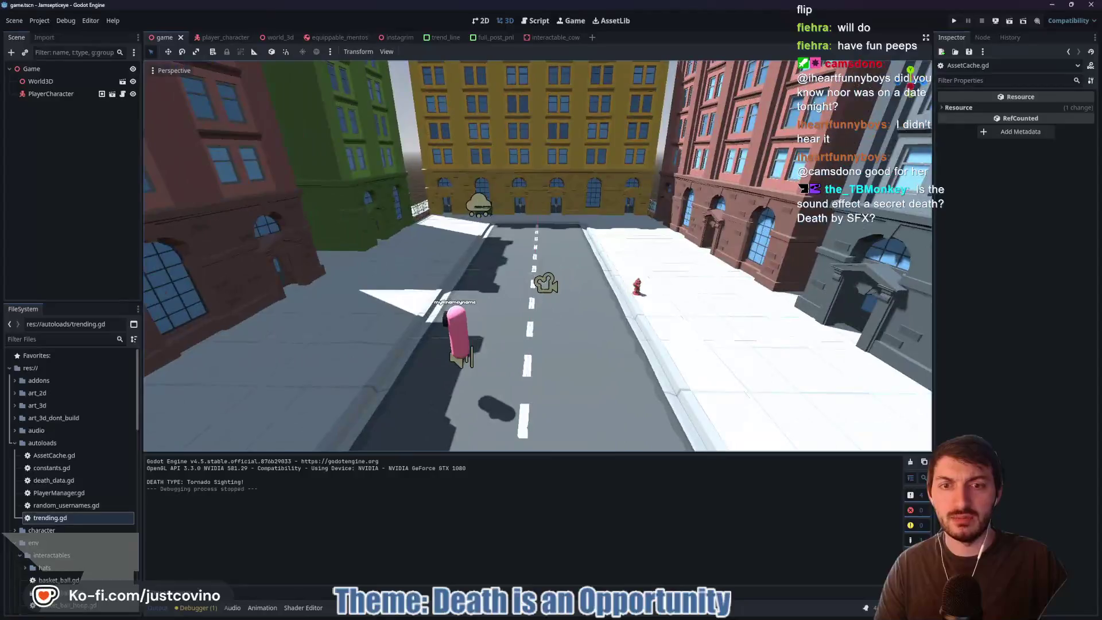
pyautogui.press('w')
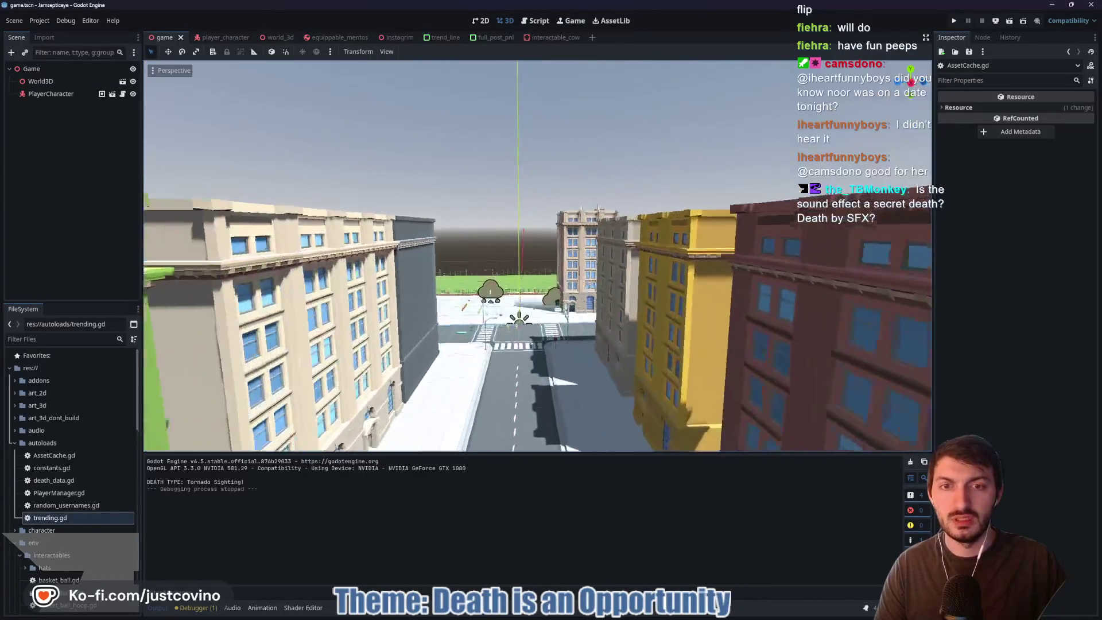
pyautogui.press('w')
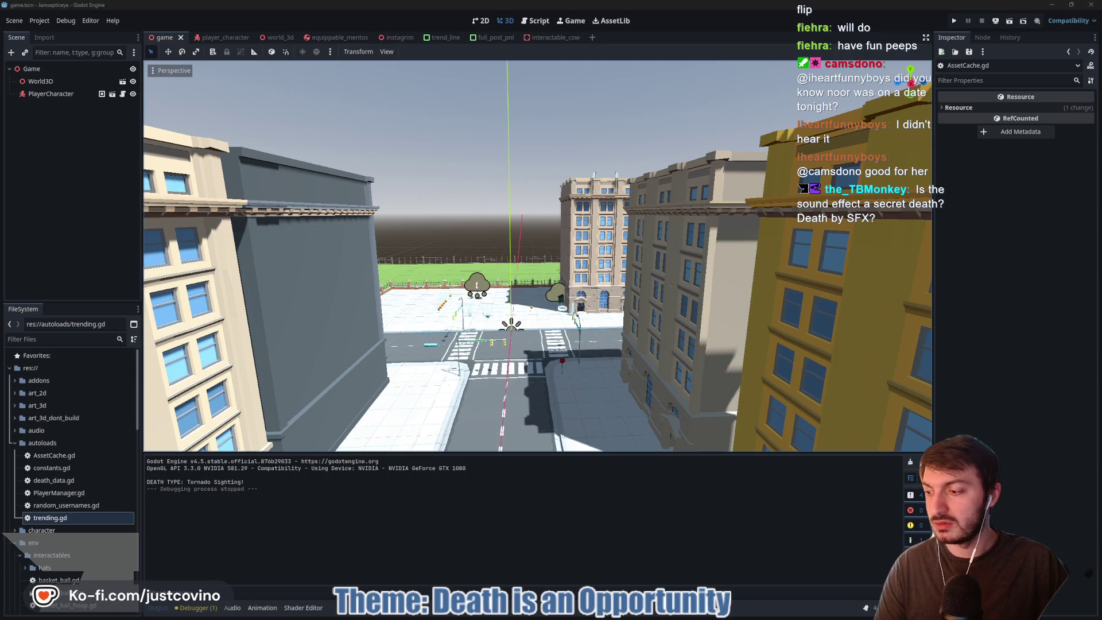
# - Collapse the autoloads folder, glance at GitHub Desktop, and expand the character folder
pyautogui.click(15, 442)
pyautogui.hotkey('alt', 'Tab')
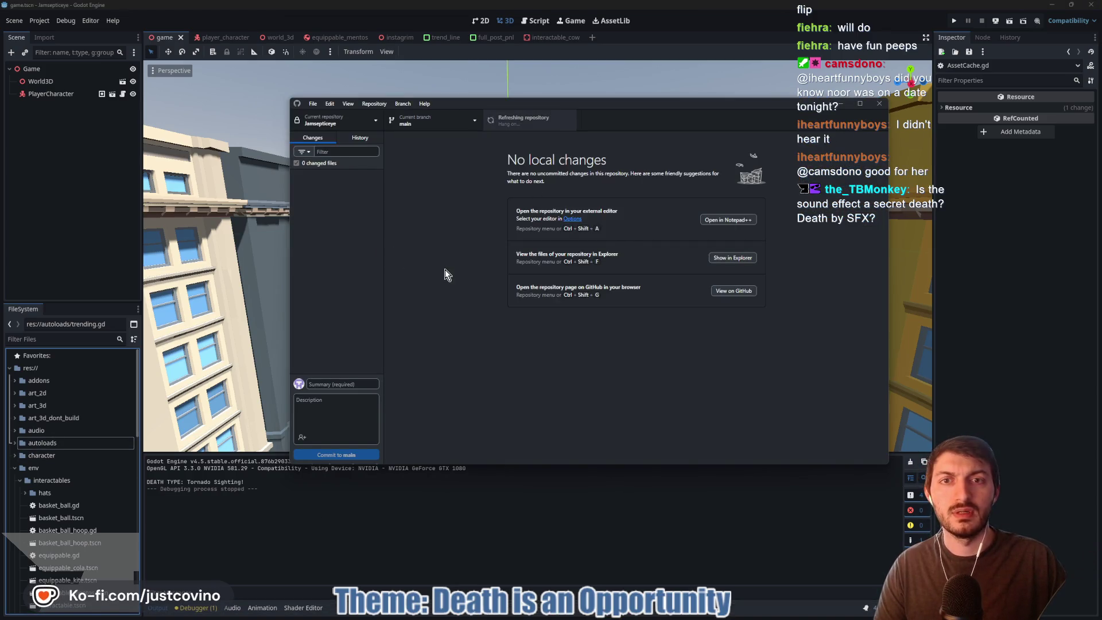
pyautogui.click(88, 246)
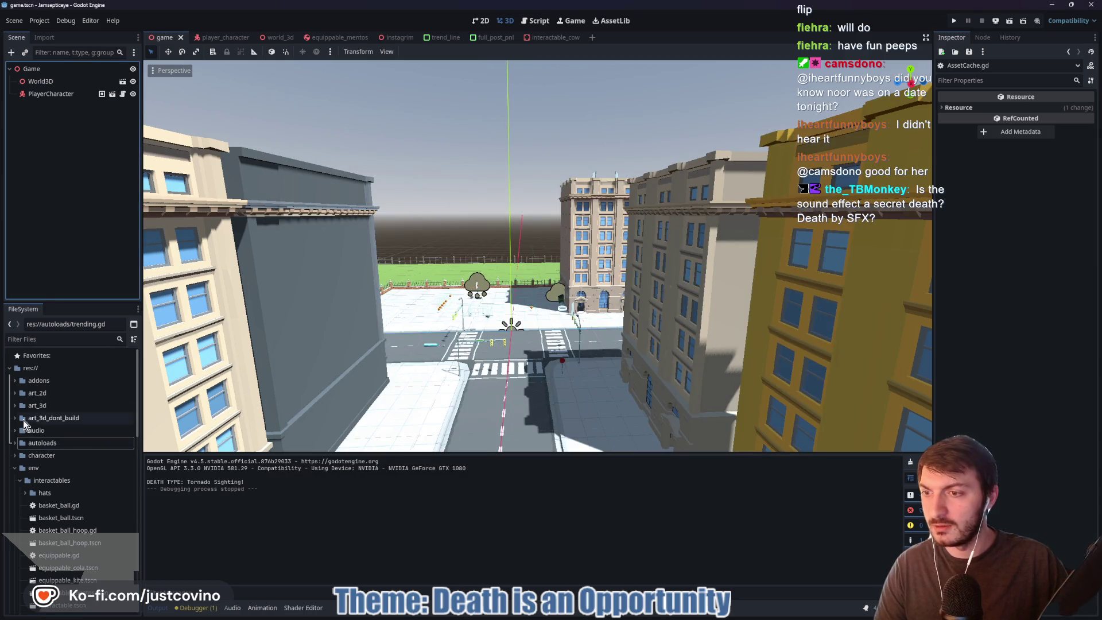
pyautogui.click(12, 456)
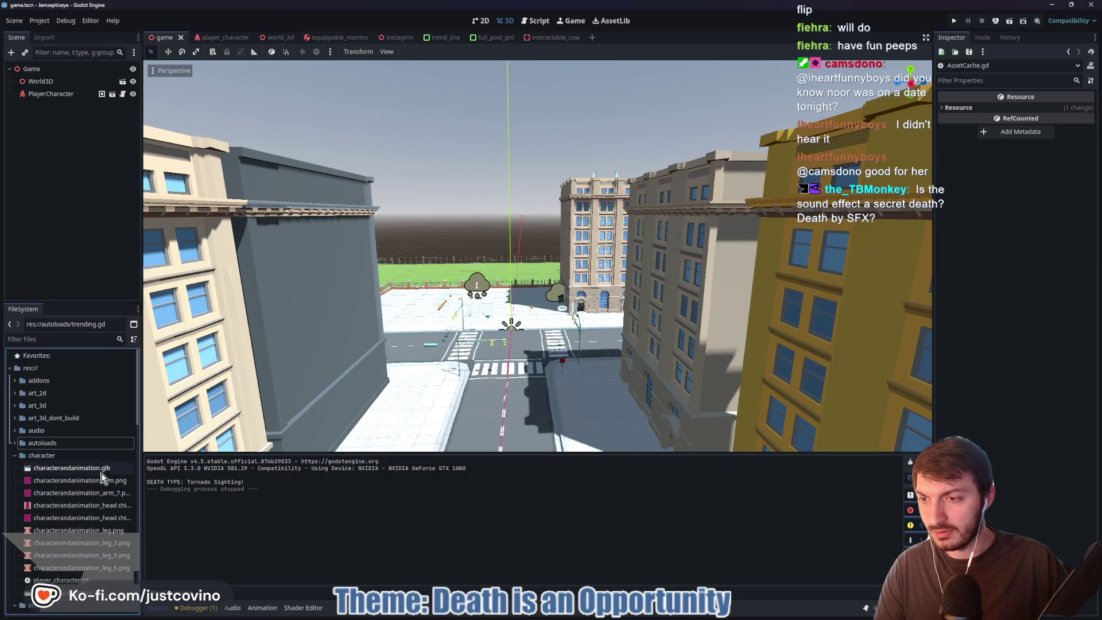
# - Inspect characterandanimation.glb's import preview and node tree, then open the player_character scene
pyautogui.doubleClick(101, 468)
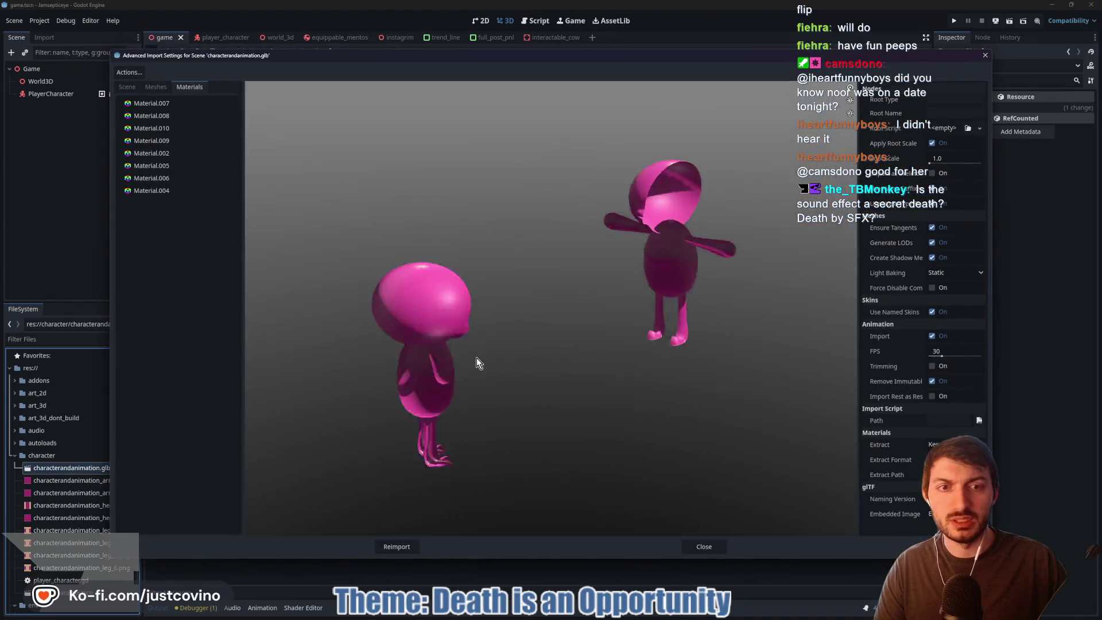
pyautogui.moveTo(494, 376); pyautogui.dragTo(563, 367)
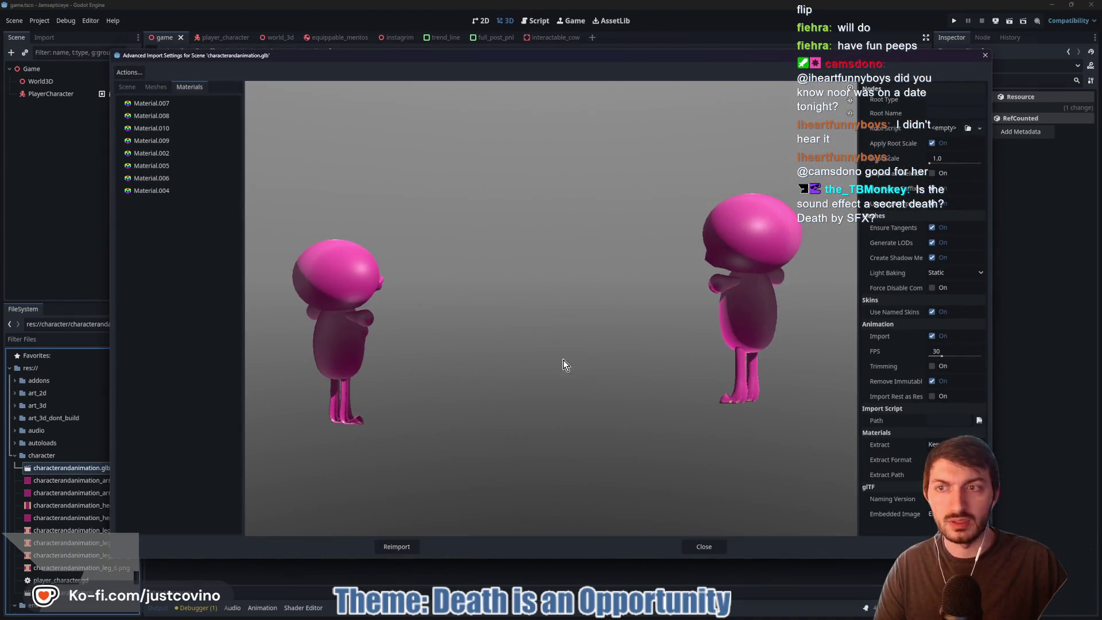
pyautogui.click(127, 88)
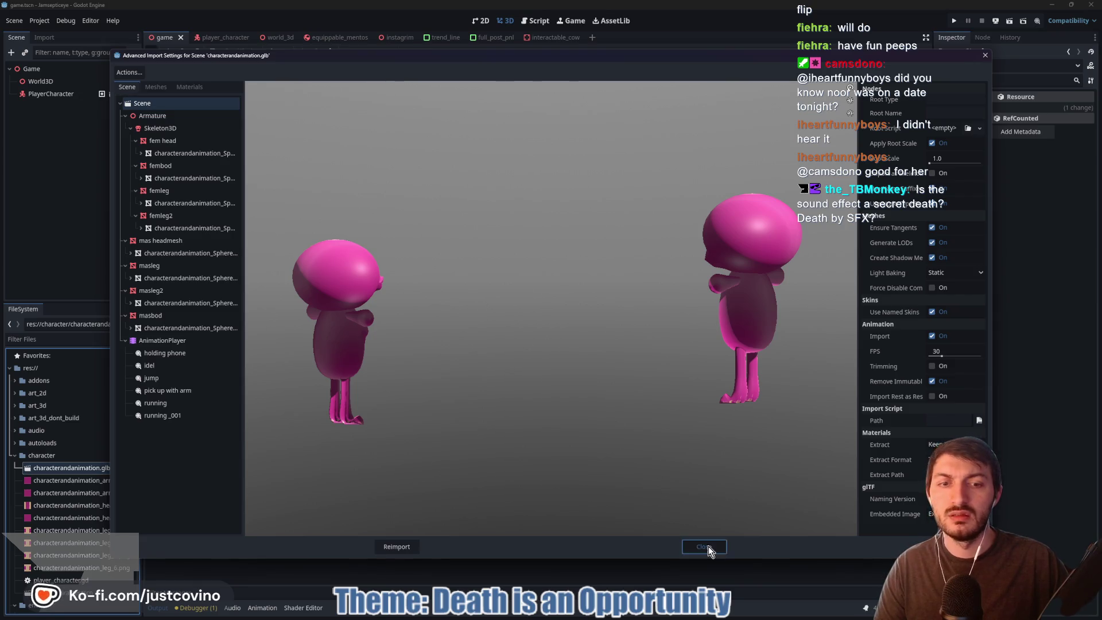
pyautogui.click(707, 546)
pyautogui.click(214, 38)
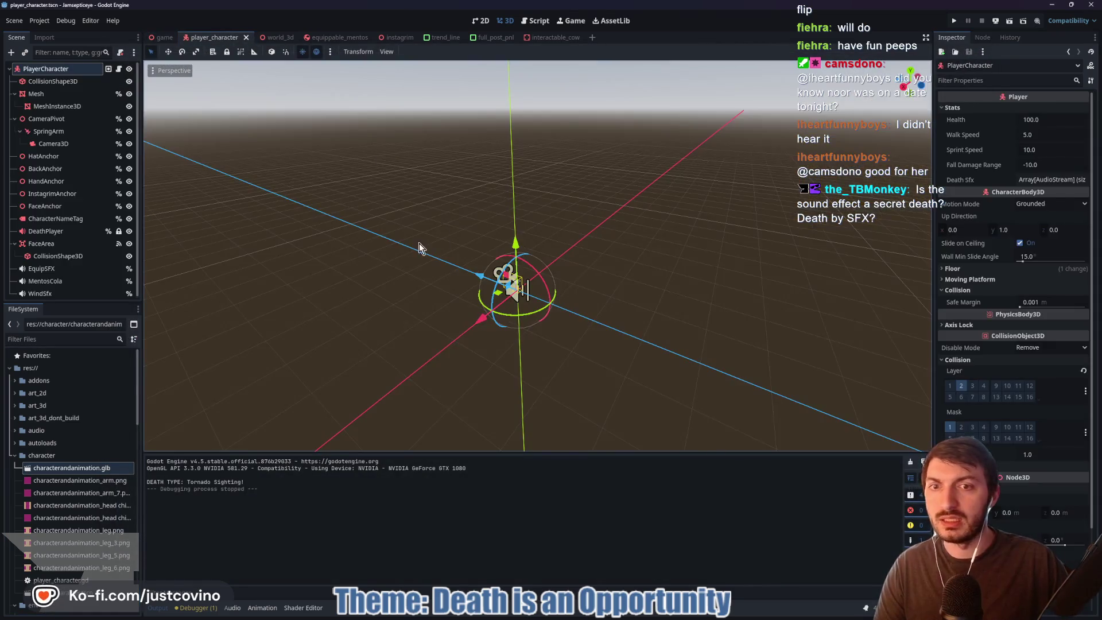
# - Drag characterandanimation.glb into the player_character scene as a test instance
pyautogui.scroll(-3, 615, 292)
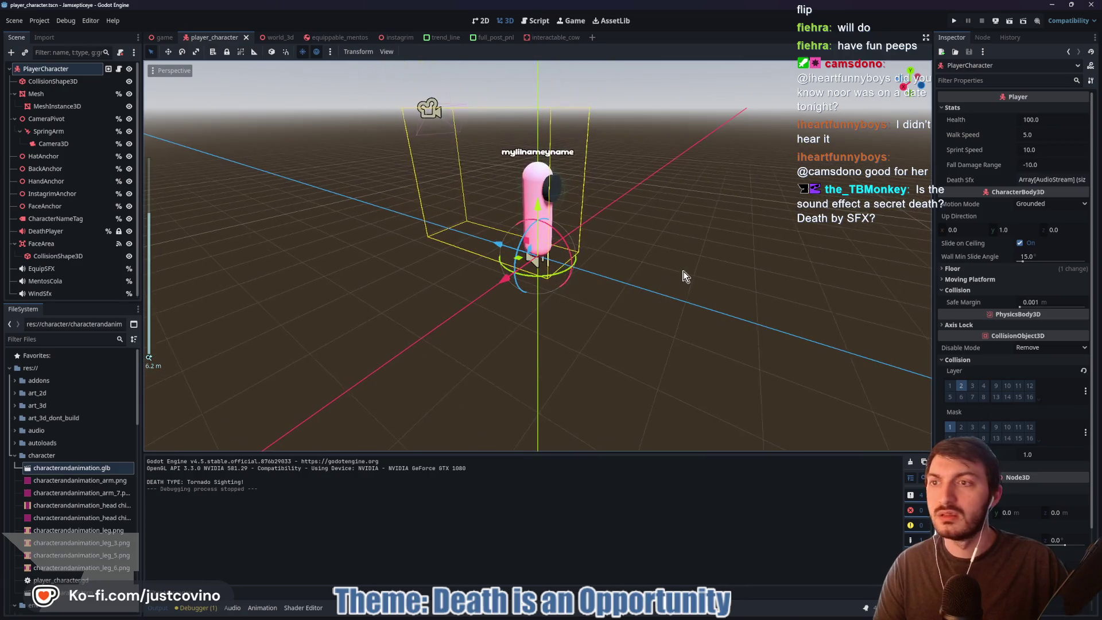
pyautogui.click(650, 284)
pyautogui.moveTo(71, 467); pyautogui.dragTo(589, 342)
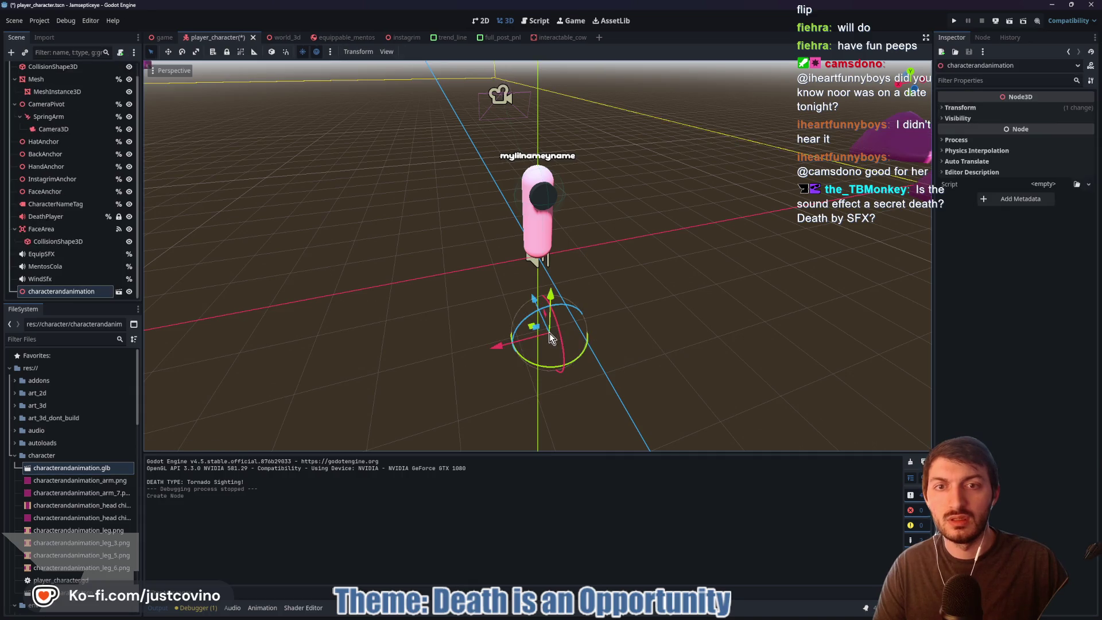
pyautogui.scroll(-4, 615, 347)
pyautogui.scroll(-8, 613, 344)
pyautogui.scroll(2, 541, 338)
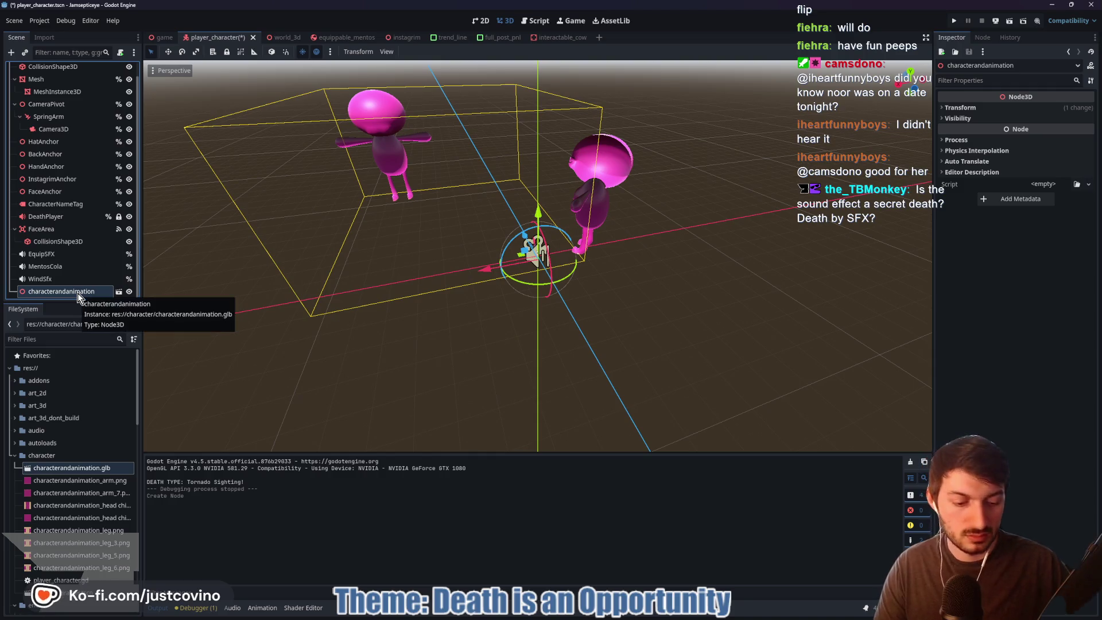
# - Delete the characterandanimation instance, save player_character, and return to the game scene
pyautogui.press('Delete')
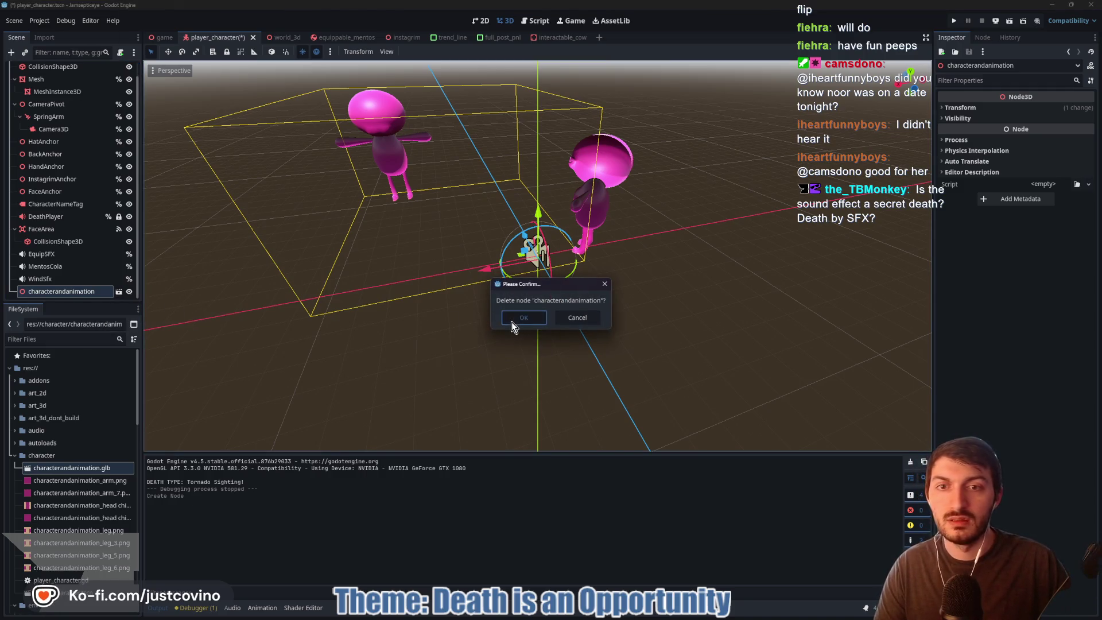
pyautogui.click(522, 317)
pyautogui.scroll(5, 502, 319)
pyautogui.hotkey('ctrl', 's')
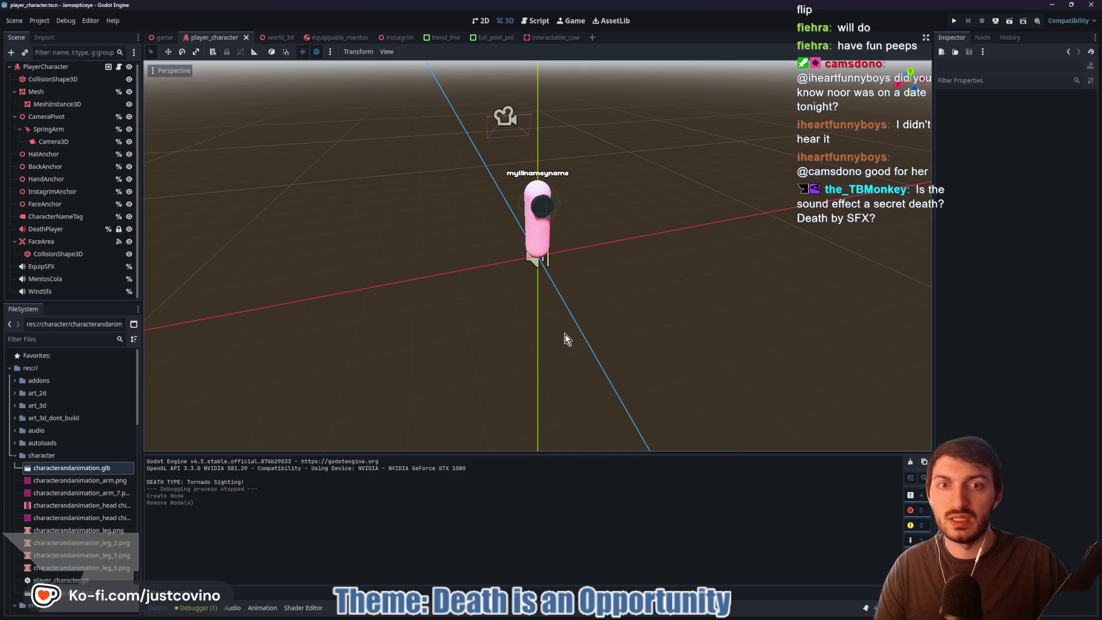
pyautogui.click(631, 617)
pyautogui.hotkey('alt', 'Tab')
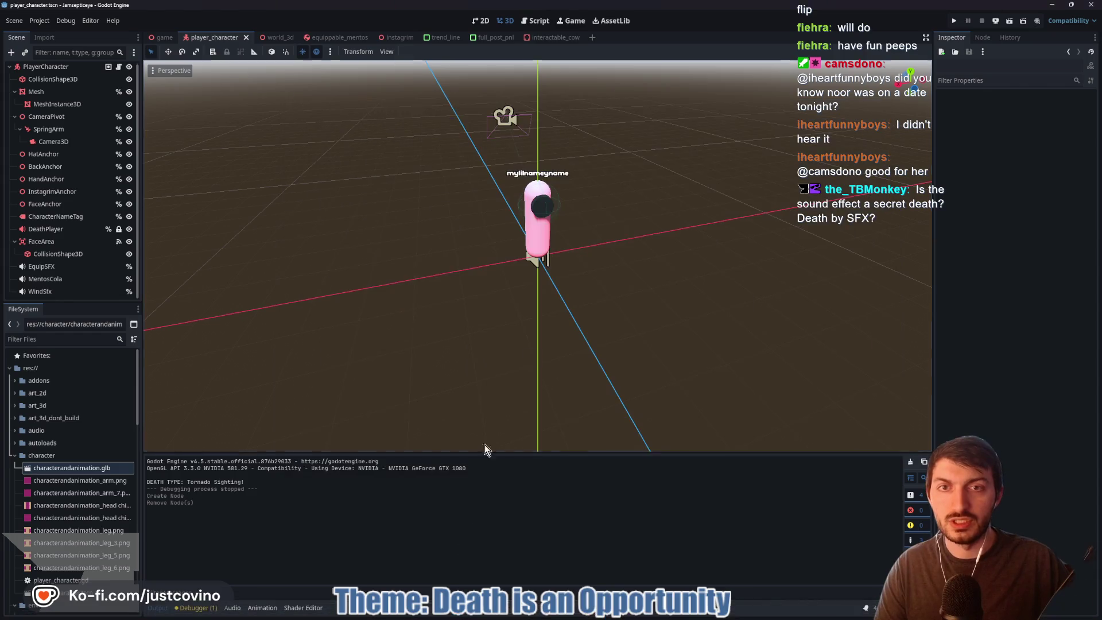
pyautogui.click(160, 35)
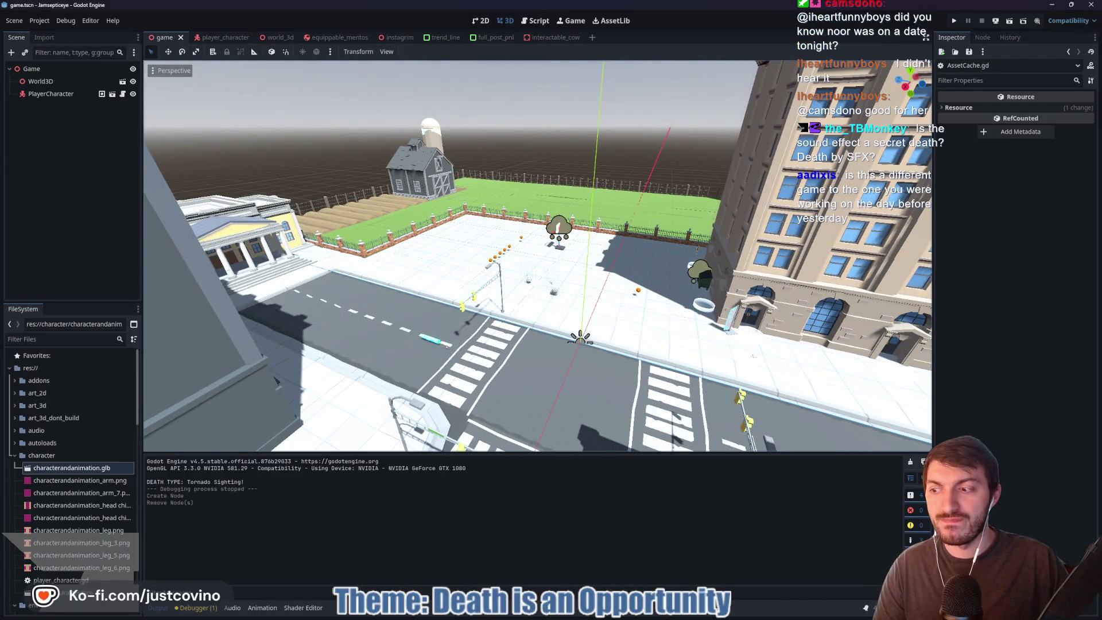
# - Fly the camera over the farm, basketball court and city streets, then open world_3d
pyautogui.press('d')
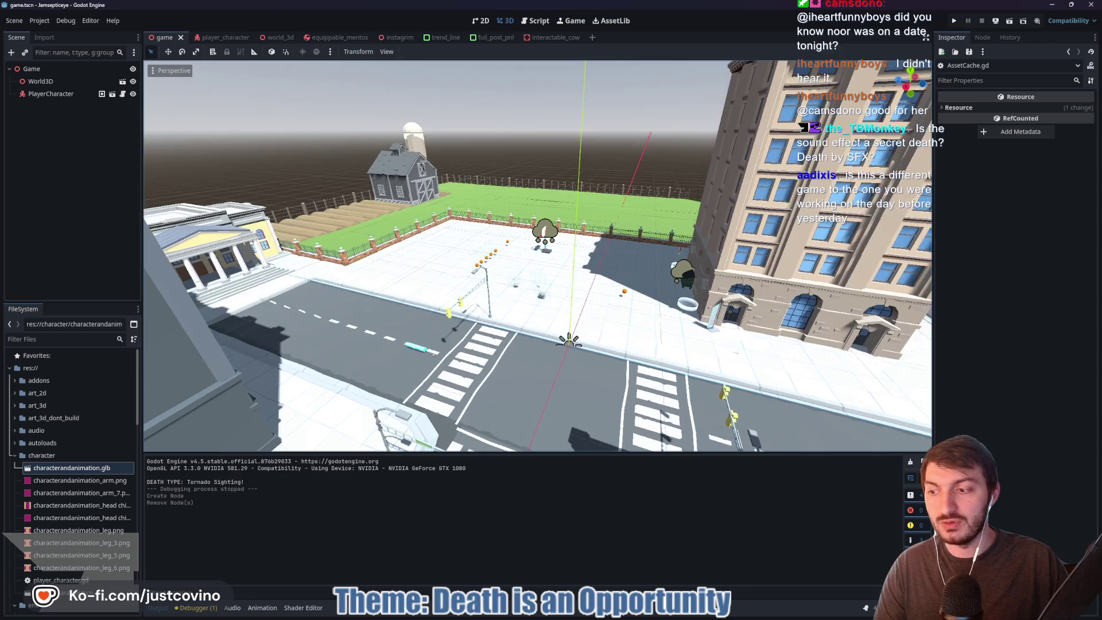
pyautogui.press('a')
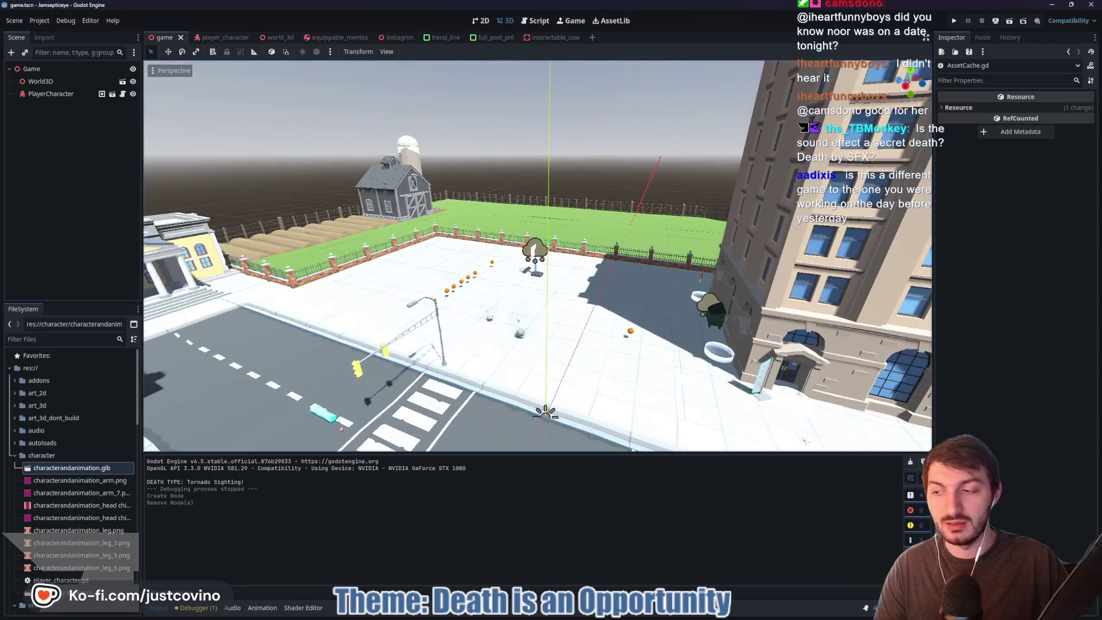
pyautogui.press('a')
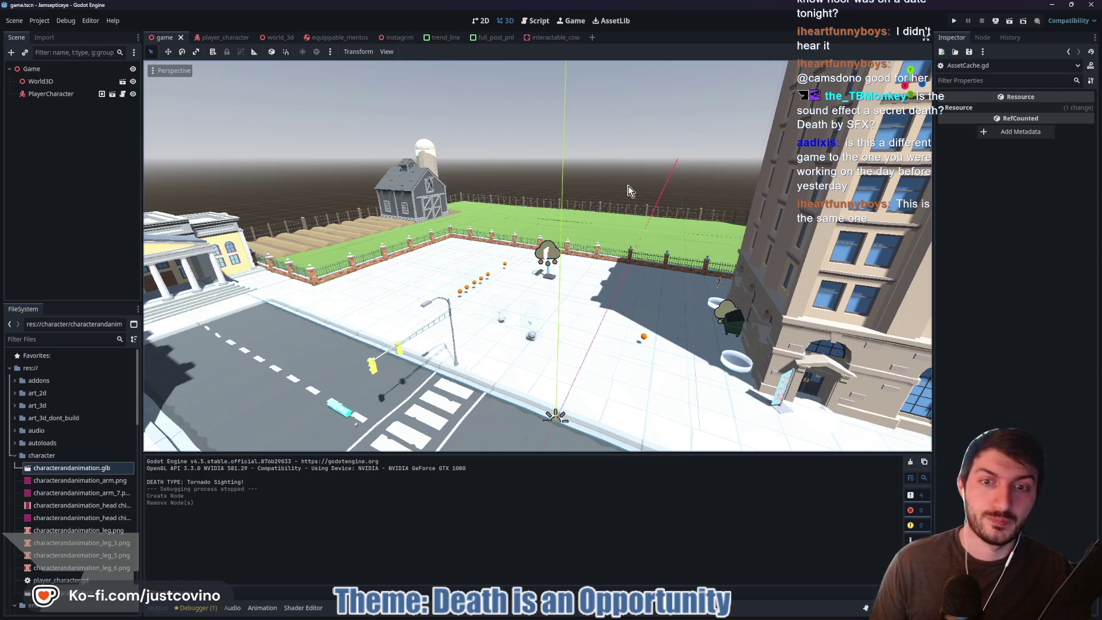
pyautogui.press('w')
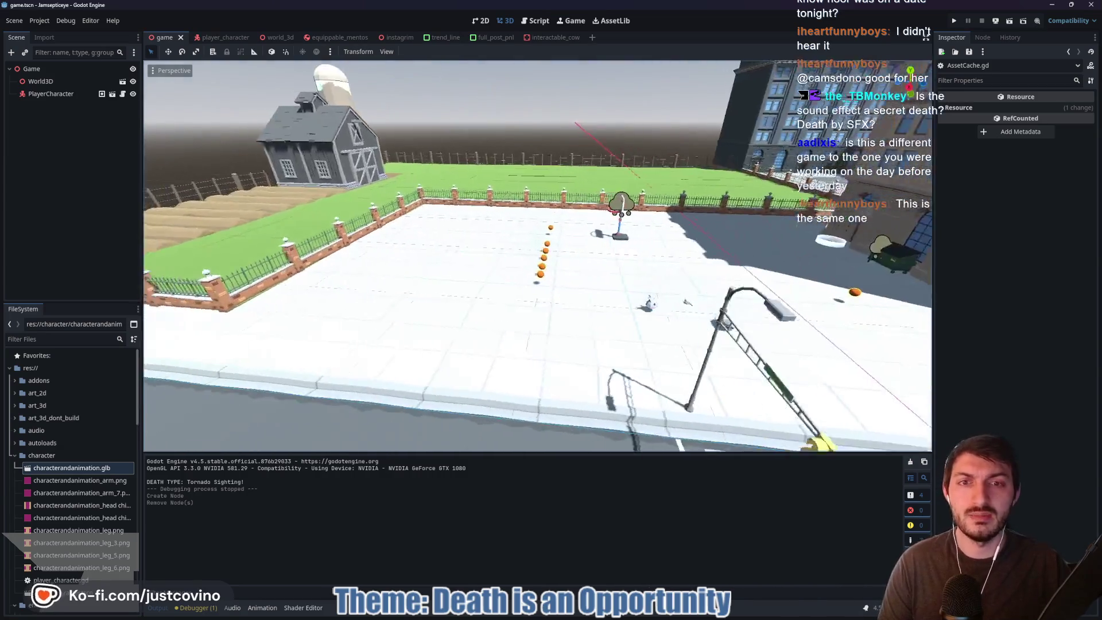
pyautogui.press('w')
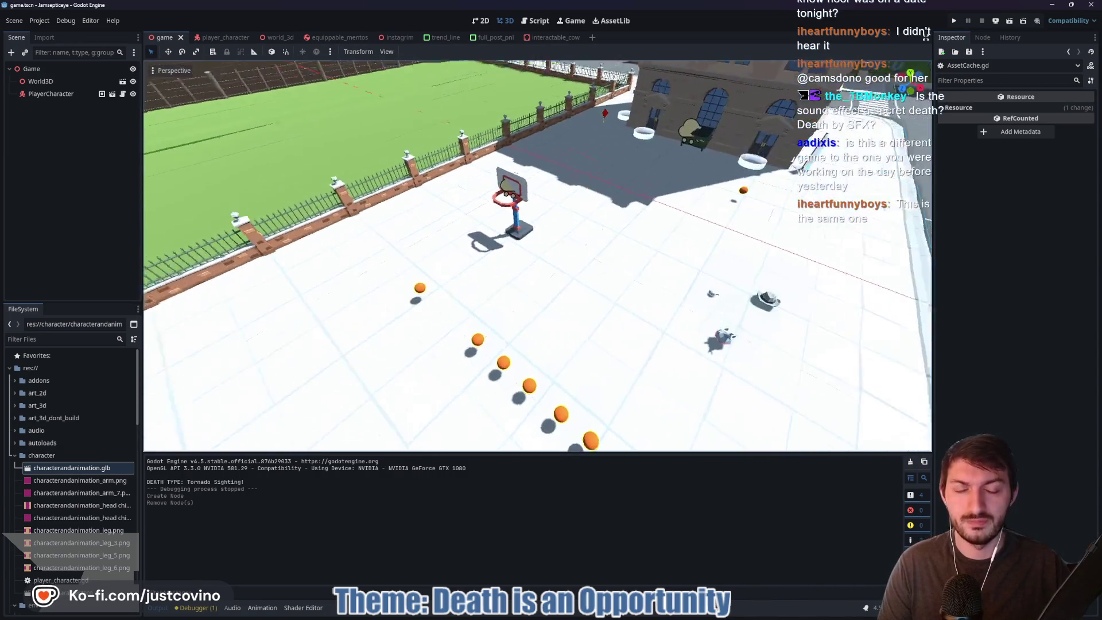
pyautogui.press('s')
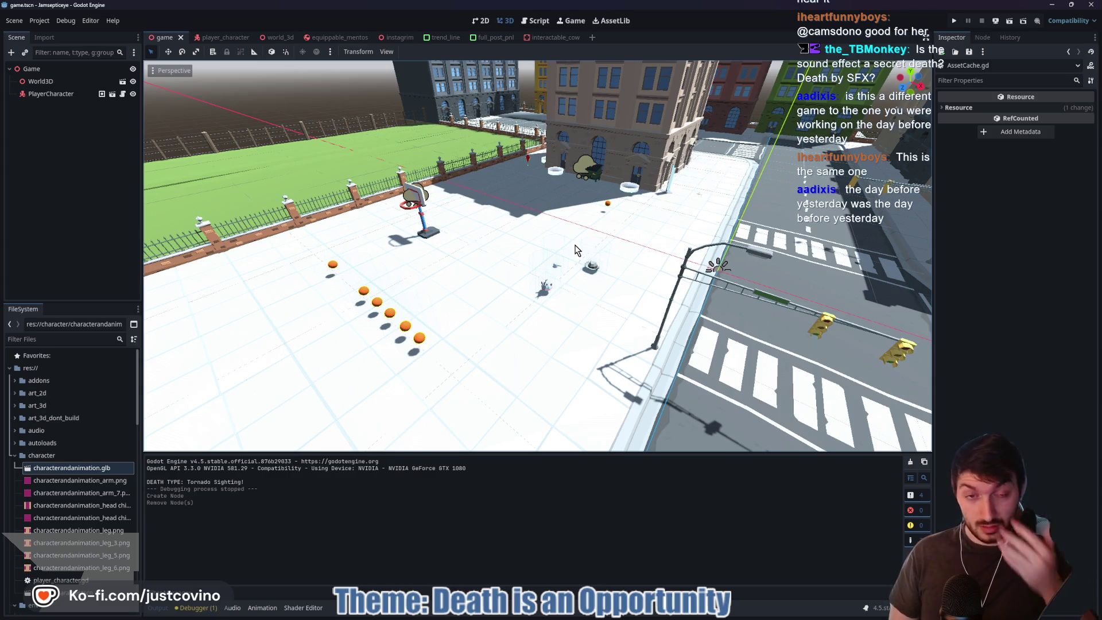
pyautogui.press('w')
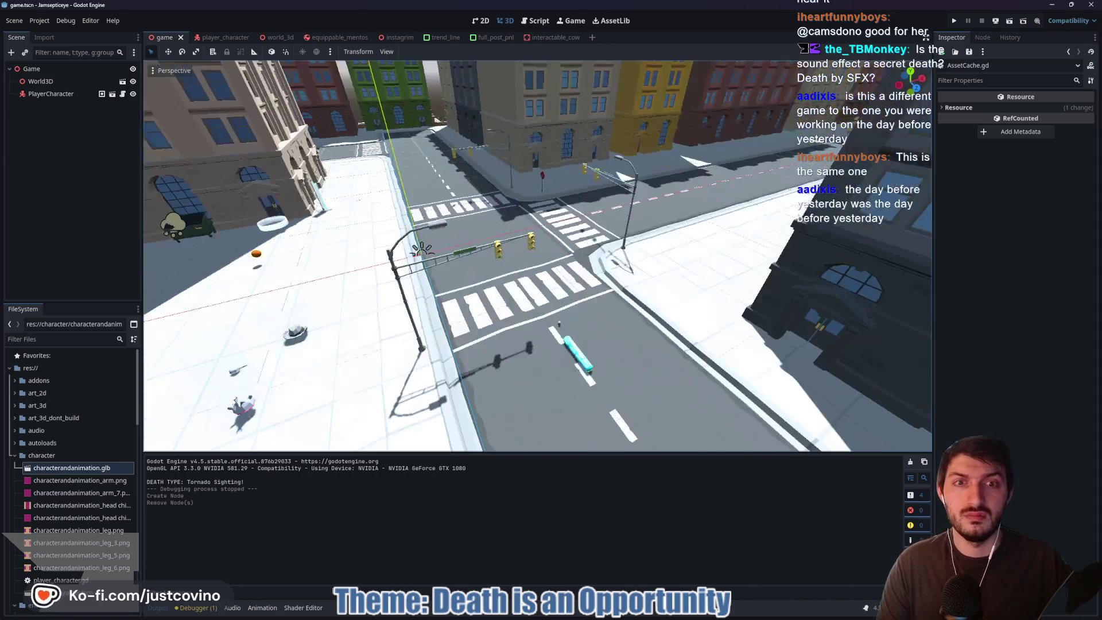
pyautogui.press('s')
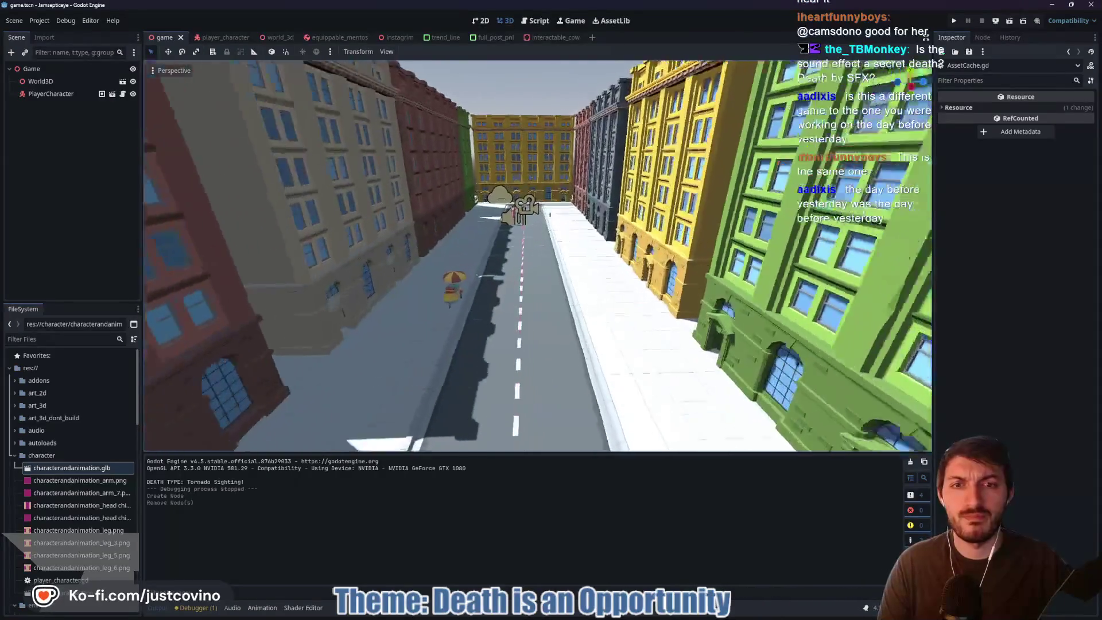
pyautogui.press('w')
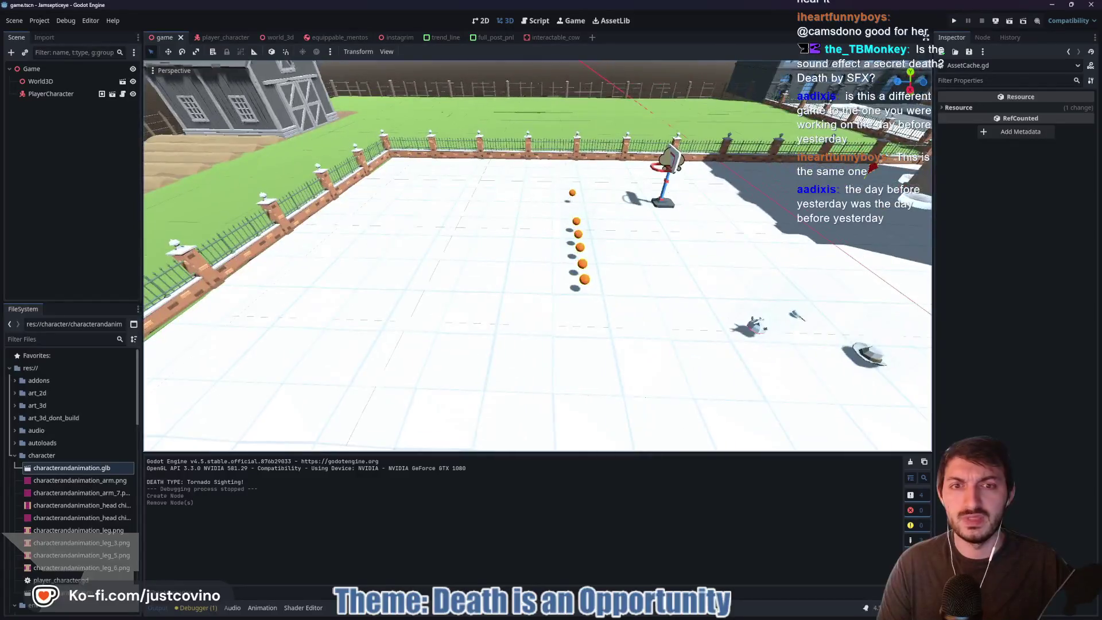
pyautogui.click(280, 37)
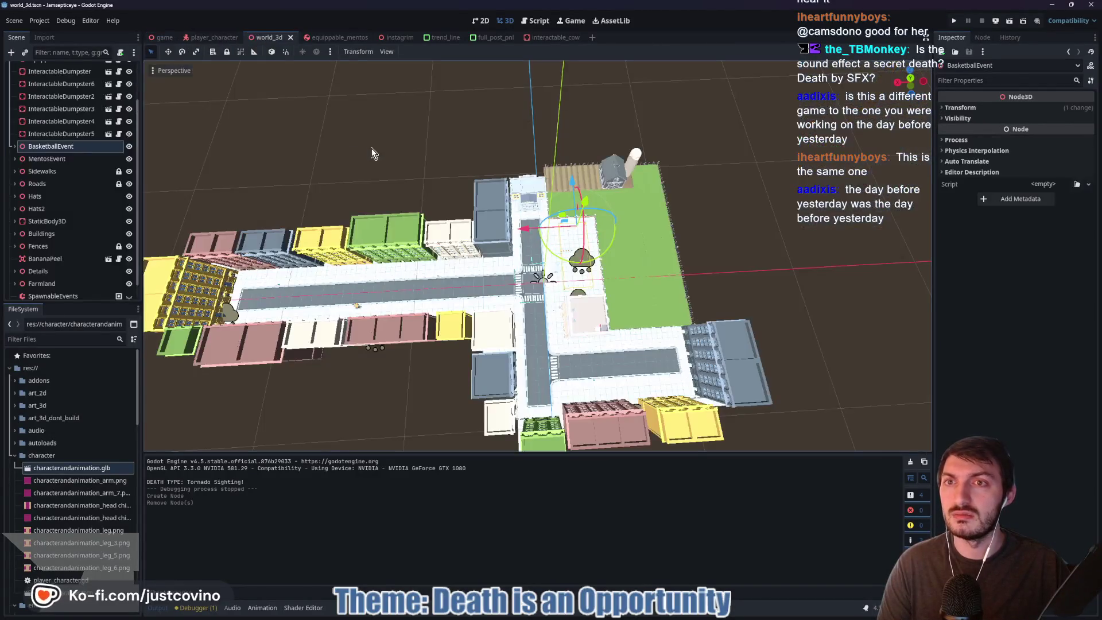
pyautogui.press('w')
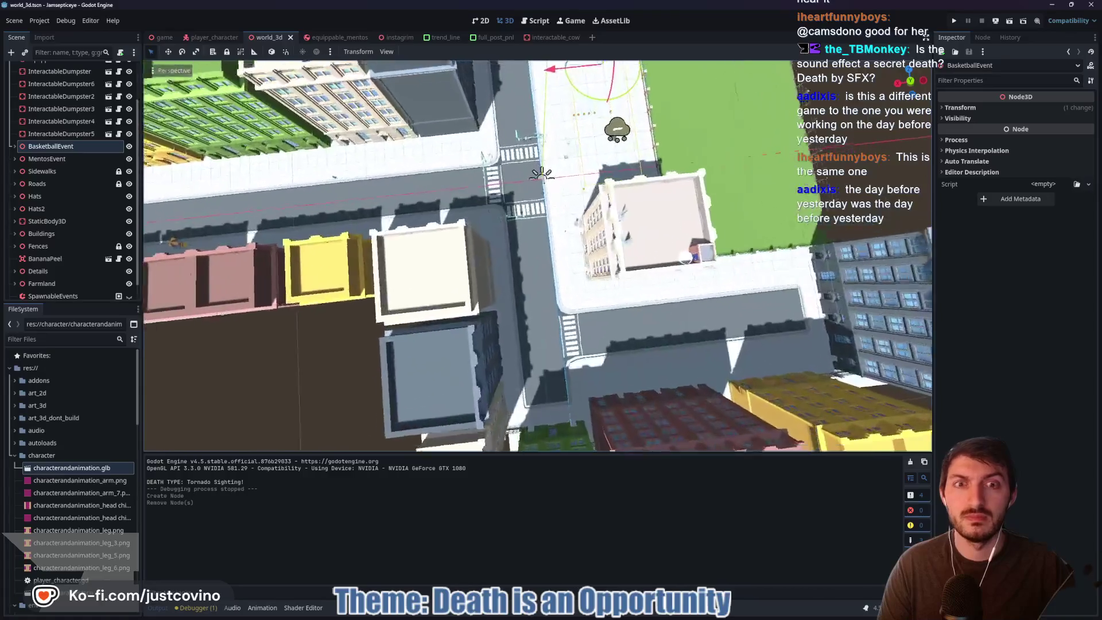
pyautogui.press('s')
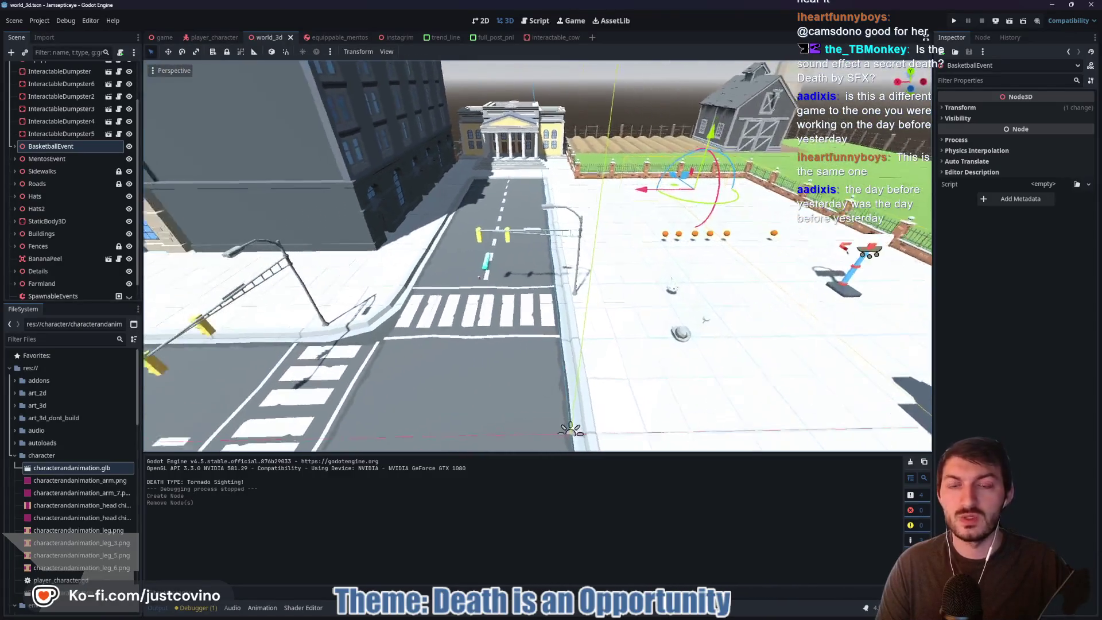
pyautogui.press('w')
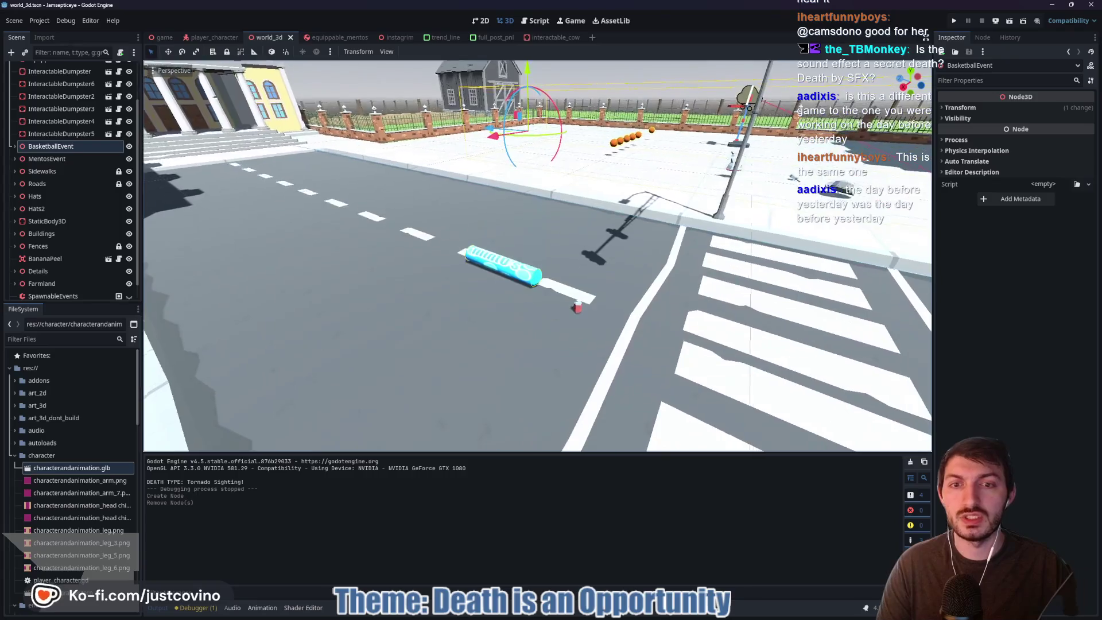
pyautogui.press('s')
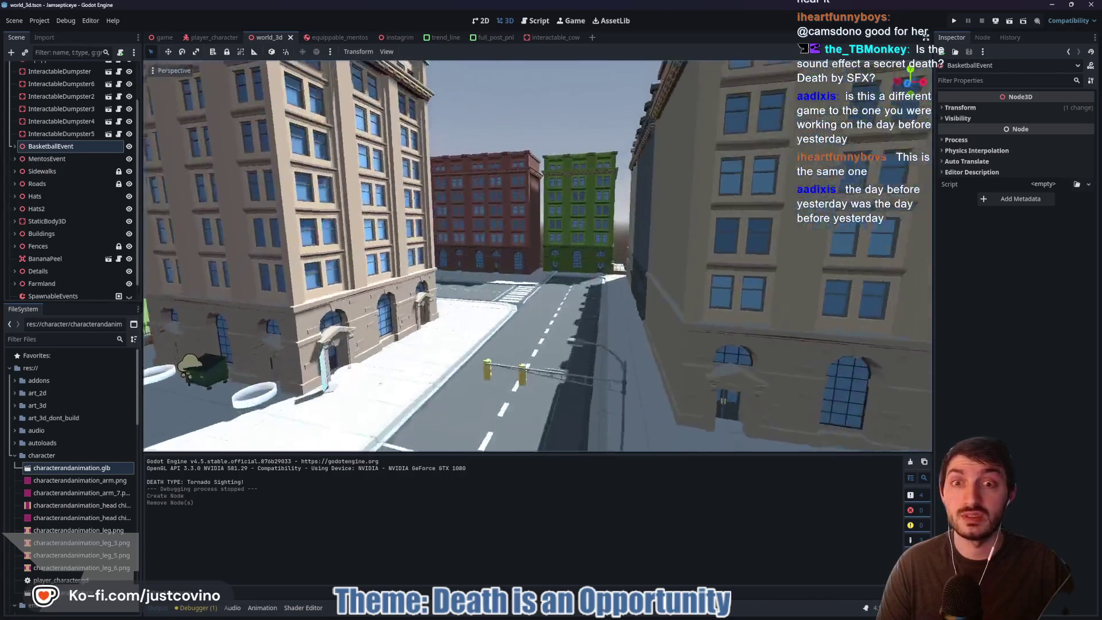
pyautogui.press('w')
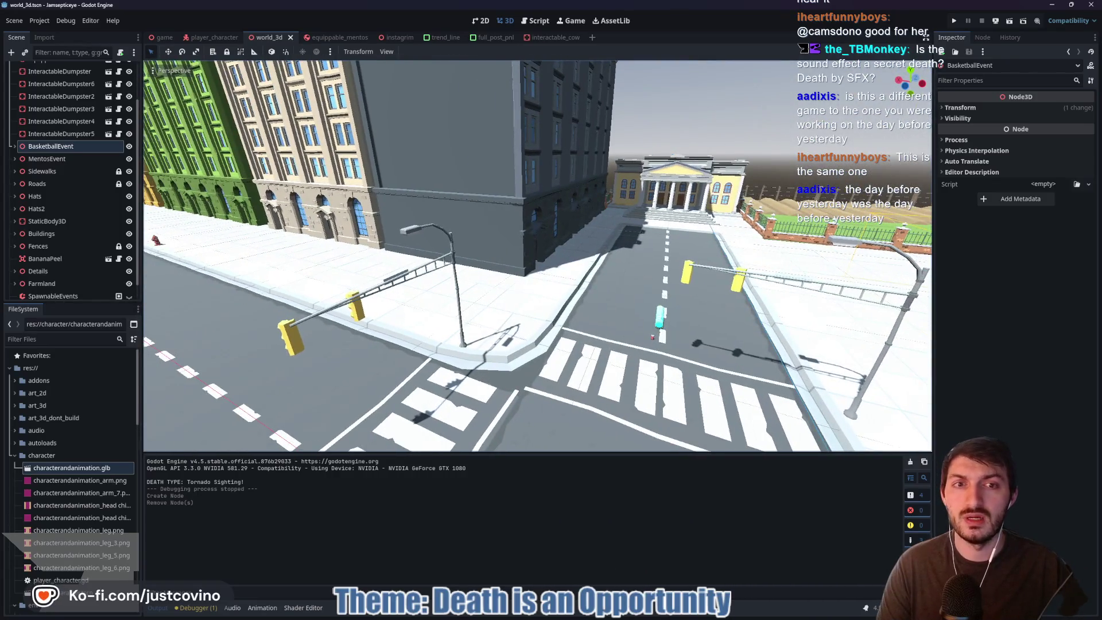
pyautogui.press('s')
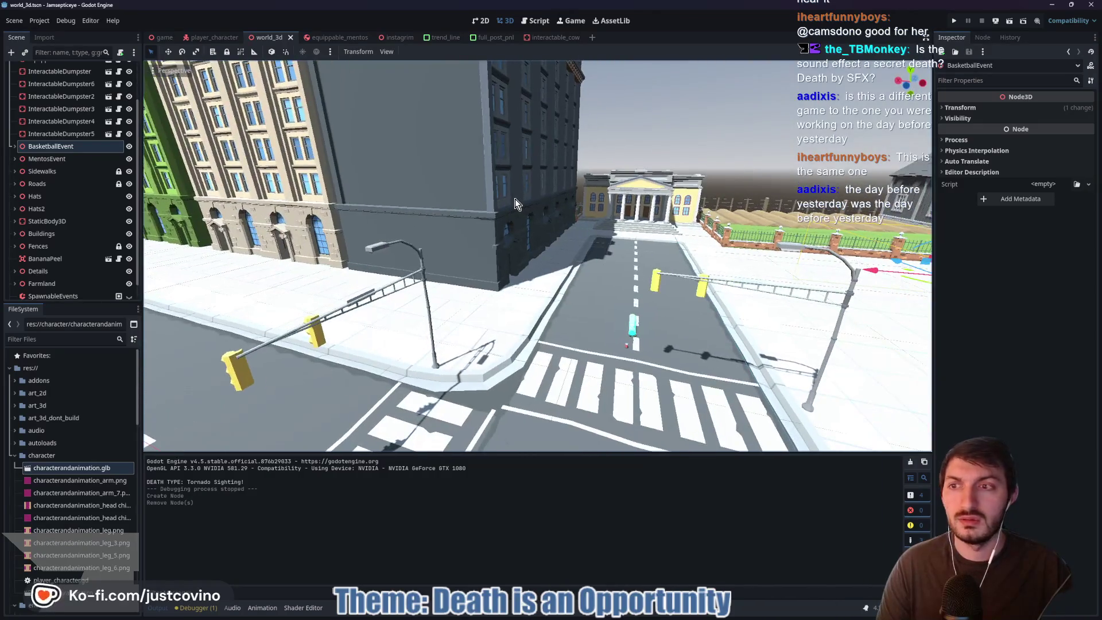
pyautogui.scroll(-8, 94, 484)
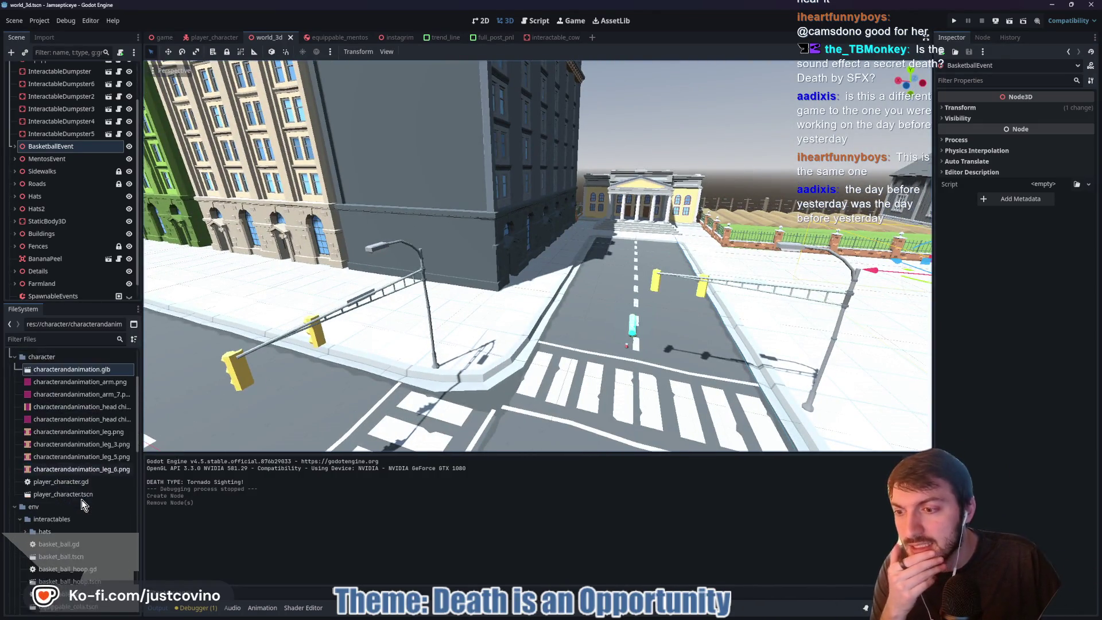
# - Collapse the env, Instagrim and character folders and expand art_3d_dont_build/city
pyautogui.click(14, 374)
pyautogui.click(15, 503)
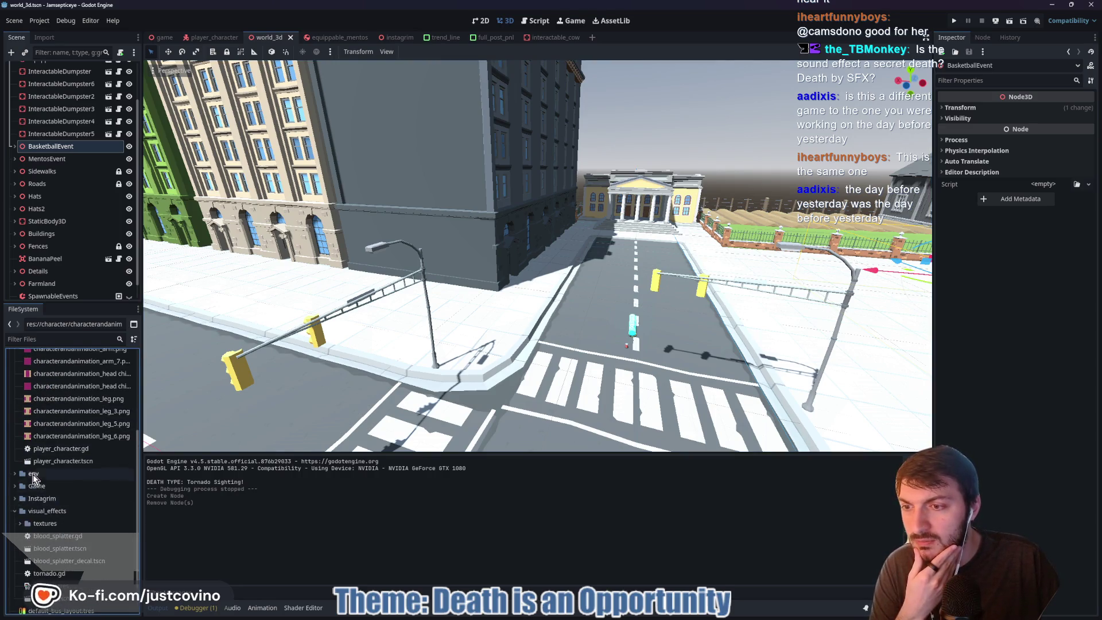
pyautogui.scroll(5, 17, 482)
pyautogui.click(13, 456)
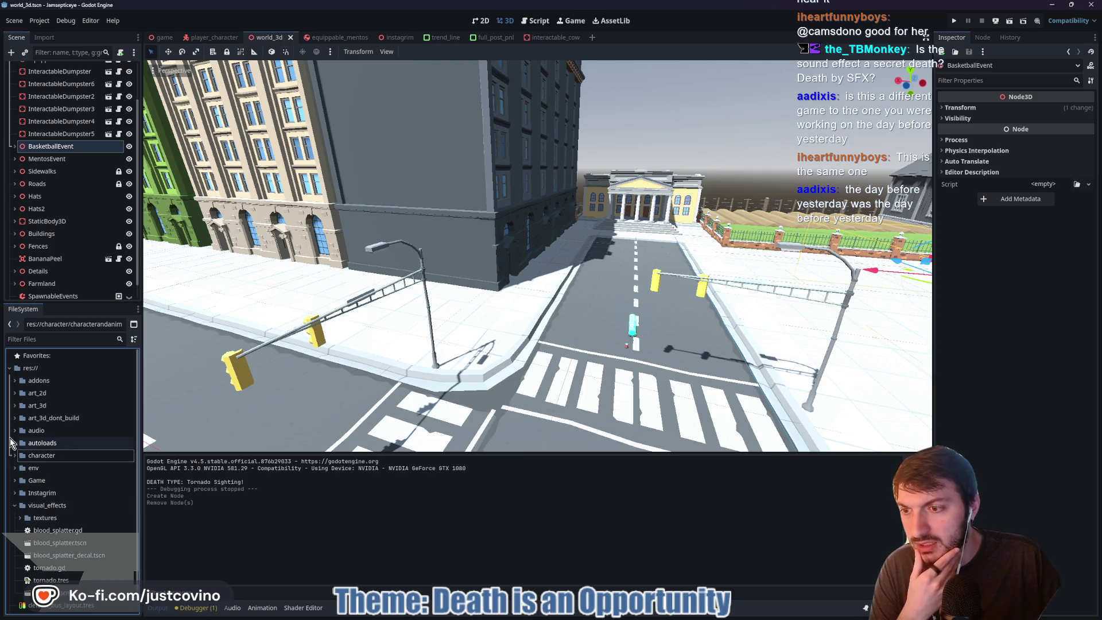
pyautogui.click(15, 418)
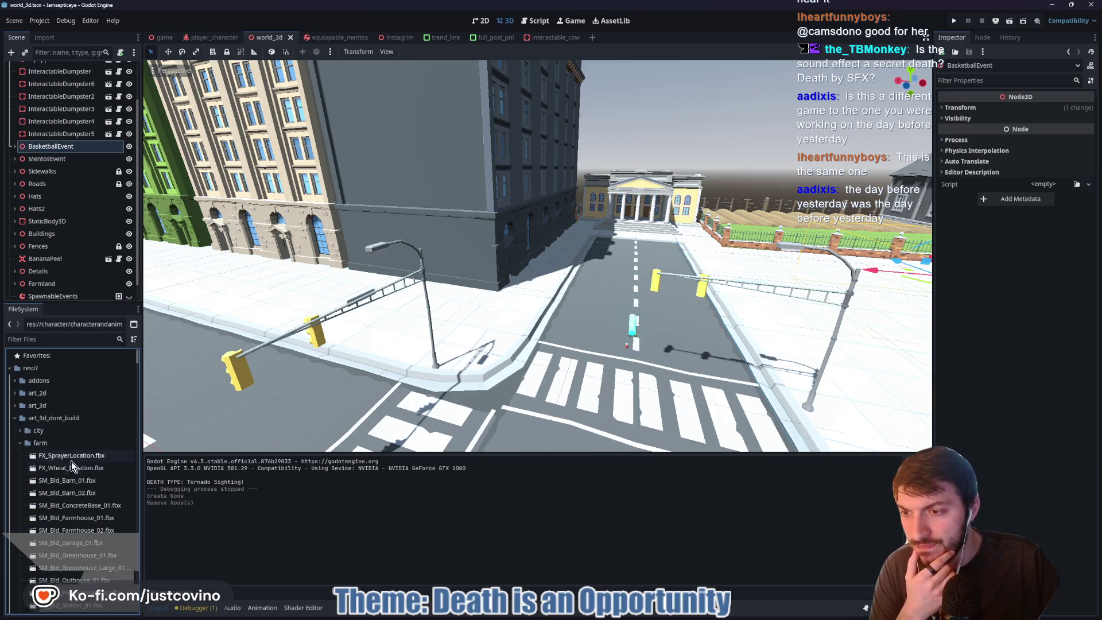
pyautogui.click(23, 443)
pyautogui.click(20, 431)
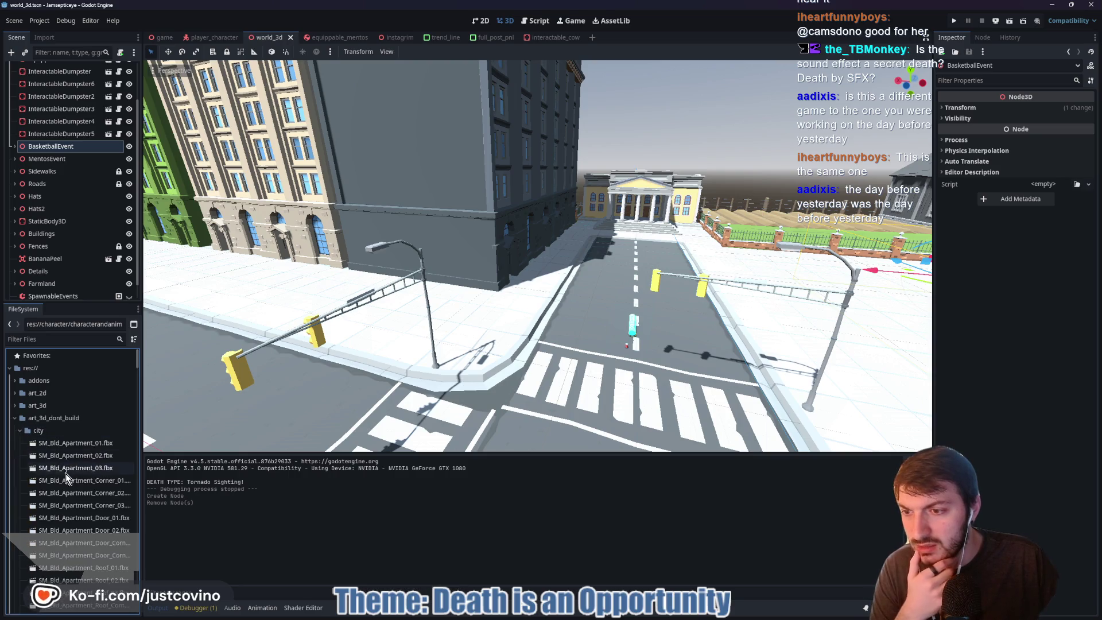
pyautogui.scroll(-10, 75, 489)
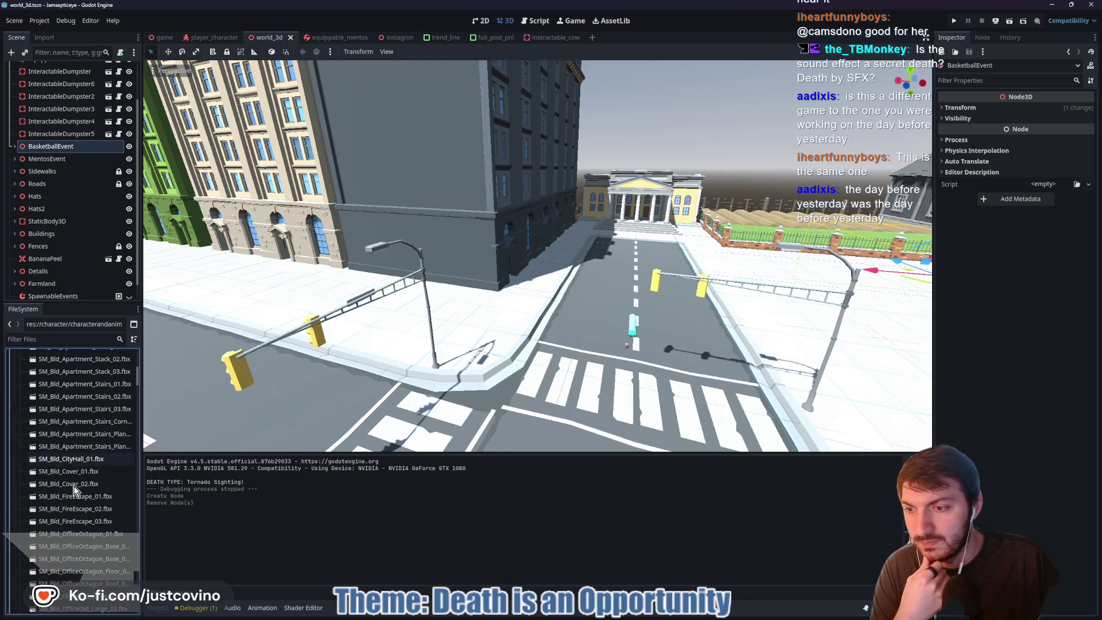
pyautogui.scroll(-10, 73, 487)
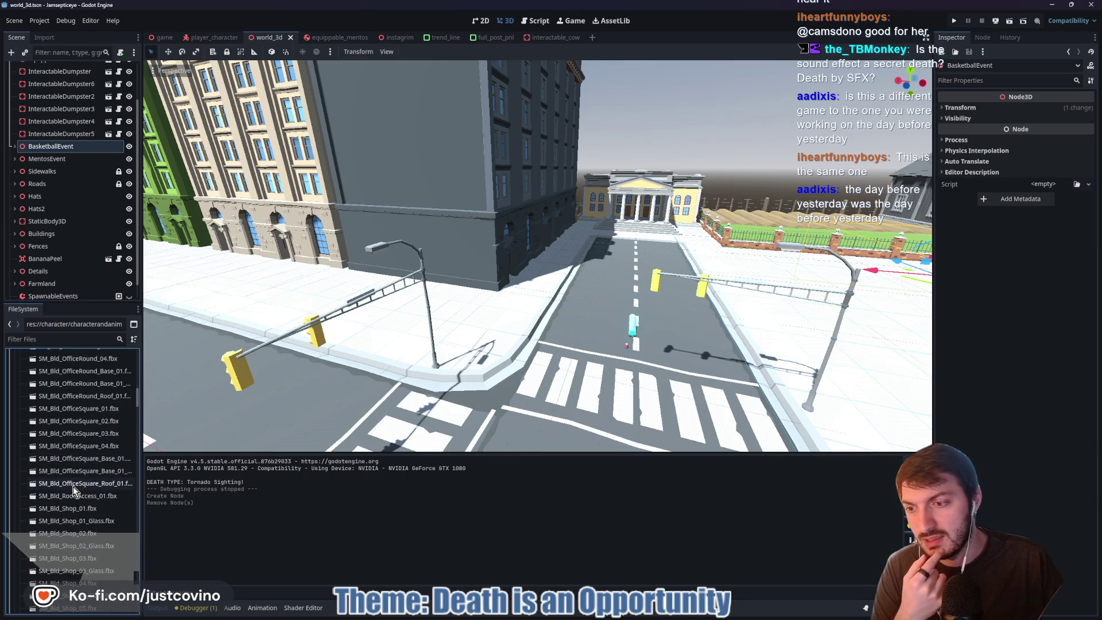
pyautogui.scroll(-5, 73, 486)
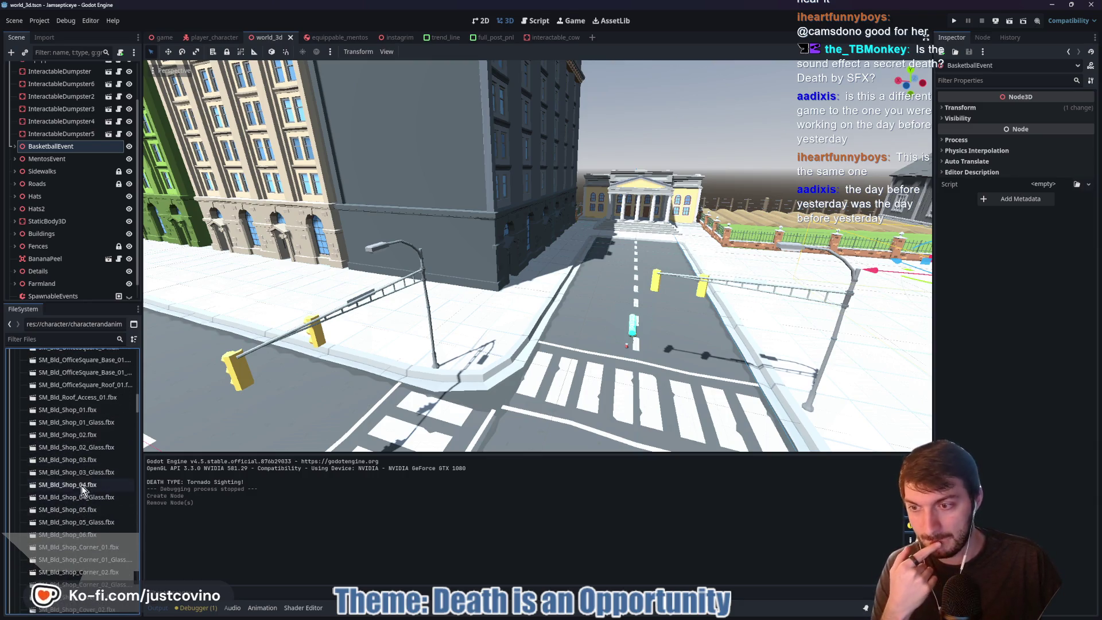
# - Preview SM_Bld_Shop_01.fbx and SM_Bld_Shop_05.fbx in Advanced Import Settings without reimporting
pyautogui.doubleClick(67, 410)
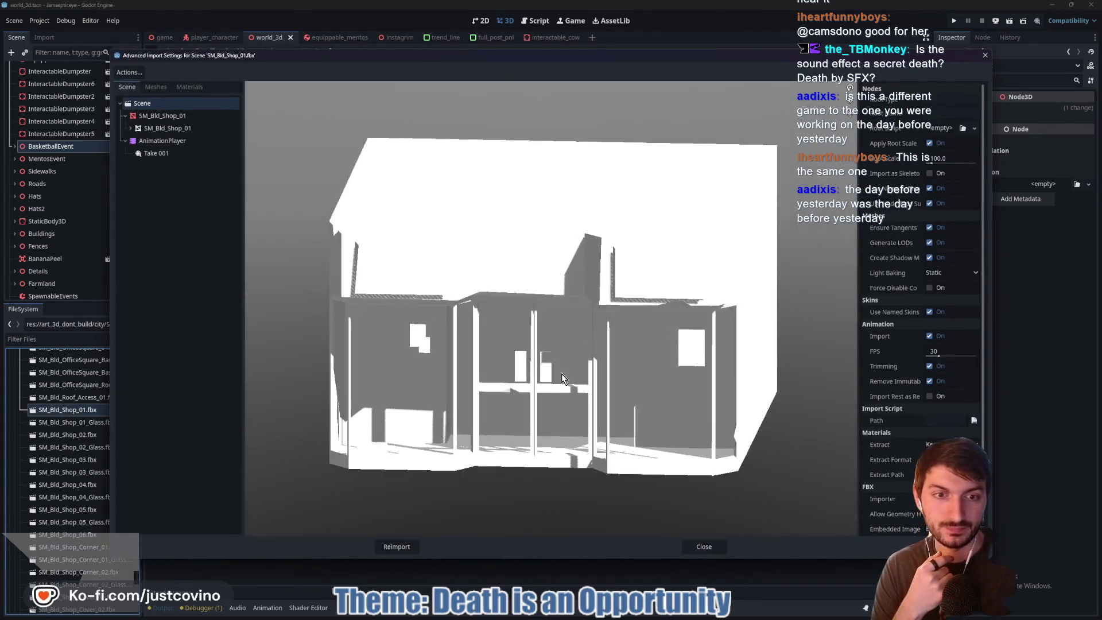
pyautogui.moveTo(561, 379)
pyautogui.mouseDown()
pyautogui.moveTo(574, 364)
pyautogui.moveTo(631, 374)
pyautogui.moveTo(570, 376)
pyautogui.mouseUp()
pyautogui.click(703, 546)
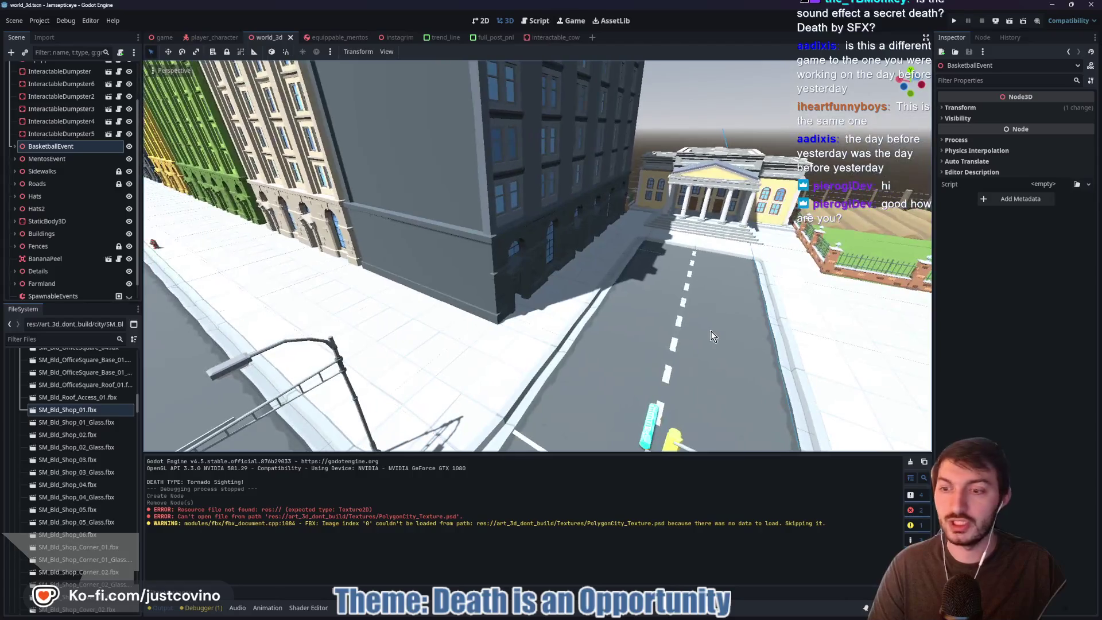
pyautogui.scroll(-1, 102, 476)
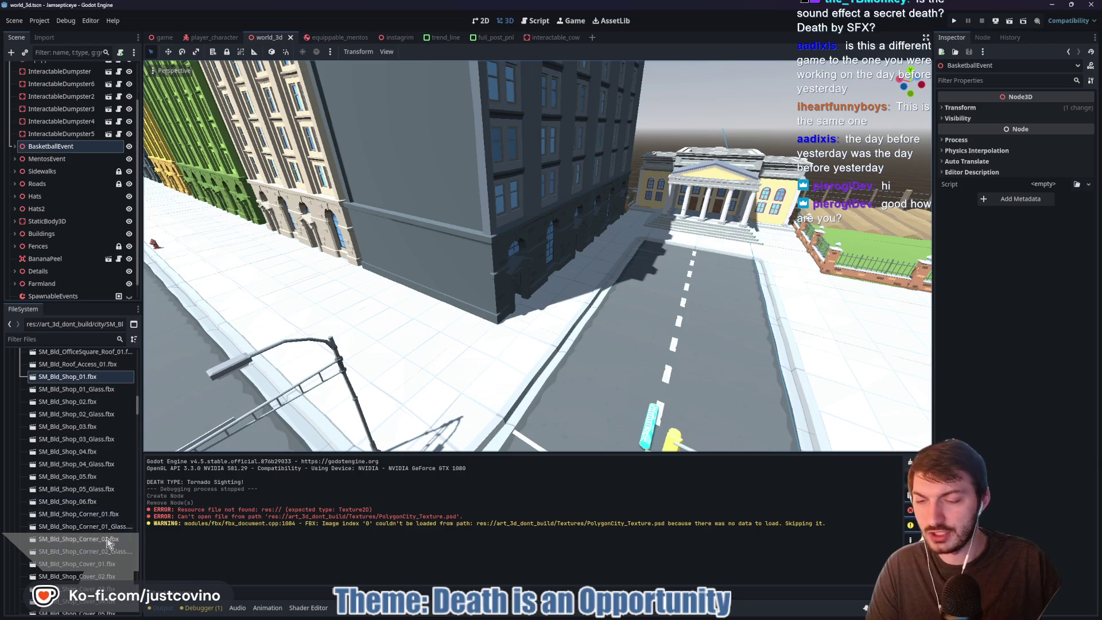
pyautogui.scroll(-2, 106, 556)
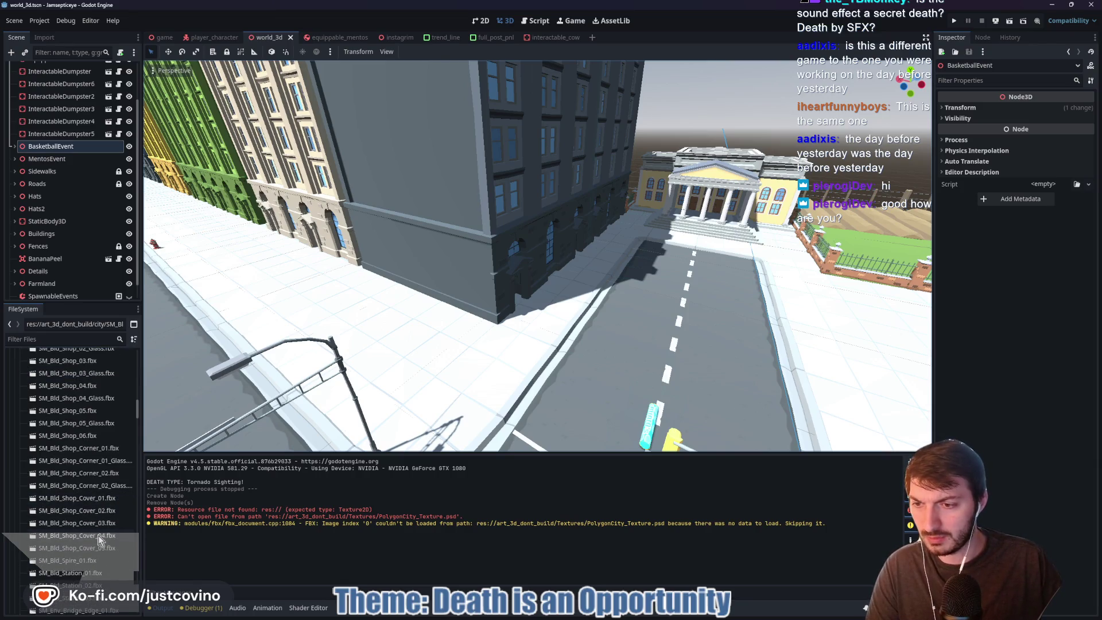
pyautogui.doubleClick(102, 411)
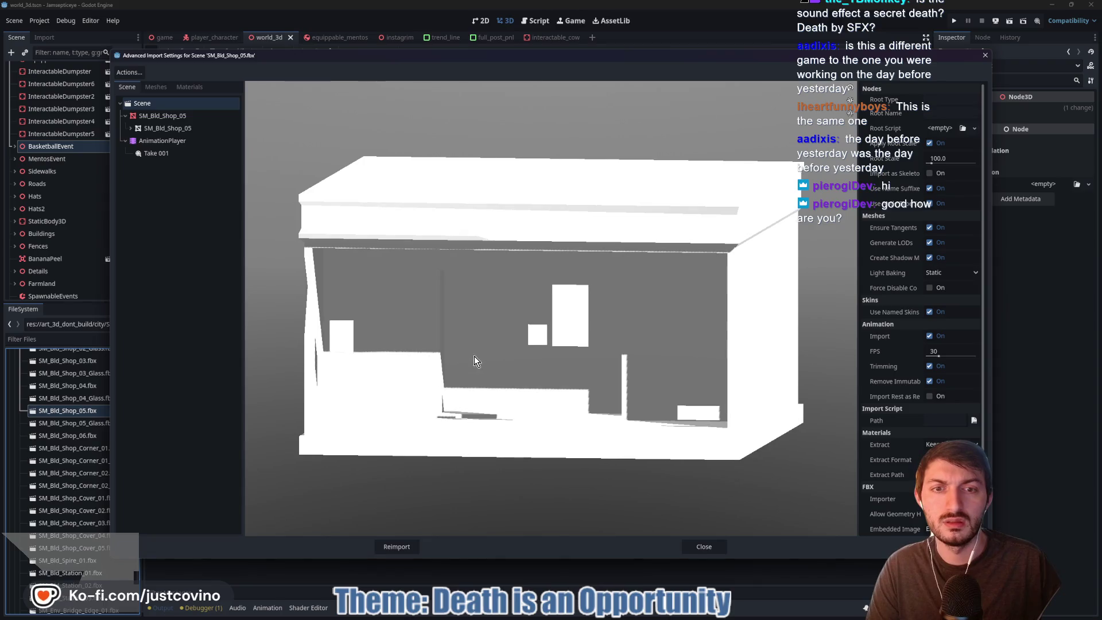
pyautogui.moveTo(474, 361)
pyautogui.mouseDown()
pyautogui.moveTo(541, 367)
pyautogui.moveTo(528, 363)
pyautogui.mouseUp()
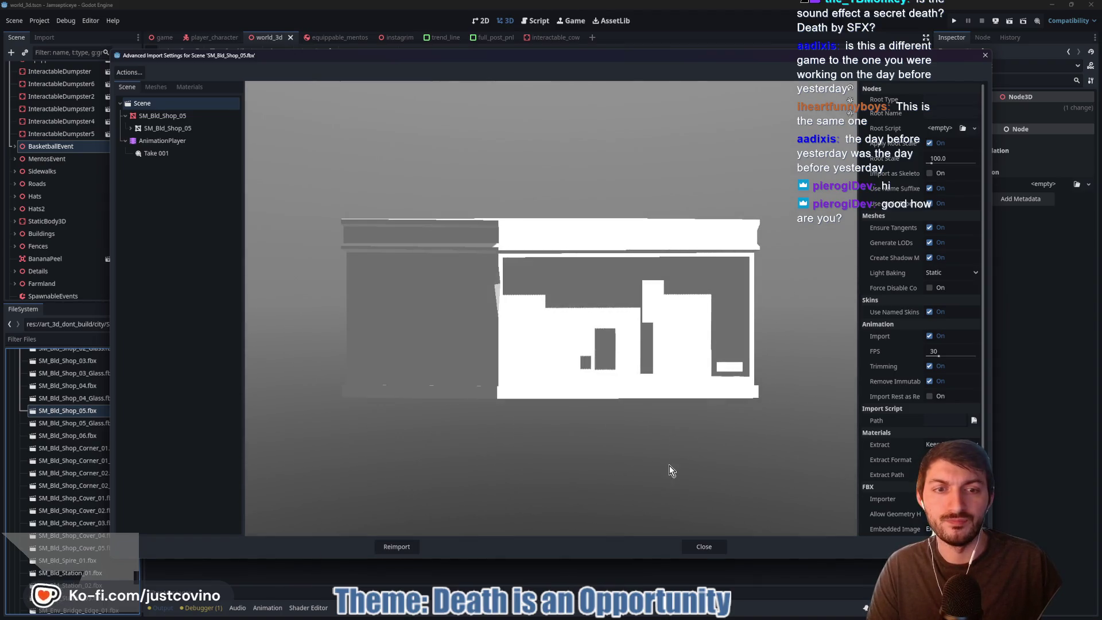
pyautogui.click(705, 542)
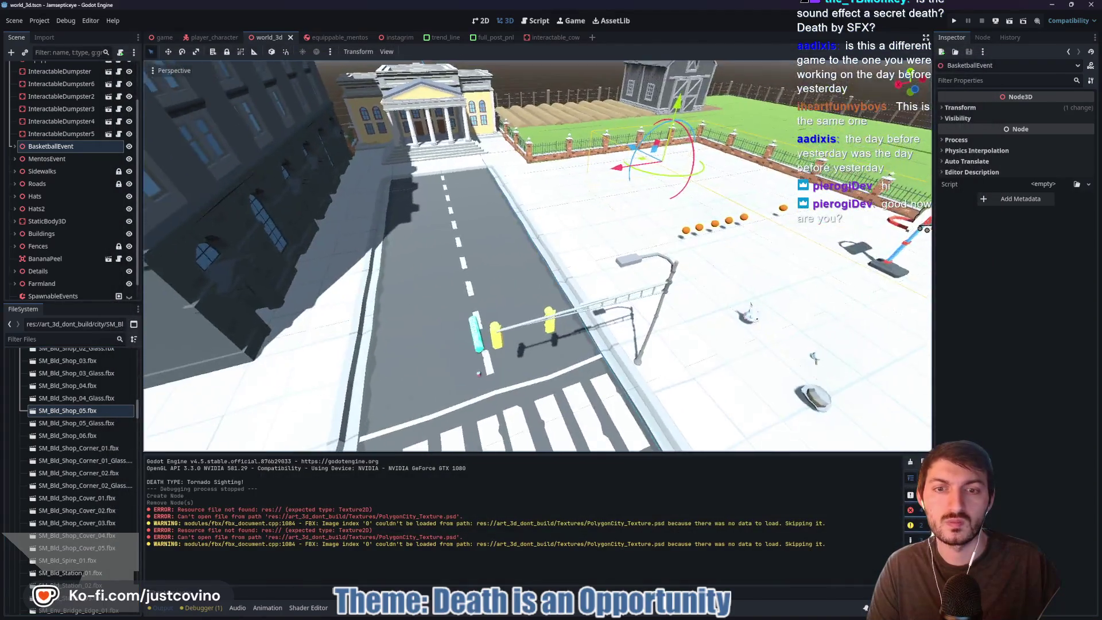
pyautogui.press('w')
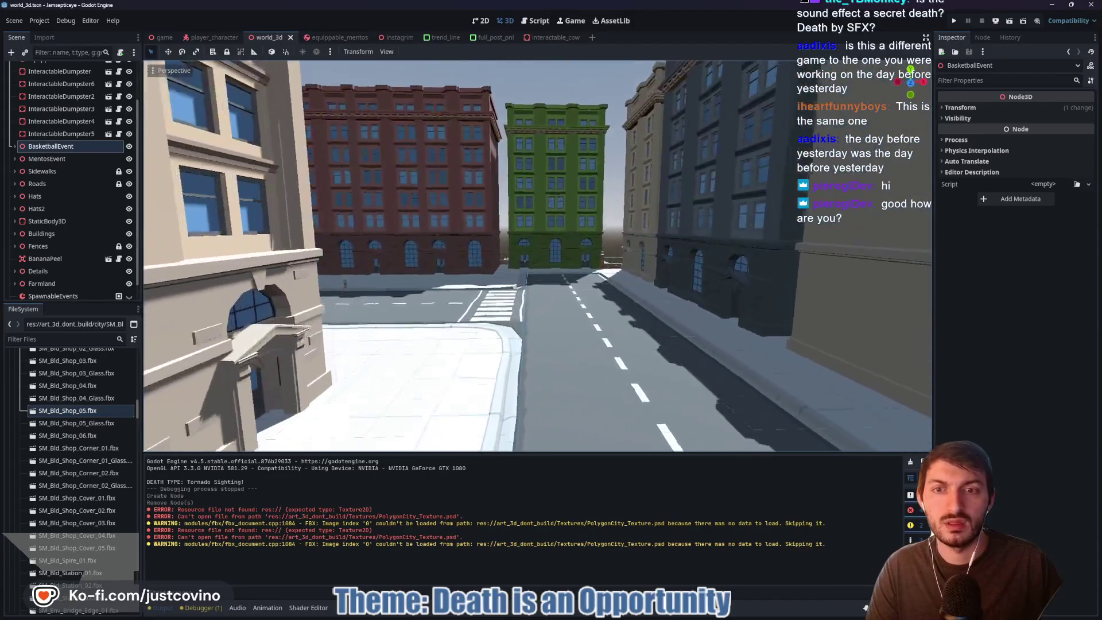
pyautogui.press('w')
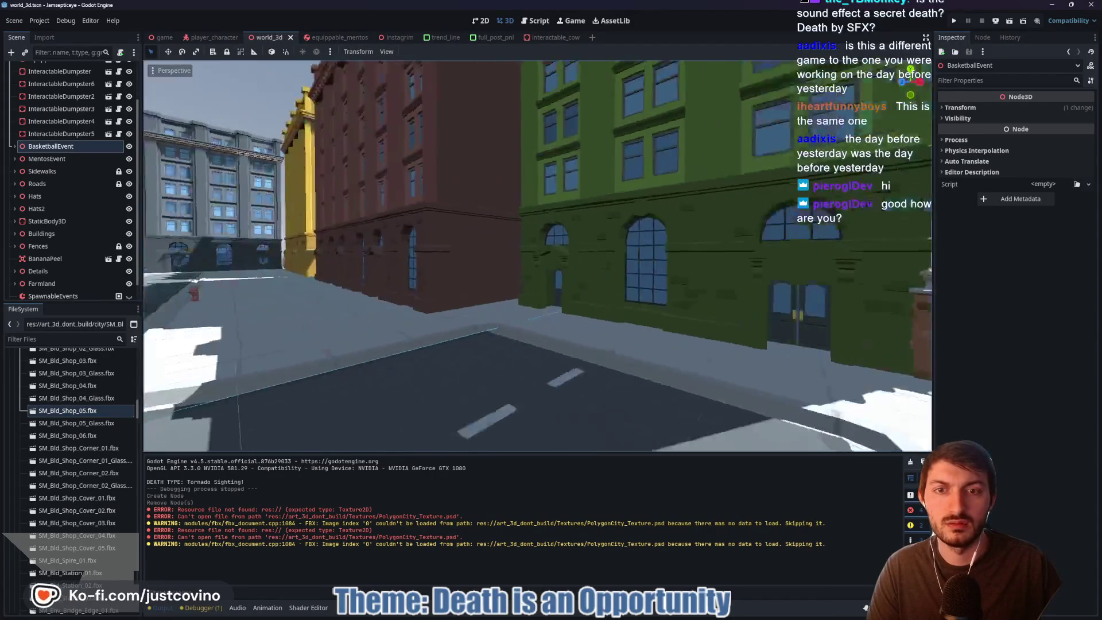
pyautogui.press('w')
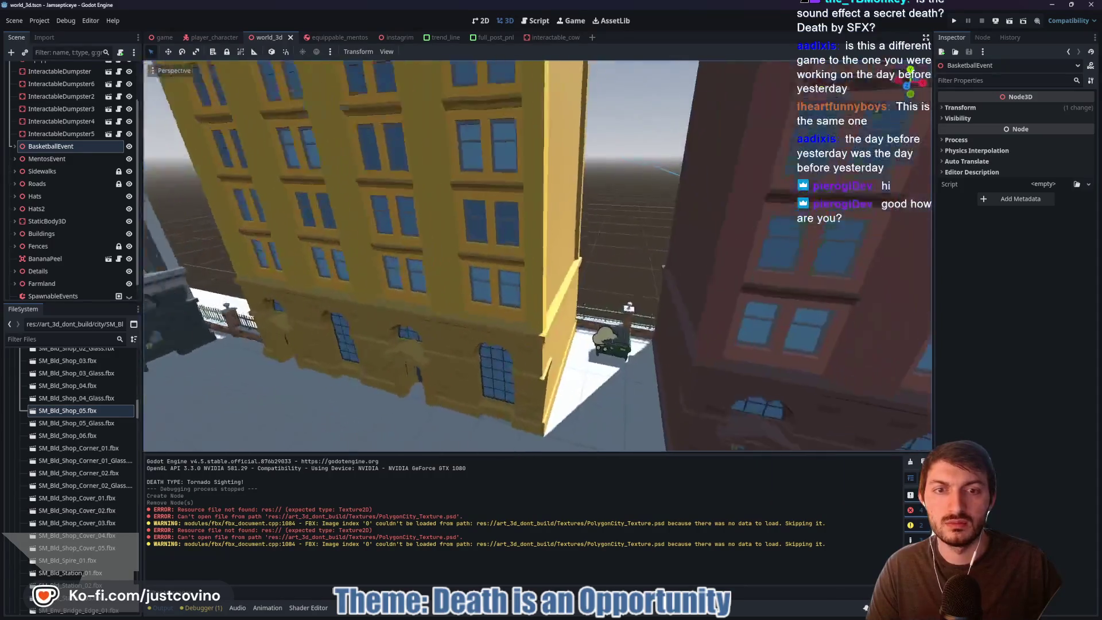
pyautogui.press('w')
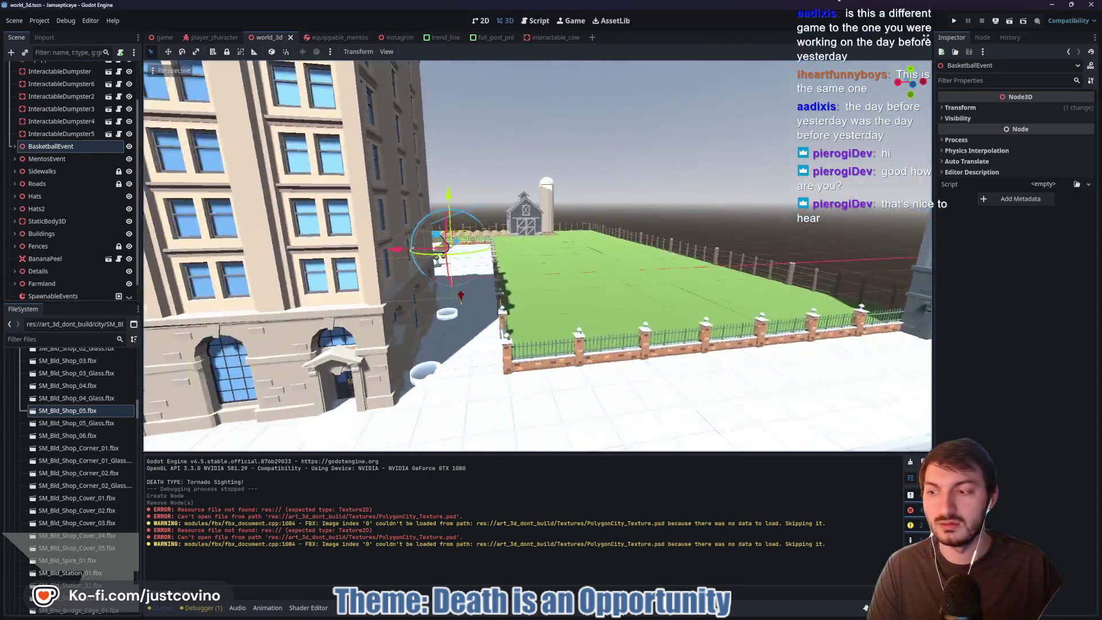
pyautogui.press('w')
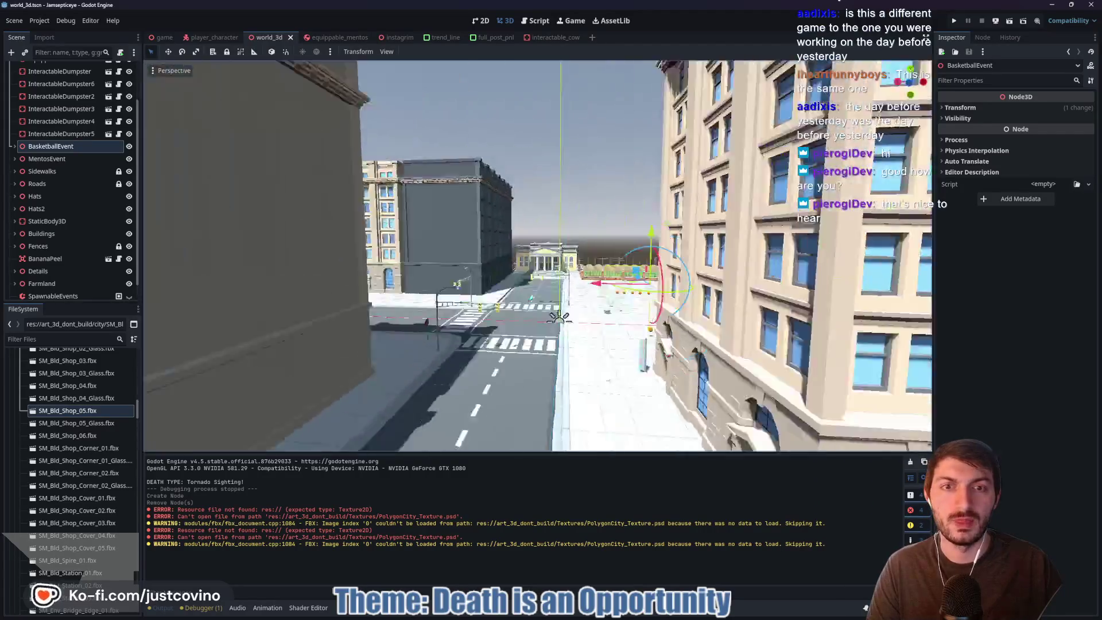
pyautogui.press('w')
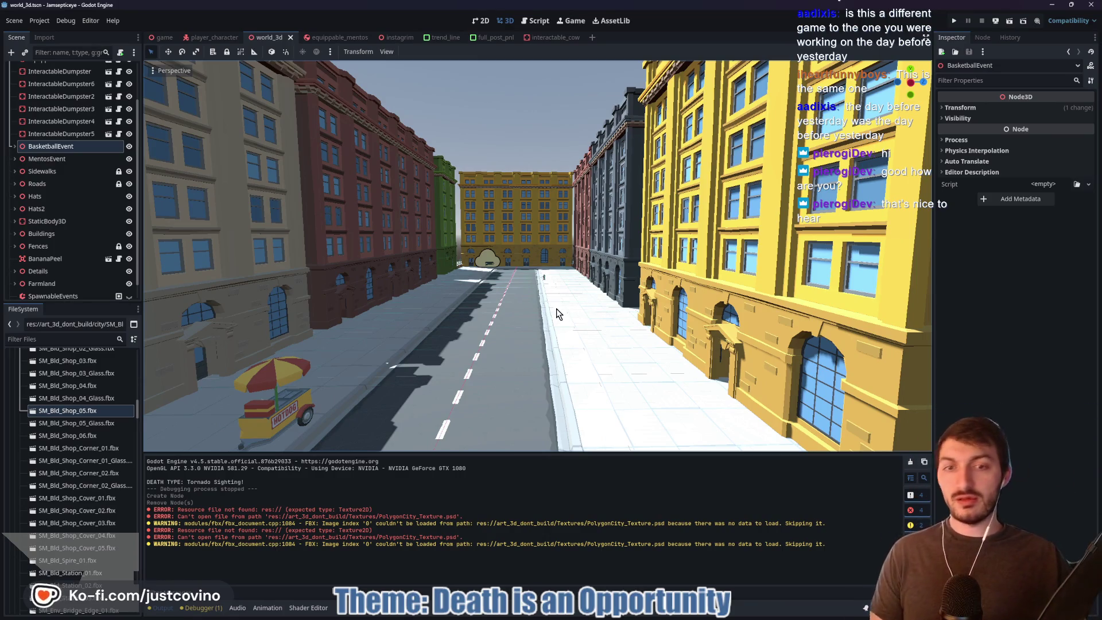
pyautogui.press('w')
pyautogui.press('w')
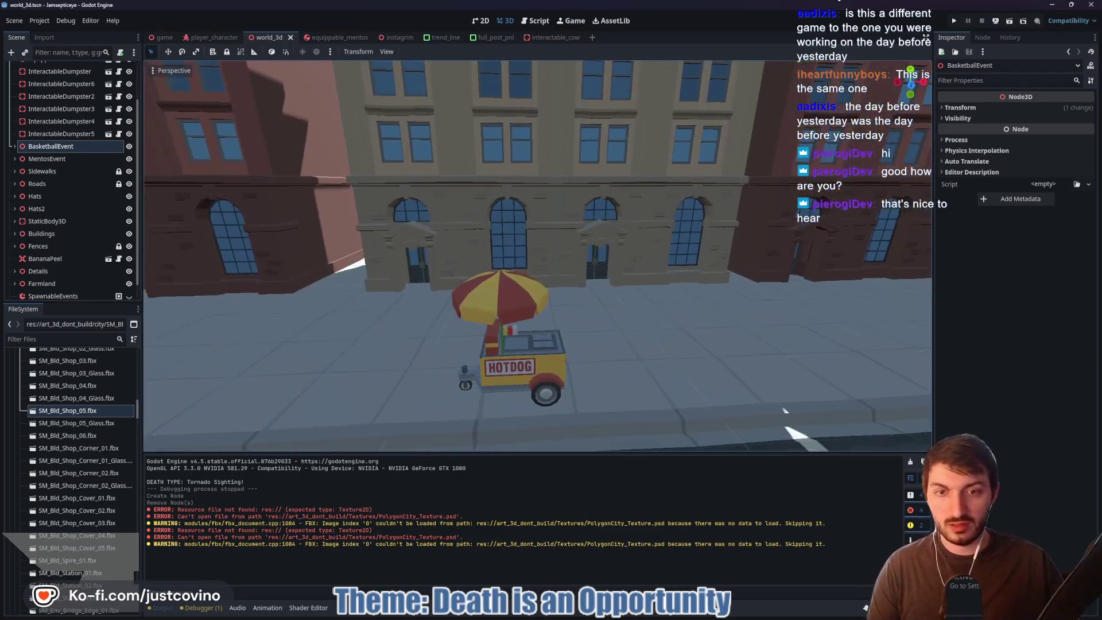
pyautogui.press('w')
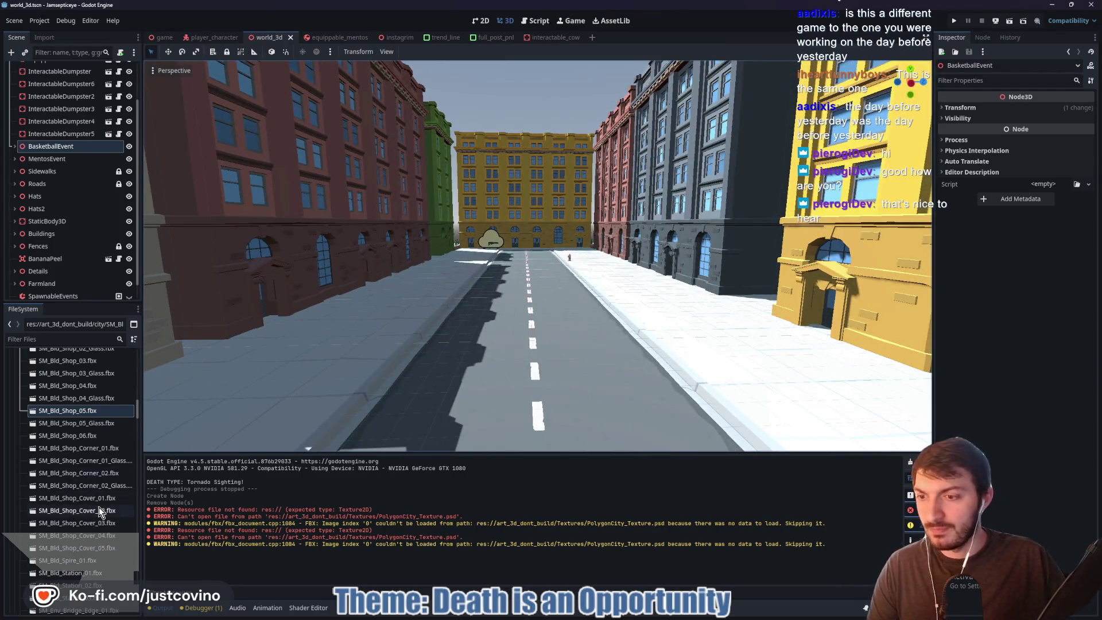
pyautogui.scroll(-3, 97, 508)
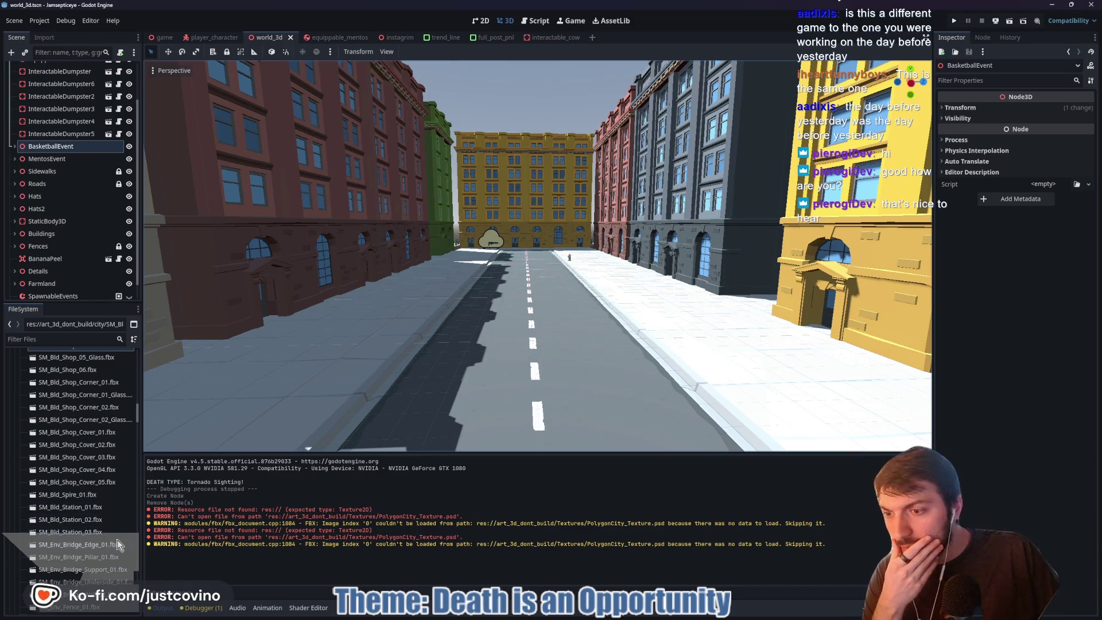
pyautogui.scroll(-6, 112, 538)
pyautogui.scroll(-3, 101, 537)
pyautogui.scroll(12, 99, 540)
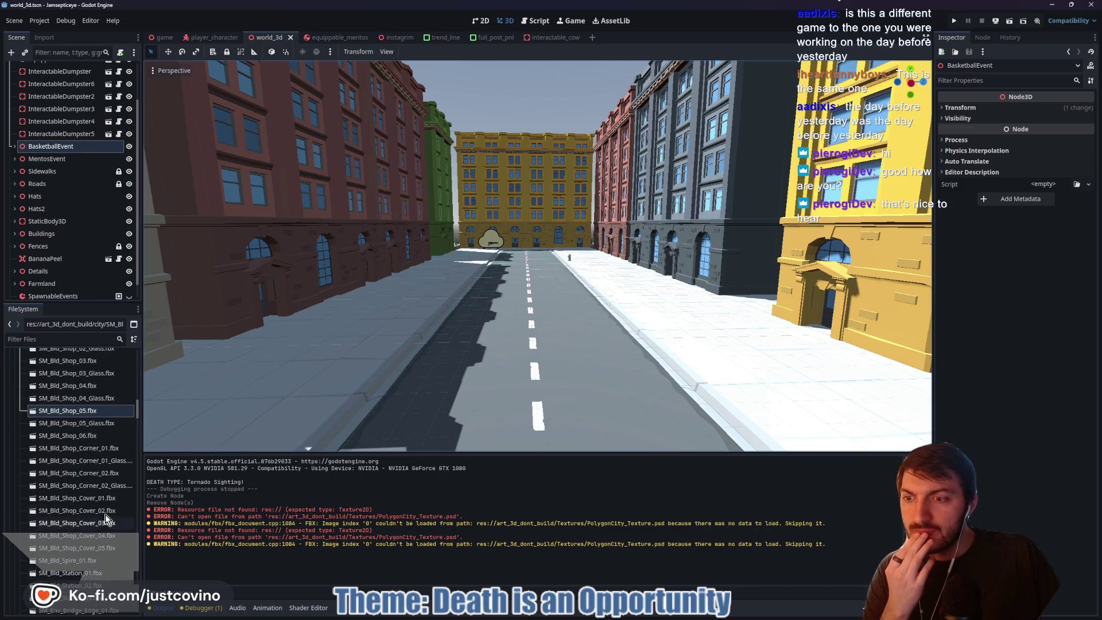
pyautogui.click(86, 449)
pyautogui.doubleClick(86, 448)
pyautogui.moveTo(316, 413)
pyautogui.mouseDown()
pyautogui.moveTo(493, 356)
pyautogui.moveTo(549, 355)
pyautogui.moveTo(482, 354)
pyautogui.moveTo(499, 365)
pyautogui.moveTo(542, 355)
pyautogui.moveTo(517, 358)
pyautogui.mouseUp()
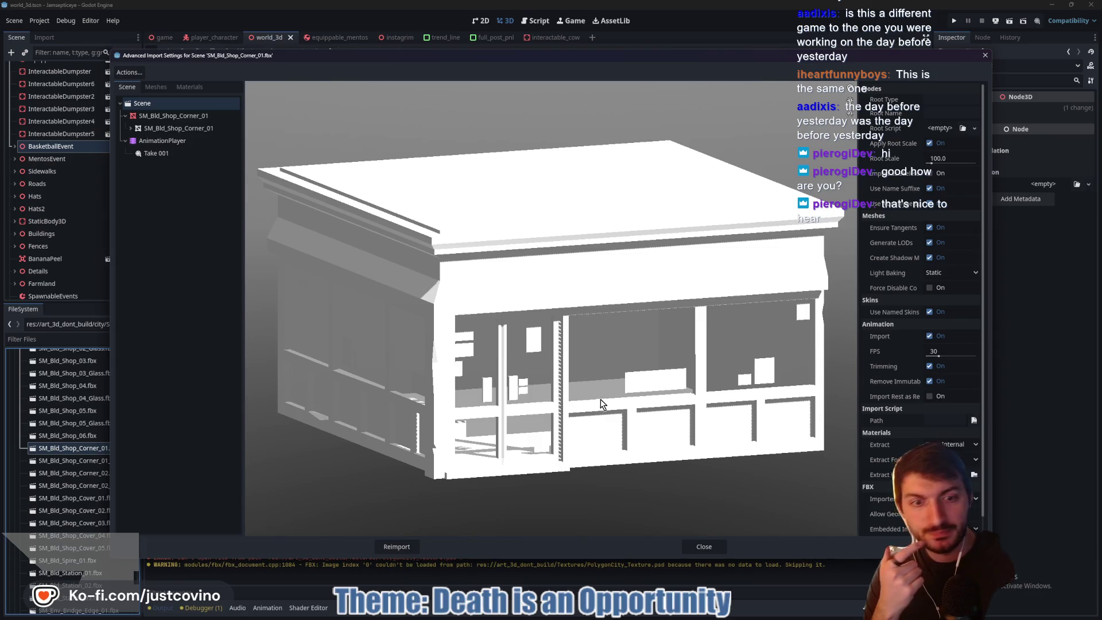
pyautogui.click(703, 546)
pyautogui.press('w')
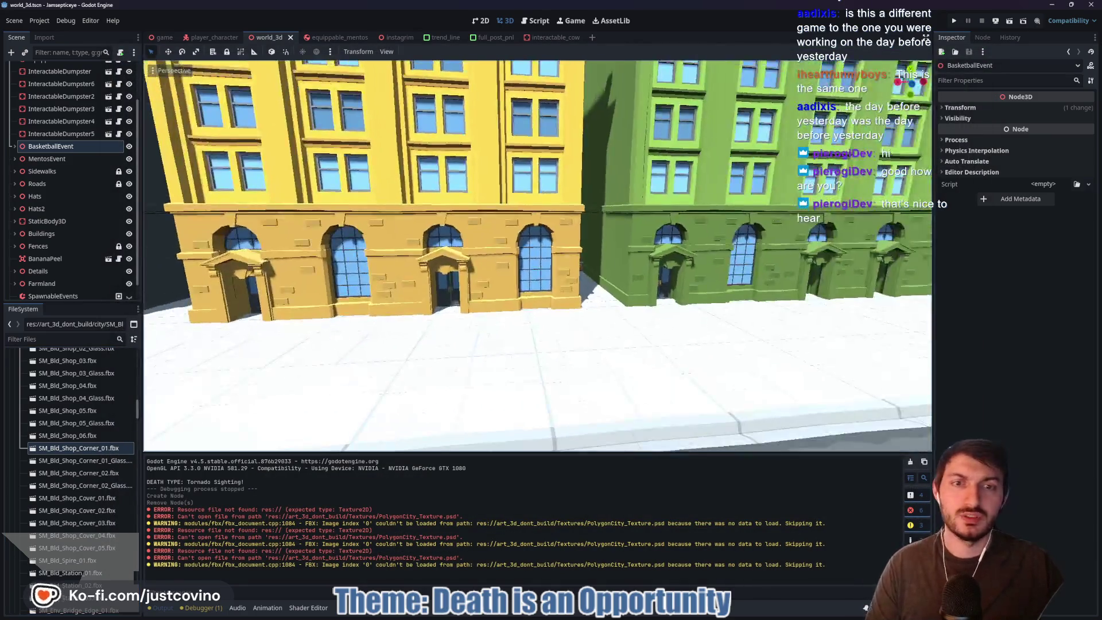
# - Fly the camera down the street to the mentos and lift EquippableMentos off the road
pyautogui.press('w')
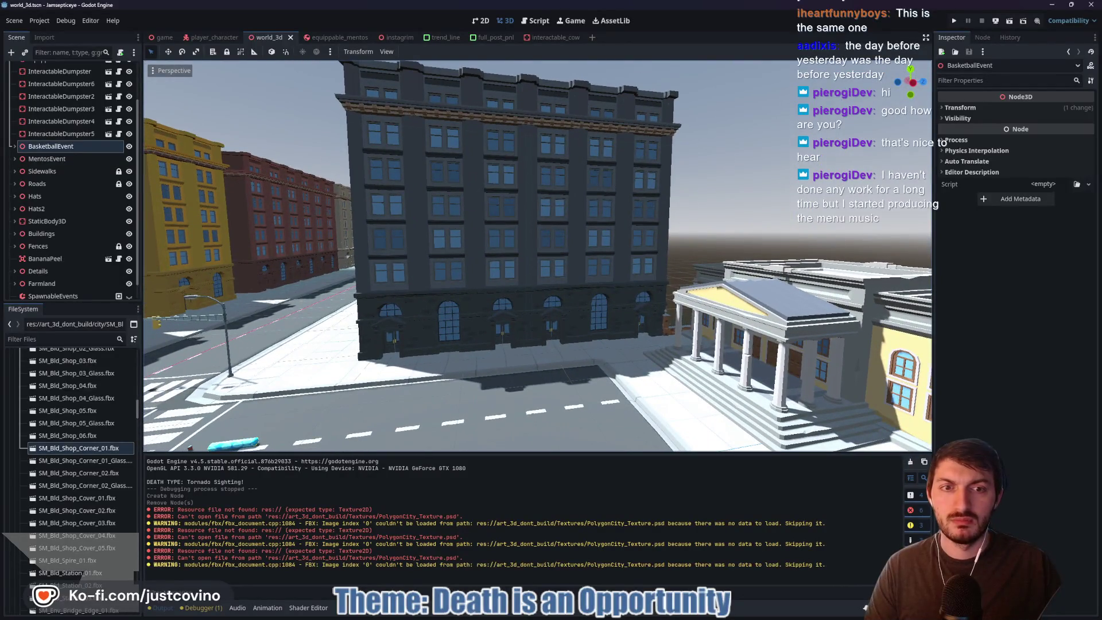
pyautogui.press('s')
pyautogui.press('d')
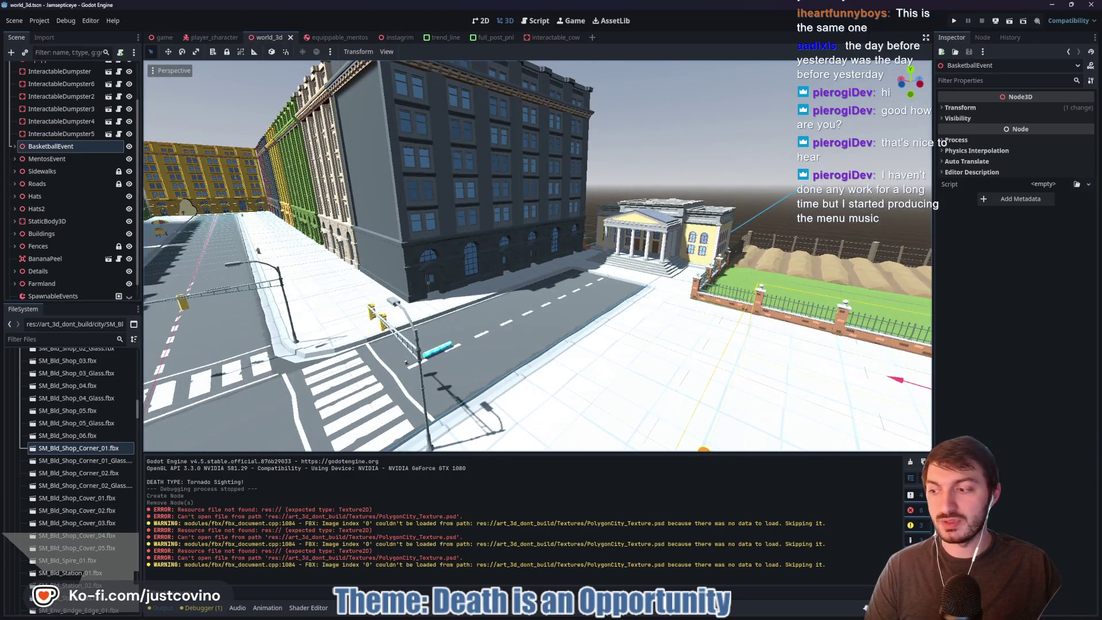
pyautogui.press('w')
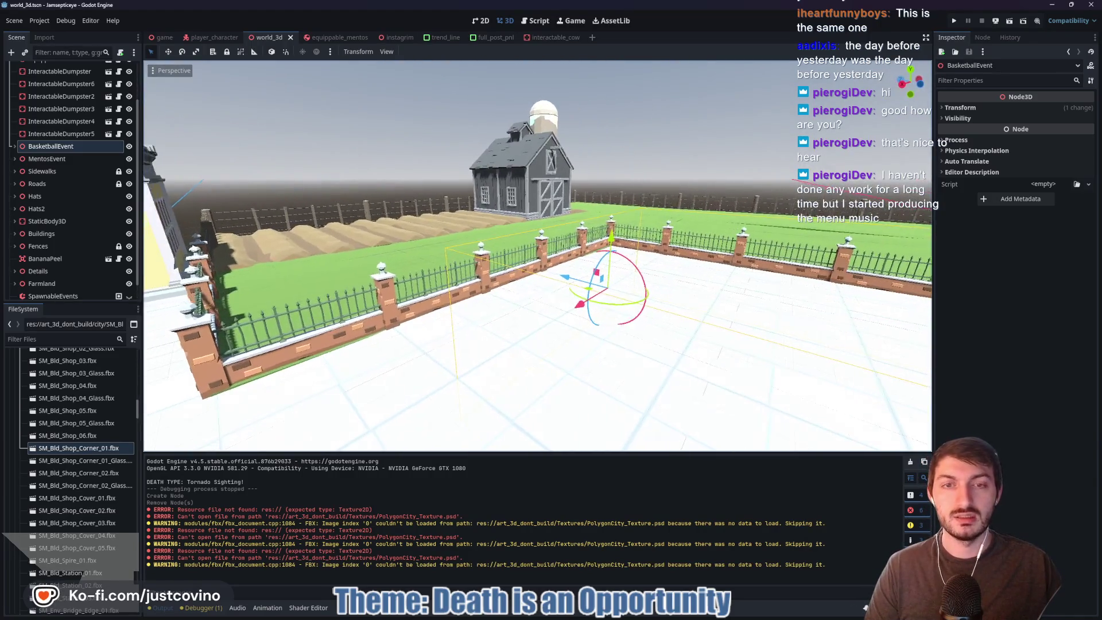
pyautogui.press('a')
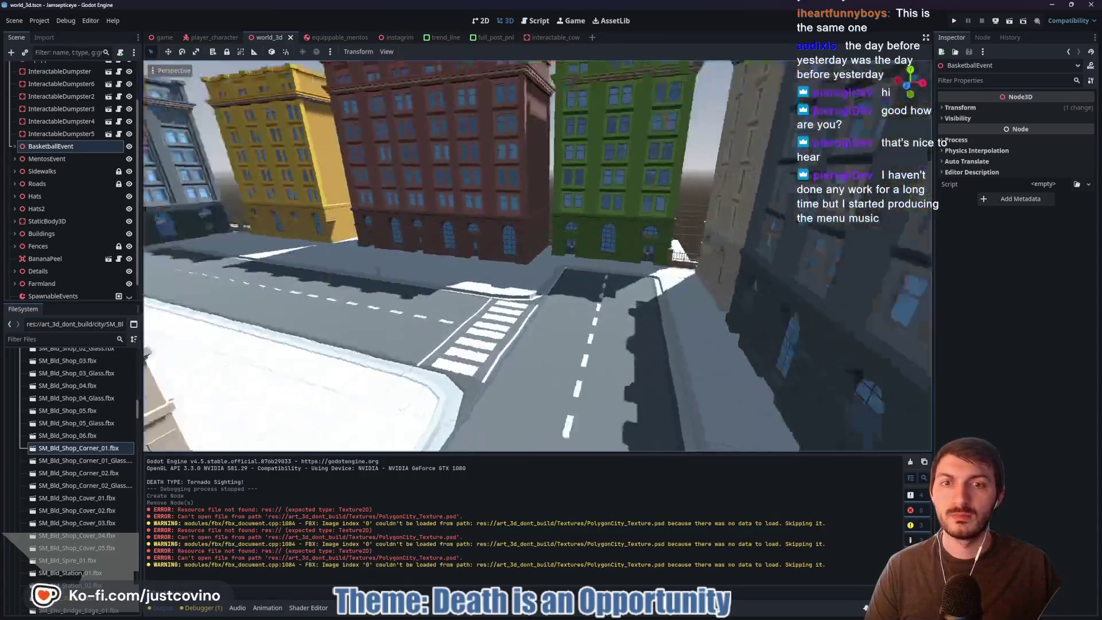
pyautogui.press('w')
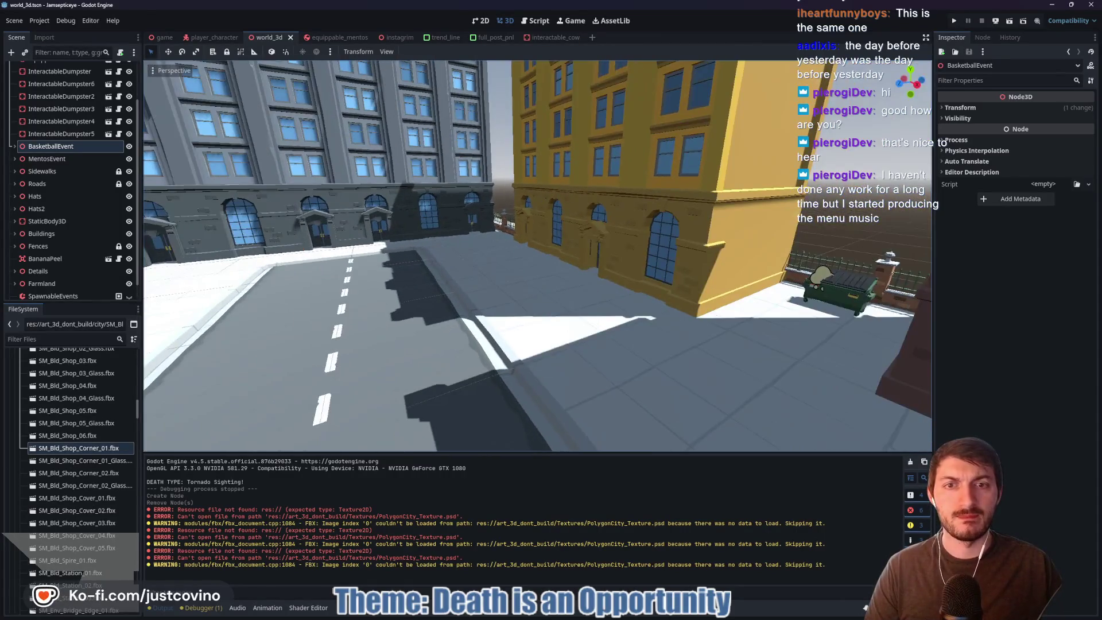
pyautogui.press('s')
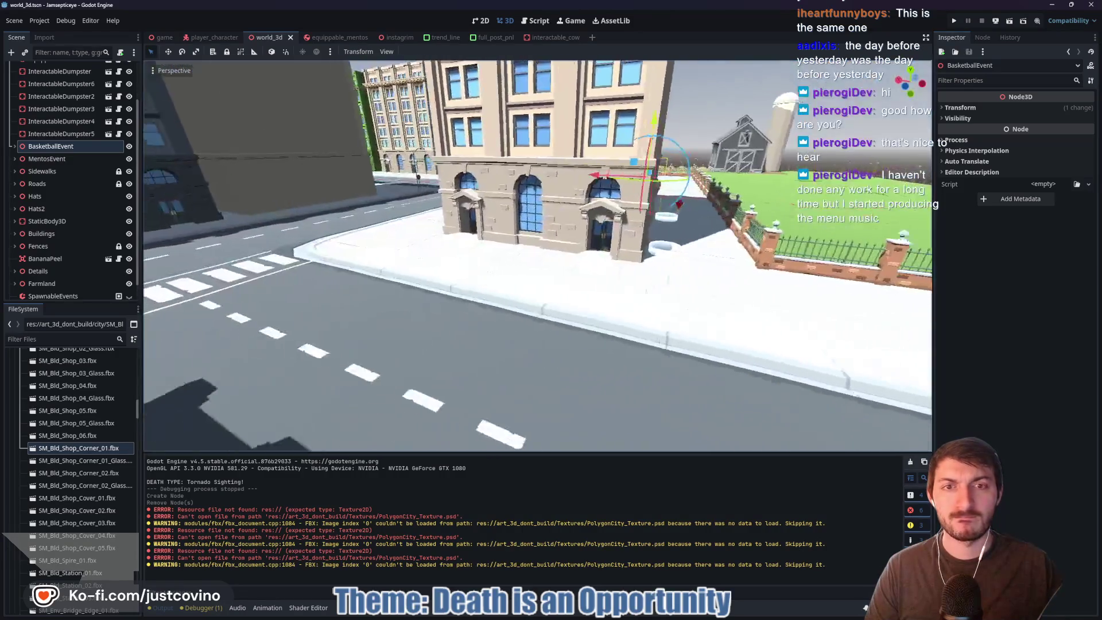
pyautogui.press('s')
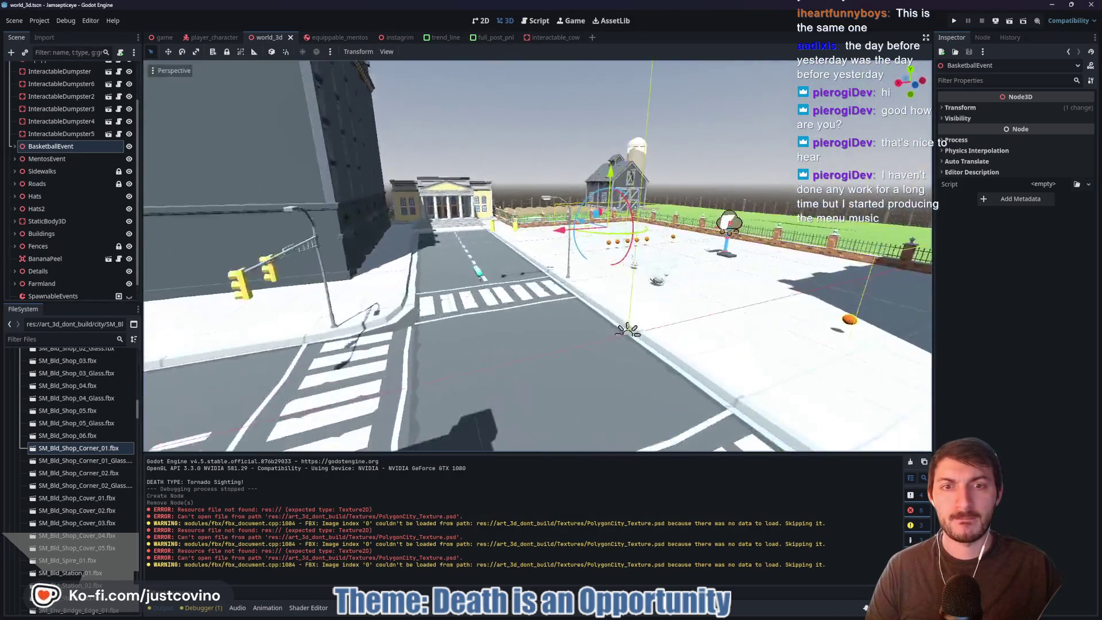
pyautogui.press('w')
pyautogui.click(591, 272)
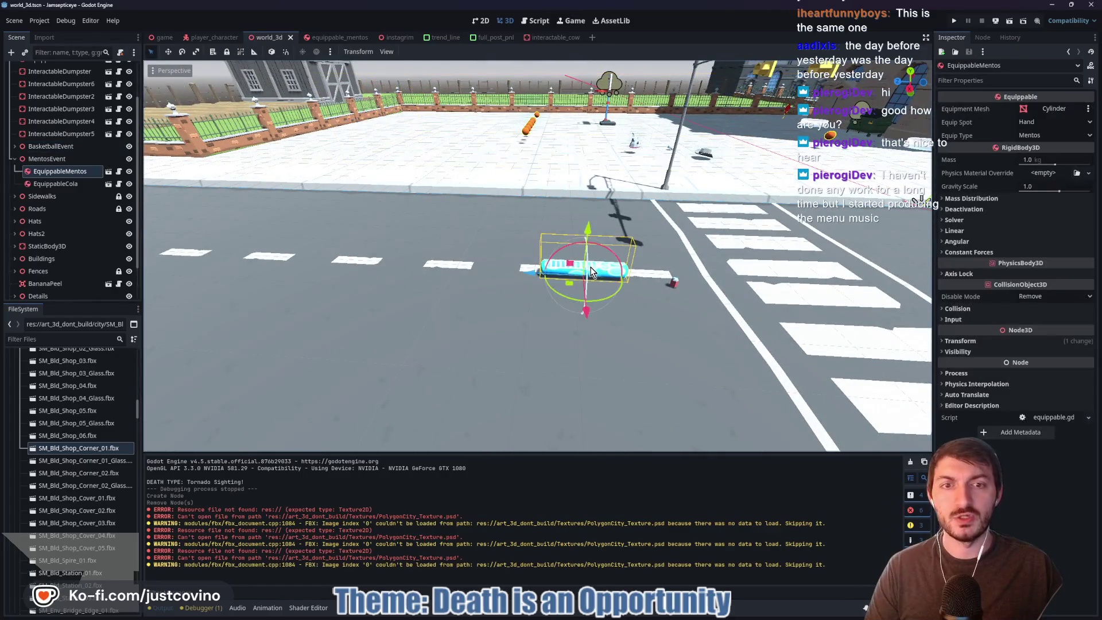
pyautogui.moveTo(586, 225); pyautogui.dragTo(591, 146)
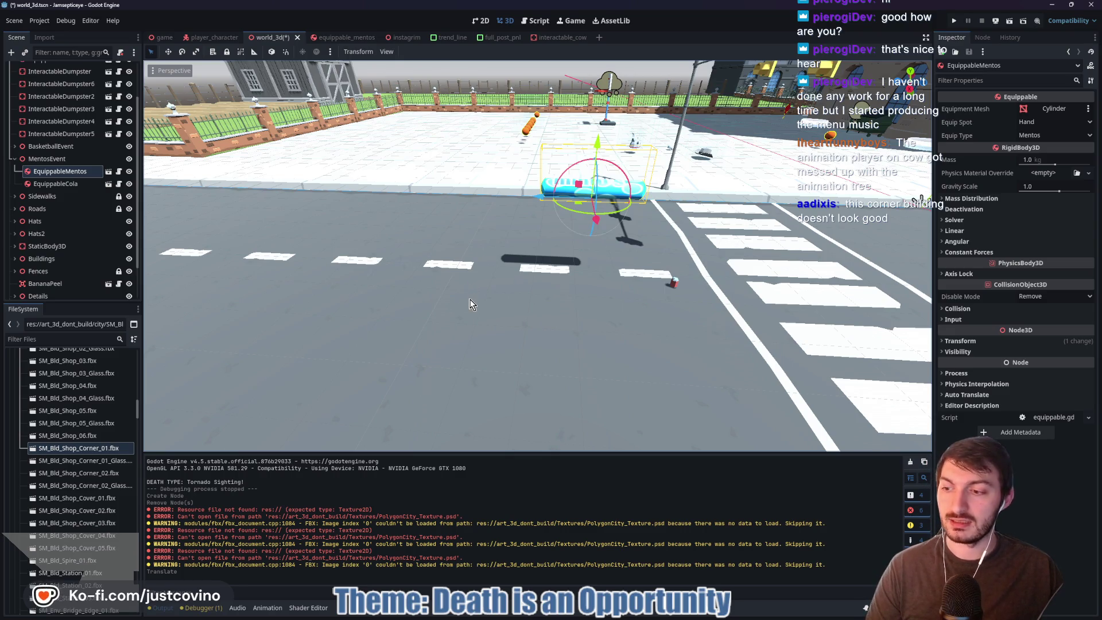
# - Raise and circle the view to overlook the grey corner building, then select SM_Bld_Shop_06.fbx
pyautogui.press('a')
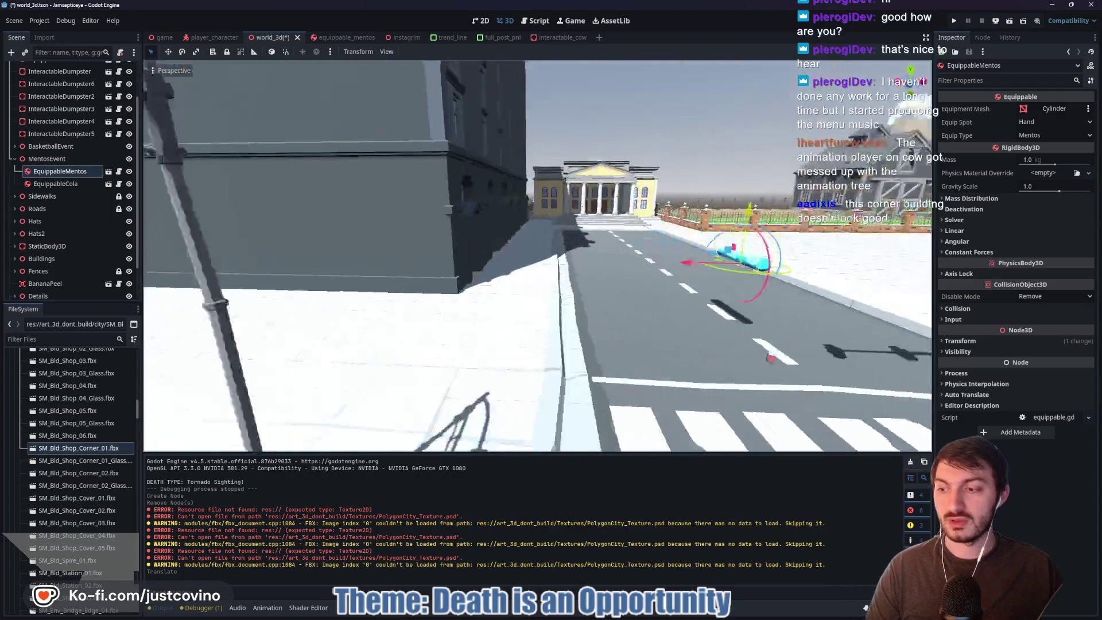
pyautogui.press('w')
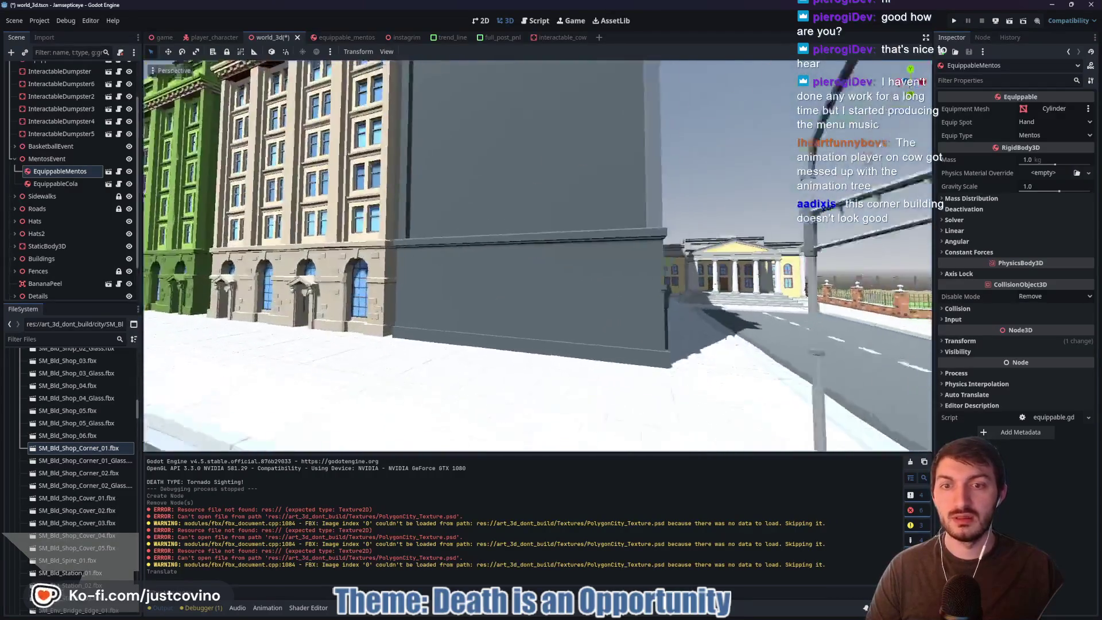
pyautogui.press('s')
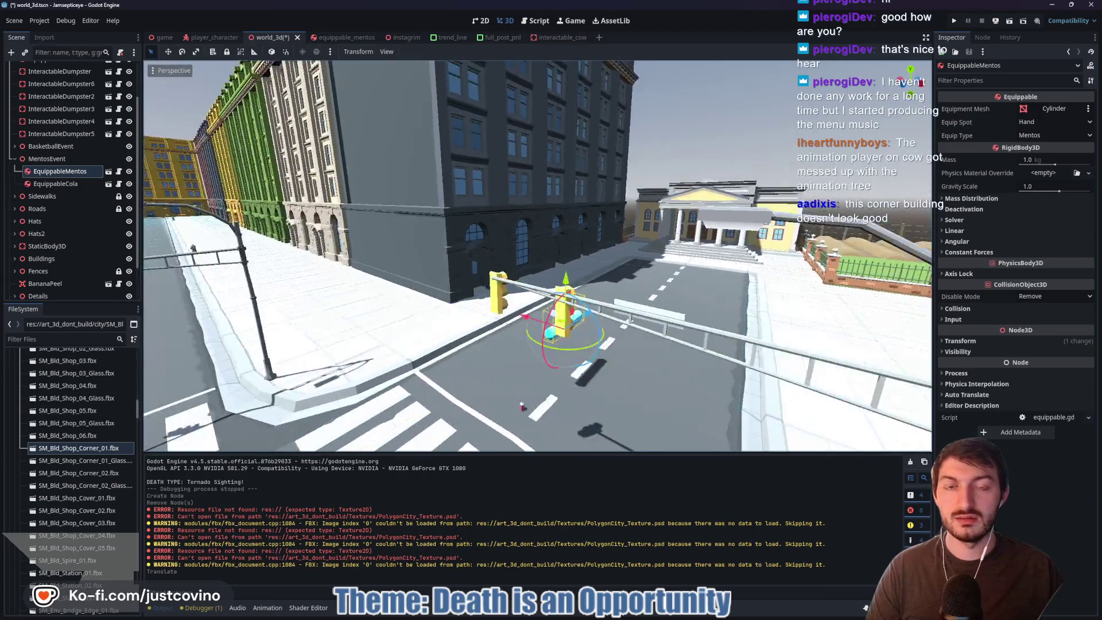
pyautogui.press('e')
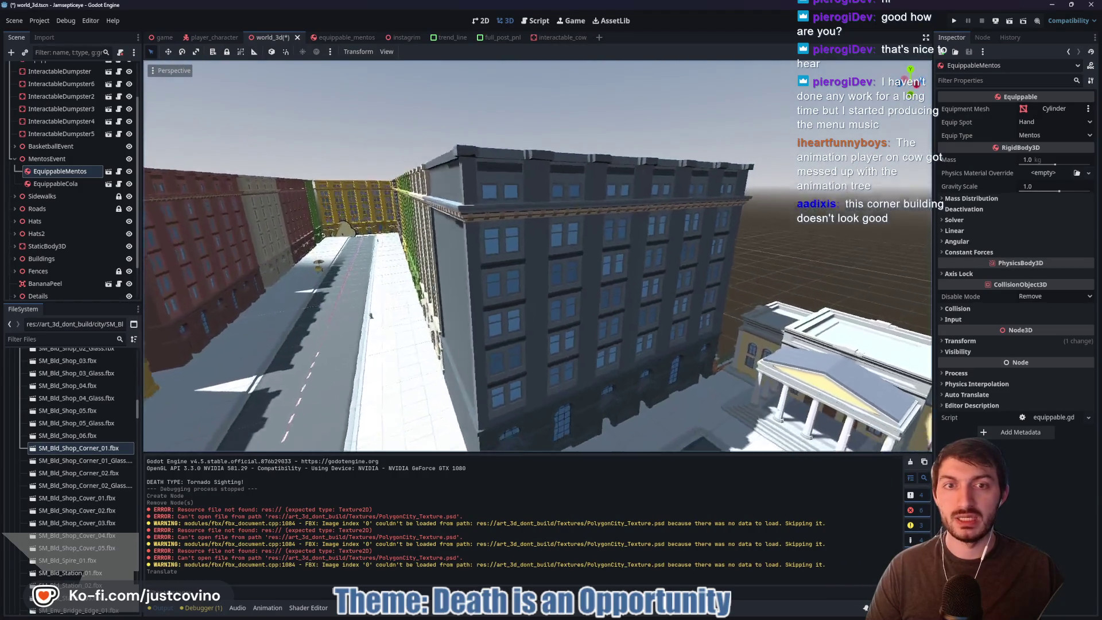
pyautogui.press('d')
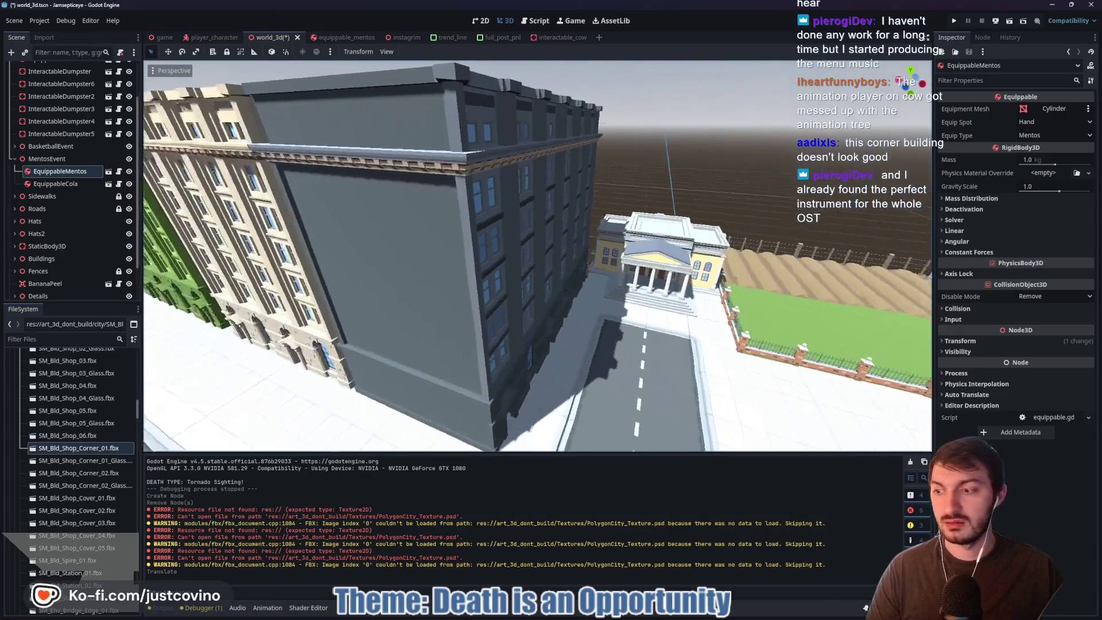
pyautogui.press('d')
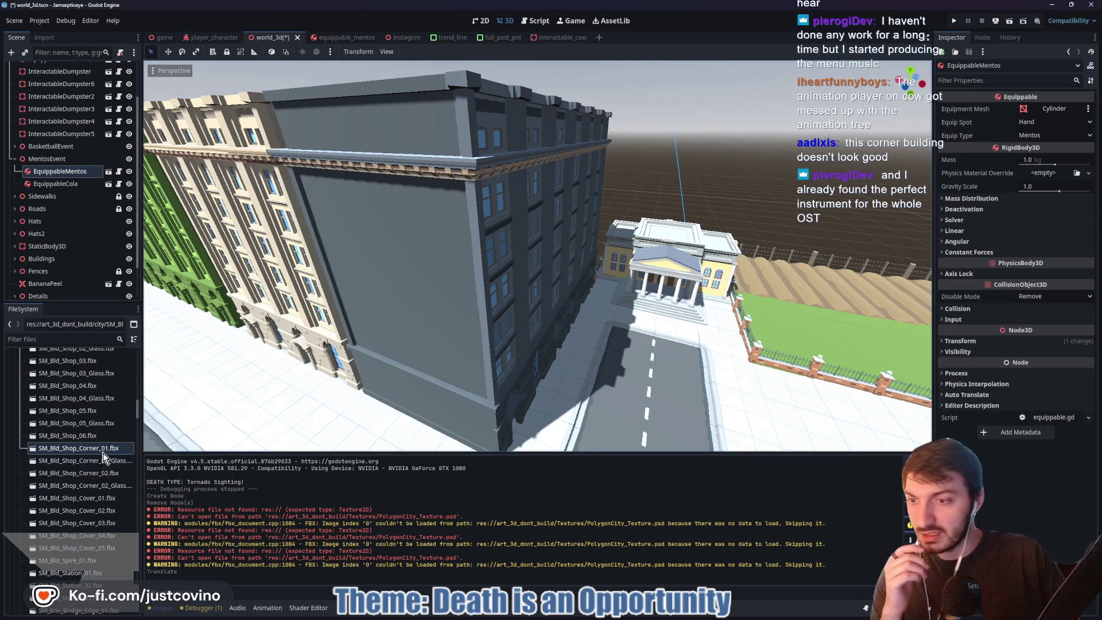
pyautogui.click(95, 436)
pyautogui.moveTo(516, 476)
pyautogui.mouseDown()
pyautogui.moveTo(621, 484)
pyautogui.moveTo(499, 356)
pyautogui.moveTo(591, 430)
pyautogui.mouseUp()
pyautogui.click(705, 547)
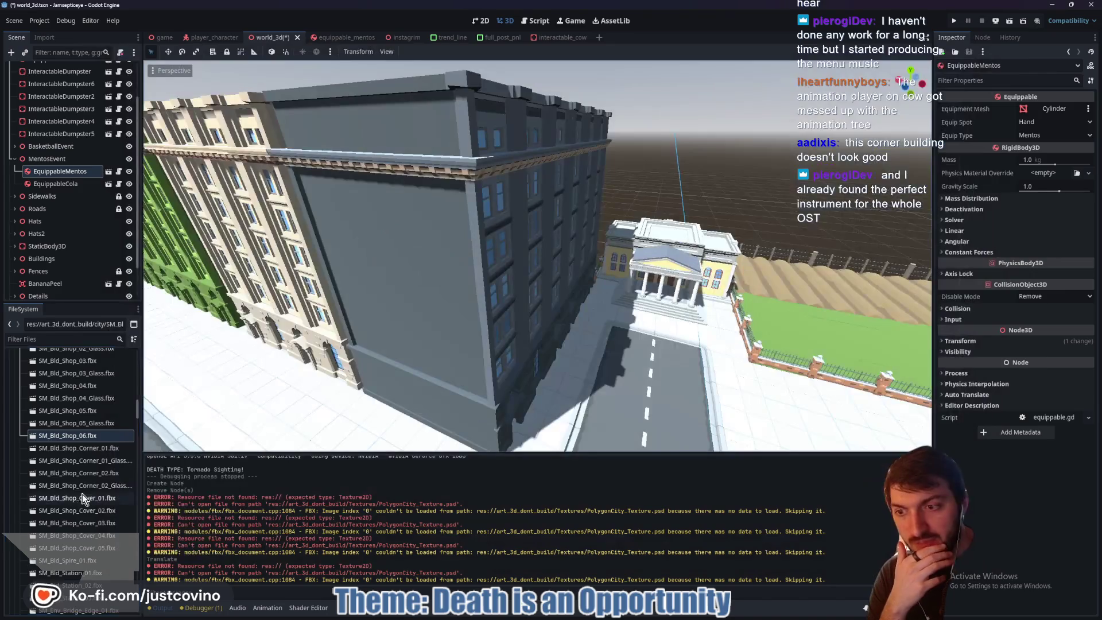
pyautogui.doubleClick(78, 462)
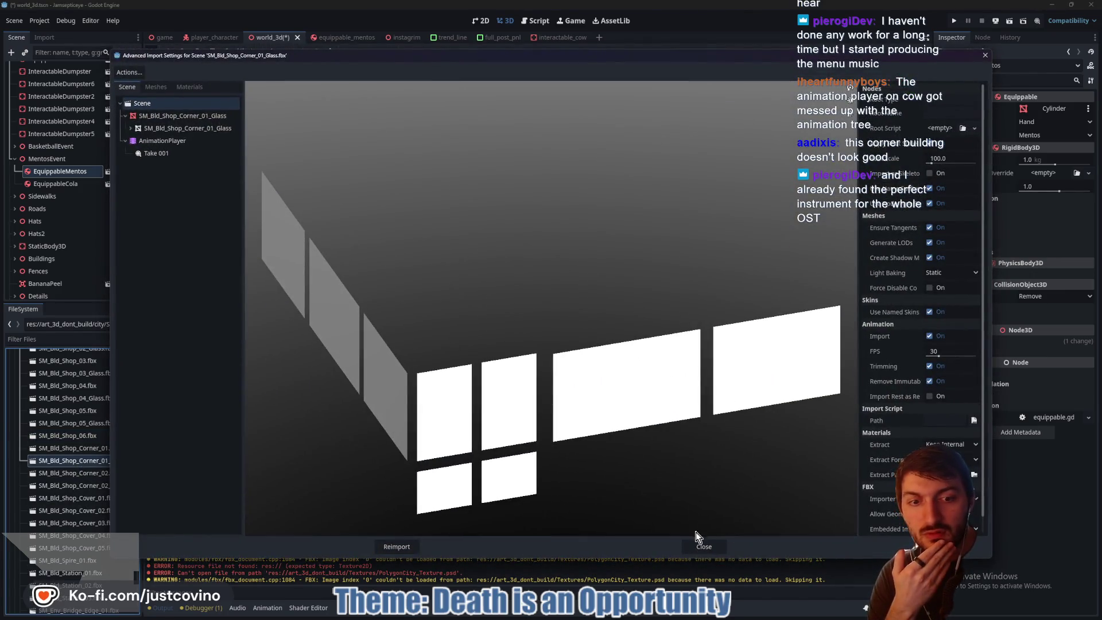
pyautogui.click(700, 545)
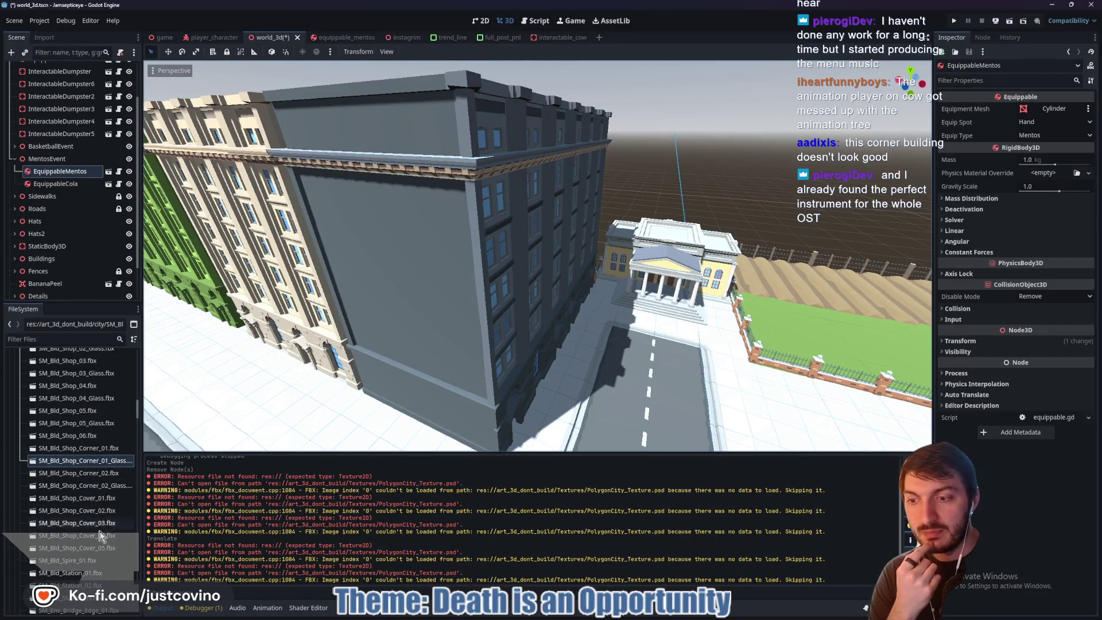
pyautogui.doubleClick(81, 389)
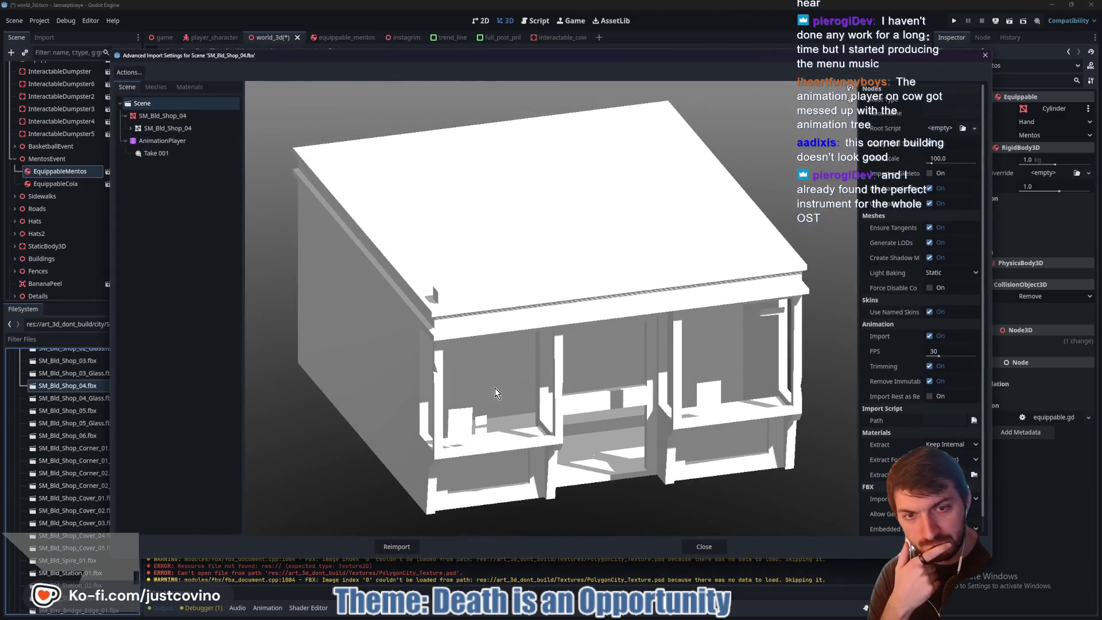
pyautogui.click(704, 546)
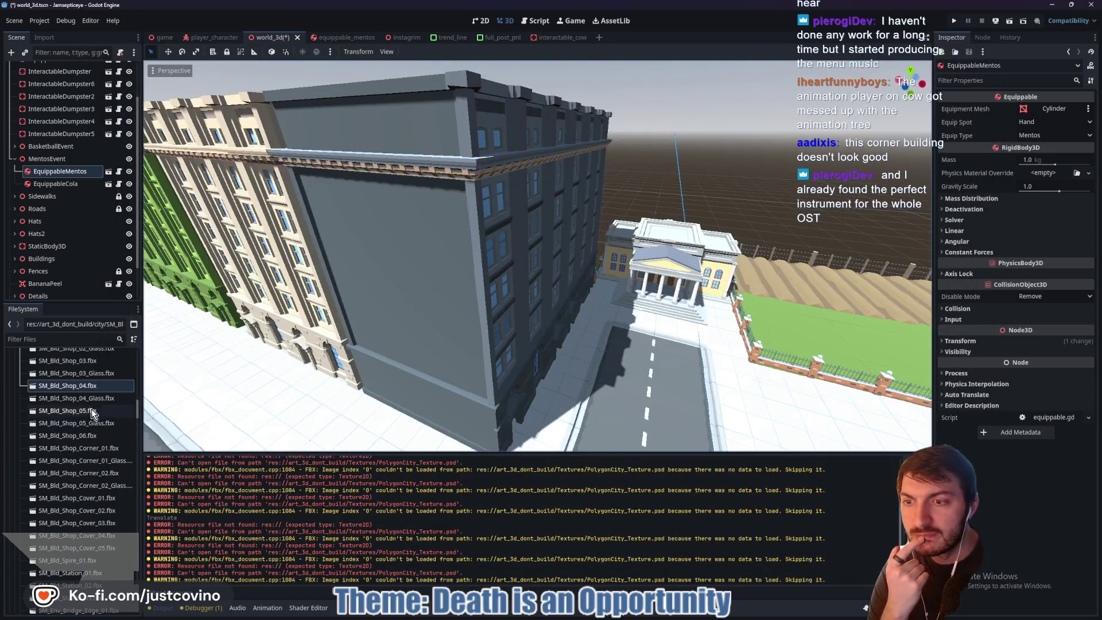
pyautogui.doubleClick(74, 448)
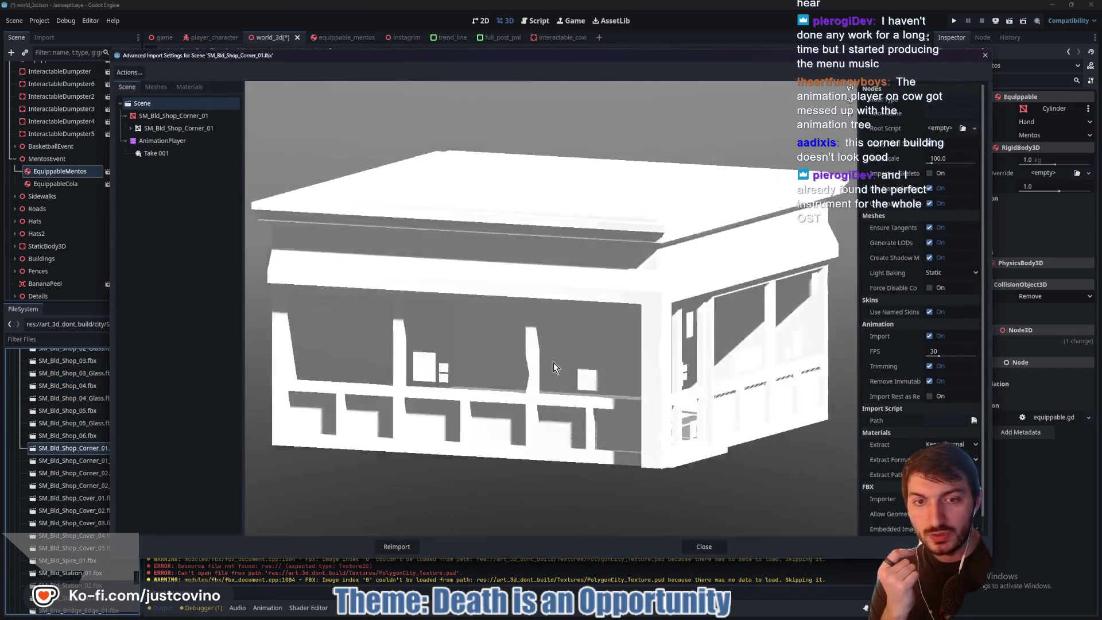
pyautogui.click(704, 545)
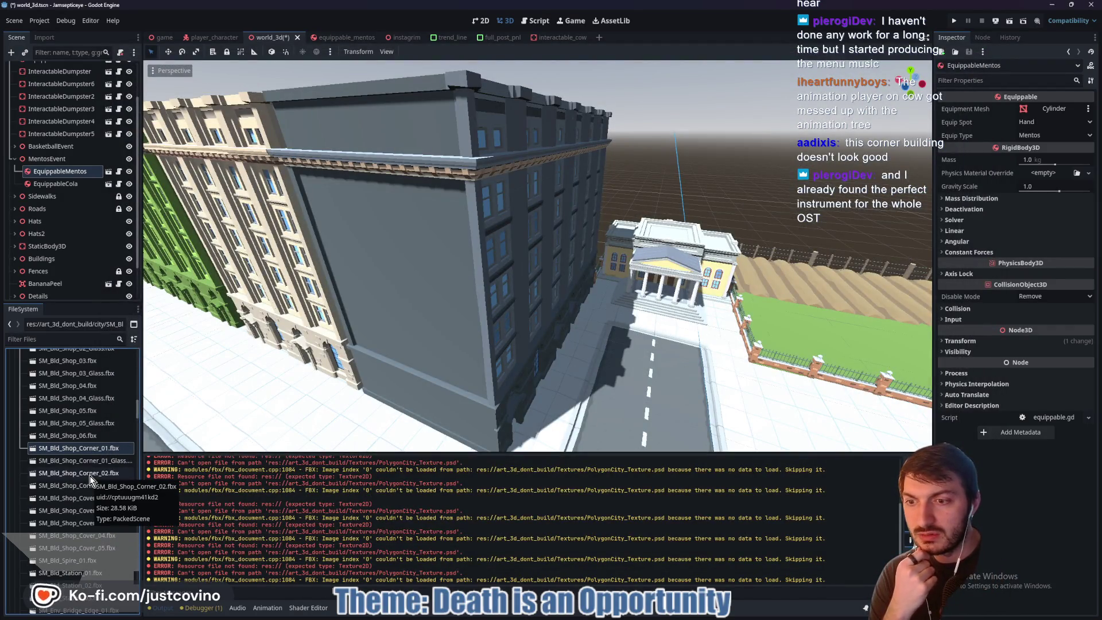
pyautogui.doubleClick(90, 475)
pyautogui.moveTo(501, 366); pyautogui.dragTo(489, 369)
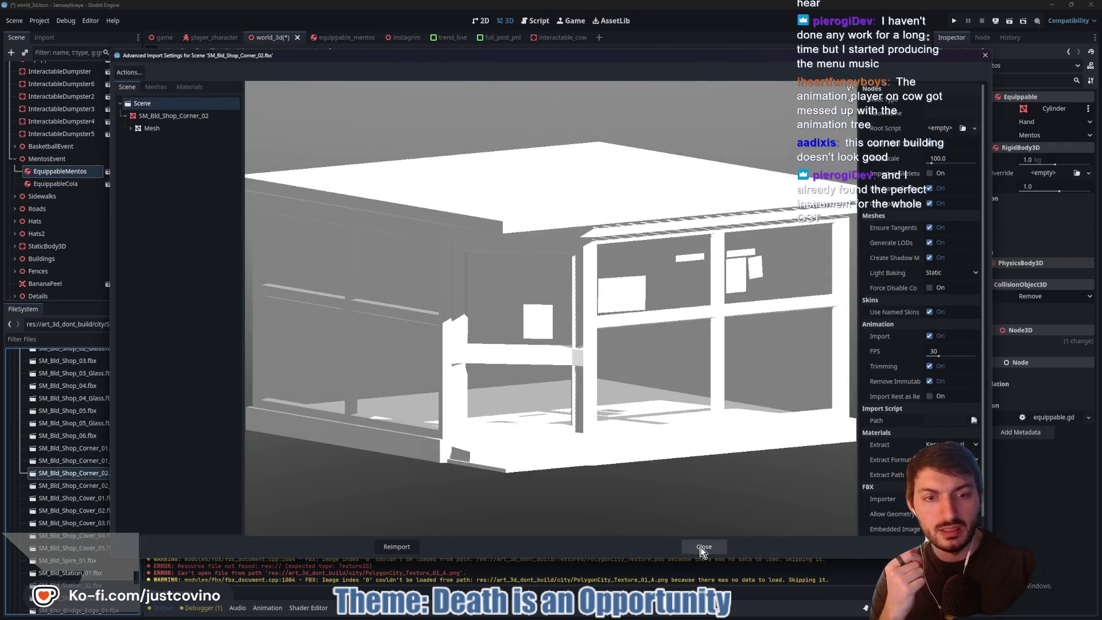
pyautogui.click(703, 546)
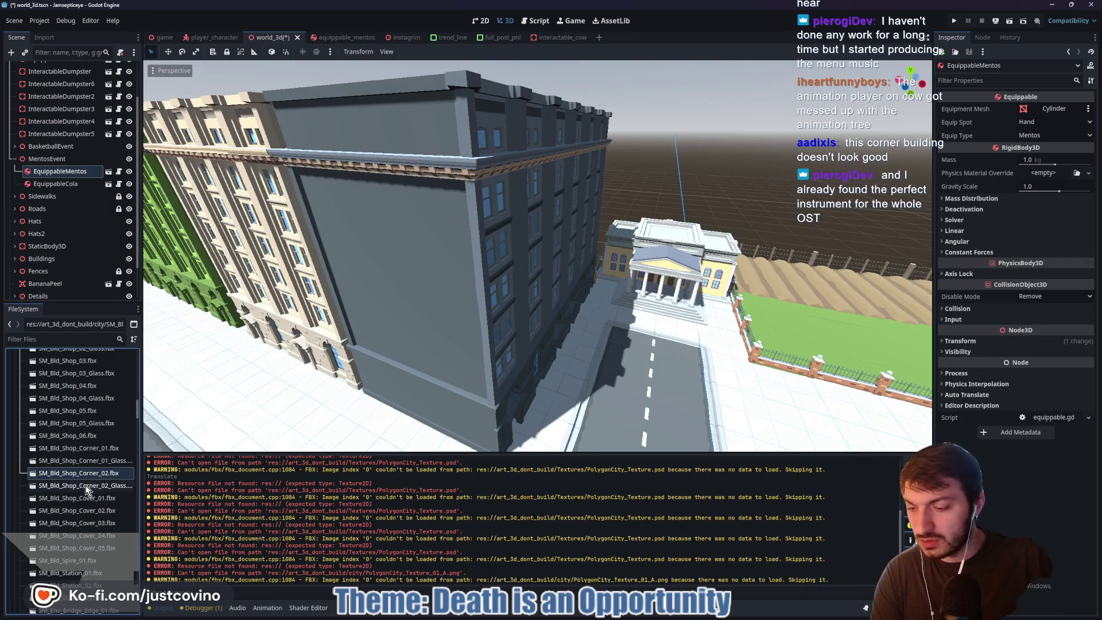
pyautogui.moveTo(61, 479)
pyautogui.mouseDown()
pyautogui.moveTo(77, 438)
pyautogui.moveTo(77, 339)
pyautogui.moveTo(71, 397)
pyautogui.moveTo(49, 405)
pyautogui.mouseUp()
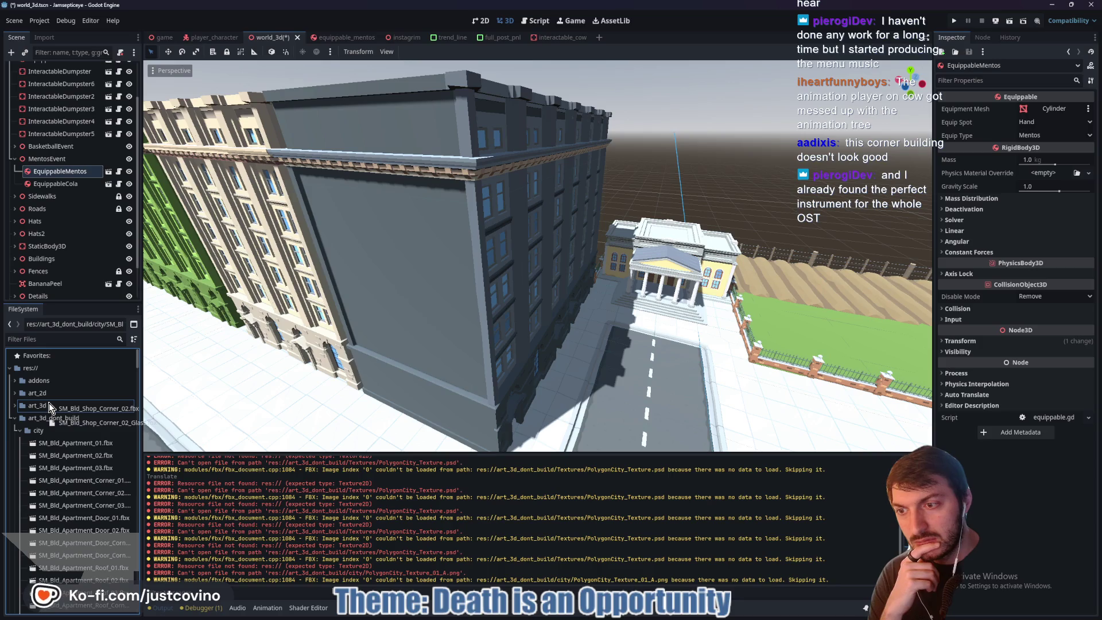
# - Move the SM_Bld_Shop_Corner_02 FBX files into res://art_3d/Synty/city
pyautogui.moveTo(49, 404); pyautogui.dragTo(49, 403)
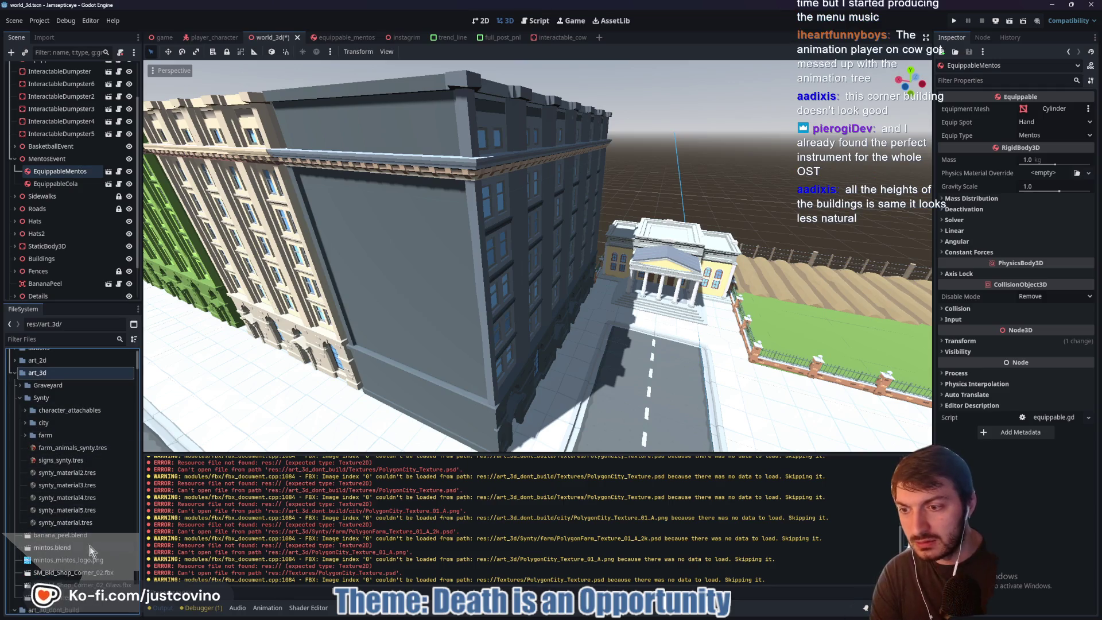
pyautogui.click(80, 585)
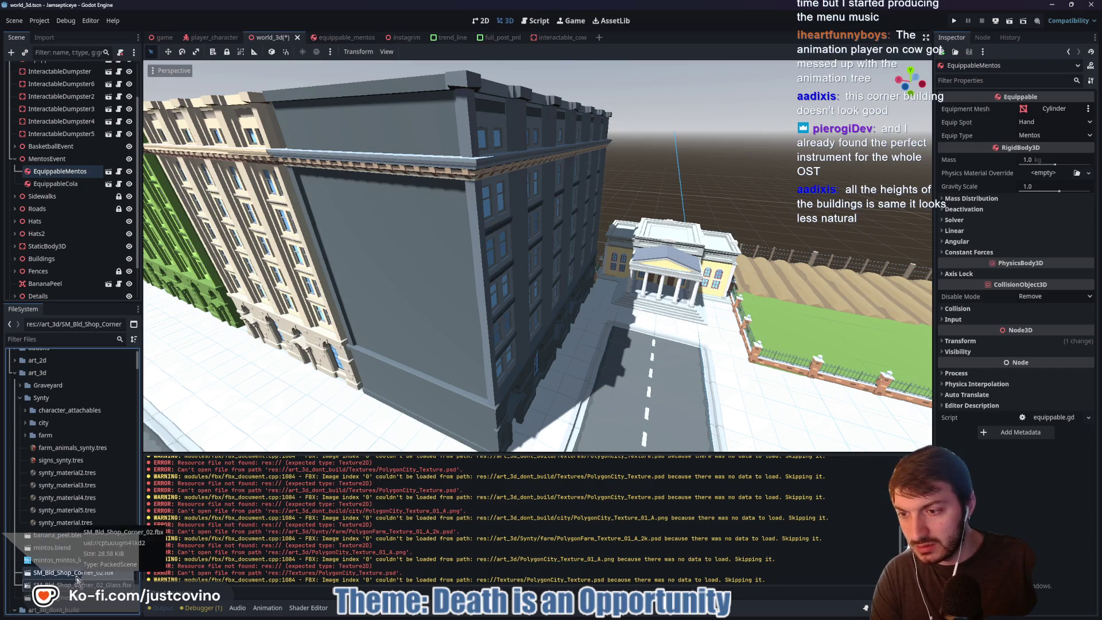
pyautogui.moveTo(69, 582); pyautogui.dragTo(50, 425)
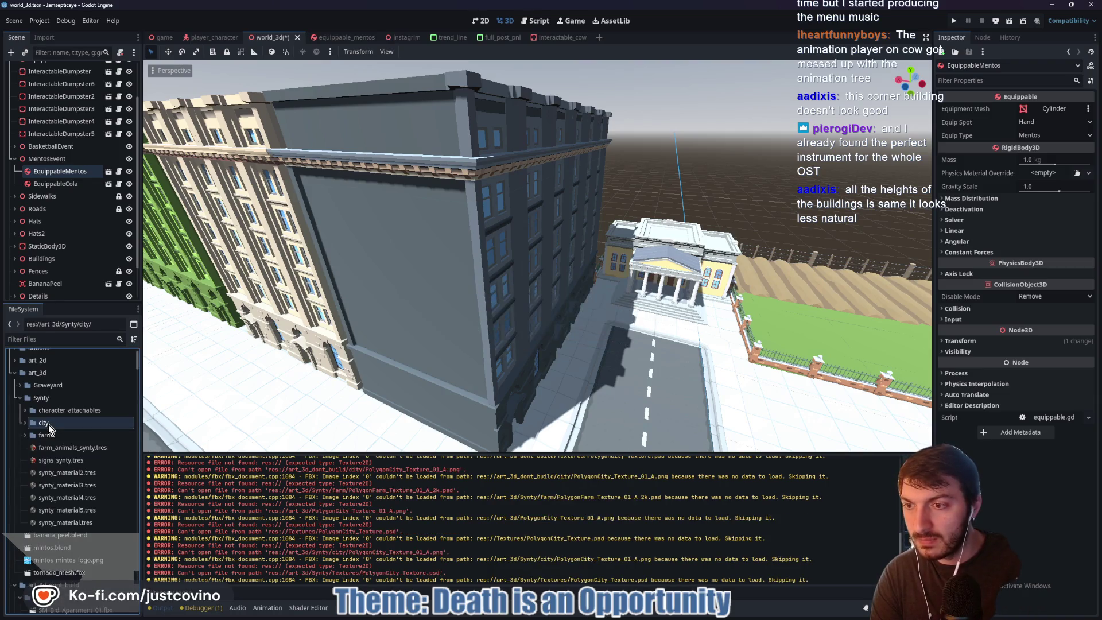
# - Expand the city folder and open SM_Bld_Shop_Corner_02.fbx's Advanced Import Settings
pyautogui.click(22, 423)
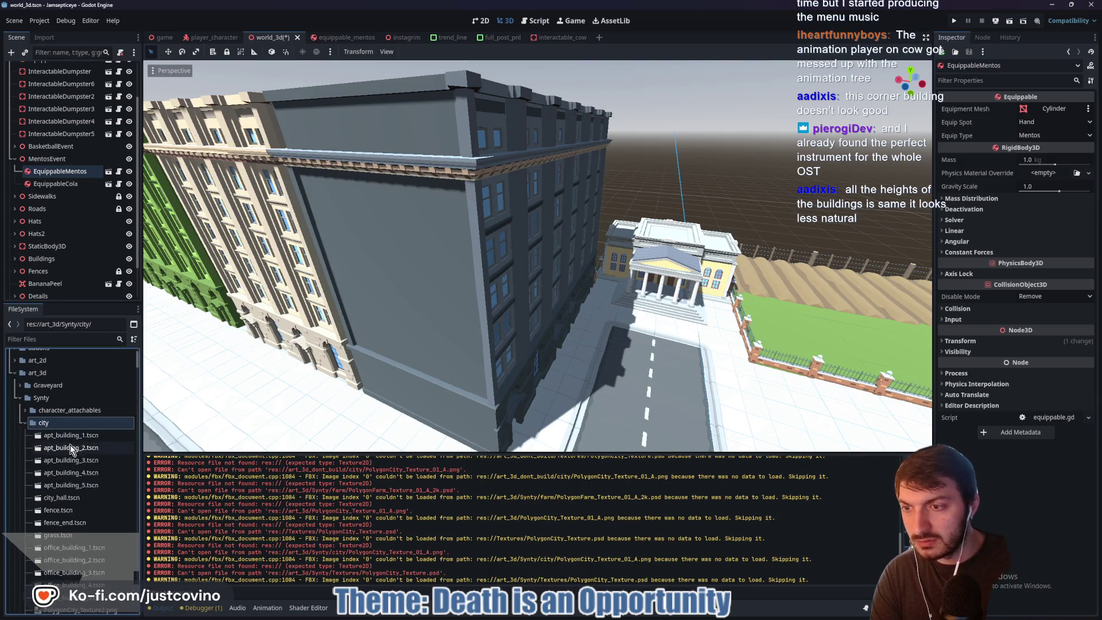
pyautogui.scroll(-5, 80, 475)
pyautogui.scroll(-3, 83, 487)
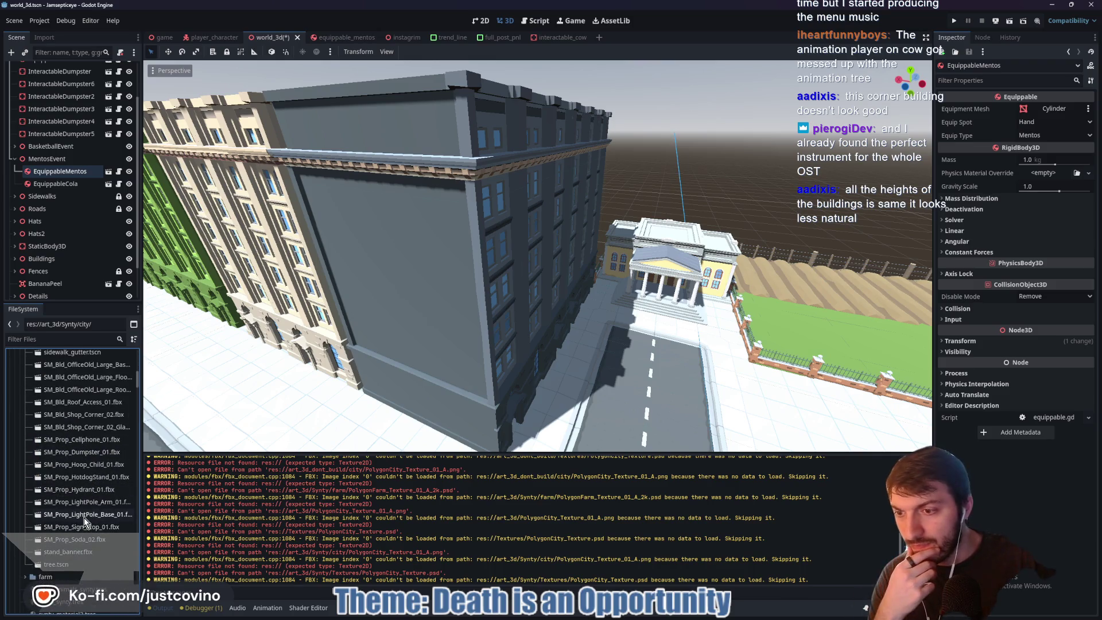
pyautogui.scroll(2, 101, 503)
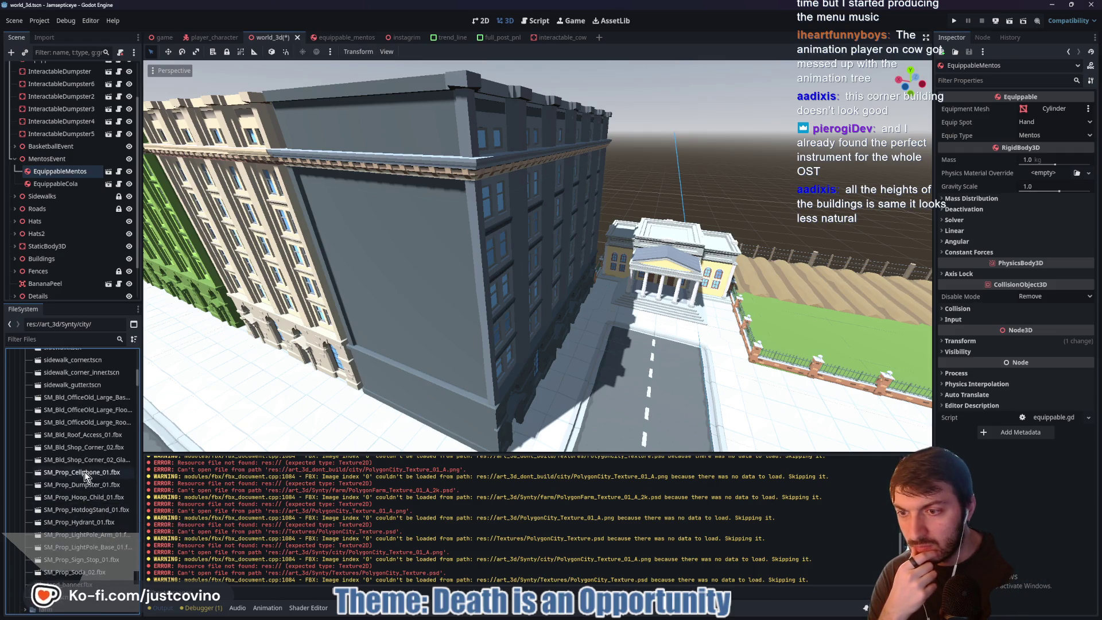
pyautogui.scroll(2, 90, 493)
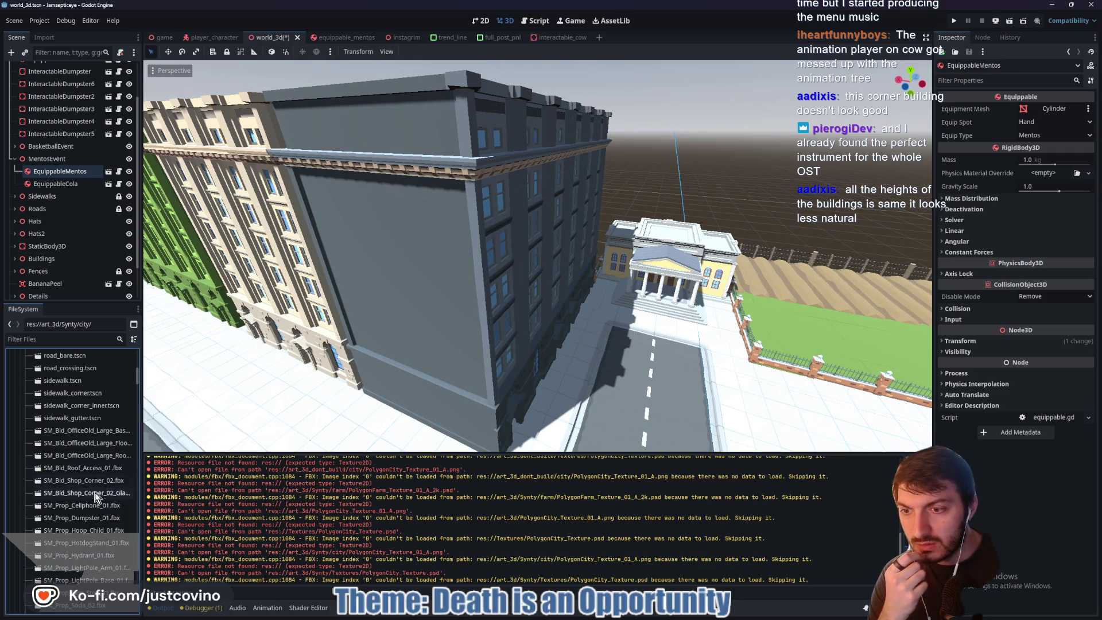
pyautogui.doubleClick(92, 481)
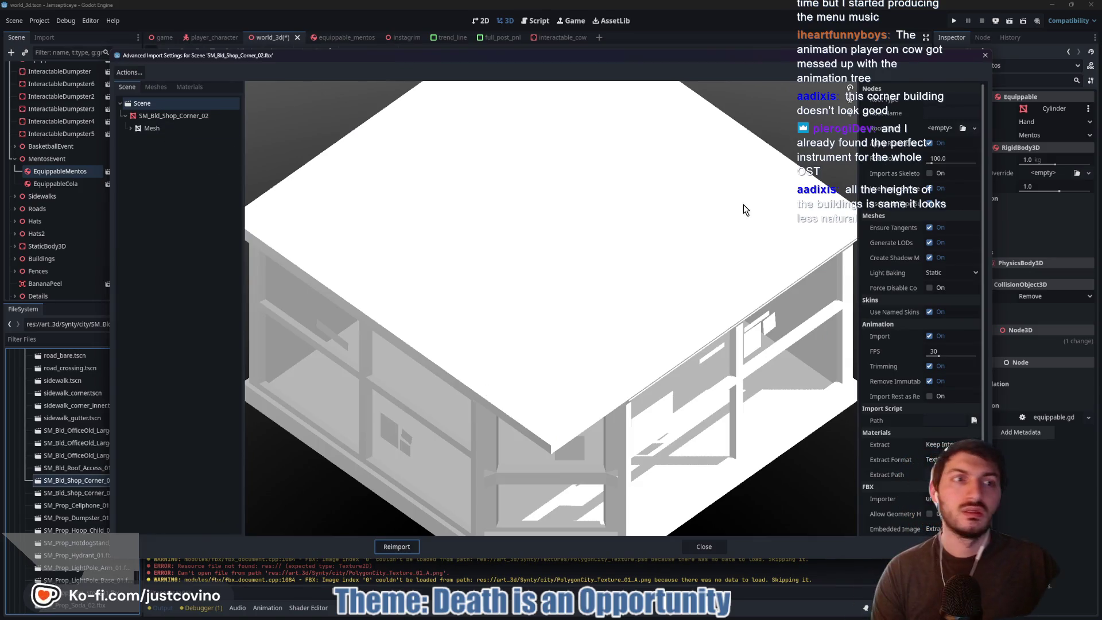
# - Enable physics collision generation for the shop corner building's import
pyautogui.click(188, 118)
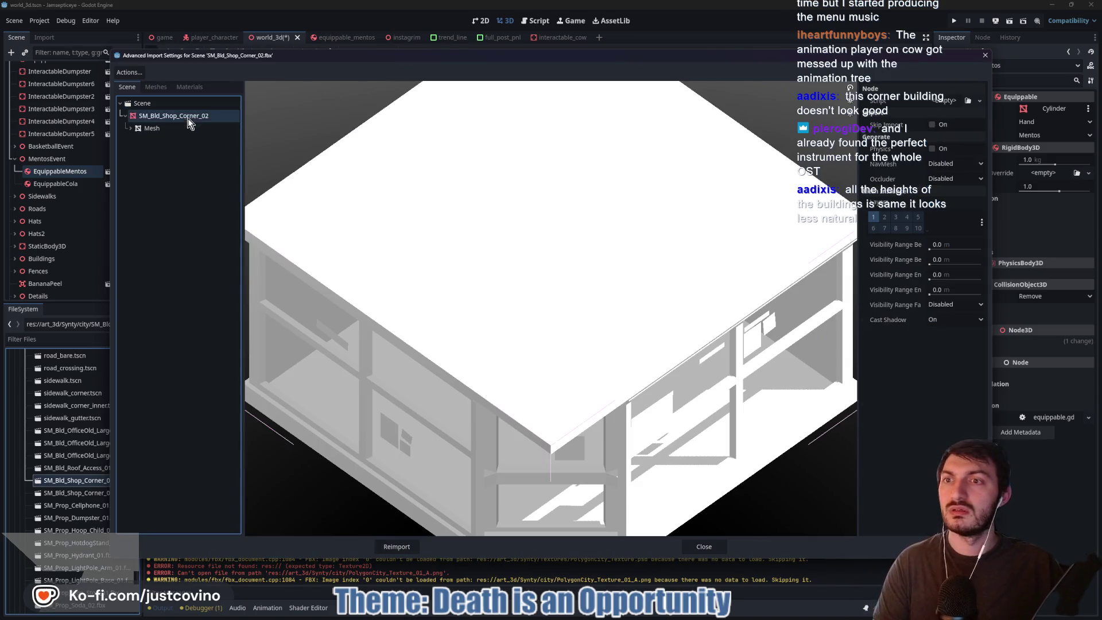
pyautogui.click(932, 148)
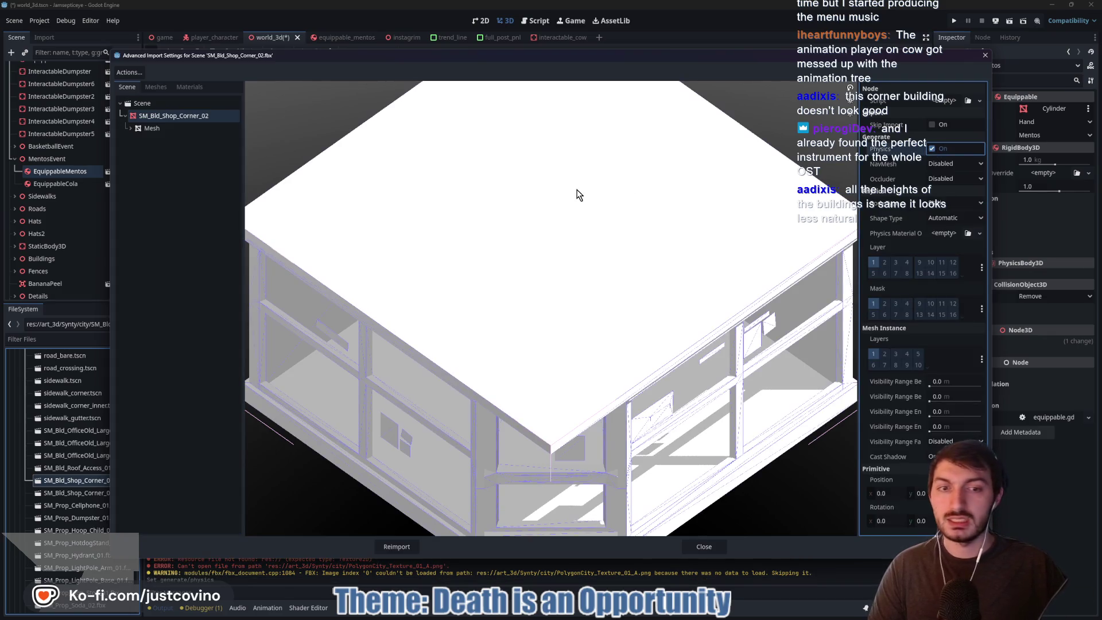
pyautogui.click(156, 128)
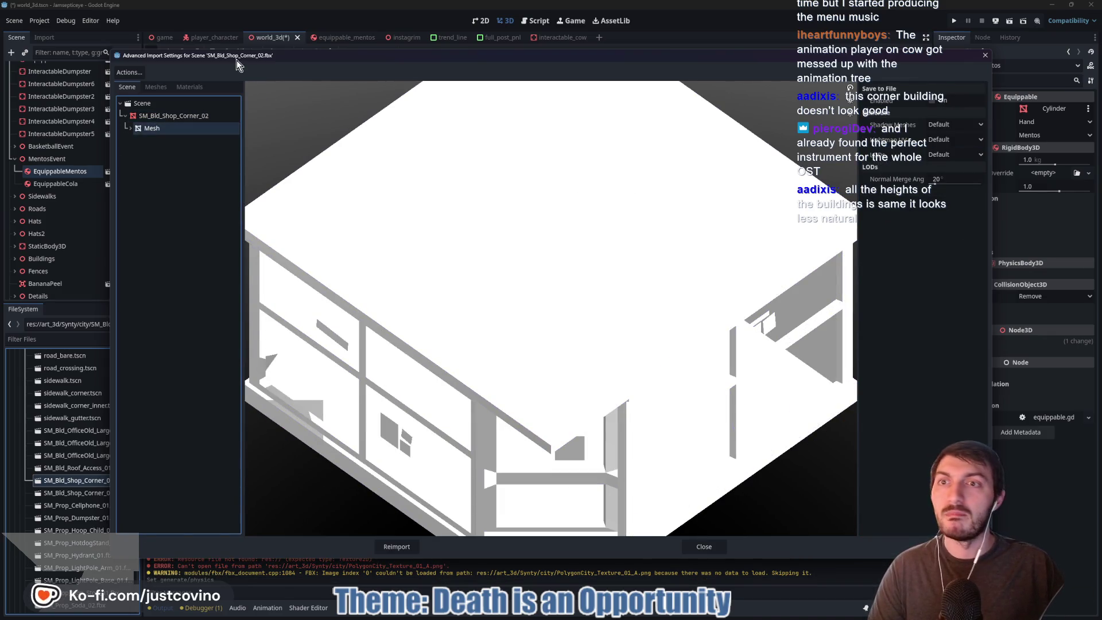
# - Point the lambert2 material to external Synty/synty_material2.tres and reimport SM_Bld_Shop_Corner_02.fbx
pyautogui.click(186, 87)
pyautogui.click(148, 104)
pyautogui.click(934, 101)
pyautogui.click(979, 115)
pyautogui.doubleClick(502, 216)
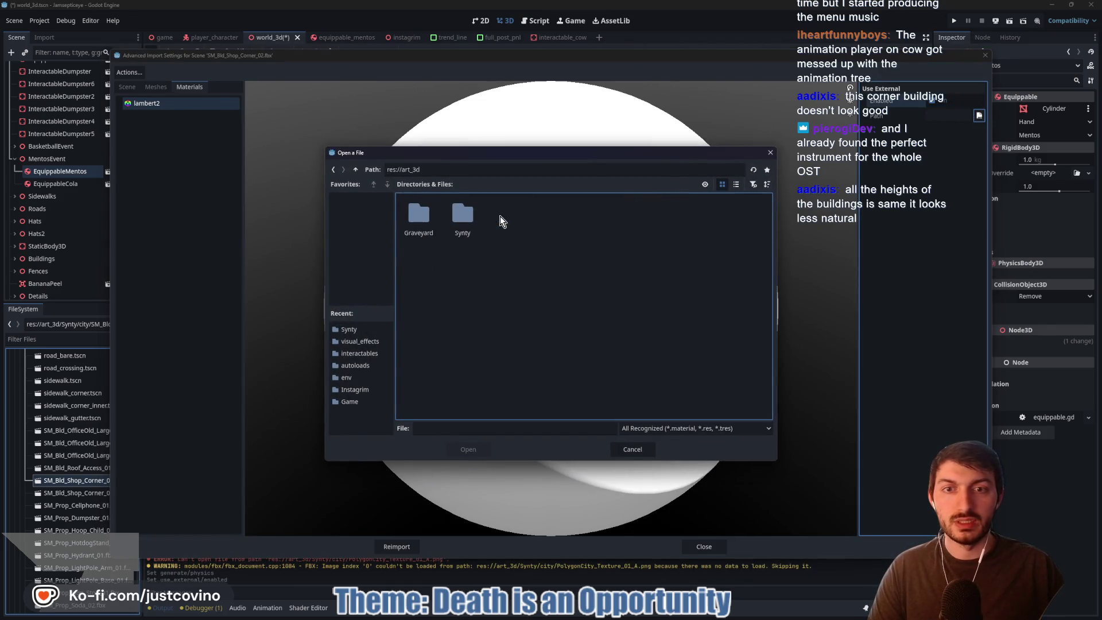
pyautogui.doubleClick(462, 216)
pyautogui.click(629, 227)
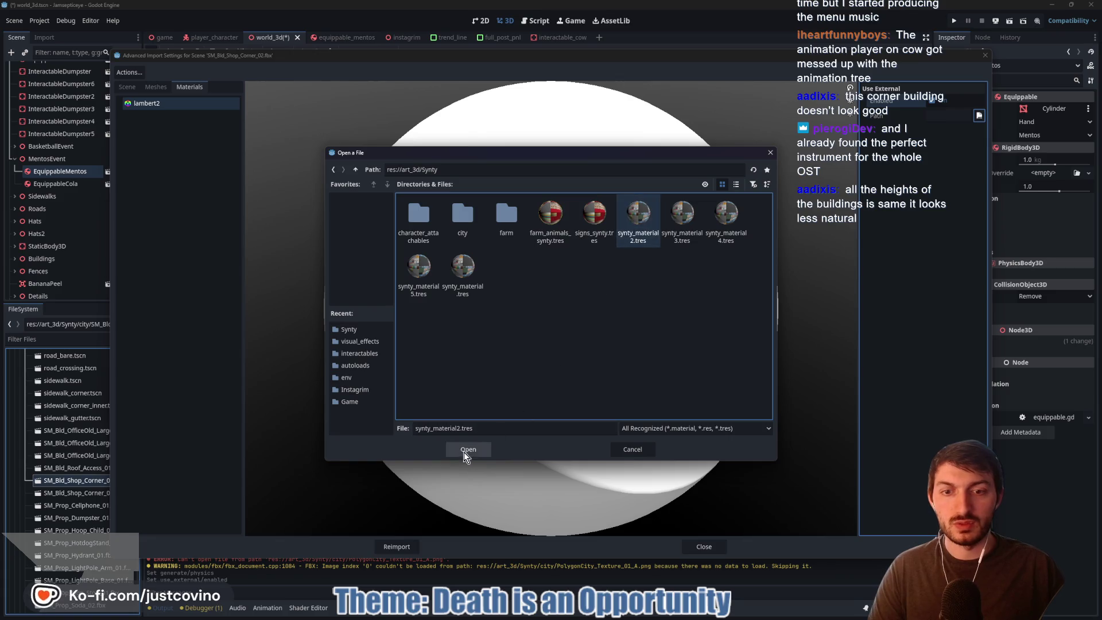
pyautogui.click(466, 451)
pyautogui.click(400, 544)
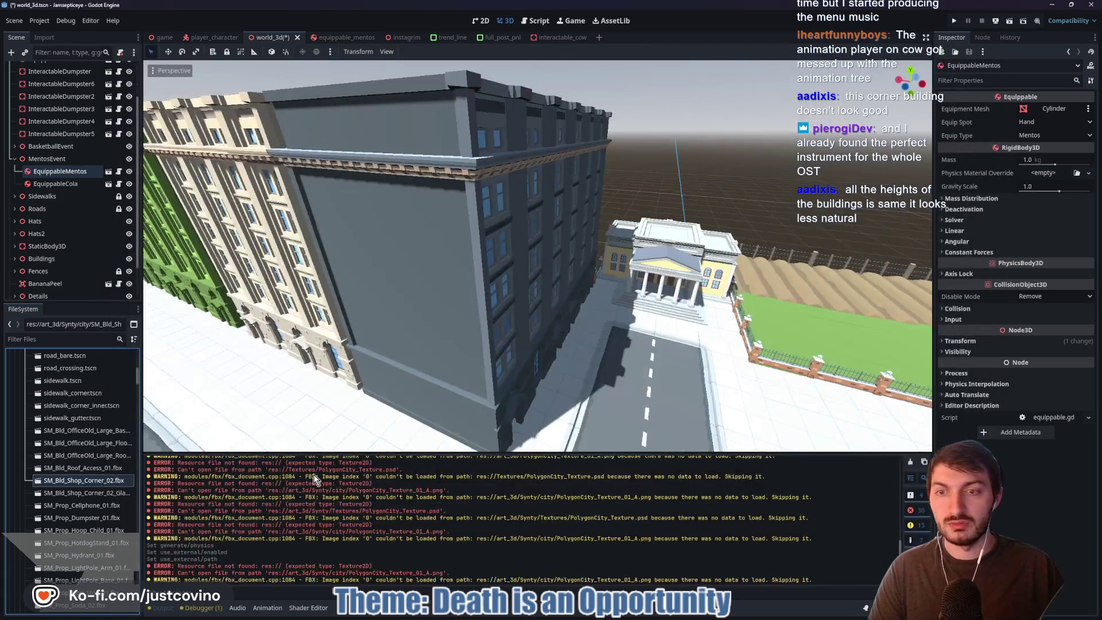
# - Set the Glass model's blinn283 material to external synty_material2.tres and reimport it
pyautogui.doubleClick(89, 492)
pyautogui.click(146, 104)
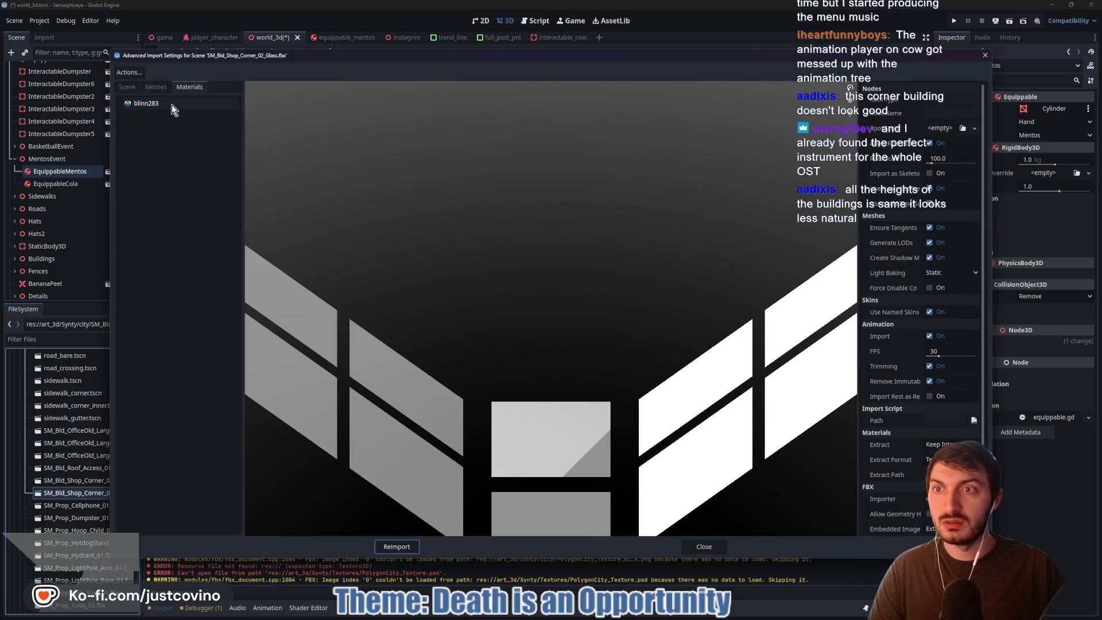
pyautogui.click(934, 101)
pyautogui.click(979, 115)
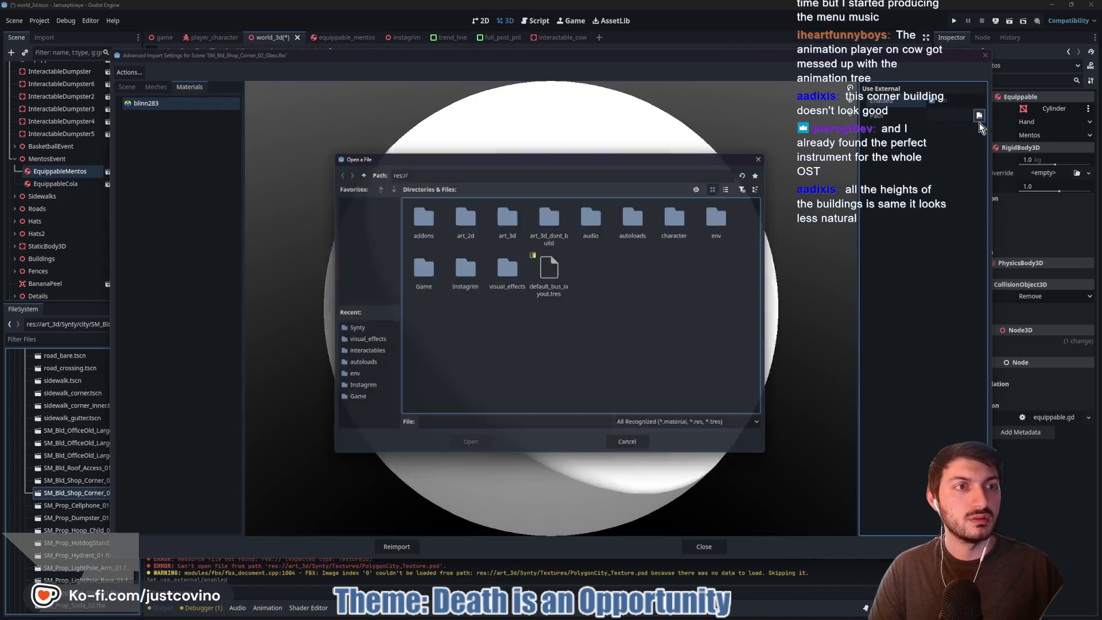
pyautogui.doubleClick(457, 224)
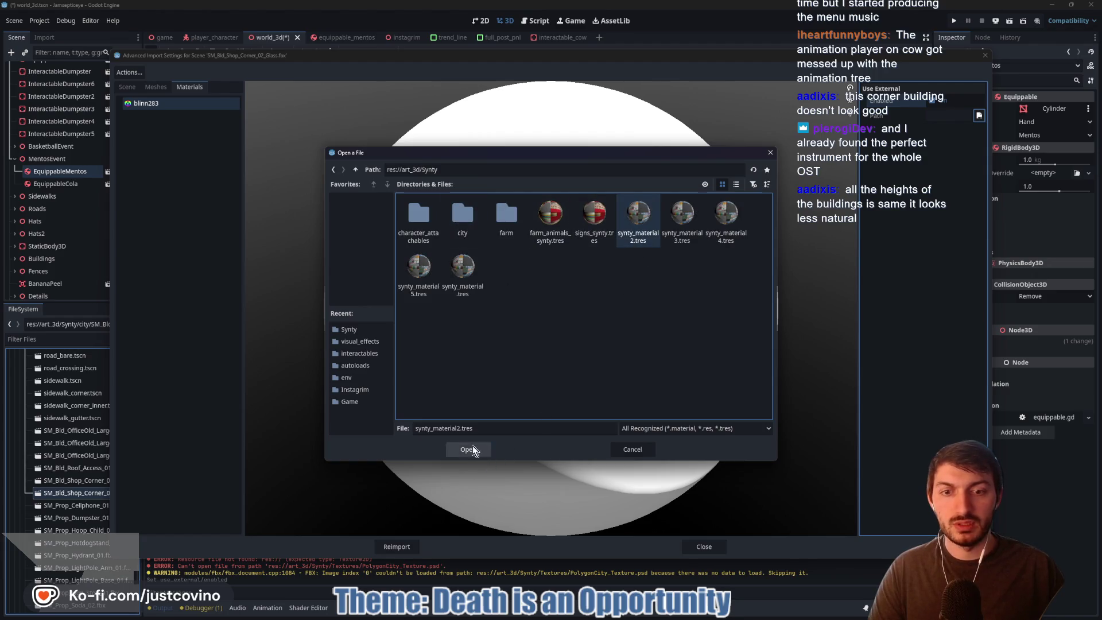
pyautogui.click(472, 447)
pyautogui.click(400, 542)
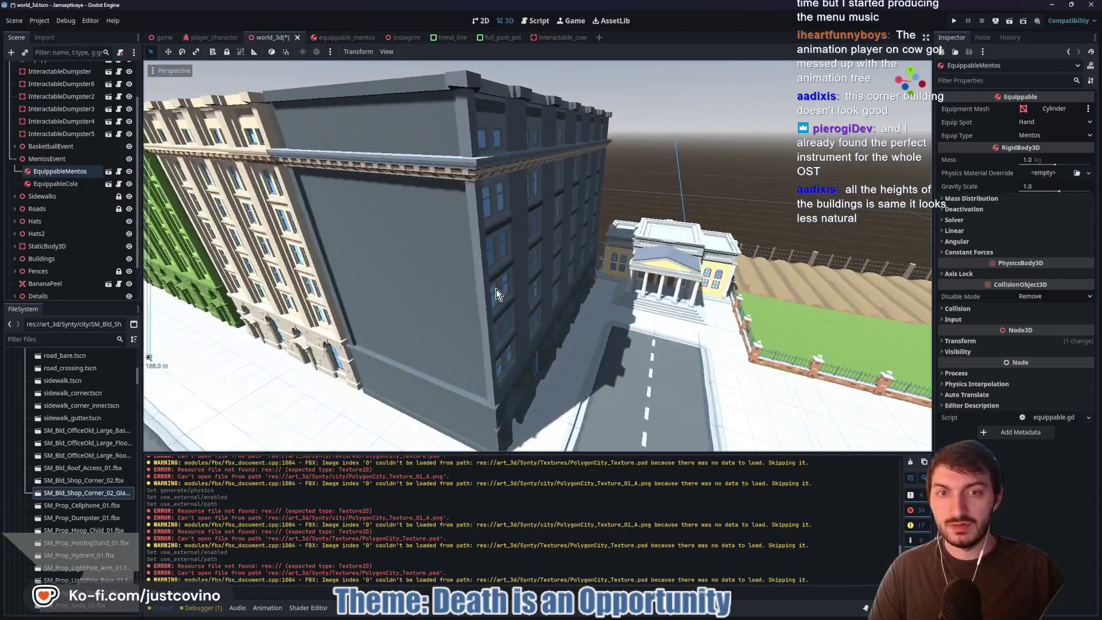
# - Delete the grey OfficeBuilding4 from the city scene
pyautogui.click(497, 293)
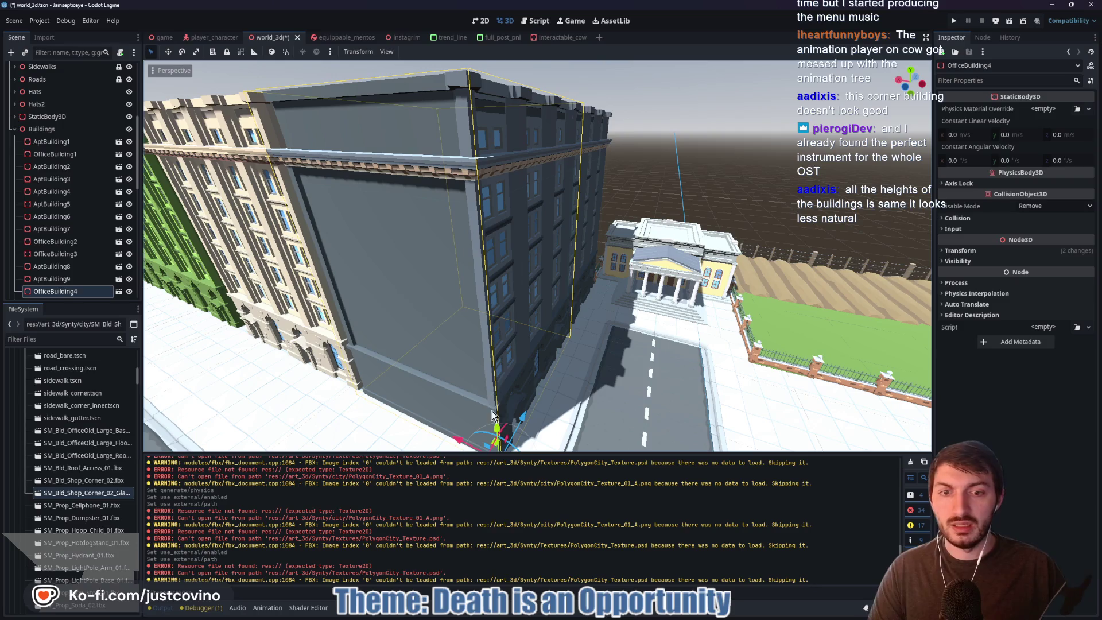
pyautogui.moveTo(496, 430)
pyautogui.mouseDown()
pyautogui.moveTo(485, 299)
pyautogui.moveTo(493, 224)
pyautogui.moveTo(507, 339)
pyautogui.moveTo(506, 329)
pyautogui.mouseUp()
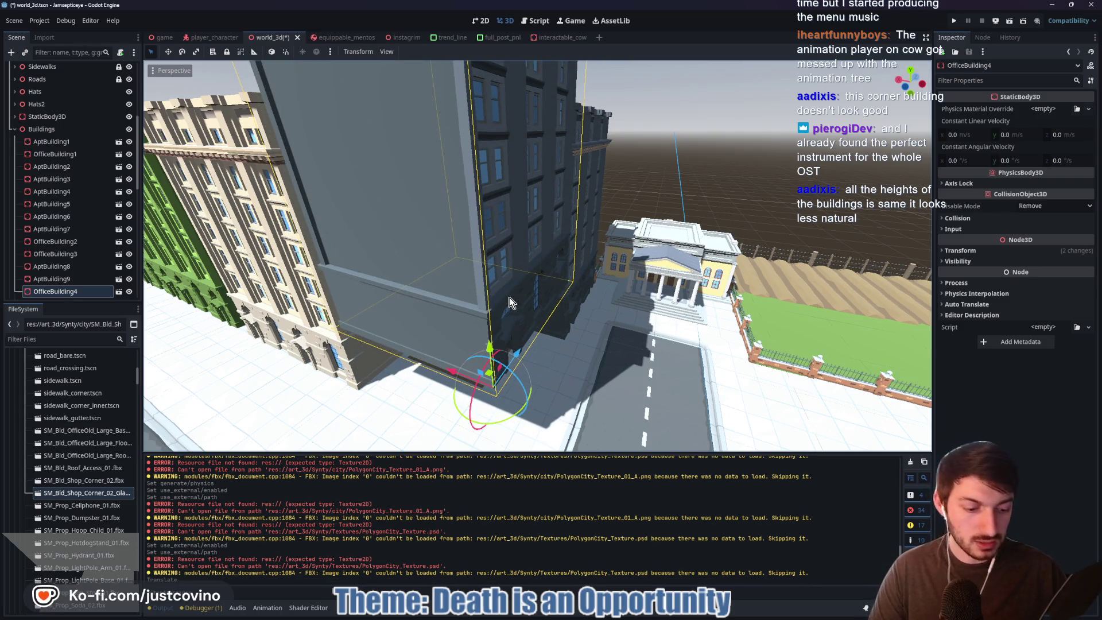
pyautogui.press('Delete')
pyautogui.click(525, 318)
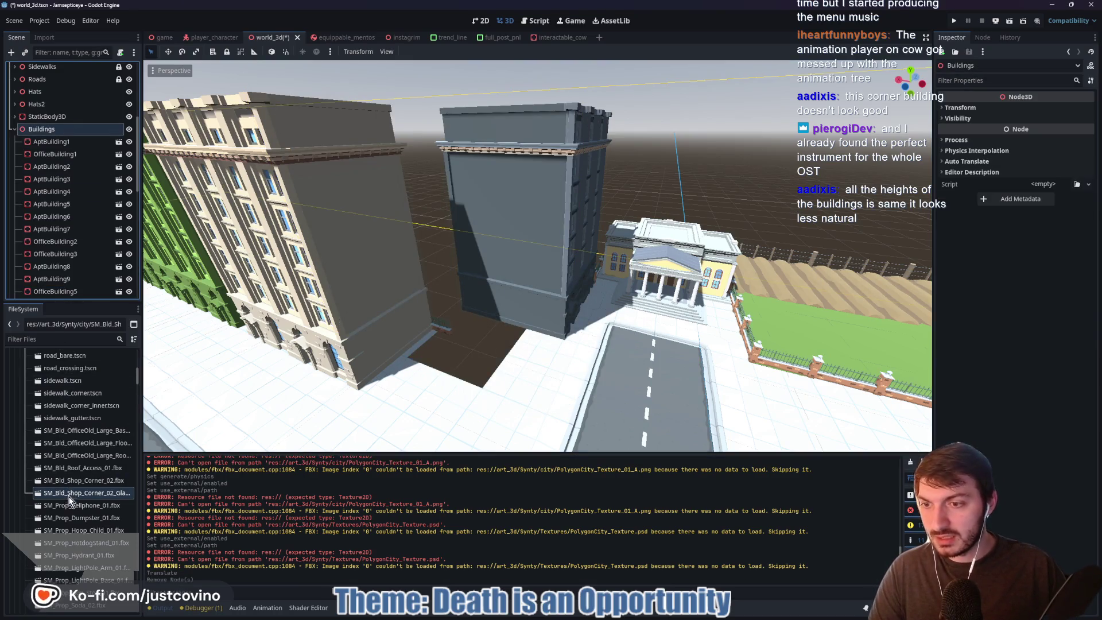
# - Add SM_Bld_Shop_Corner_02 under Buildings, rotate it about 73 degrees and slide it onto the corner
pyautogui.moveTo(67, 482); pyautogui.dragTo(77, 187)
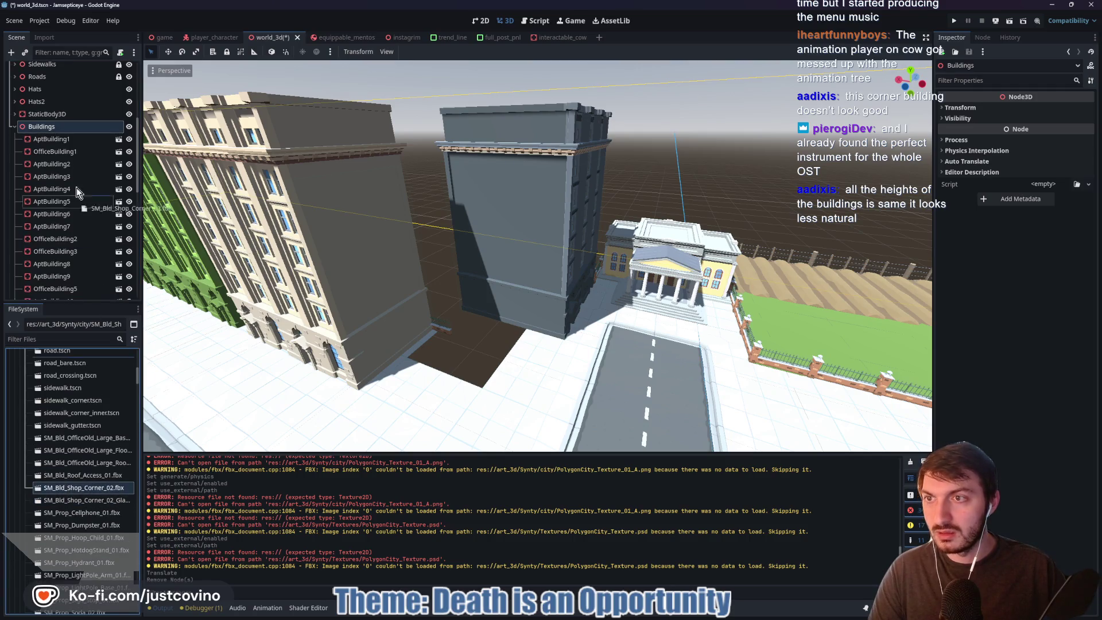
pyautogui.moveTo(56, 125); pyautogui.dragTo(57, 125)
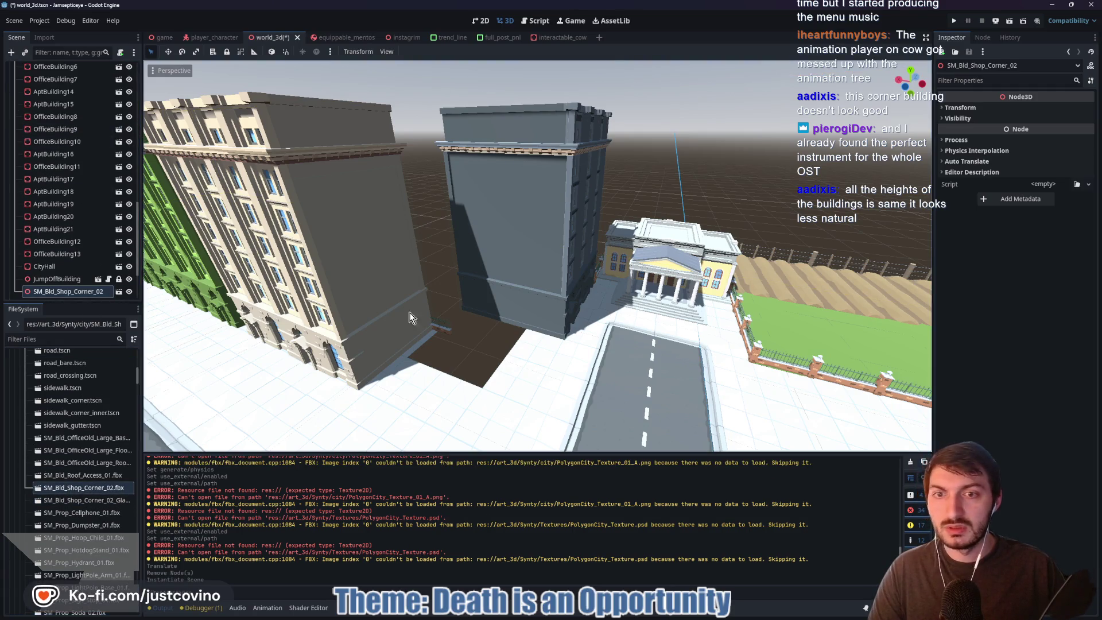
pyautogui.scroll(-5, 409, 317)
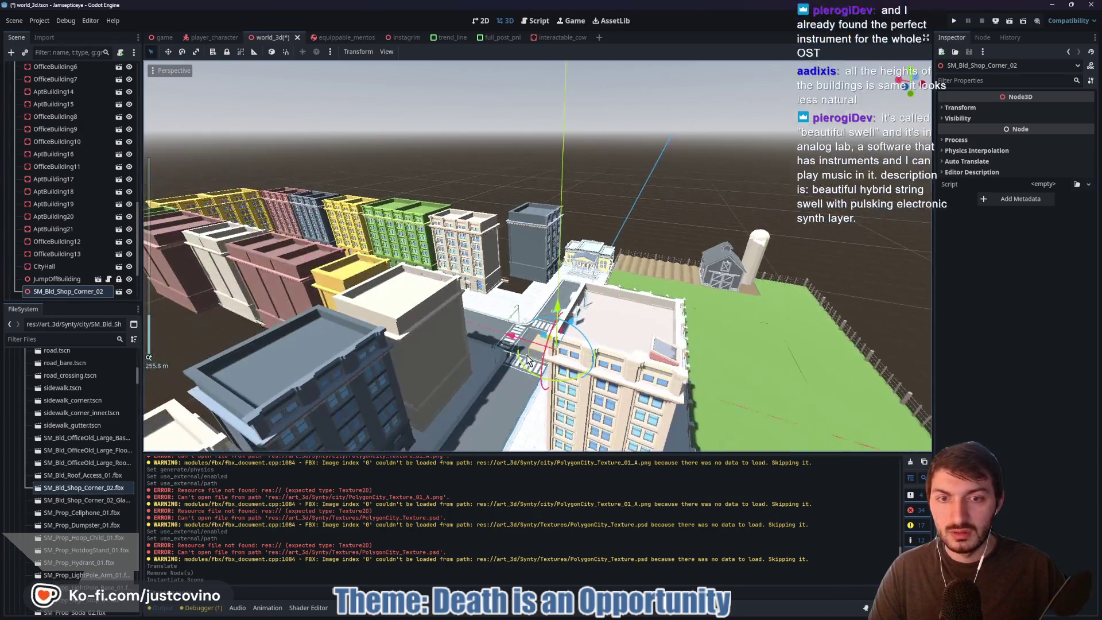
pyautogui.moveTo(527, 358)
pyautogui.mouseDown()
pyautogui.moveTo(482, 323)
pyautogui.moveTo(545, 272)
pyautogui.mouseUp()
pyautogui.scroll(3, 554, 327)
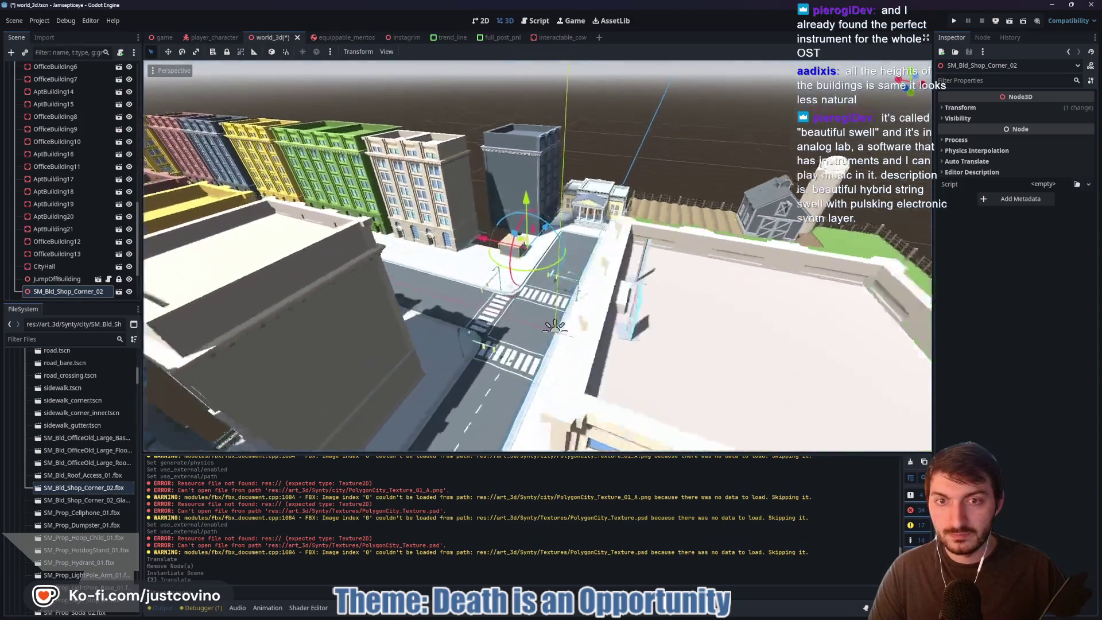
pyautogui.scroll(5, 608, 361)
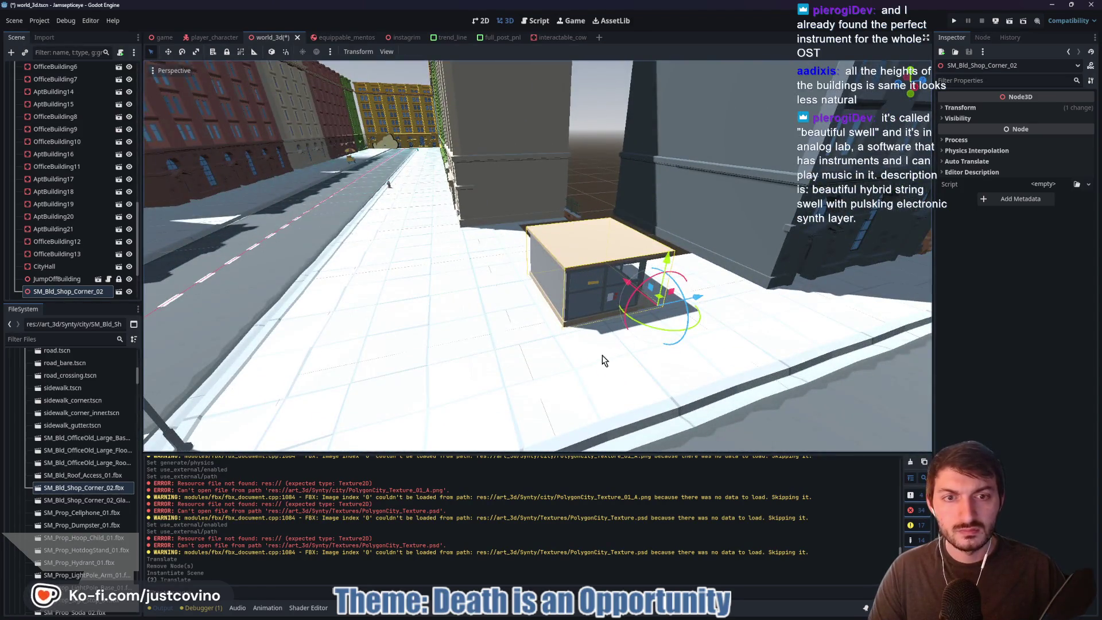
pyautogui.scroll(5, 603, 360)
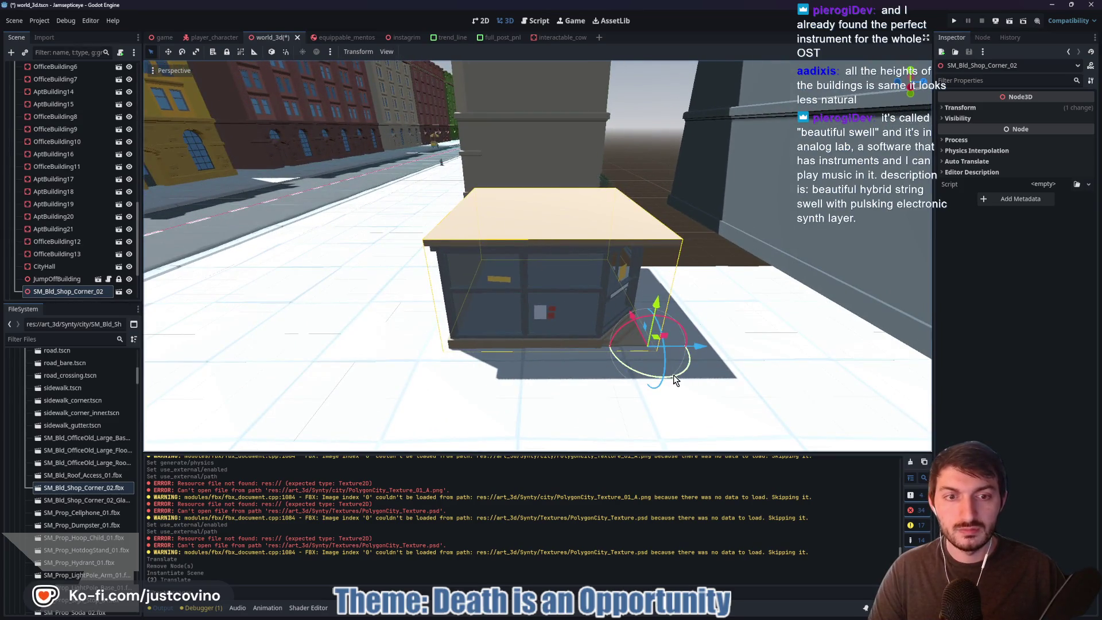
pyautogui.moveTo(676, 381)
pyautogui.mouseDown()
pyautogui.moveTo(624, 380)
pyautogui.moveTo(701, 287)
pyautogui.mouseUp()
pyautogui.moveTo(784, 283); pyautogui.dragTo(567, 337)
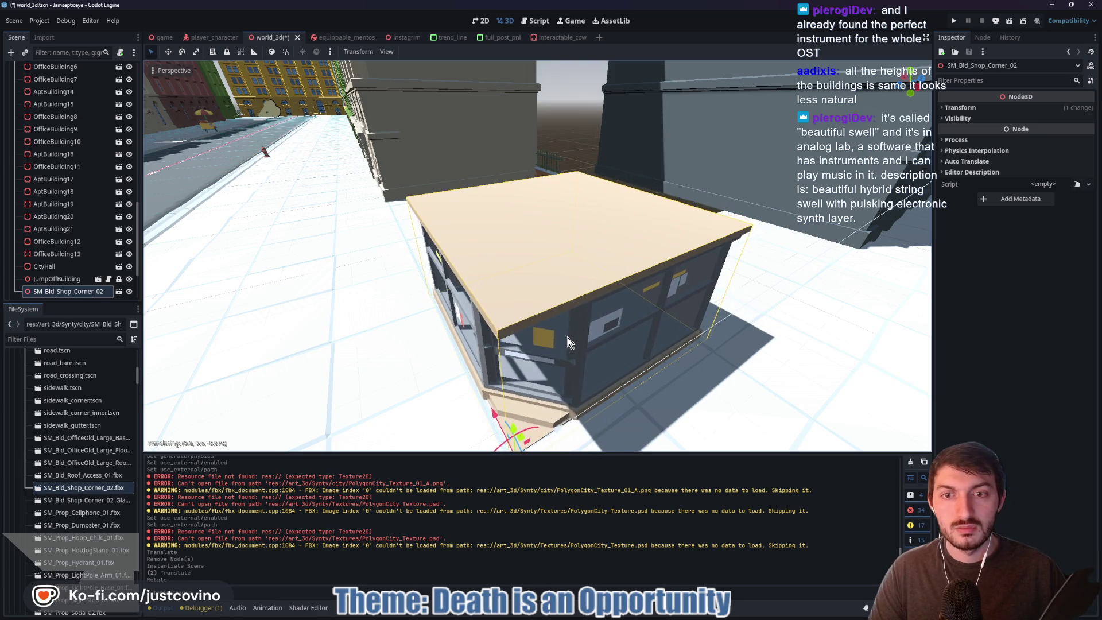
# - Bring the view to street level on the shop and select SM_Bld_Shop_Corner_02_Glass.fbx
pyautogui.press('w')
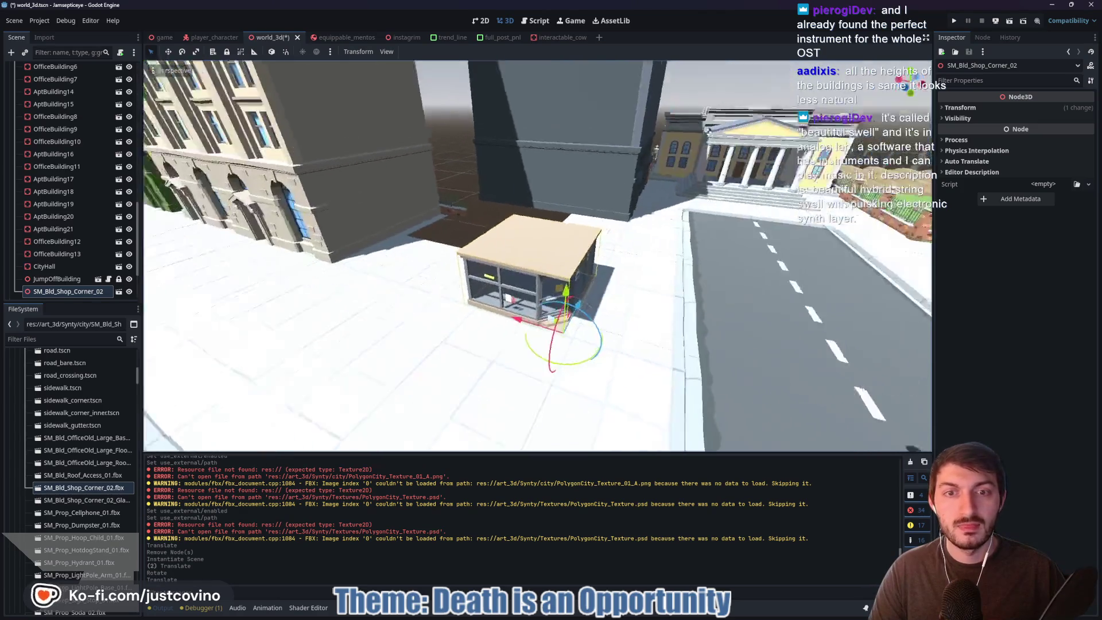
pyautogui.press('a')
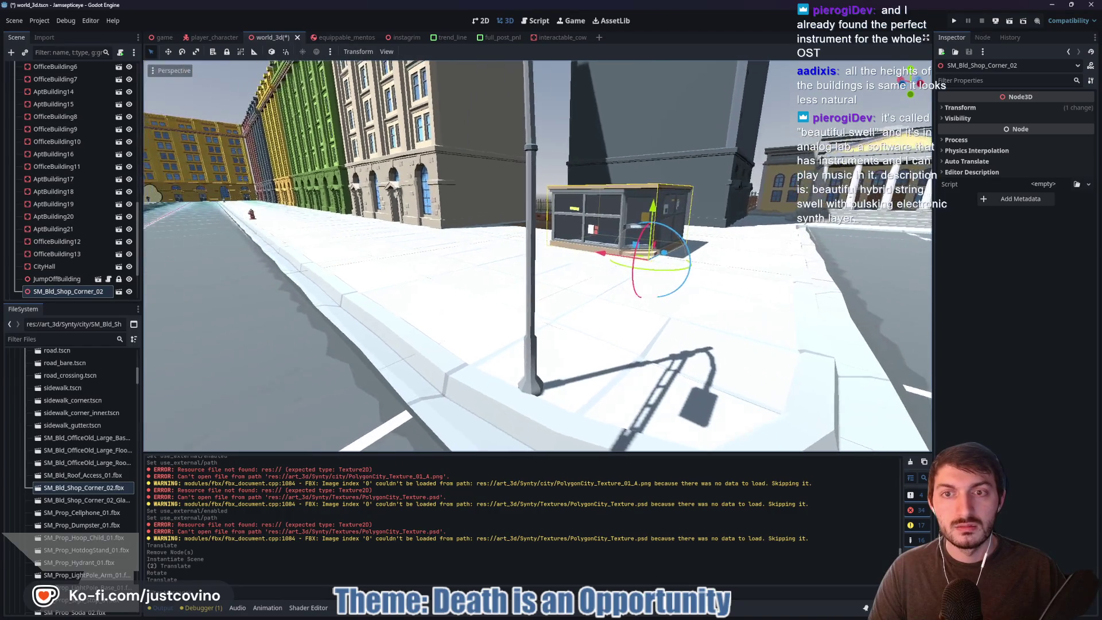
pyautogui.press('d')
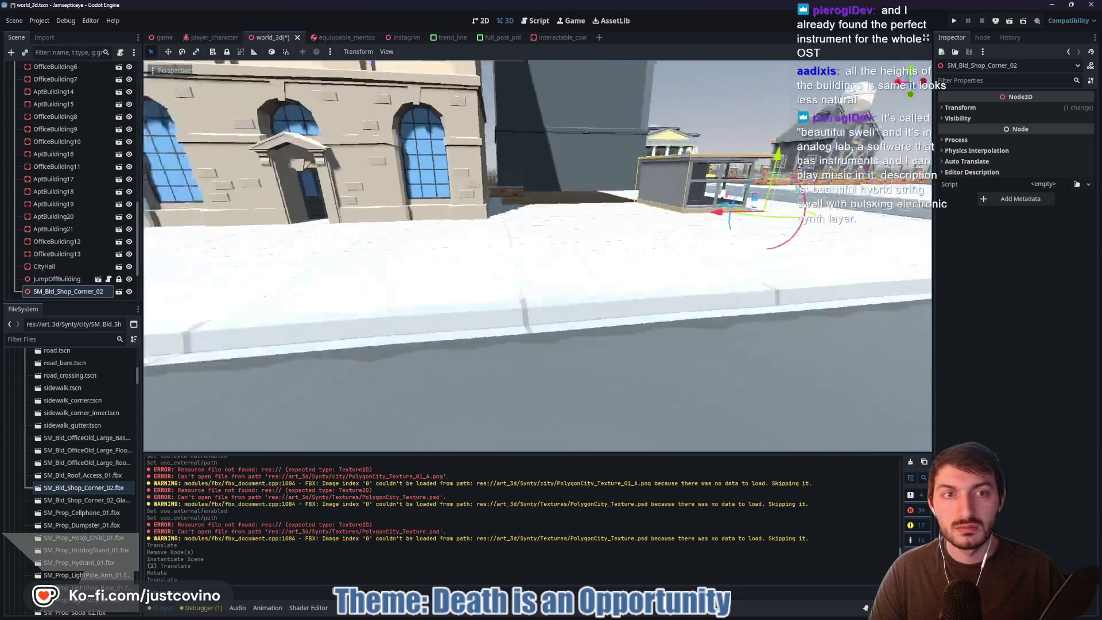
pyautogui.scroll(-2, 57, 258)
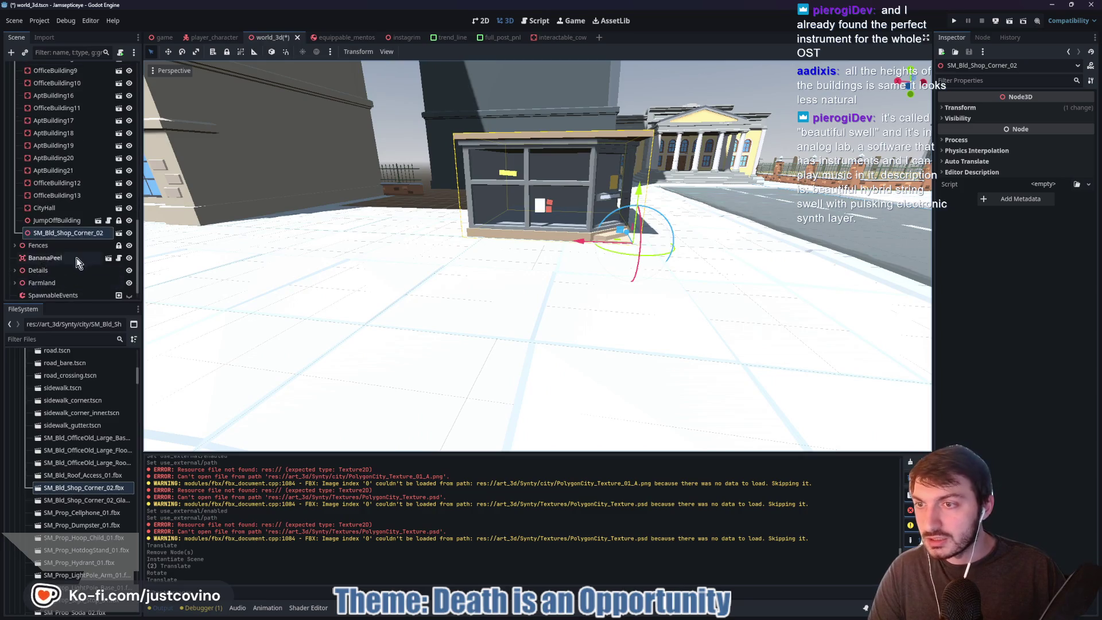
pyautogui.click(73, 501)
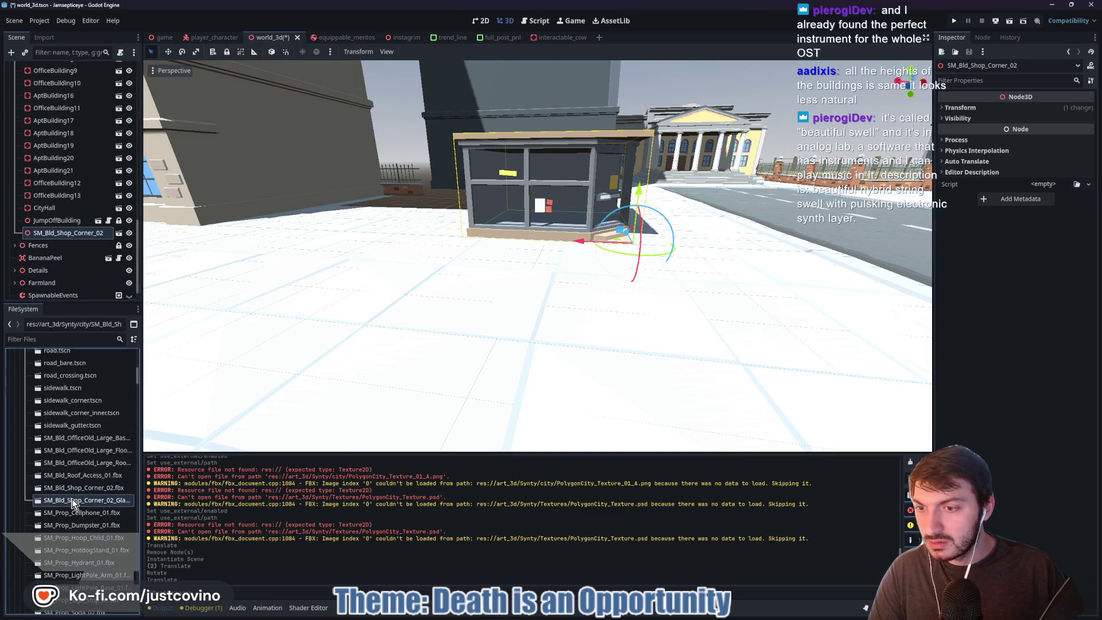
# - Attach SM_Bld_Shop_Corner_02_Glass.fbx as a child of the shop node and orbit to check the glass
pyautogui.moveTo(67, 503); pyautogui.dragTo(61, 219)
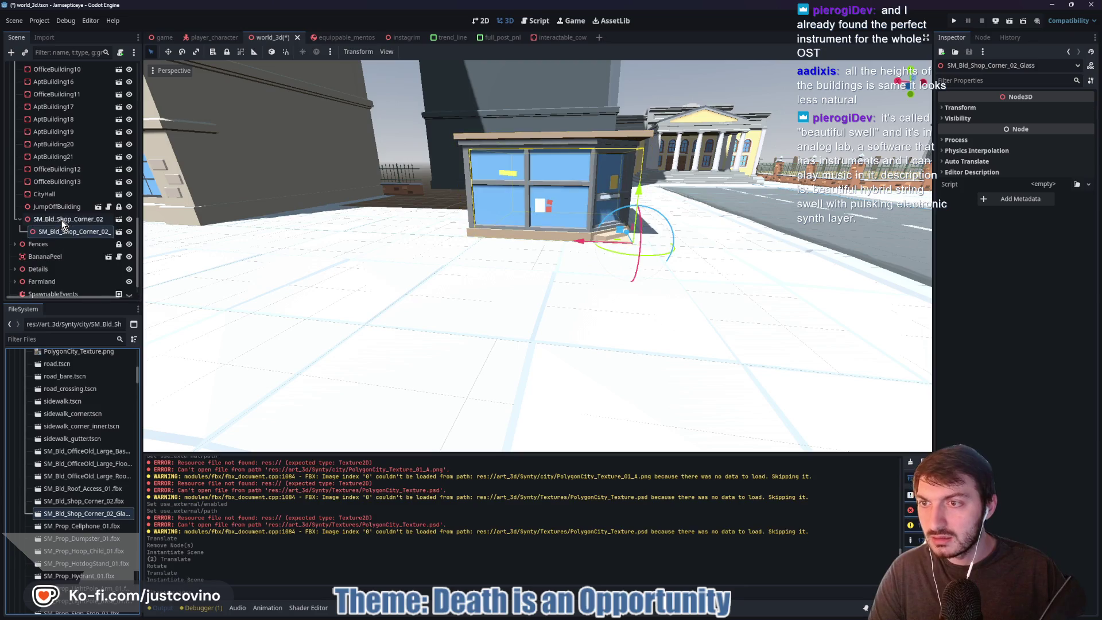
pyautogui.scroll(5, 408, 256)
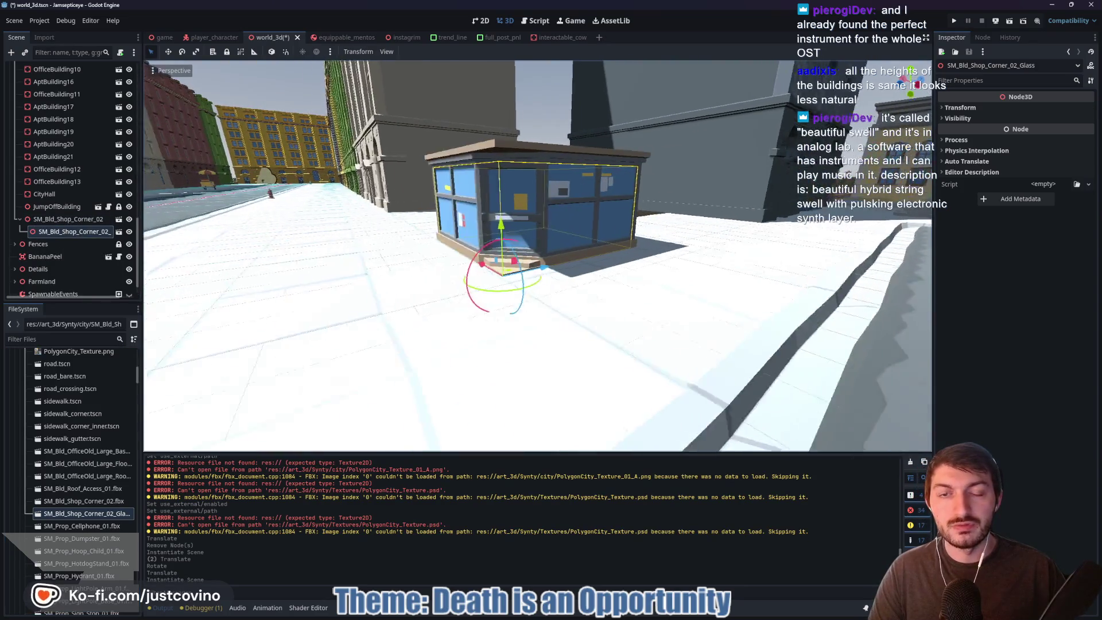
pyautogui.scroll(-5, 537, 256)
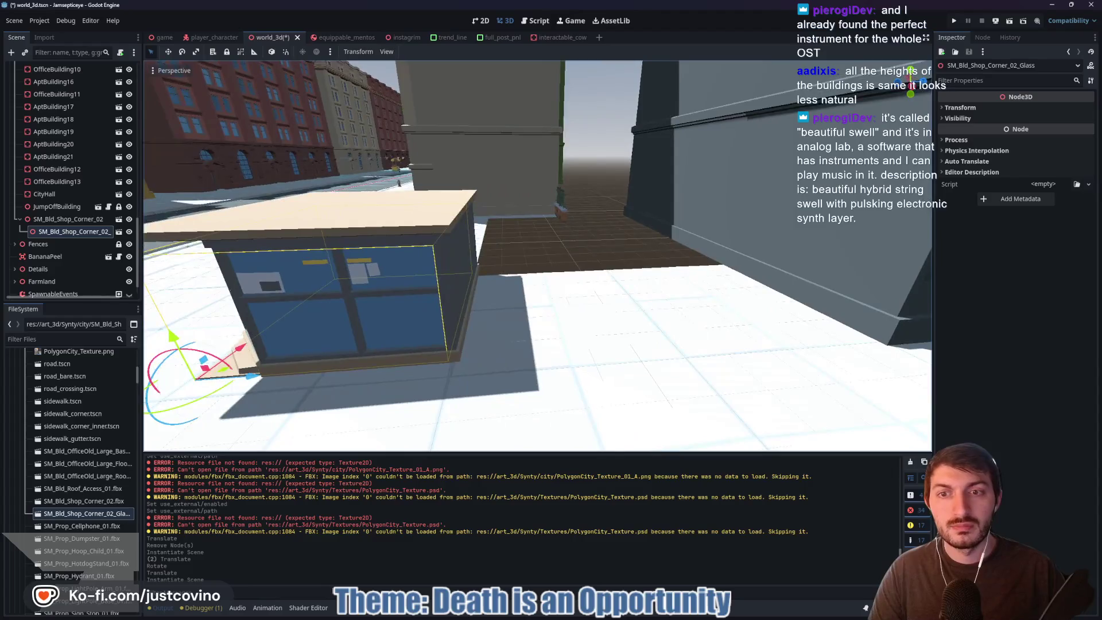
pyautogui.moveTo(517, 276); pyautogui.dragTo(564, 276)
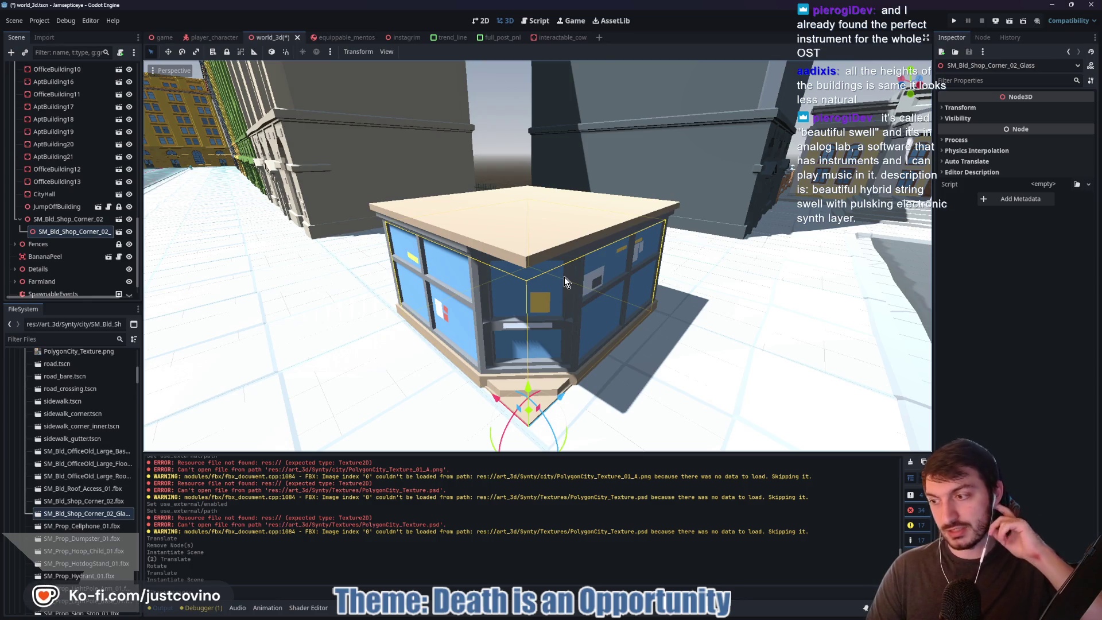
pyautogui.moveTo(374, 263)
pyautogui.mouseDown()
pyautogui.moveTo(321, 263)
pyautogui.moveTo(413, 264)
pyautogui.moveTo(377, 270)
pyautogui.mouseUp()
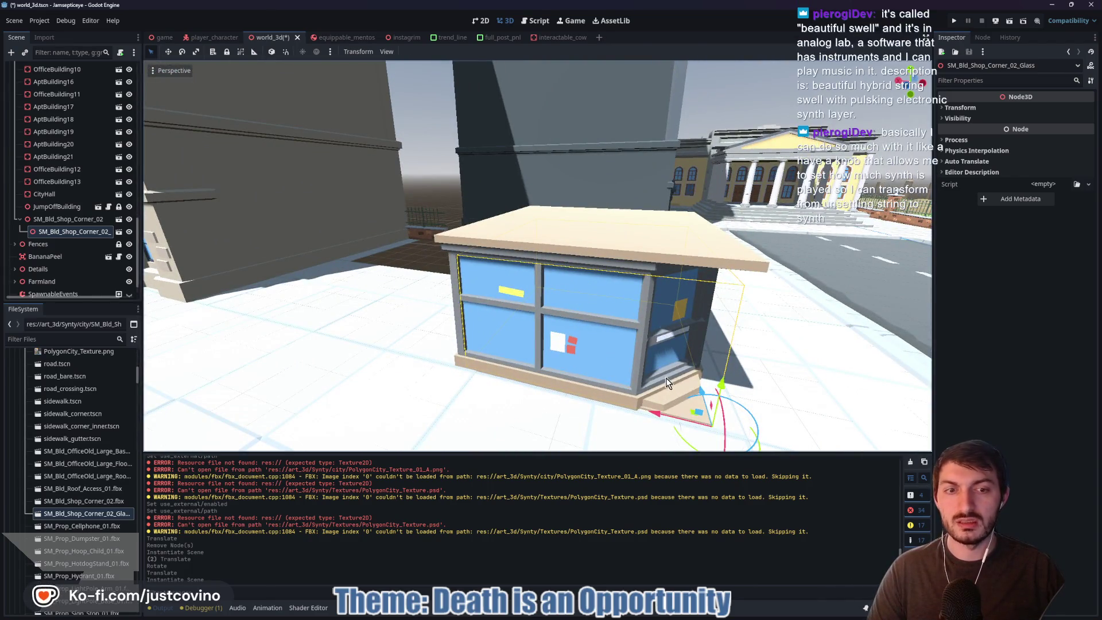
pyautogui.moveTo(622, 331)
pyautogui.mouseDown()
pyautogui.moveTo(550, 331)
pyautogui.moveTo(621, 331)
pyautogui.mouseUp()
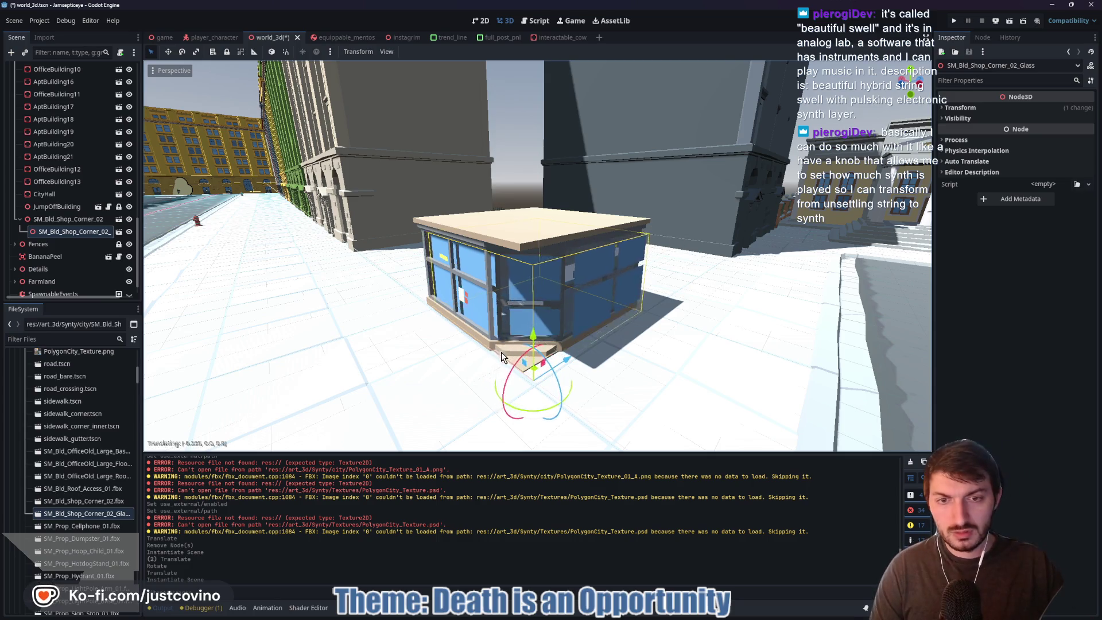
pyautogui.click(67, 219)
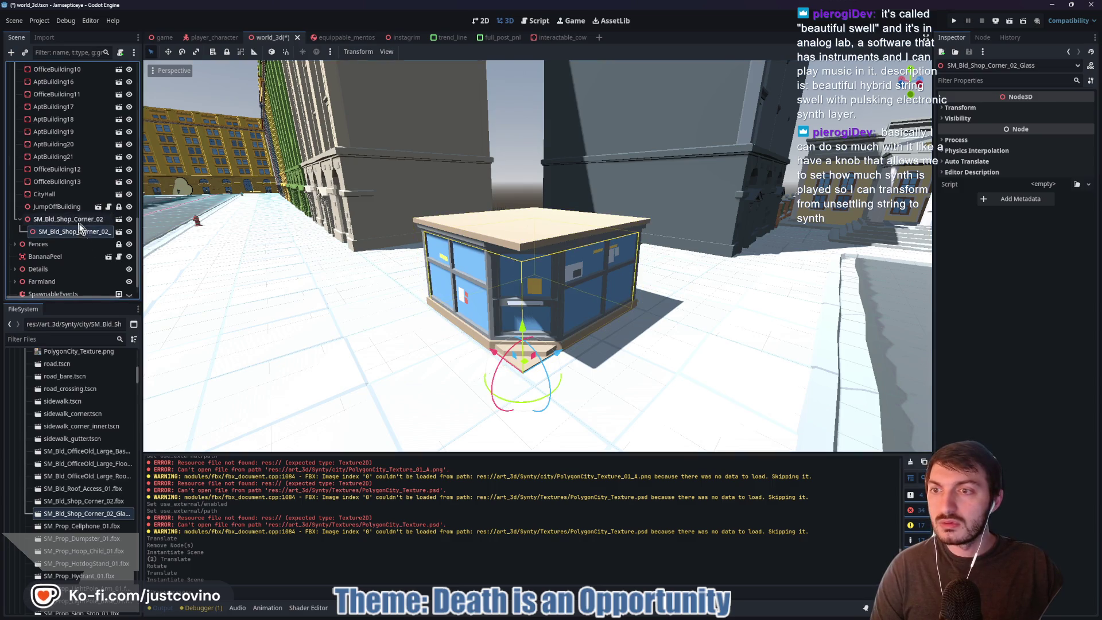
# - Group the shop so it selects as one piece and nudge it back into place
pyautogui.click(241, 52)
pyautogui.moveTo(488, 344); pyautogui.dragTo(497, 359)
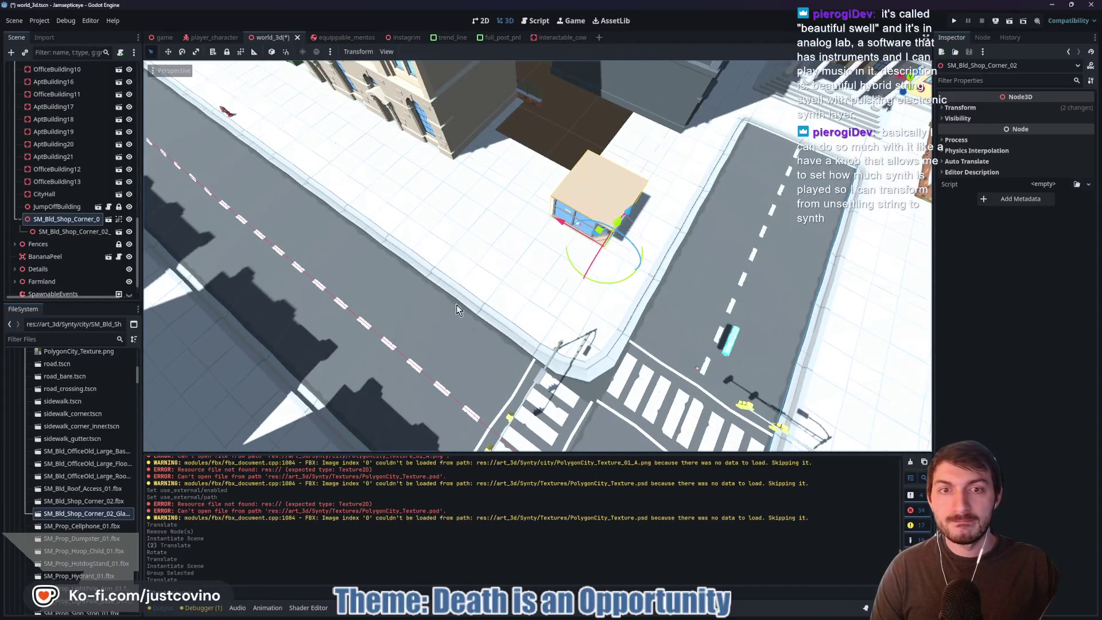
pyautogui.moveTo(555, 224); pyautogui.dragTo(503, 200)
pyautogui.moveTo(504, 199)
pyautogui.mouseDown()
pyautogui.moveTo(554, 230)
pyautogui.moveTo(546, 235)
pyautogui.mouseUp()
# - Inspect the street in freelook and collapse the SM_Bld_Shop_Corner_0 node's children
pyautogui.press('w')
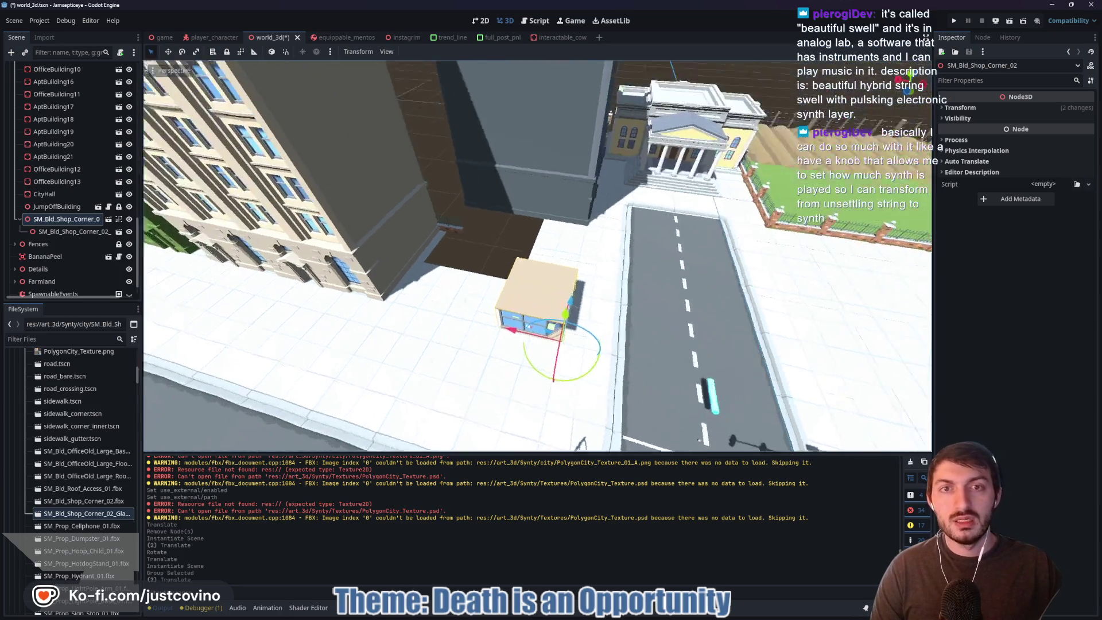
pyautogui.press('s')
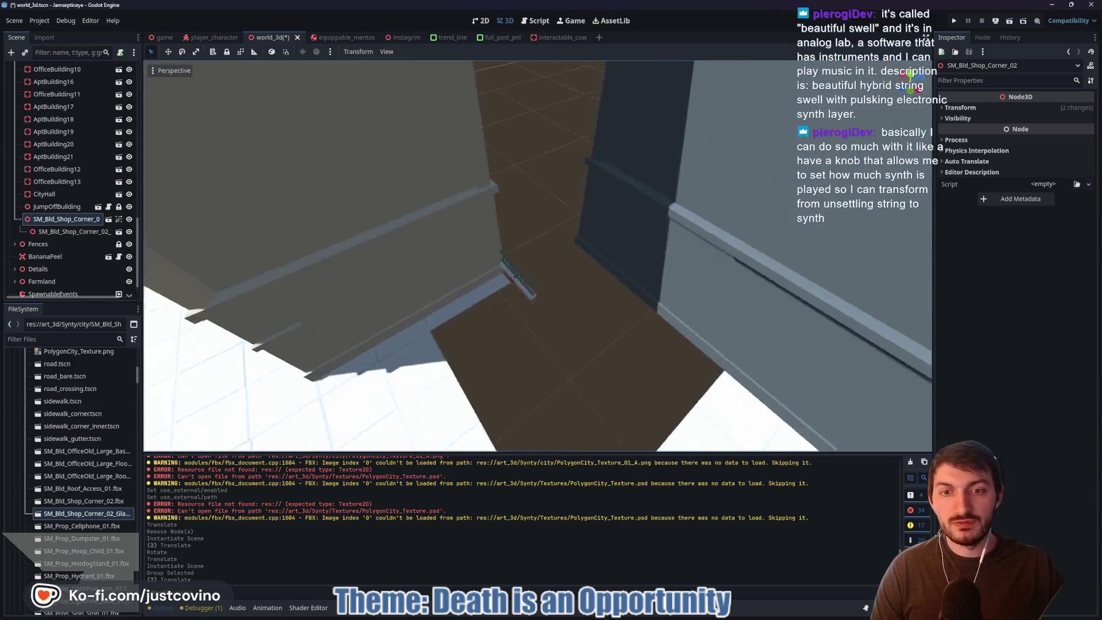
pyautogui.press('w')
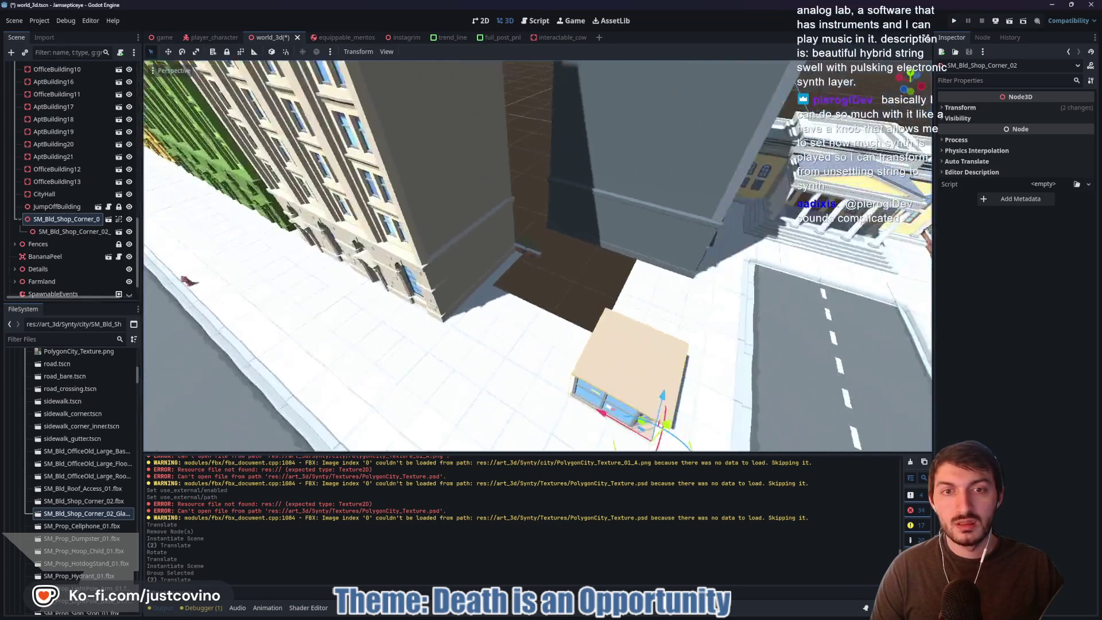
pyautogui.press('s')
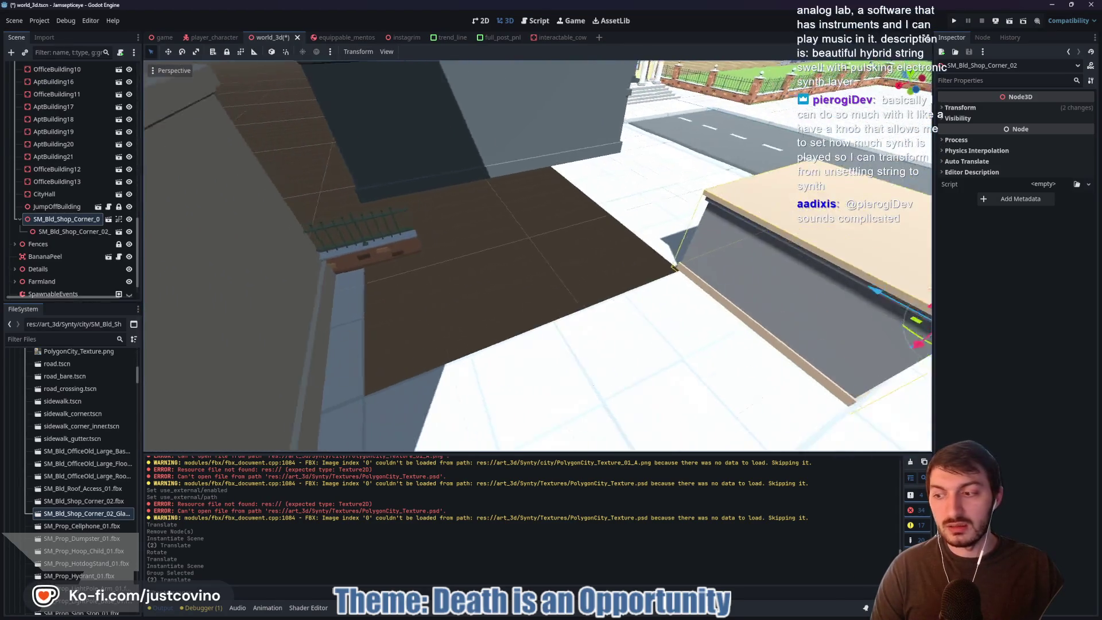
pyautogui.press('a')
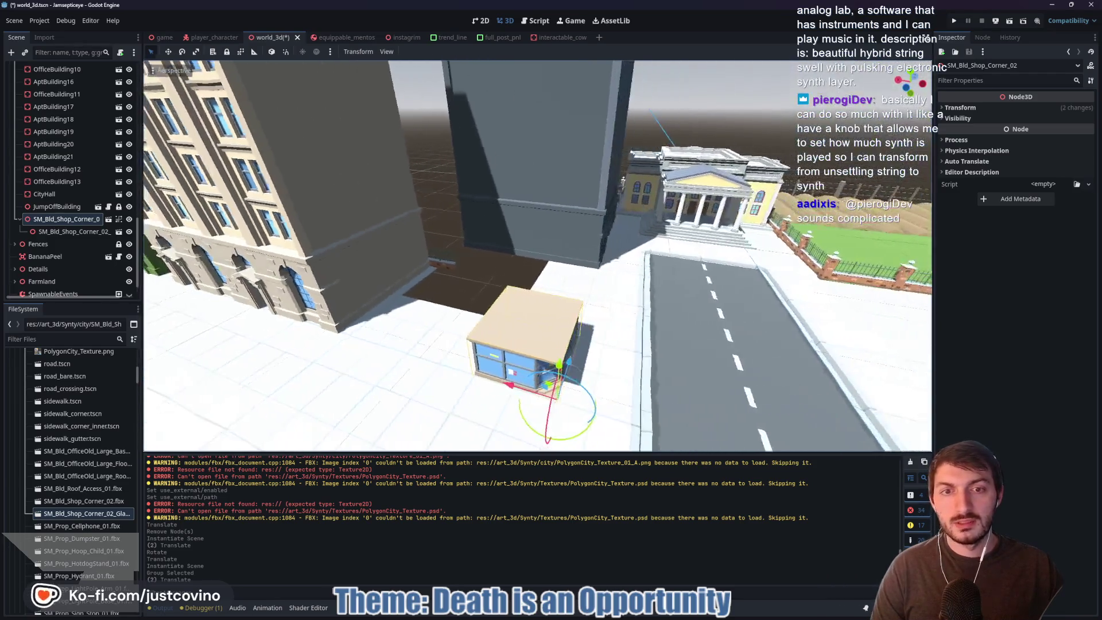
pyautogui.press('q')
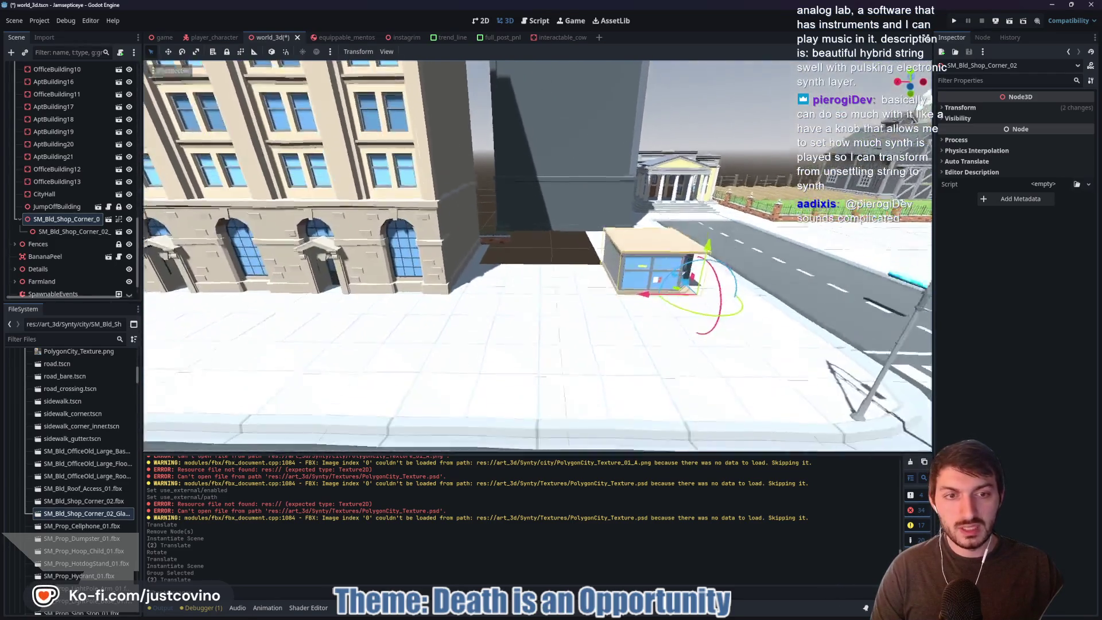
pyautogui.press('a')
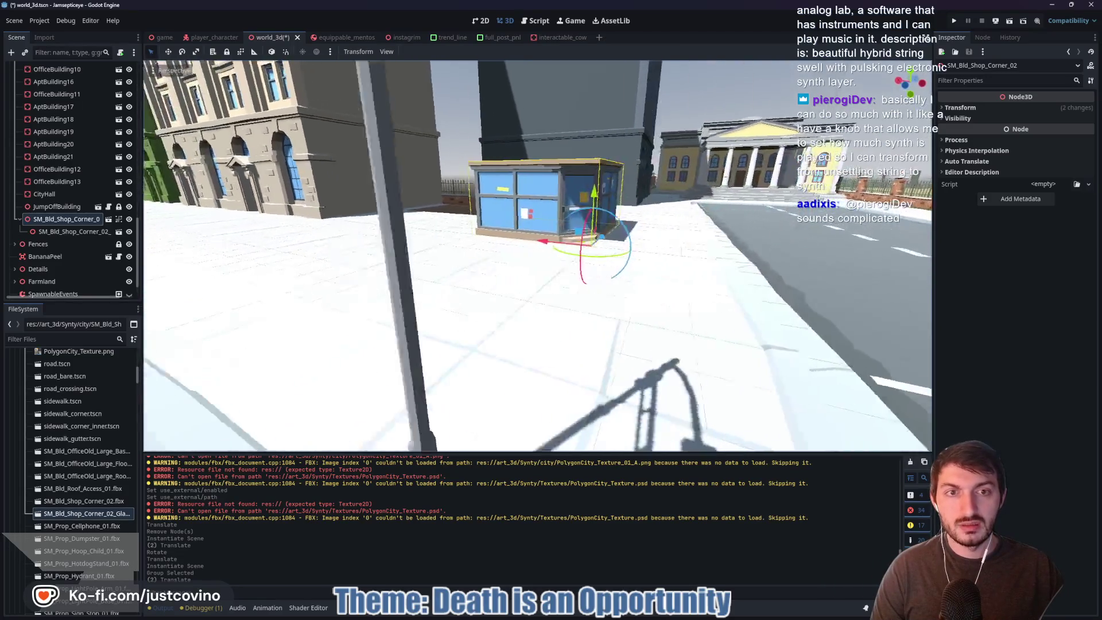
pyautogui.press('e')
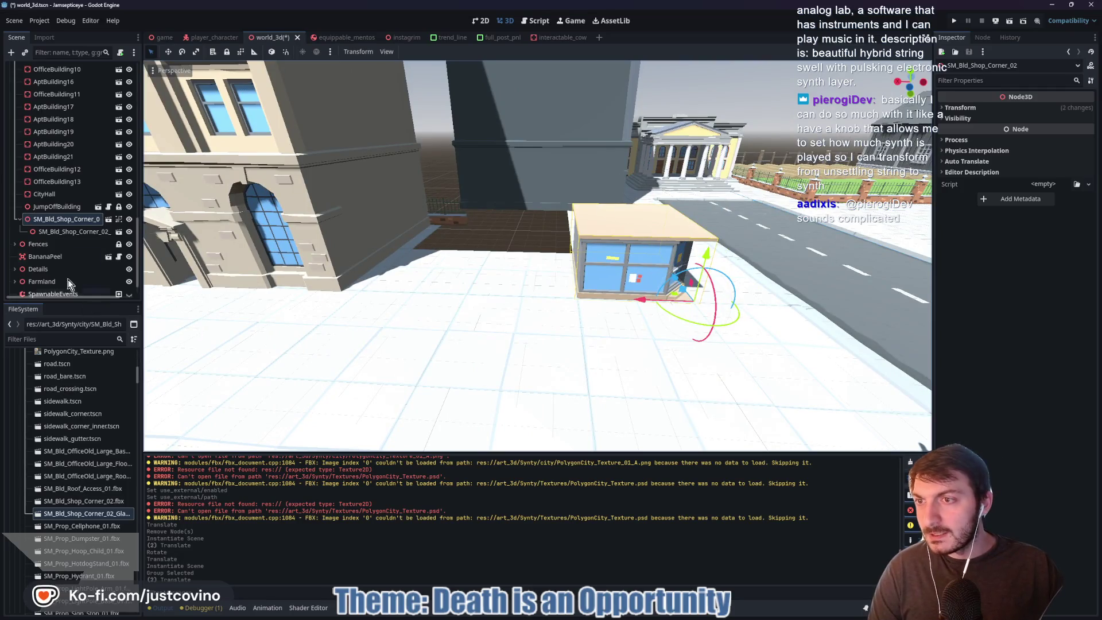
pyautogui.click(19, 219)
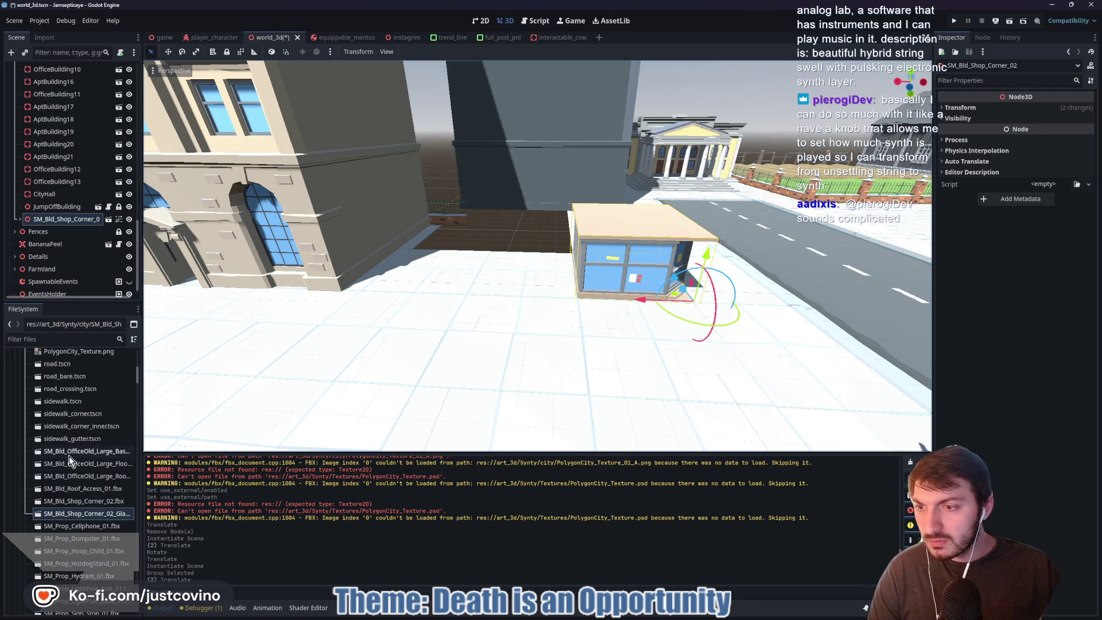
# - Look along the street once more and save the city scene
pyautogui.scroll(1, 80, 395)
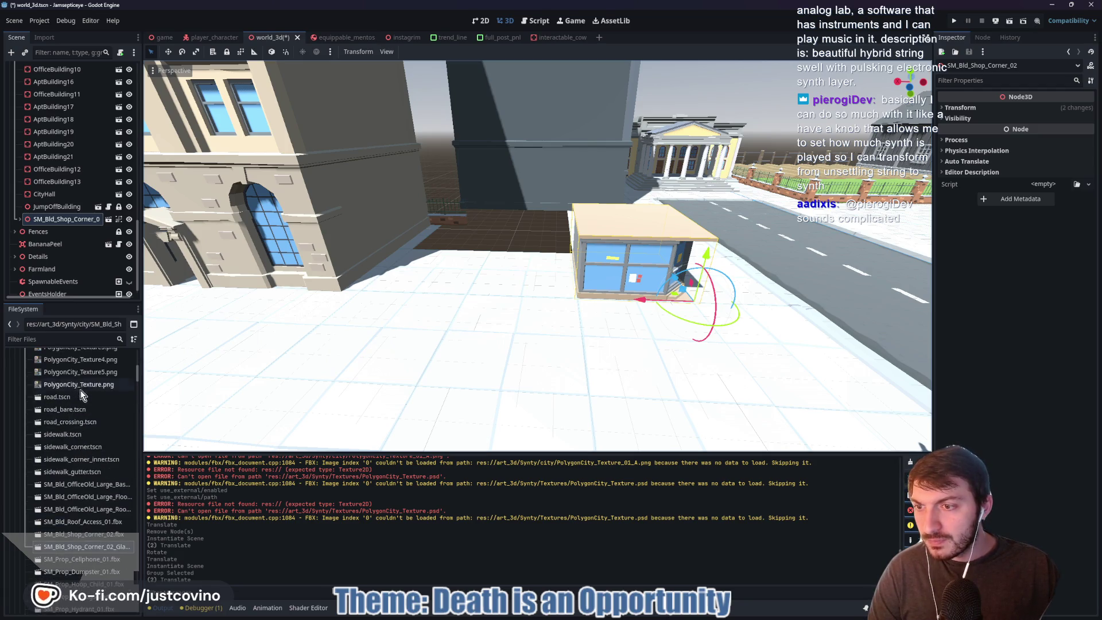
pyautogui.scroll(1, 86, 402)
pyautogui.scroll(2, 88, 402)
pyautogui.scroll(2, 91, 425)
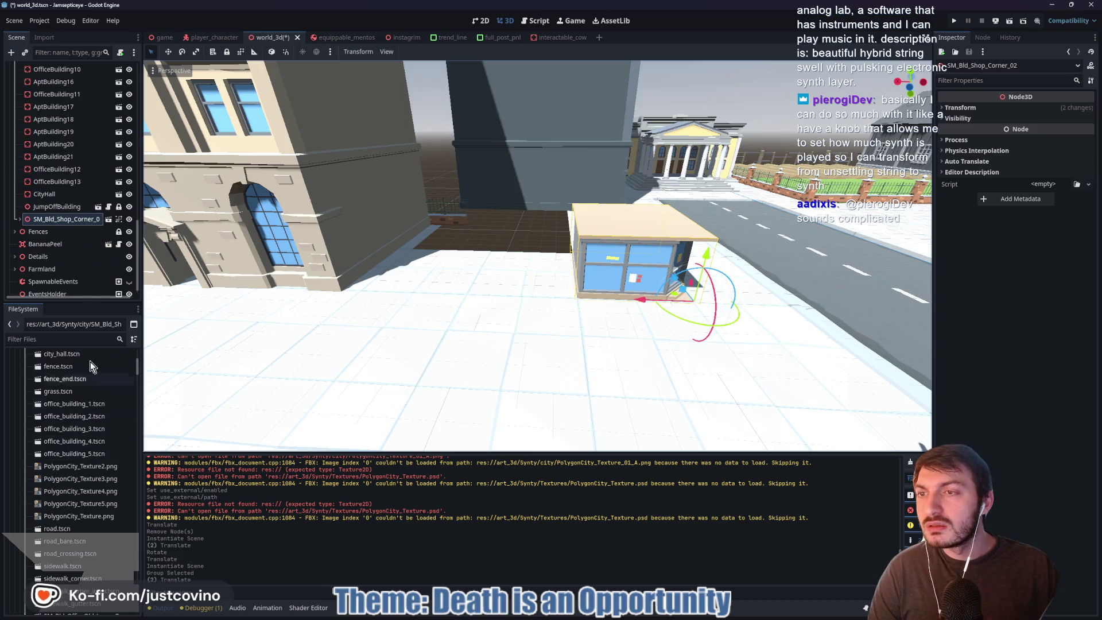
pyautogui.moveTo(422, 340)
pyautogui.mouseDown()
pyautogui.moveTo(390, 341)
pyautogui.moveTo(447, 340)
pyautogui.moveTo(408, 341)
pyautogui.moveTo(442, 341)
pyautogui.moveTo(413, 341)
pyautogui.moveTo(428, 355)
pyautogui.moveTo(416, 362)
pyautogui.moveTo(421, 342)
pyautogui.mouseUp()
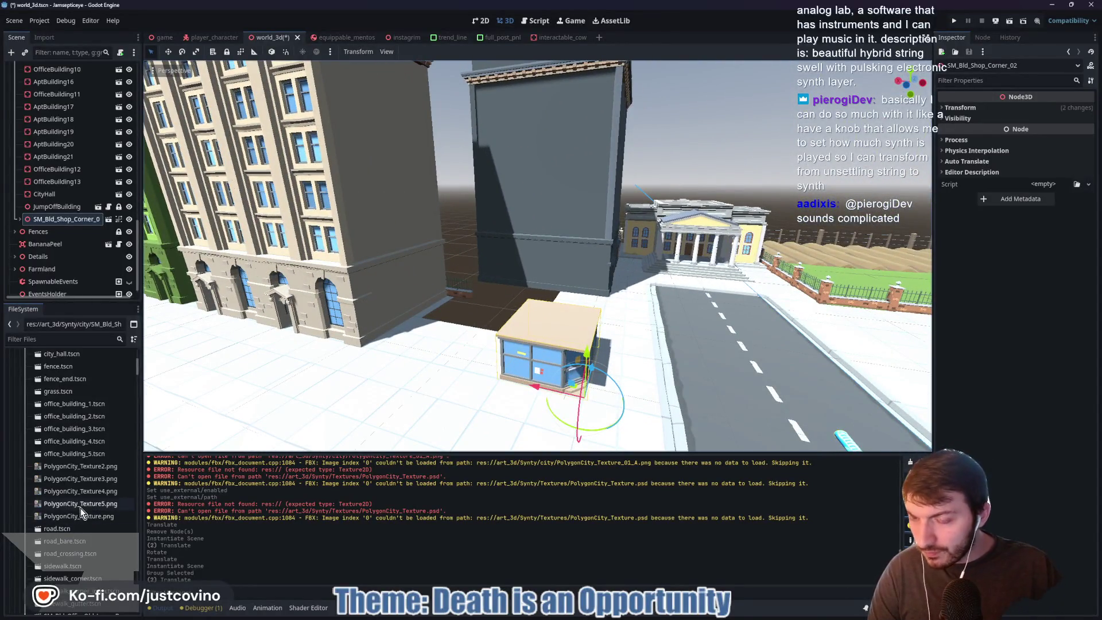
pyautogui.scroll(-3, 80, 506)
pyautogui.hotkey('ctrl', 's')
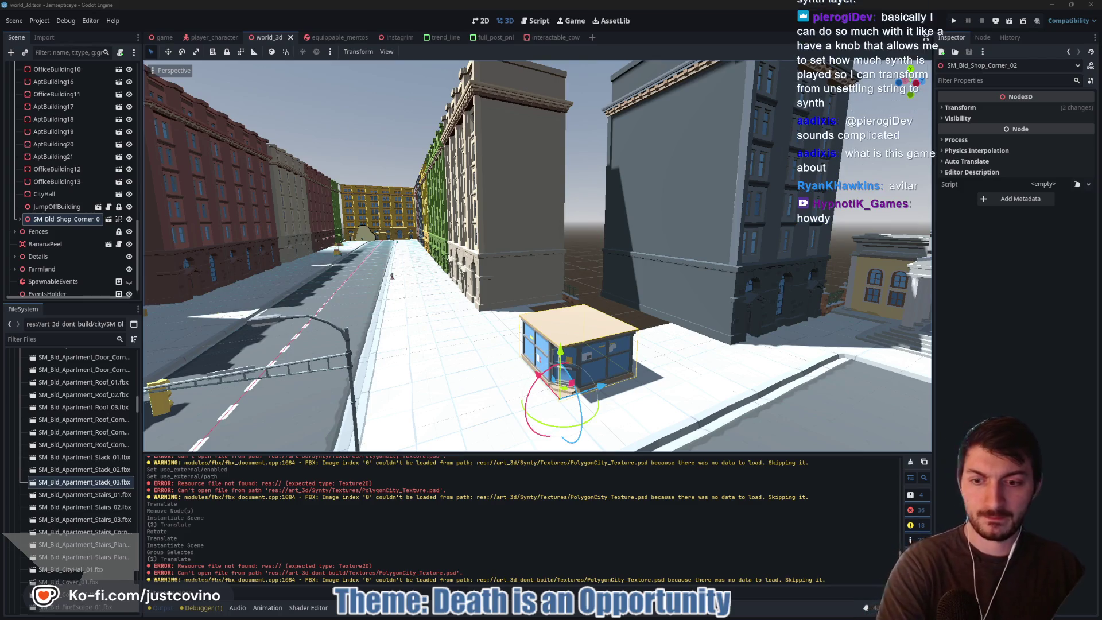
# - Fly the camera over the city to the intersection and select the EquippableMentos prop
pyautogui.moveTo(441, 341); pyautogui.dragTo(443, 348)
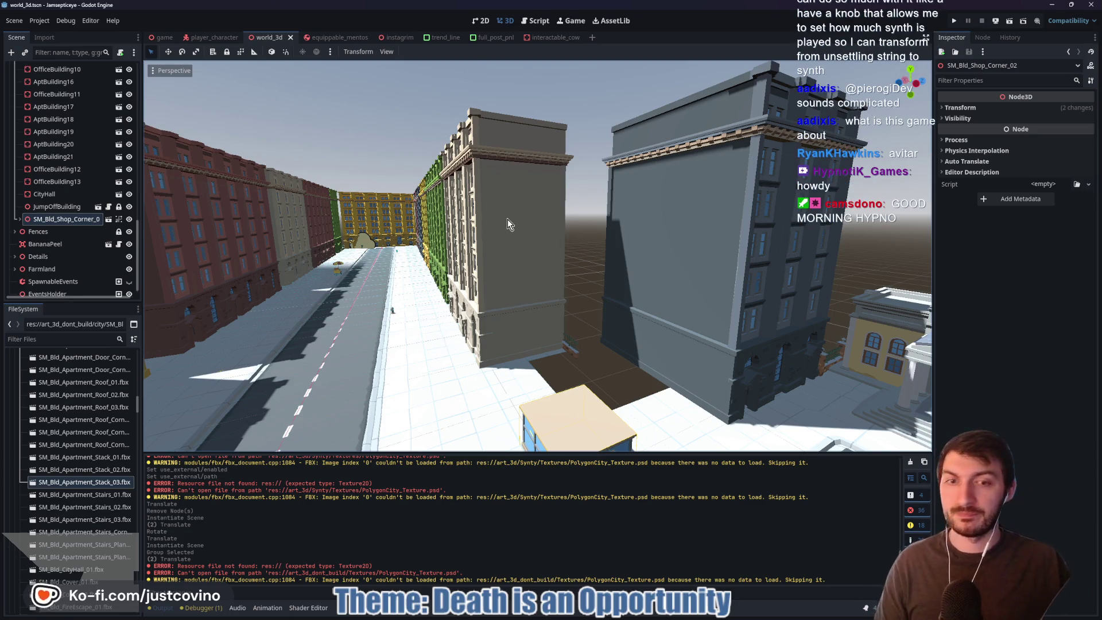
pyautogui.press('f')
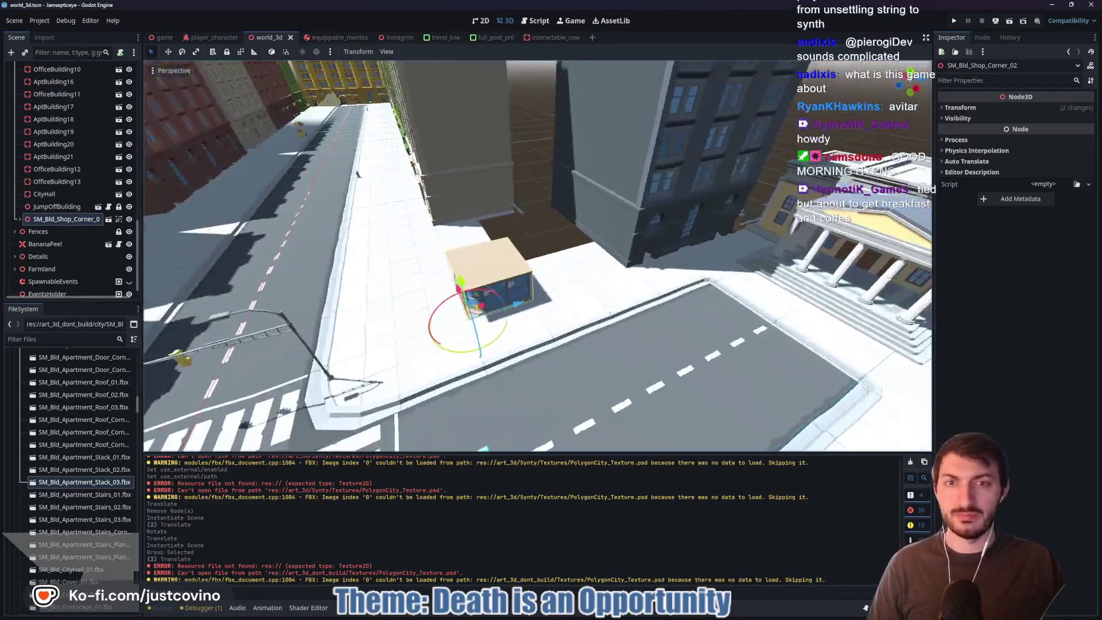
pyautogui.press('d')
pyautogui.press('d')
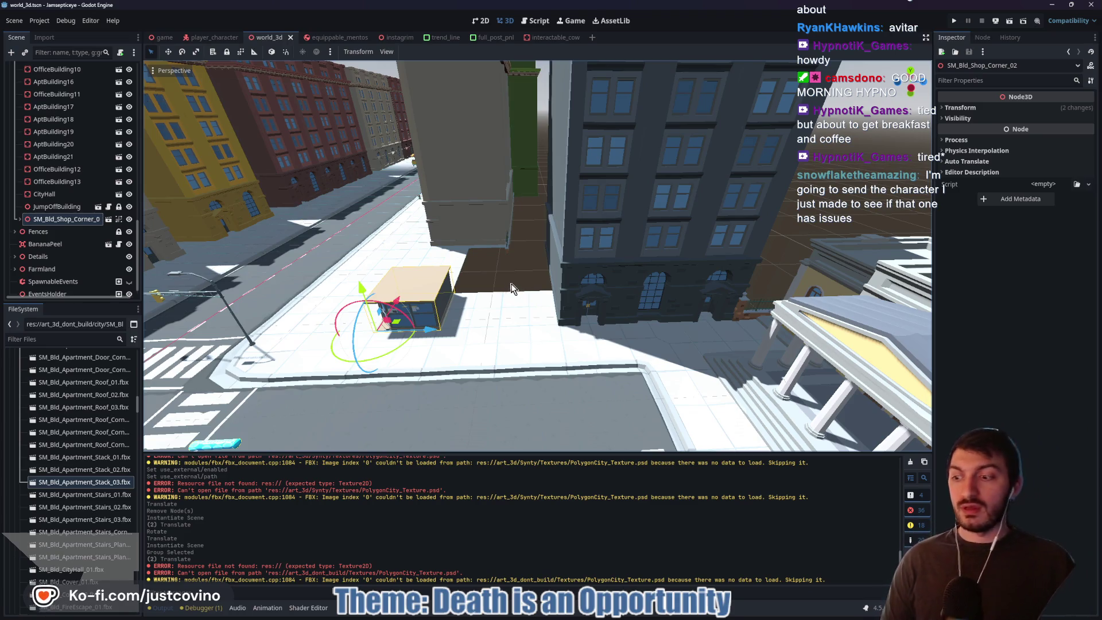
pyautogui.press('w')
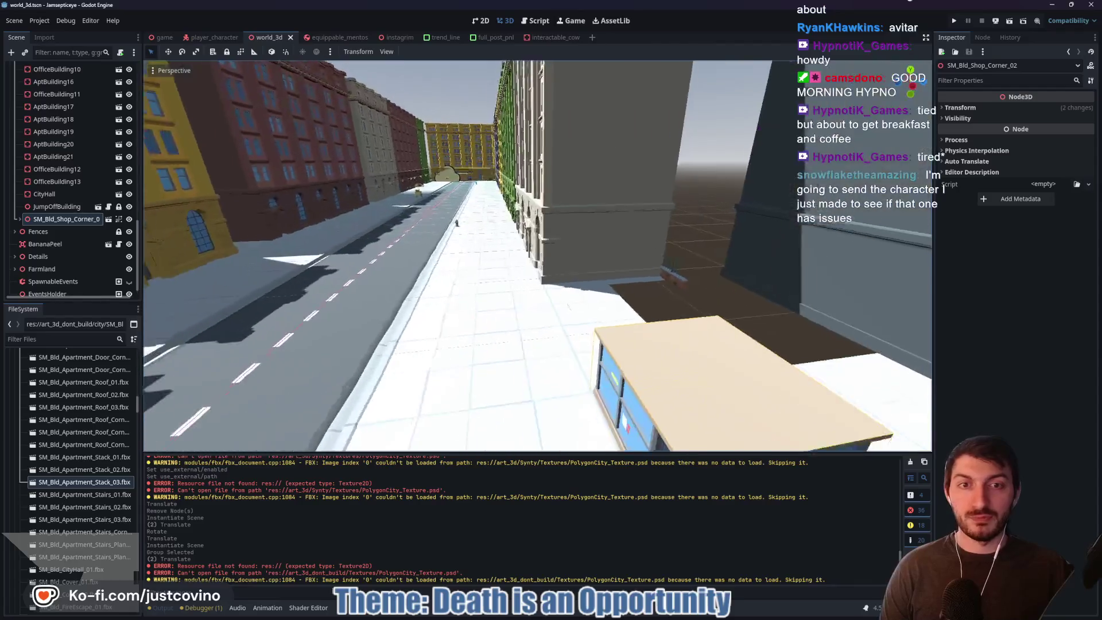
pyautogui.press('w')
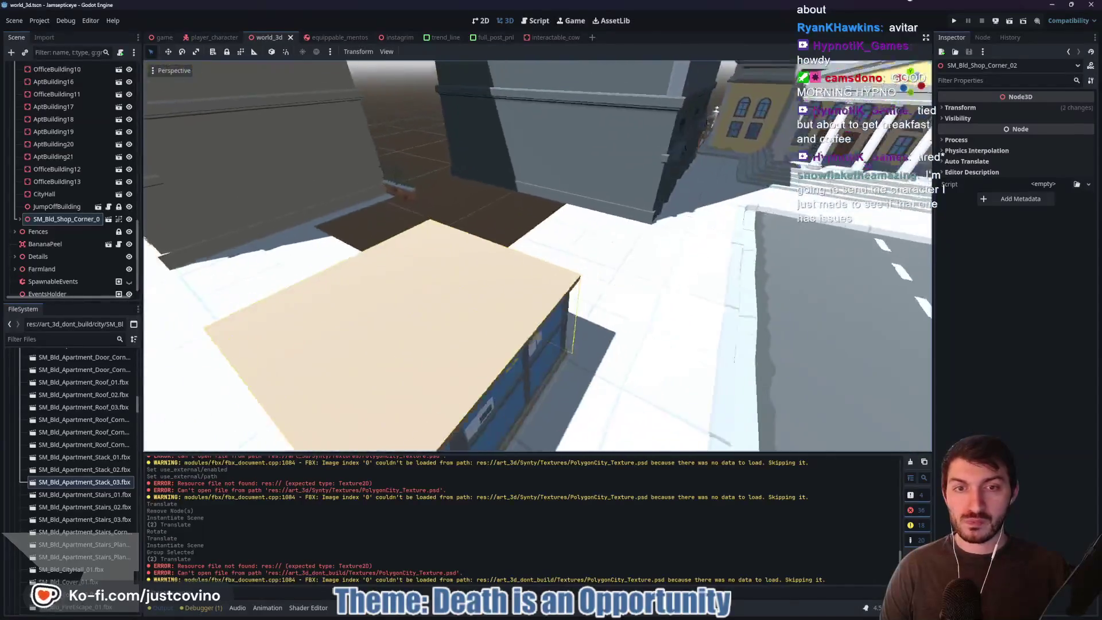
pyautogui.press('s')
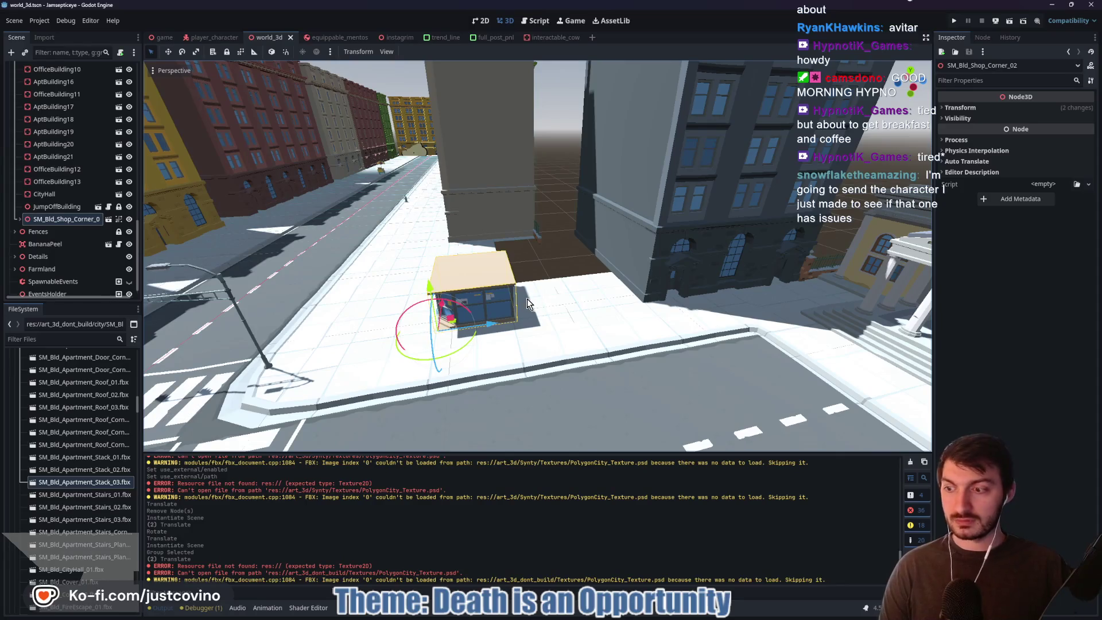
pyautogui.press('s')
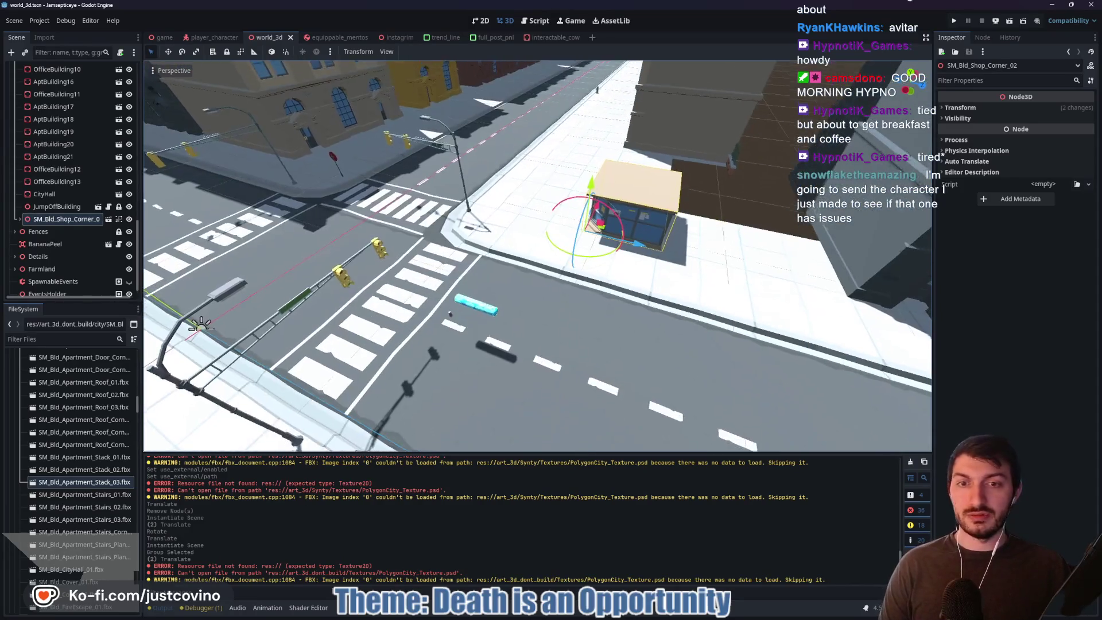
pyautogui.click(504, 336)
pyautogui.scroll(3, 88, 187)
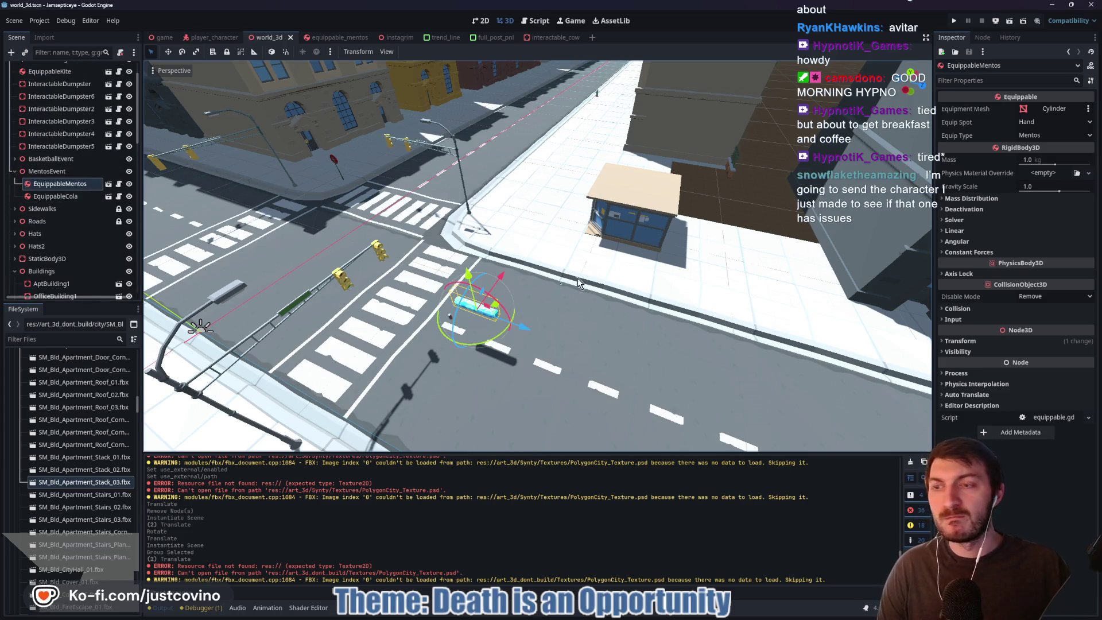
# - Lower the Mentos onto the pavement, tilt it and lean it against the shop window
pyautogui.press('w')
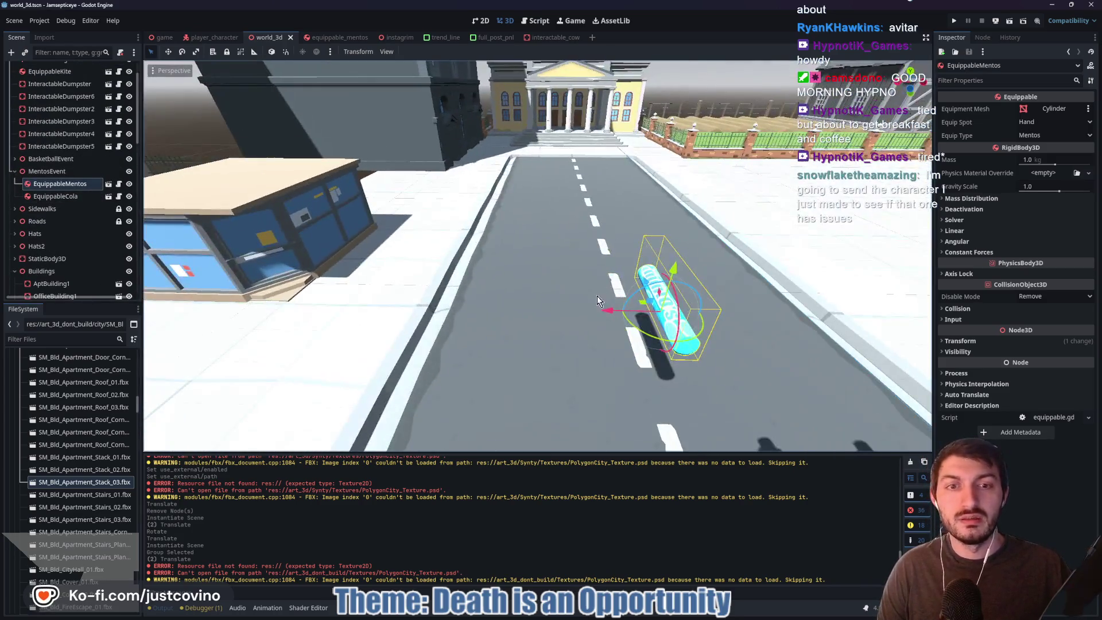
pyautogui.moveTo(603, 310)
pyautogui.mouseDown()
pyautogui.moveTo(516, 325)
pyautogui.moveTo(258, 321)
pyautogui.moveTo(364, 315)
pyautogui.mouseUp()
pyautogui.press('w')
pyautogui.press('d')
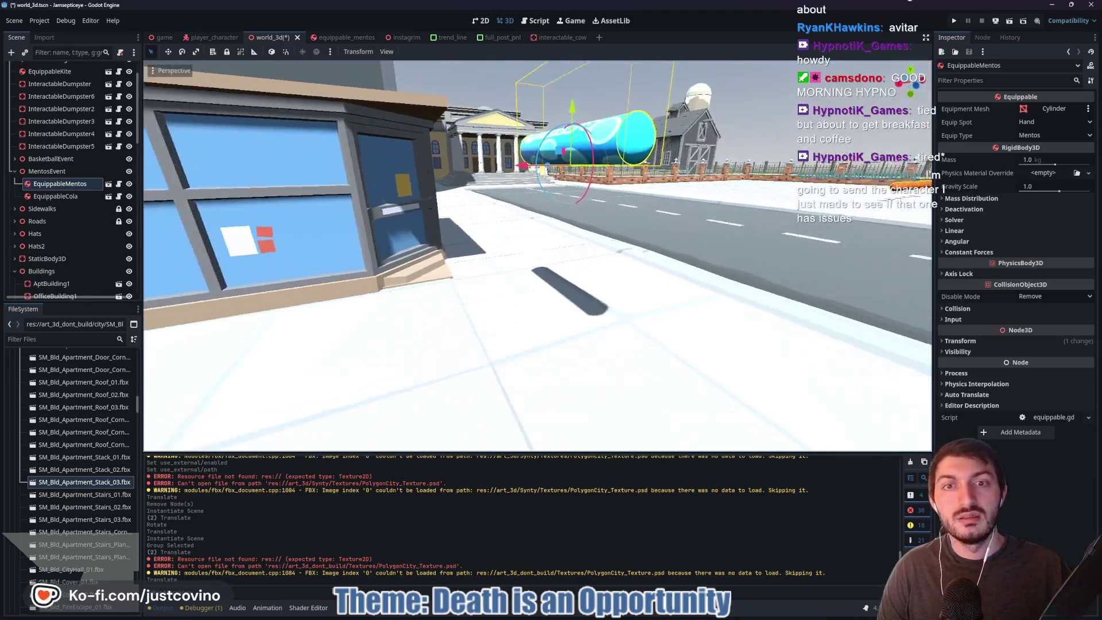
pyautogui.moveTo(604, 191); pyautogui.dragTo(591, 298)
pyautogui.moveTo(567, 364)
pyautogui.mouseDown()
pyautogui.moveTo(499, 419)
pyautogui.moveTo(453, 433)
pyautogui.mouseUp()
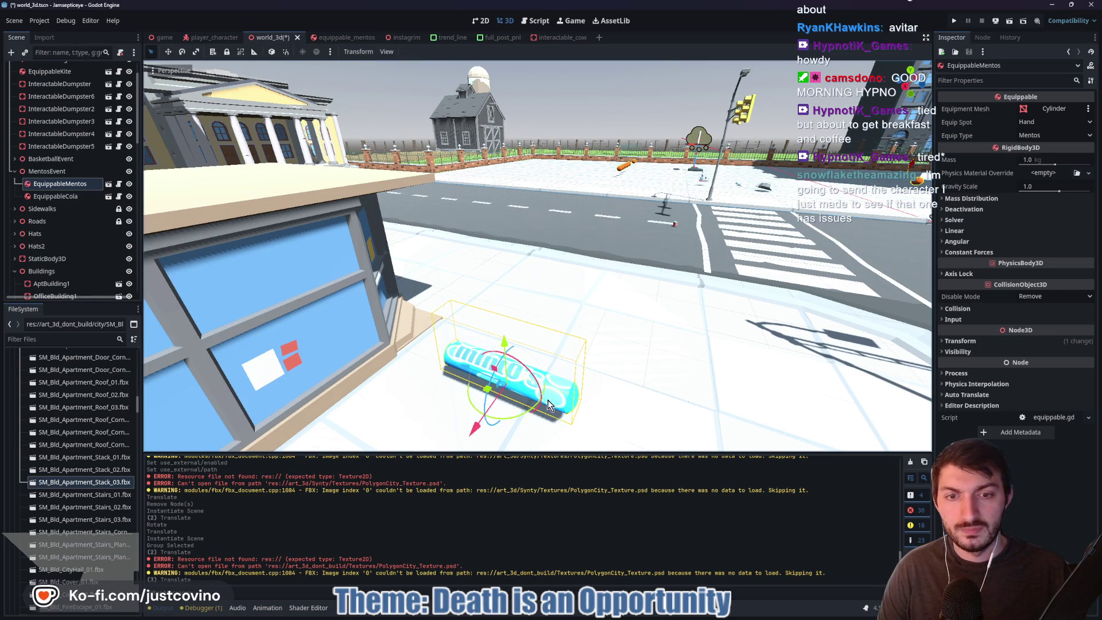
pyautogui.moveTo(466, 377)
pyautogui.mouseDown()
pyautogui.moveTo(411, 366)
pyautogui.moveTo(490, 369)
pyautogui.moveTo(408, 360)
pyautogui.moveTo(384, 396)
pyautogui.moveTo(394, 395)
pyautogui.mouseUp()
pyautogui.moveTo(342, 368); pyautogui.dragTo(304, 339)
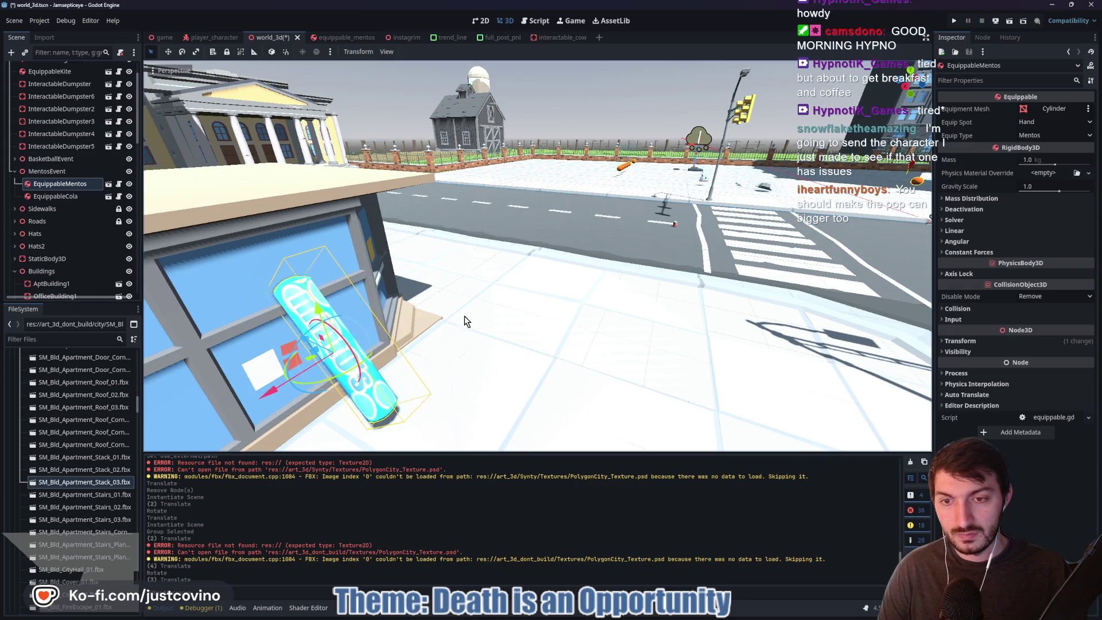
pyautogui.moveTo(453, 316)
pyautogui.mouseDown()
pyautogui.moveTo(477, 343)
pyautogui.moveTo(533, 339)
pyautogui.moveTo(760, 229)
pyautogui.mouseUp()
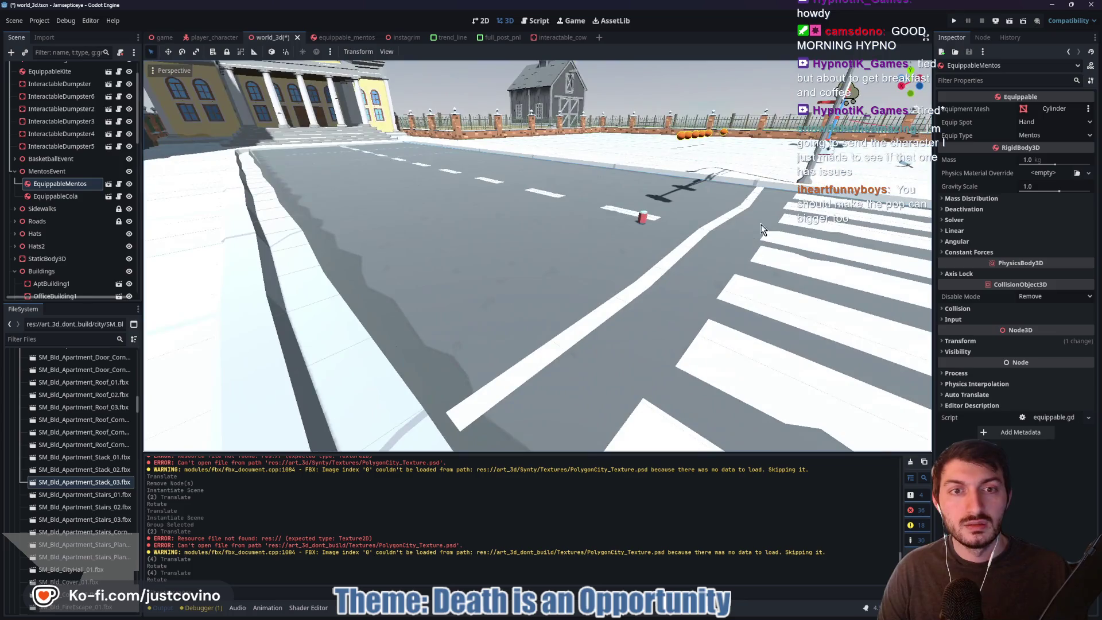
pyautogui.click(648, 221)
pyautogui.moveTo(648, 242); pyautogui.dragTo(649, 242)
# - Move the cola can to the corner shop's base beside the Mentos and save the scene
pyautogui.moveTo(524, 230)
pyautogui.mouseDown()
pyautogui.moveTo(612, 167)
pyautogui.moveTo(381, 131)
pyautogui.mouseUp()
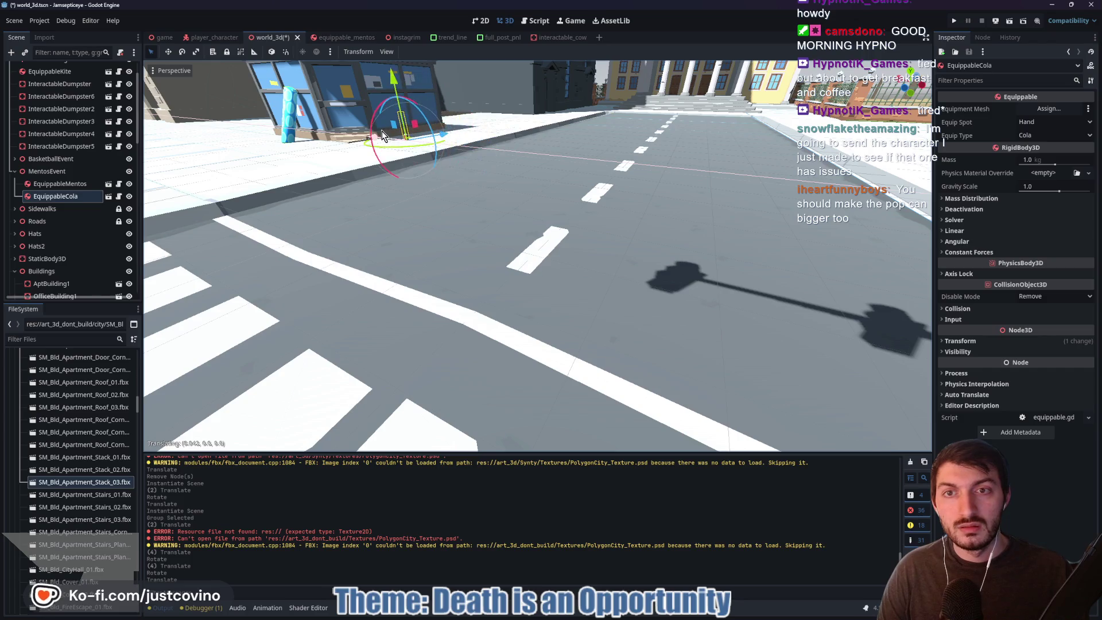
pyautogui.hotkey('shift', 'f')
pyautogui.press('w')
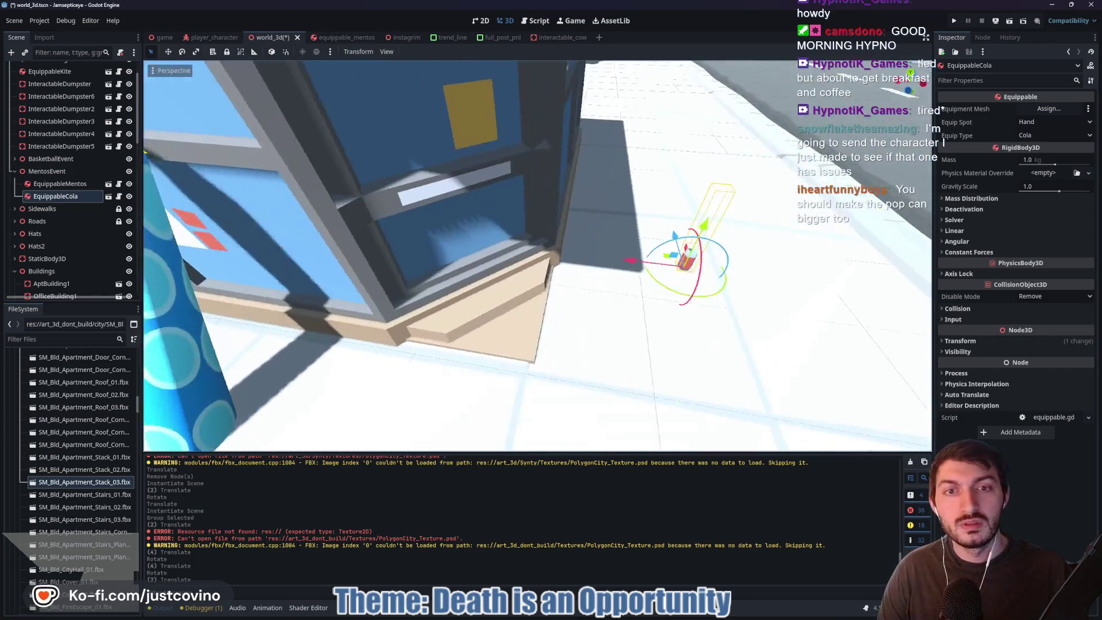
pyautogui.hotkey('shift', 'f')
pyautogui.moveTo(491, 264)
pyautogui.mouseDown()
pyautogui.moveTo(380, 276)
pyautogui.moveTo(400, 294)
pyautogui.moveTo(464, 226)
pyautogui.moveTo(455, 224)
pyautogui.moveTo(331, 351)
pyautogui.moveTo(301, 337)
pyautogui.mouseUp()
pyautogui.hotkey('shift', 'f')
pyautogui.moveTo(453, 235)
pyautogui.mouseDown()
pyautogui.moveTo(470, 254)
pyautogui.moveTo(464, 228)
pyautogui.moveTo(543, 228)
pyautogui.moveTo(519, 215)
pyautogui.moveTo(482, 229)
pyautogui.moveTo(448, 221)
pyautogui.moveTo(519, 235)
pyautogui.mouseUp()
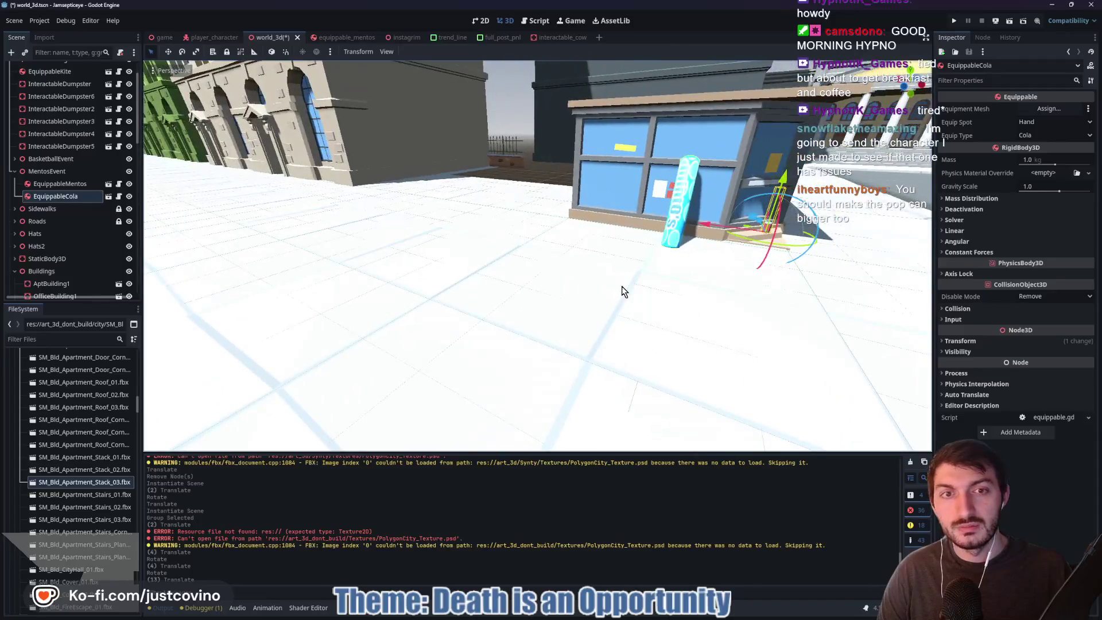
pyautogui.hotkey('ctrl', 's')
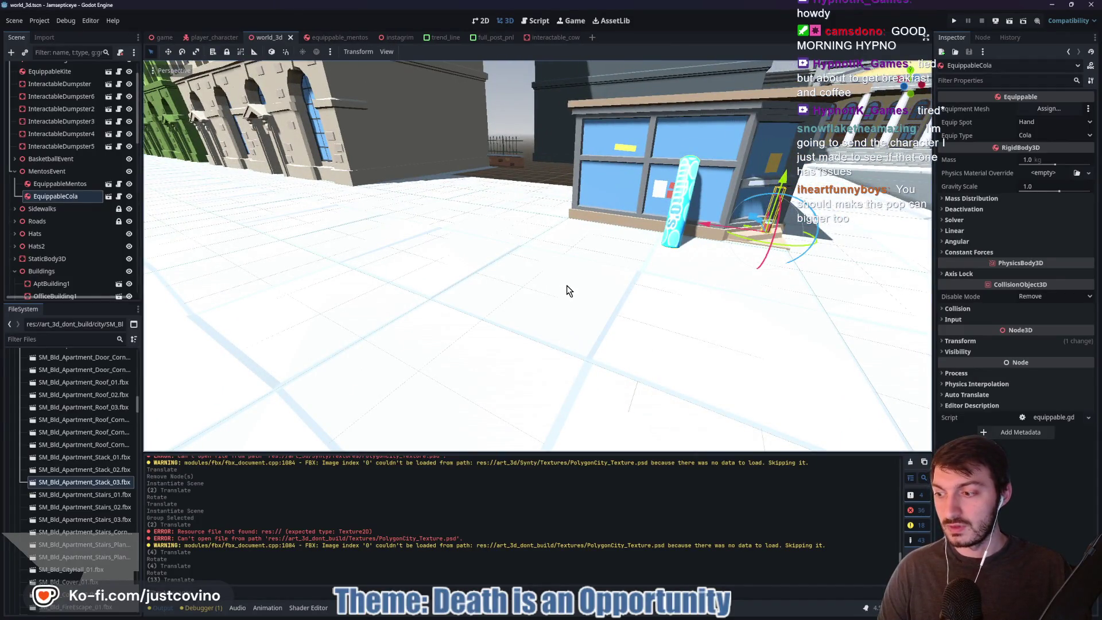
# - Frame the cola can and open its equippable_cola.tscn scene
pyautogui.moveTo(583, 300); pyautogui.dragTo(534, 299)
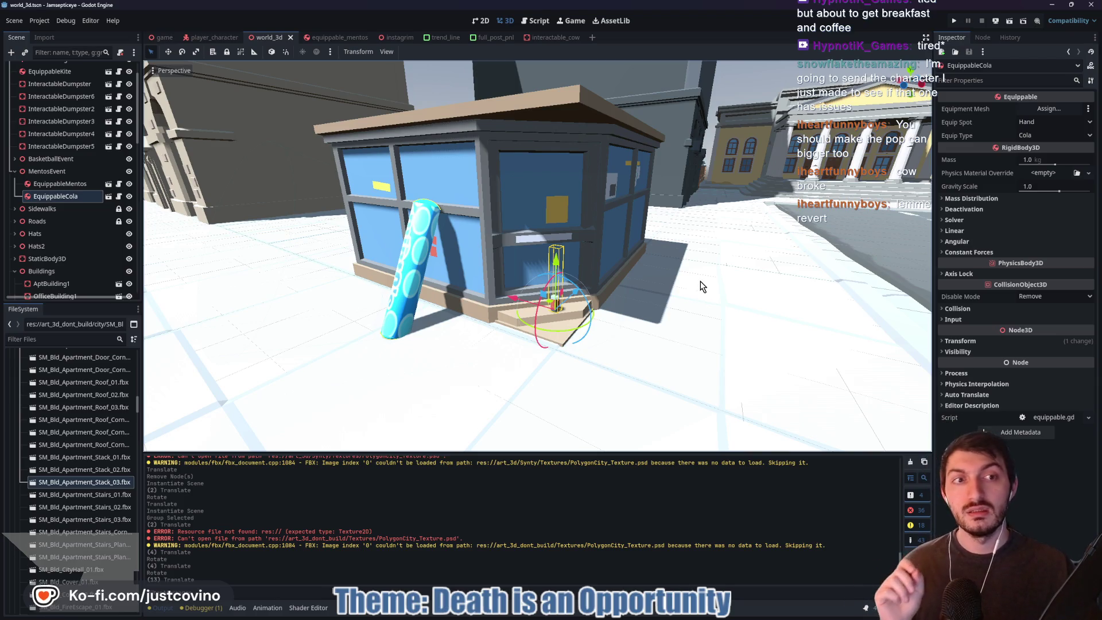
pyautogui.moveTo(706, 286)
pyautogui.mouseDown()
pyautogui.moveTo(596, 290)
pyautogui.moveTo(574, 276)
pyautogui.moveTo(551, 299)
pyautogui.moveTo(590, 284)
pyautogui.mouseUp()
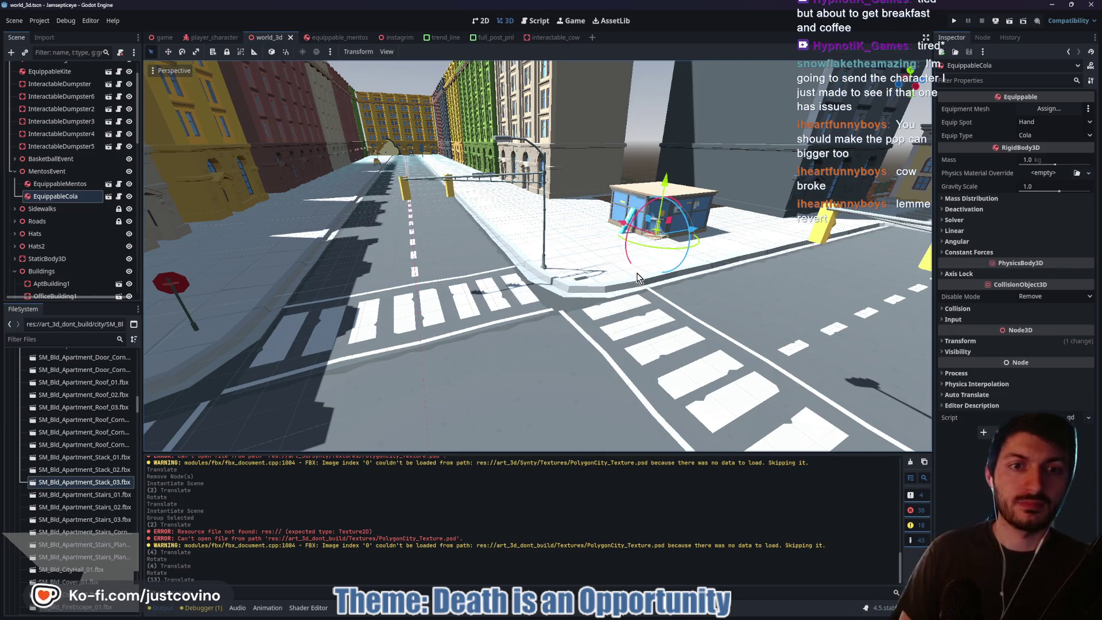
pyautogui.press('f')
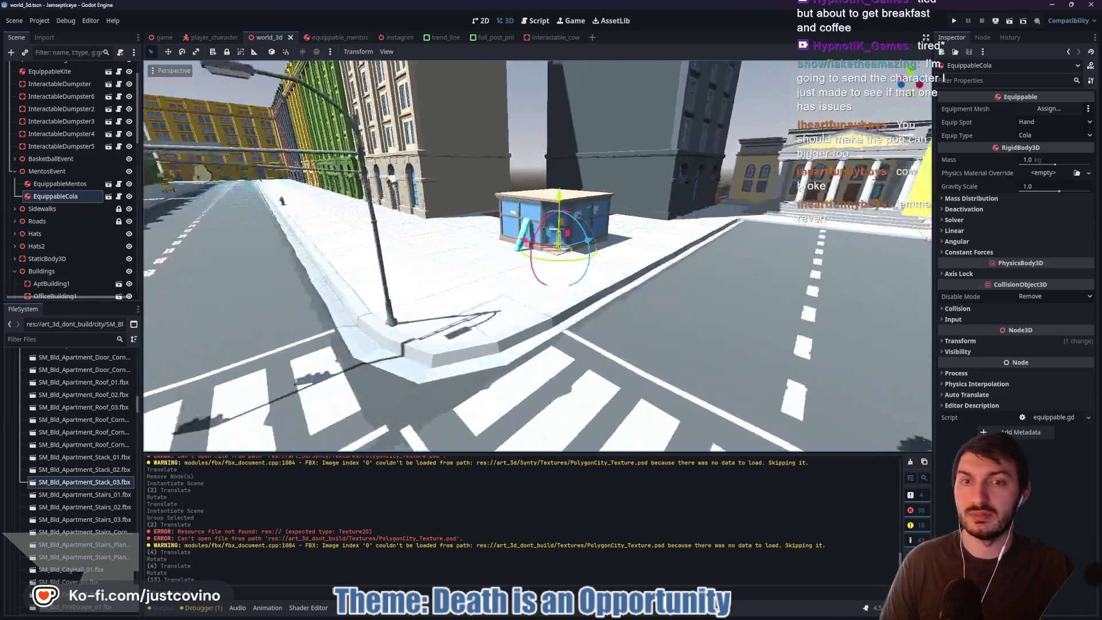
pyautogui.click(108, 197)
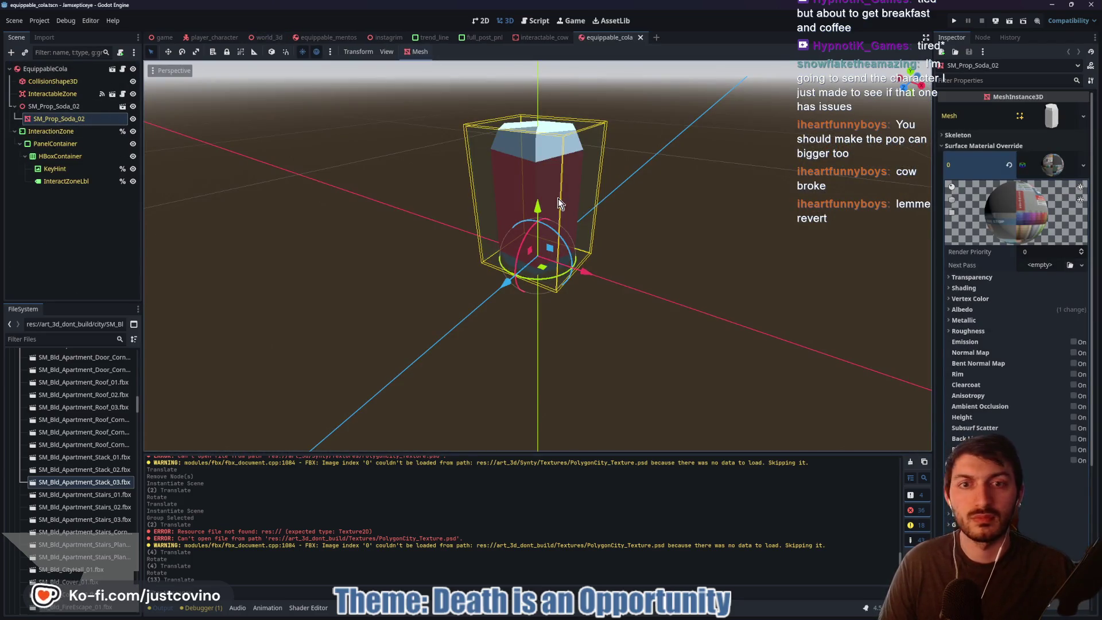
pyautogui.click(1052, 165)
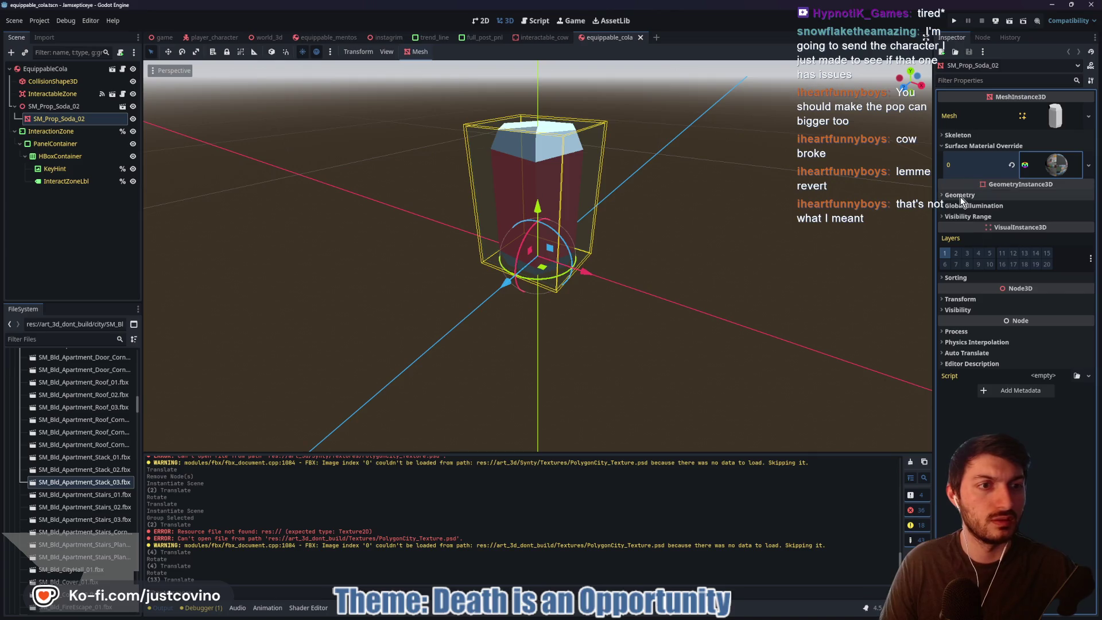
# - Set the SM_Prop_Soda_02 scale to 2
pyautogui.click(970, 299)
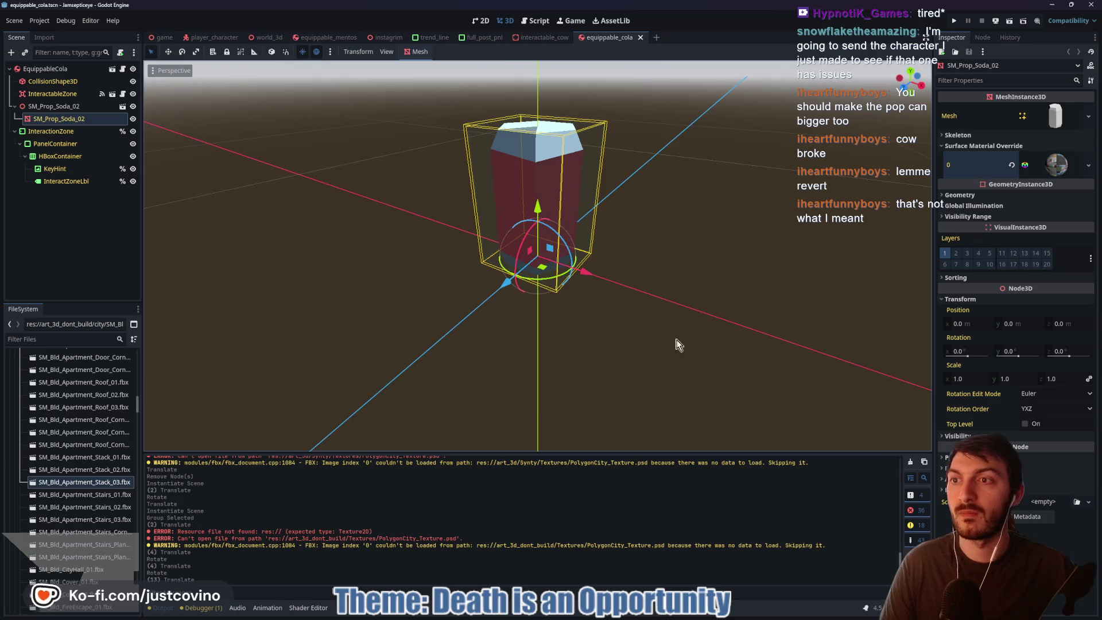
pyautogui.click(64, 108)
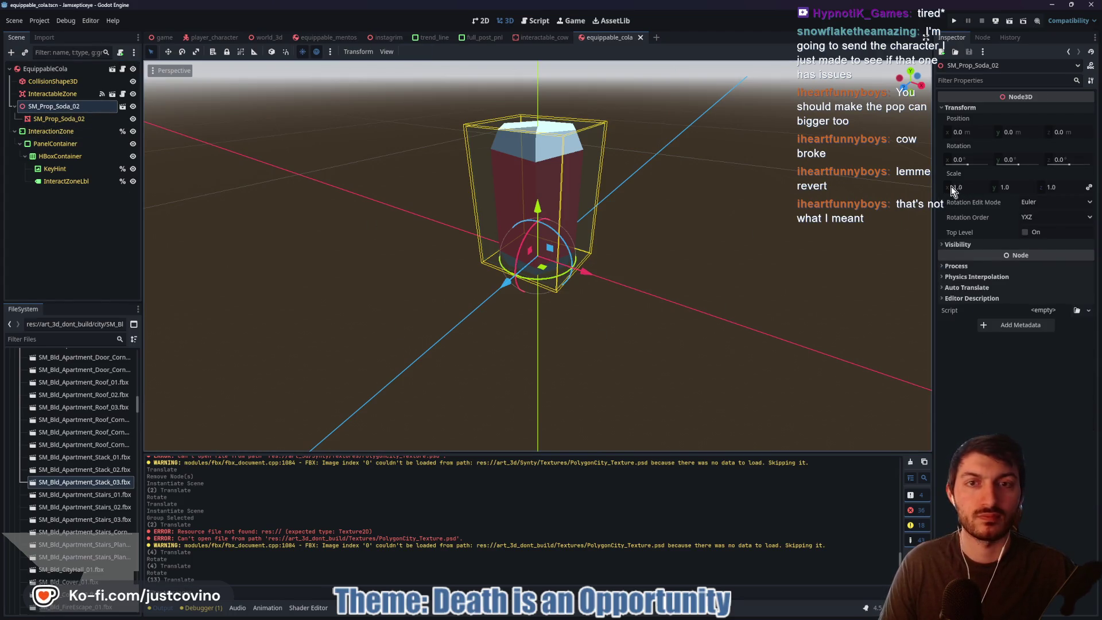
pyautogui.scroll(-3, 680, 292)
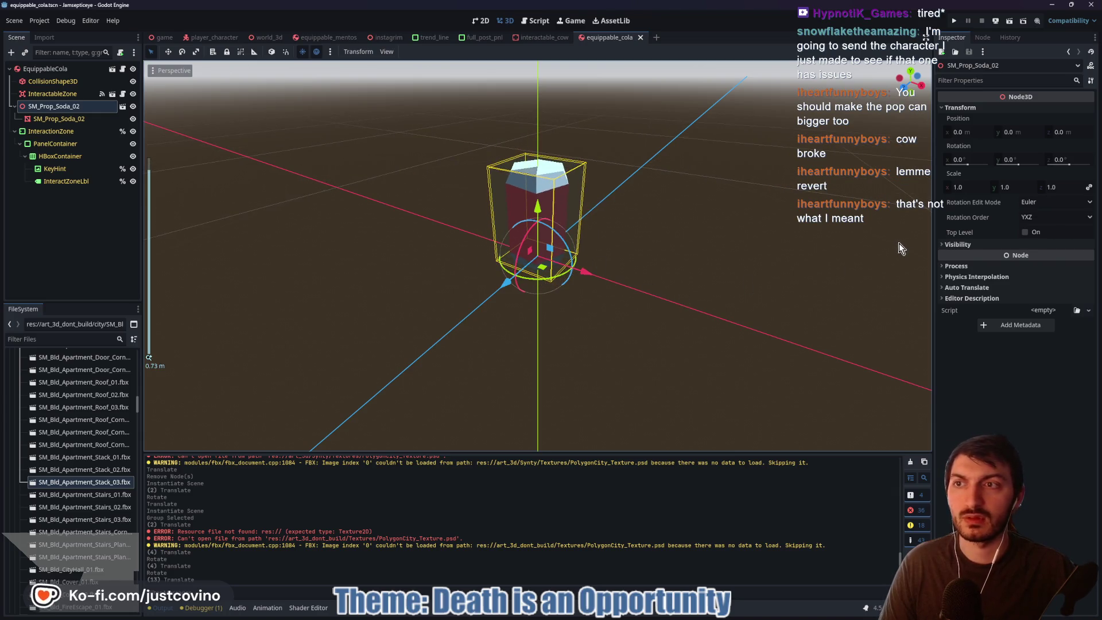
pyautogui.click(965, 187)
pyautogui.write('2')
pyautogui.press('Return')
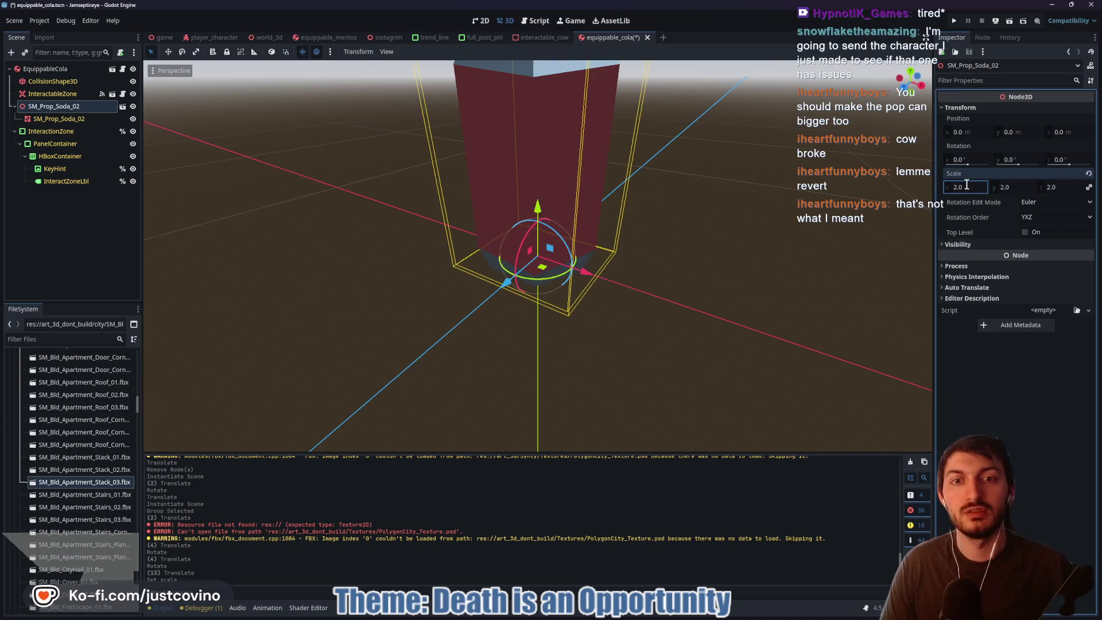
# - Stretch the CollisionShape3D box up to the can's top and widen it along Z
pyautogui.click(566, 221)
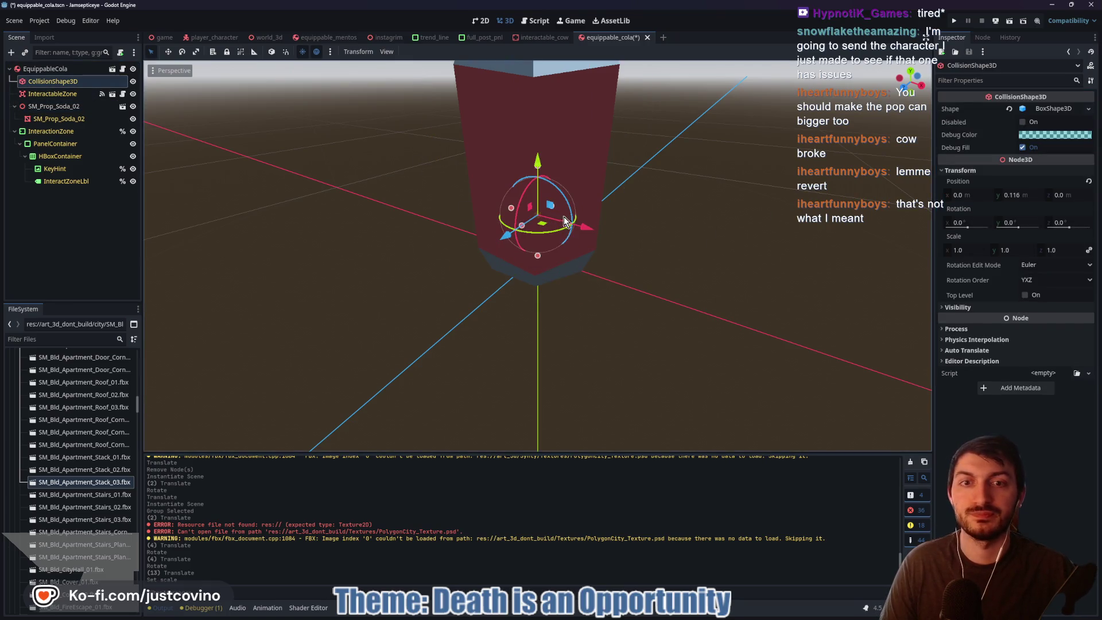
pyautogui.moveTo(681, 172); pyautogui.dragTo(832, 161)
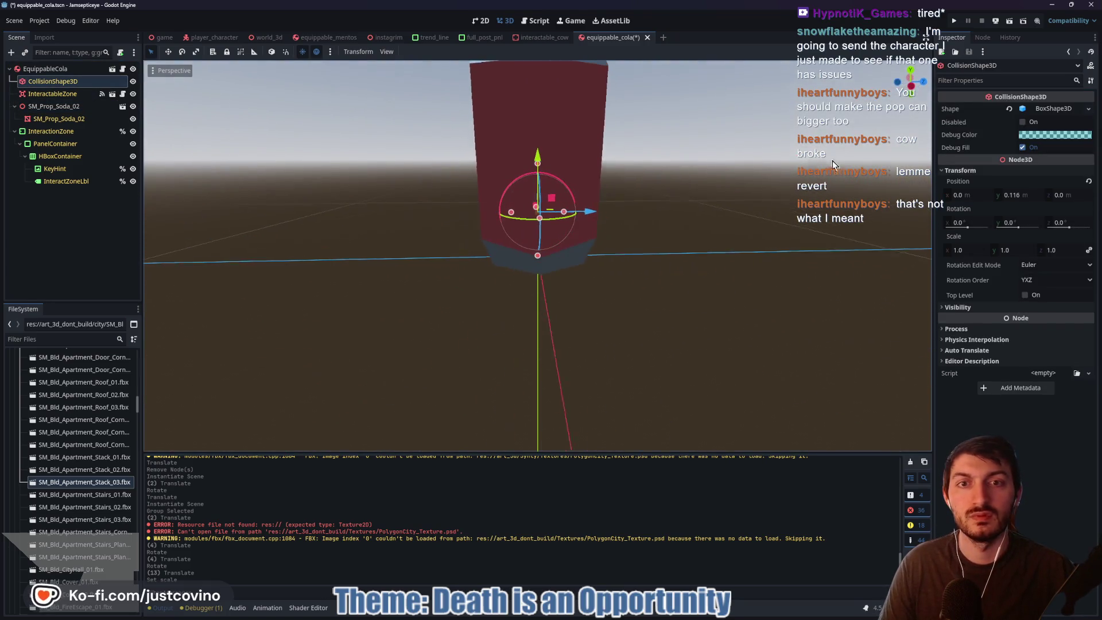
pyautogui.moveTo(537, 164); pyautogui.dragTo(541, 68)
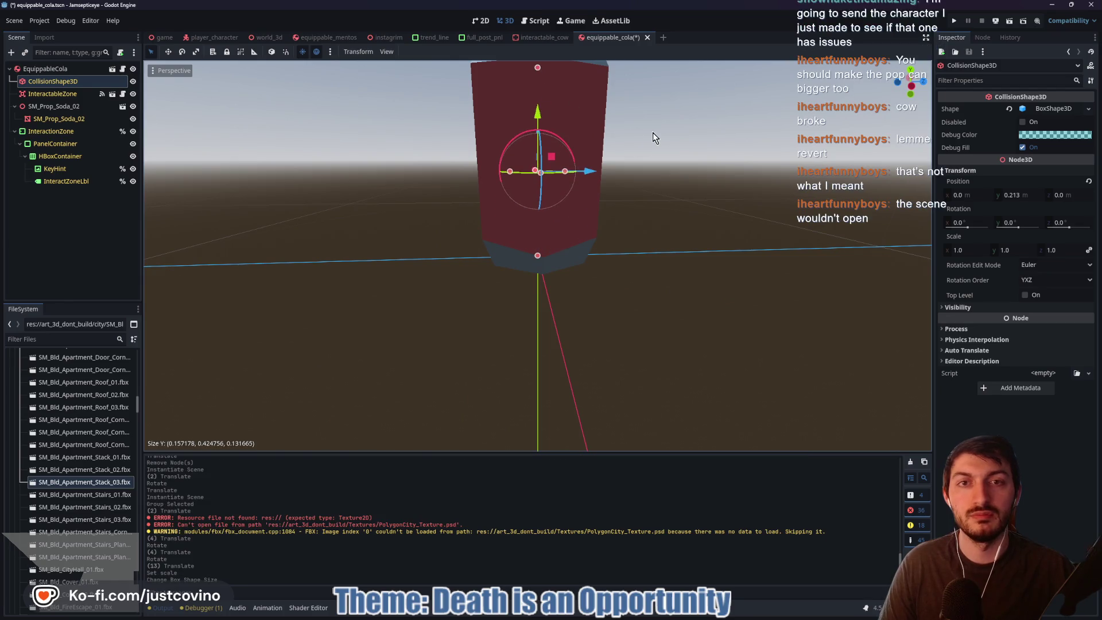
pyautogui.scroll(-3, 660, 129)
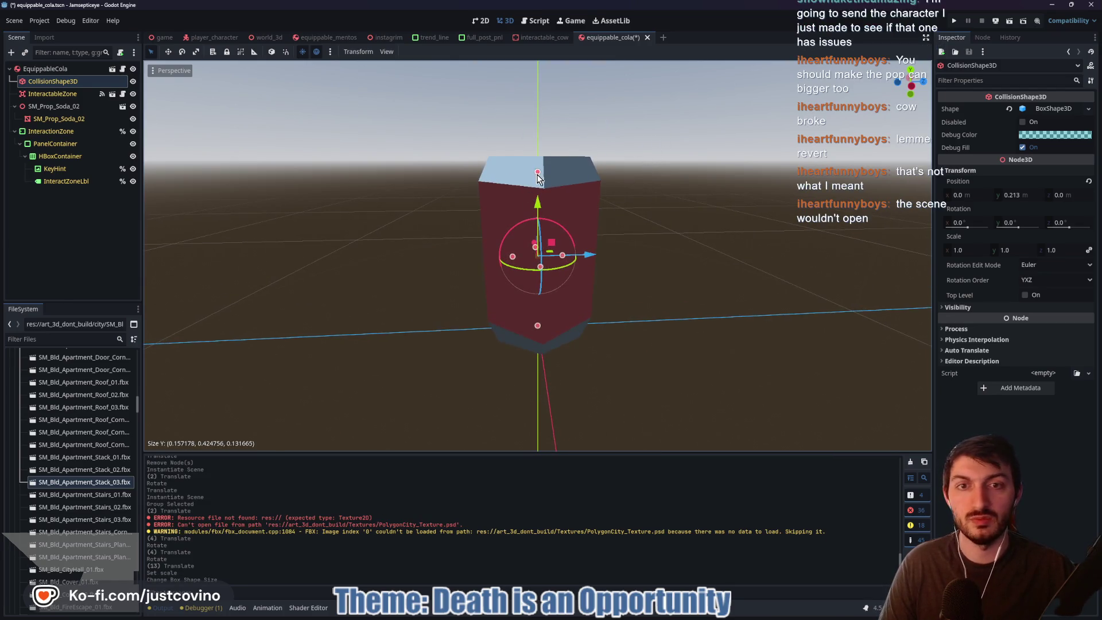
pyautogui.click(537, 154)
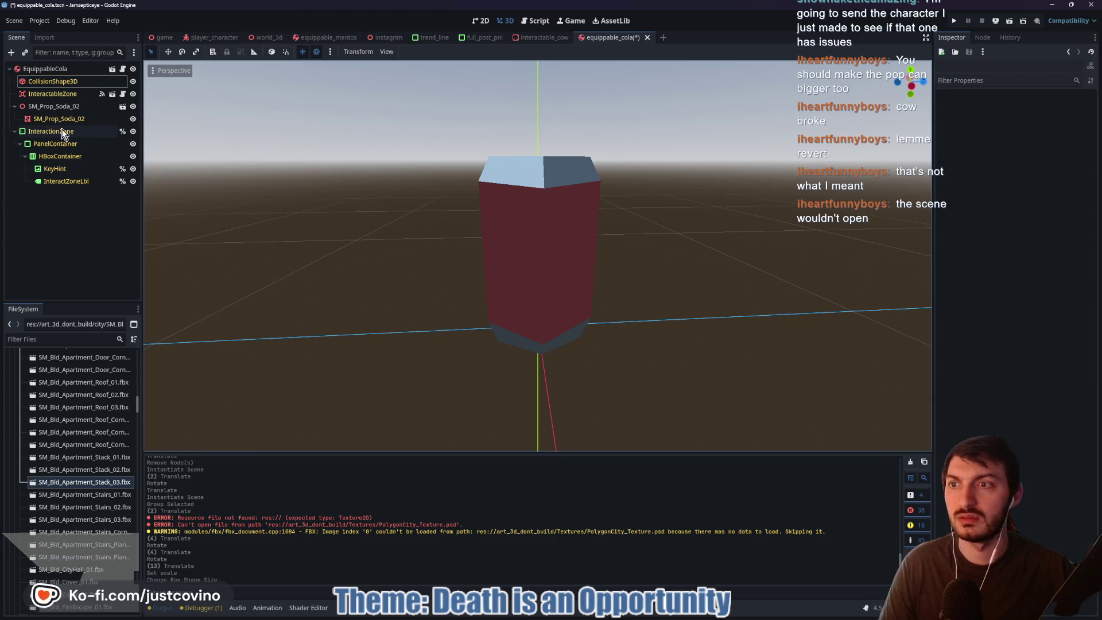
pyautogui.click(53, 118)
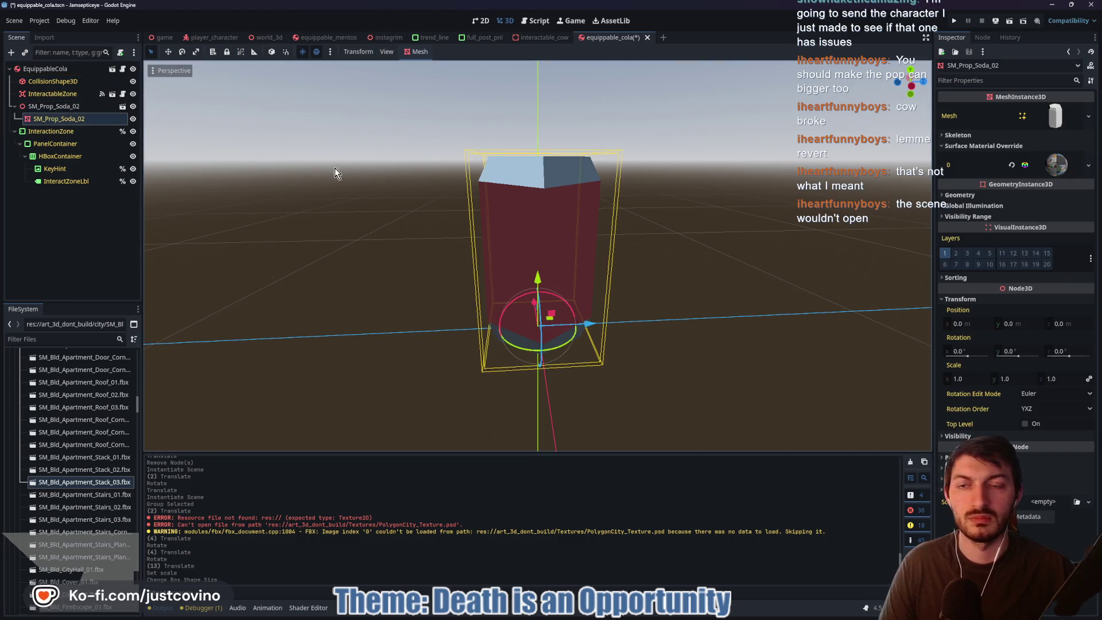
pyautogui.click(71, 106)
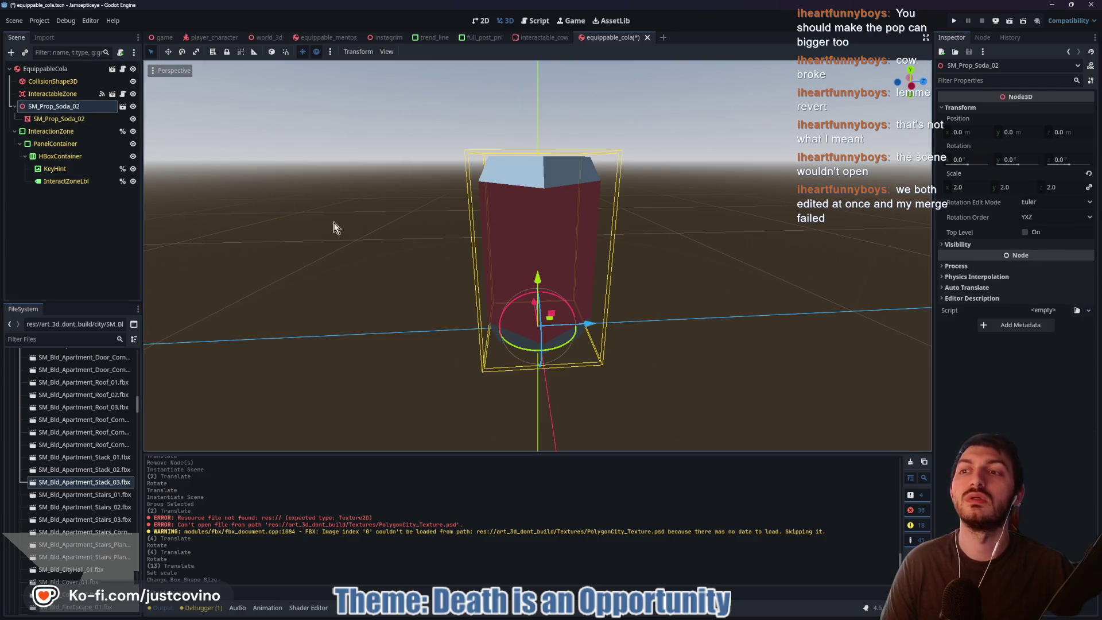
pyautogui.click(53, 81)
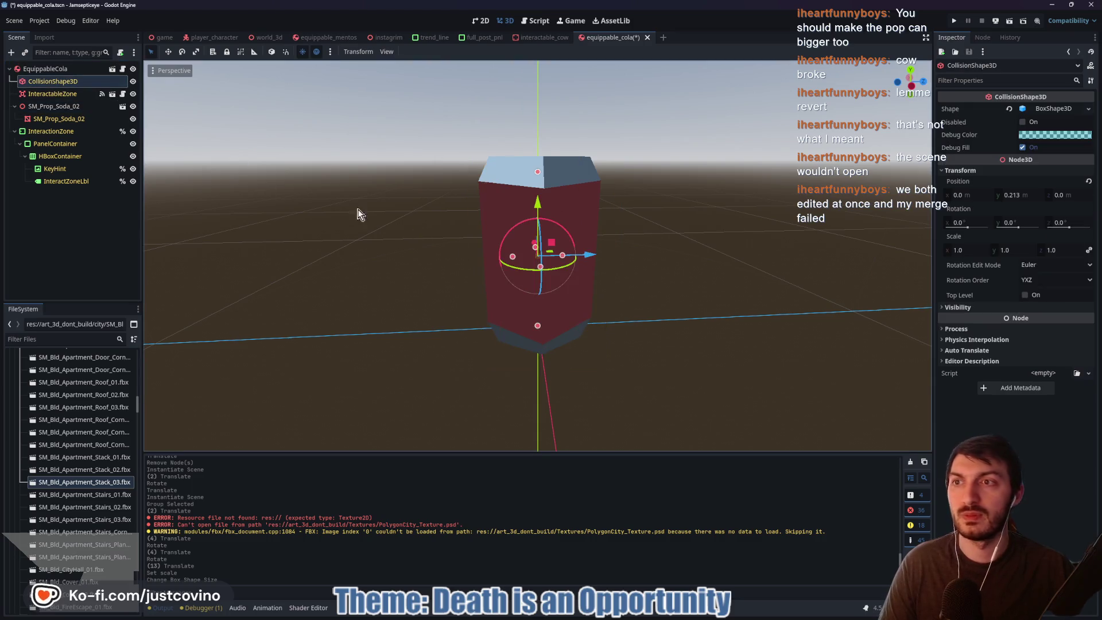
pyautogui.moveTo(536, 171); pyautogui.dragTo(536, 157)
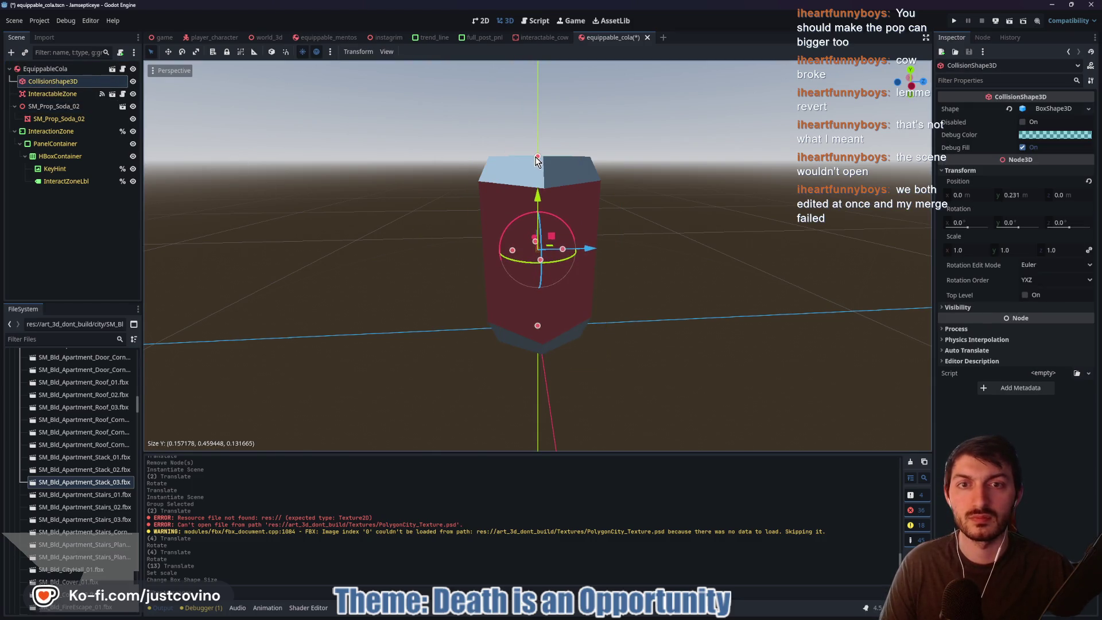
pyautogui.moveTo(510, 253); pyautogui.dragTo(487, 249)
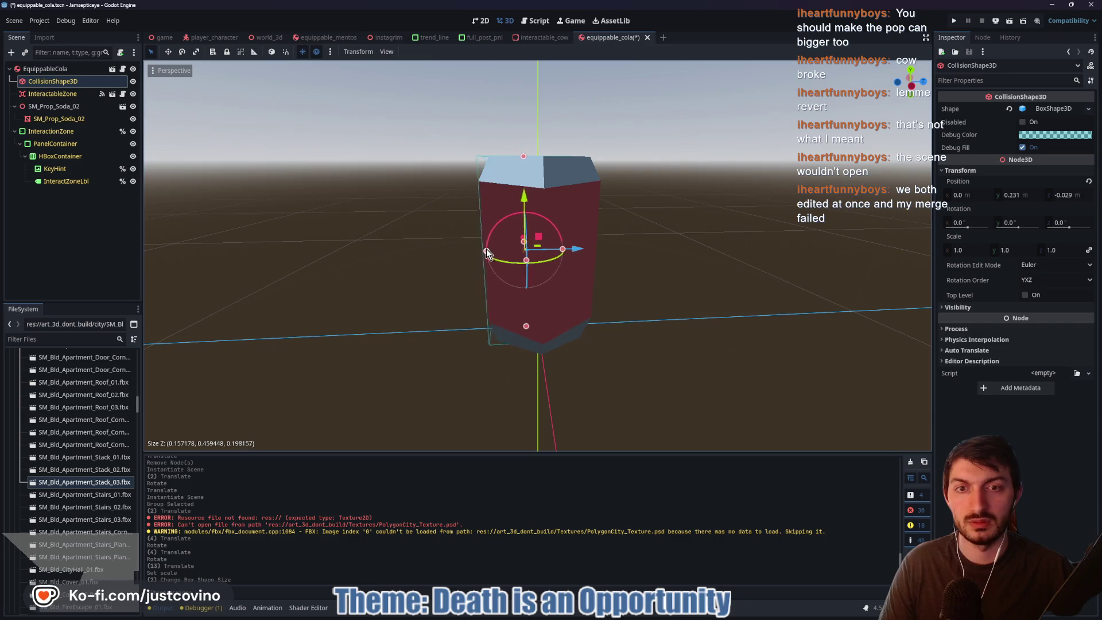
pyautogui.moveTo(561, 251)
pyautogui.mouseDown()
pyautogui.moveTo(600, 253)
pyautogui.moveTo(589, 253)
pyautogui.mouseUp()
# - Widen and centre the collision box along X (0.31 × 0.46 × 0.26) and save the cola scene
pyautogui.moveTo(687, 264)
pyautogui.mouseDown()
pyautogui.moveTo(847, 258)
pyautogui.moveTo(782, 256)
pyautogui.mouseUp()
pyautogui.moveTo(568, 252)
pyautogui.mouseDown()
pyautogui.moveTo(588, 255)
pyautogui.moveTo(578, 263)
pyautogui.mouseUp()
pyautogui.moveTo(507, 254); pyautogui.dragTo(483, 247)
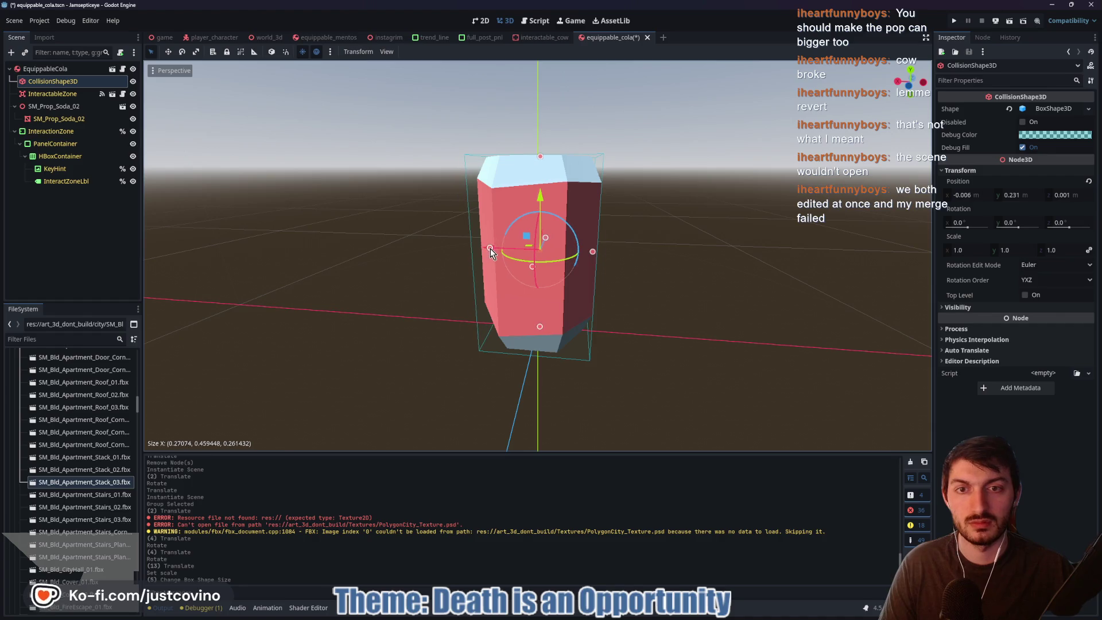
pyautogui.click(910, 81)
pyautogui.moveTo(487, 249); pyautogui.dragTo(480, 252)
pyautogui.moveTo(591, 249)
pyautogui.mouseDown()
pyautogui.moveTo(643, 264)
pyautogui.moveTo(459, 272)
pyautogui.mouseUp()
pyautogui.hotkey('ctrl', 's')
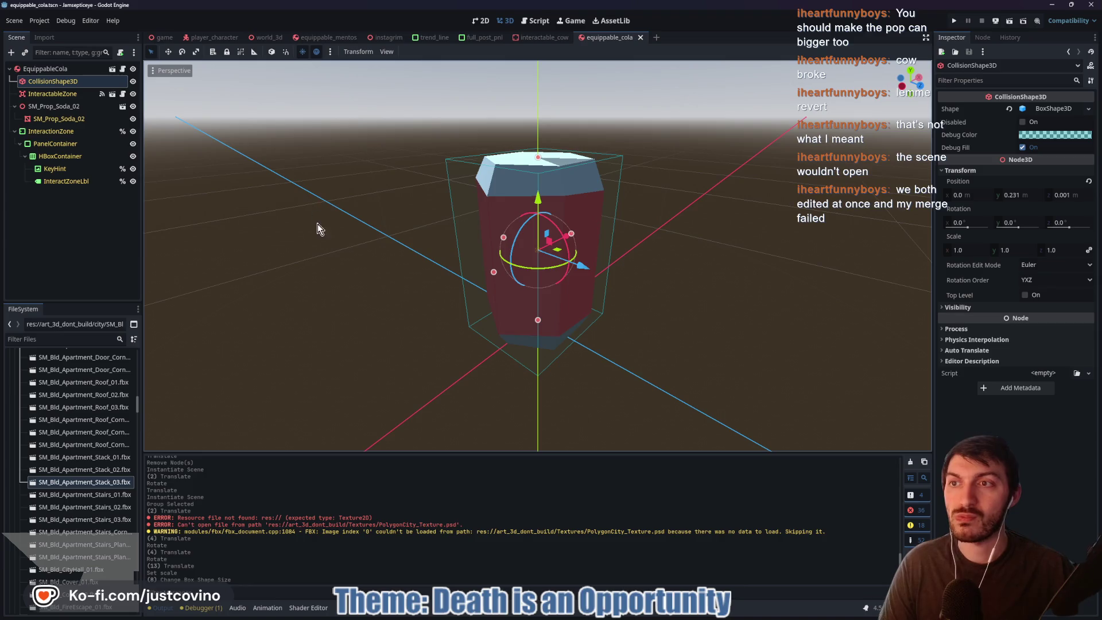
pyautogui.click(162, 38)
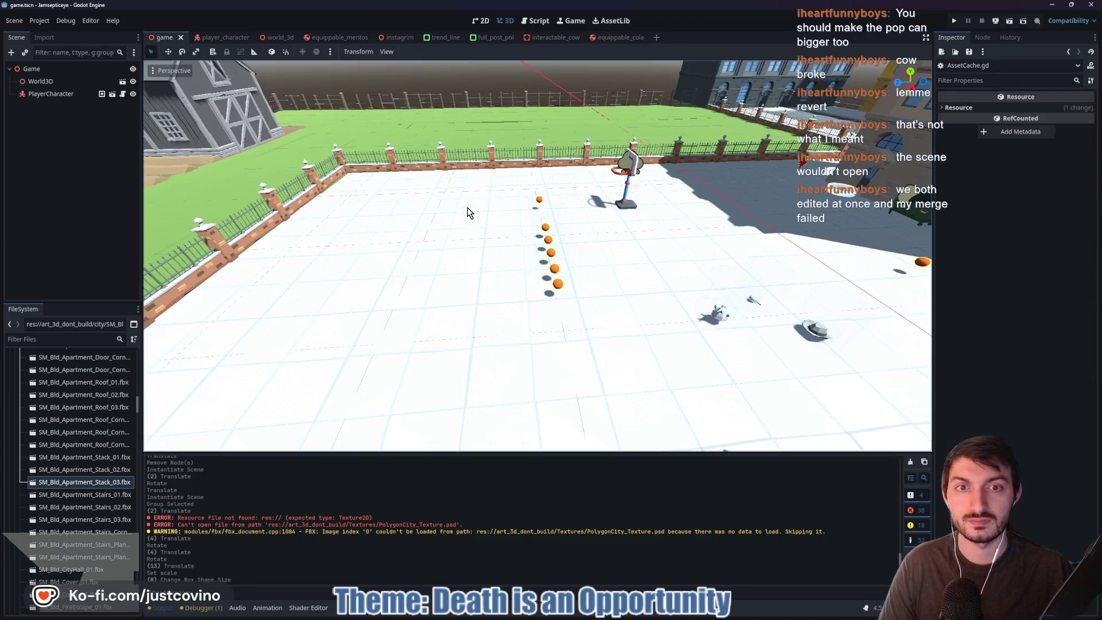
# - Fly up to the enlarged cola can by the blue shop, then return to equippable_cola
pyautogui.press('w')
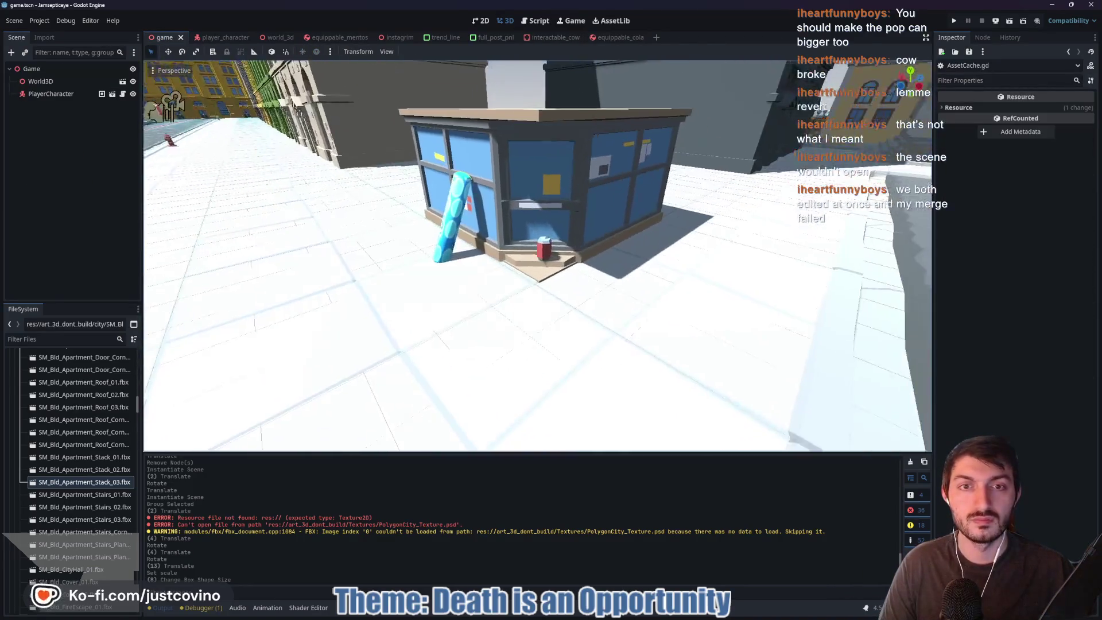
pyautogui.press('w')
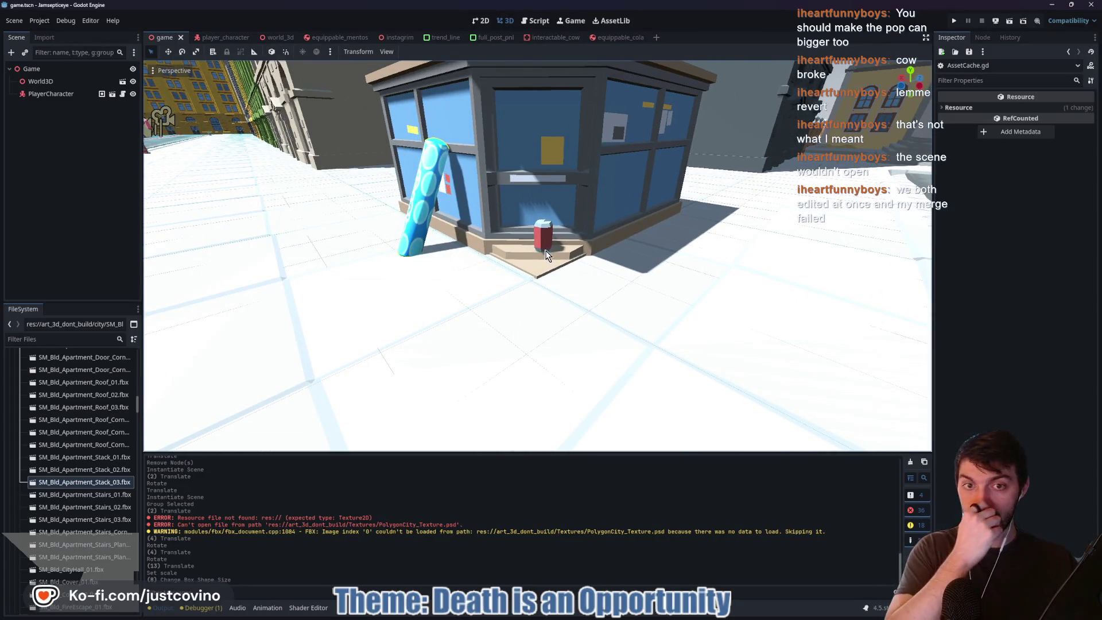
pyautogui.click(546, 250)
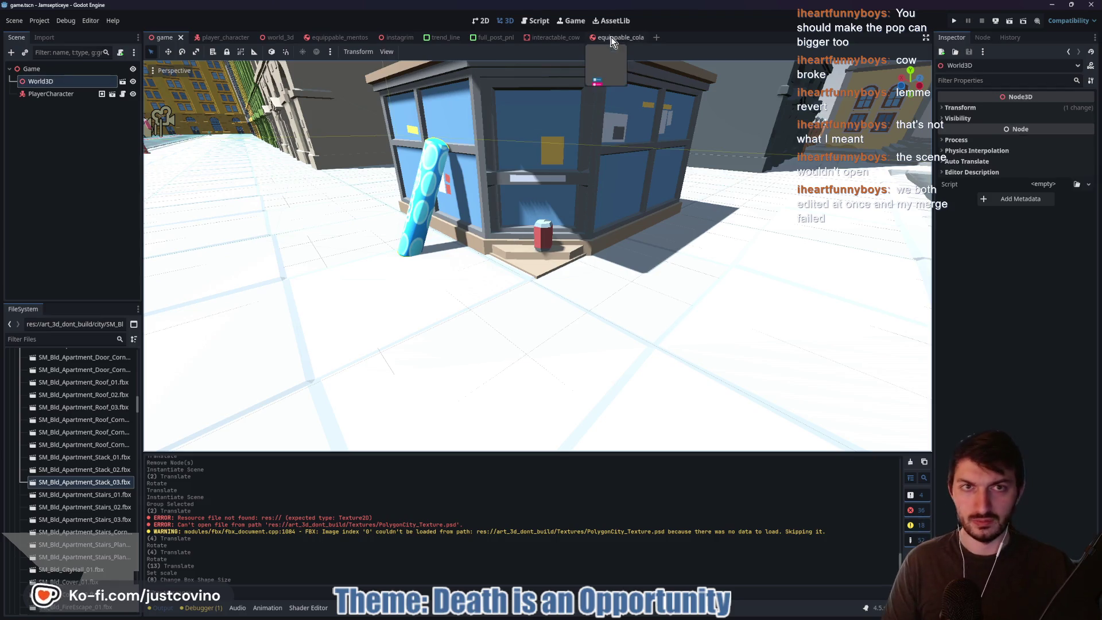
pyautogui.click(616, 38)
# - Give SM_Prop_Soda_02's material a yellow Outline stencil with 0.004 thickness
pyautogui.click(85, 122)
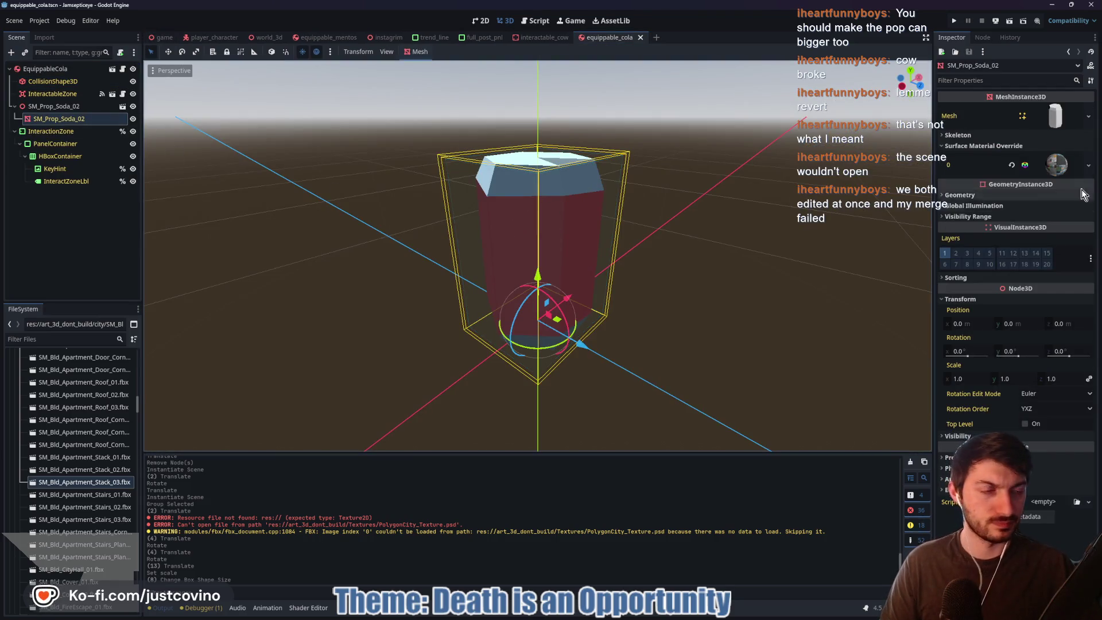
pyautogui.scroll(-10, 1031, 295)
pyautogui.click(1043, 256)
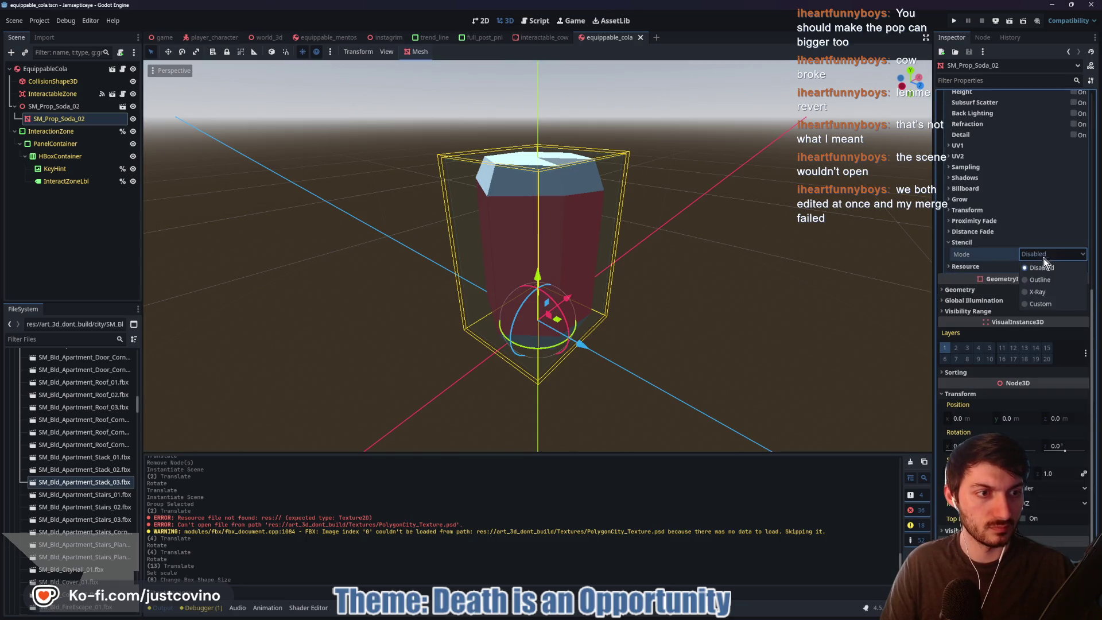
pyautogui.click(1039, 279)
pyautogui.moveTo(674, 283)
pyautogui.mouseDown()
pyautogui.moveTo(793, 260)
pyautogui.moveTo(727, 263)
pyautogui.mouseUp()
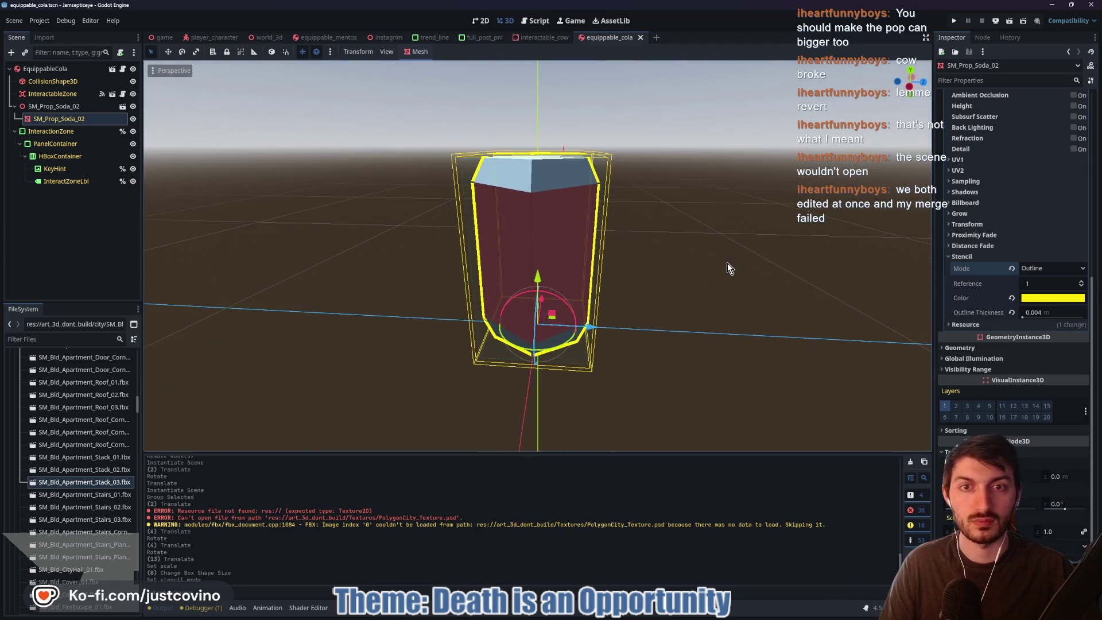
pyautogui.click(1050, 312)
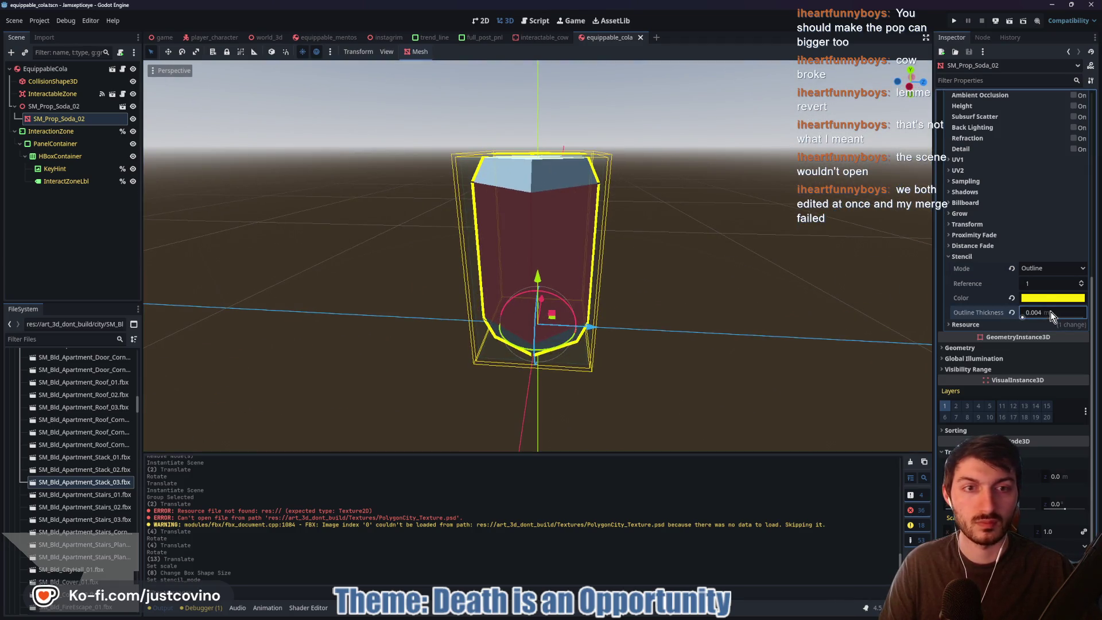
pyautogui.moveTo(1049, 311)
pyautogui.mouseDown()
pyautogui.moveTo(1027, 311)
pyautogui.moveTo(1049, 311)
pyautogui.mouseUp()
# - Save the cola scene, switch to the game scene and run it with F5
pyautogui.hotkey('ctrl', 's')
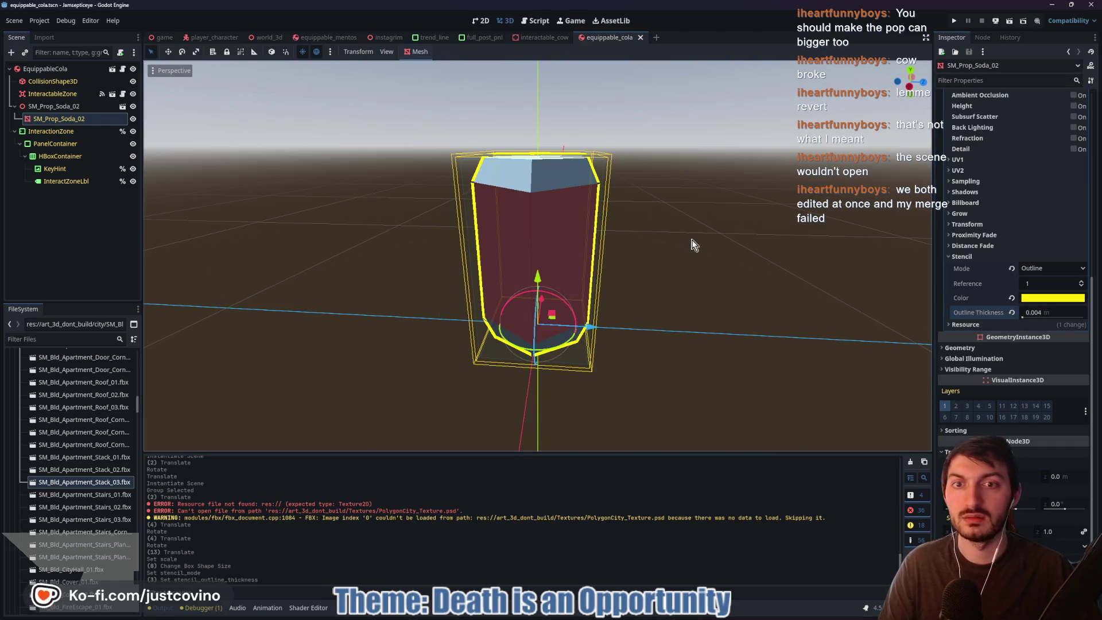
pyautogui.hotkey('ctrl', 'Tab')
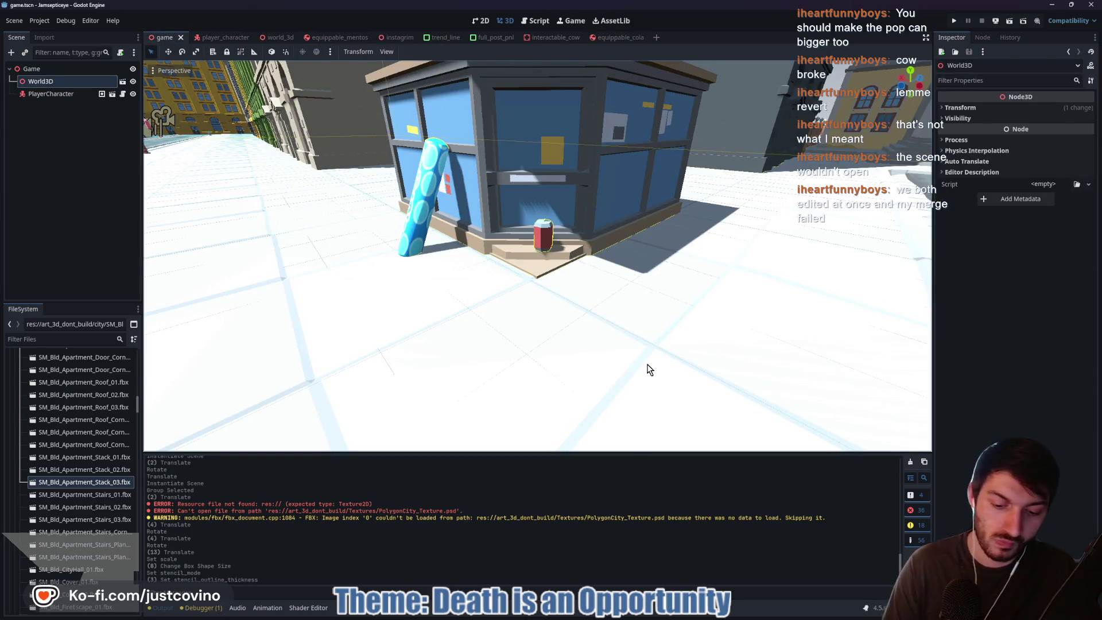
pyautogui.press('F5')
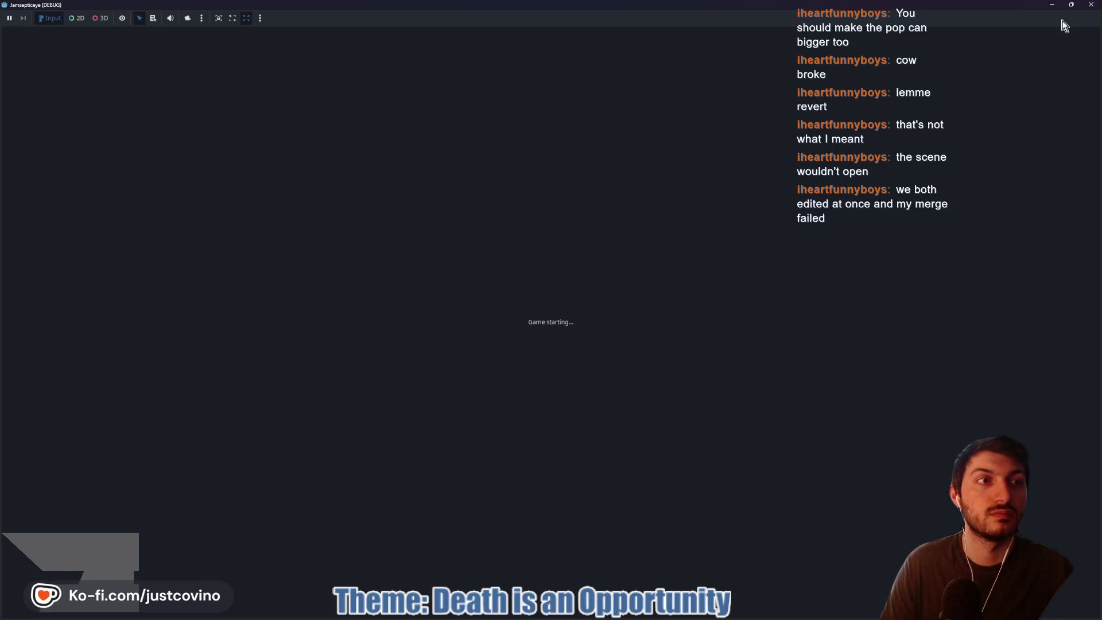
# - Shrink the game window and walk the player down the street toward the cola by the blue shop
pyautogui.click(1071, 5)
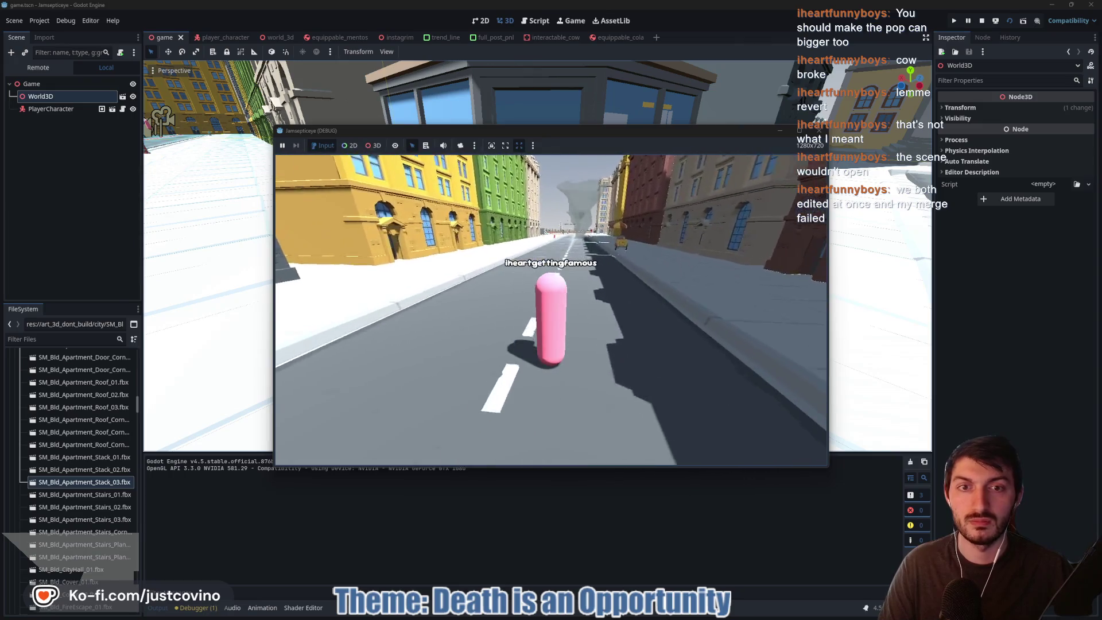
pyautogui.press('w')
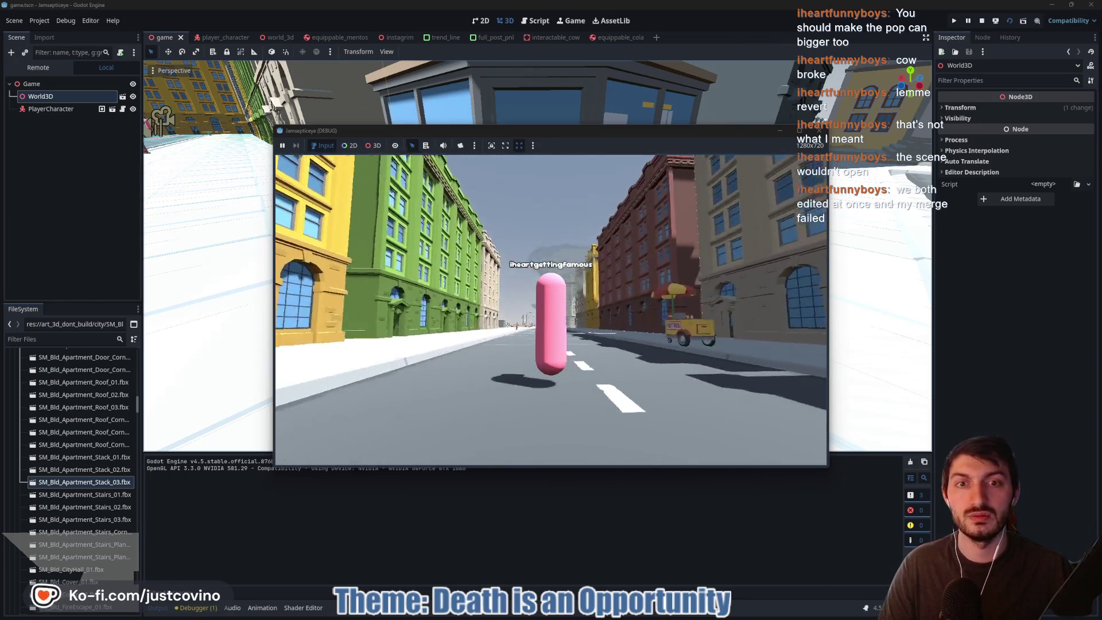
pyautogui.press('space')
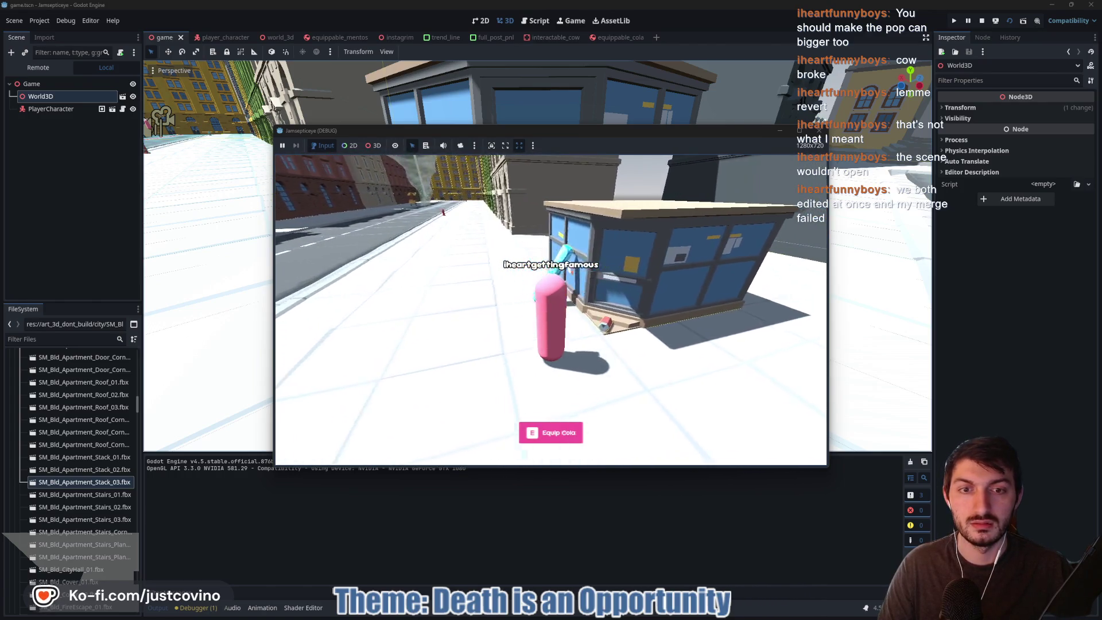
# - Equip the cola in-game, stop the run, and inspect equippable_cola's InteractableZone node in 3D
pyautogui.press('e')
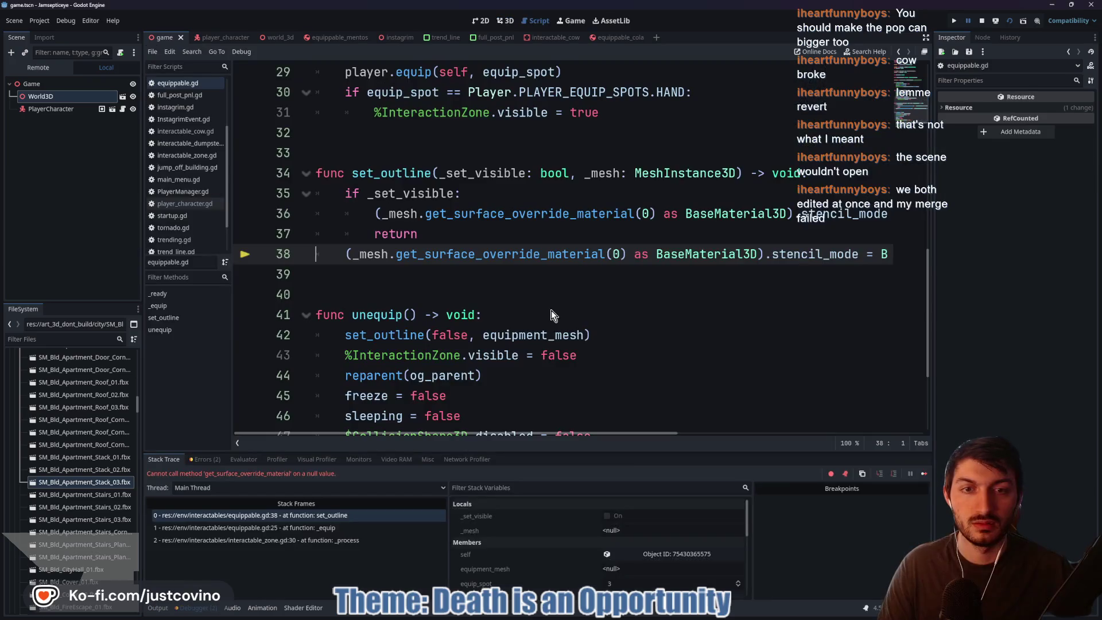
pyautogui.click(980, 21)
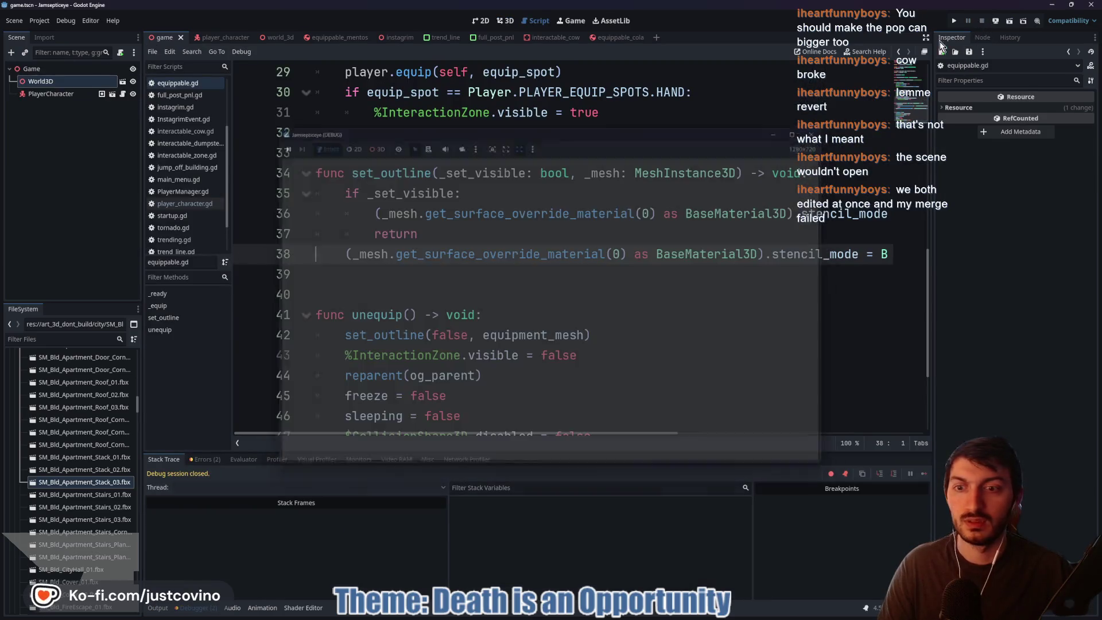
pyautogui.click(503, 261)
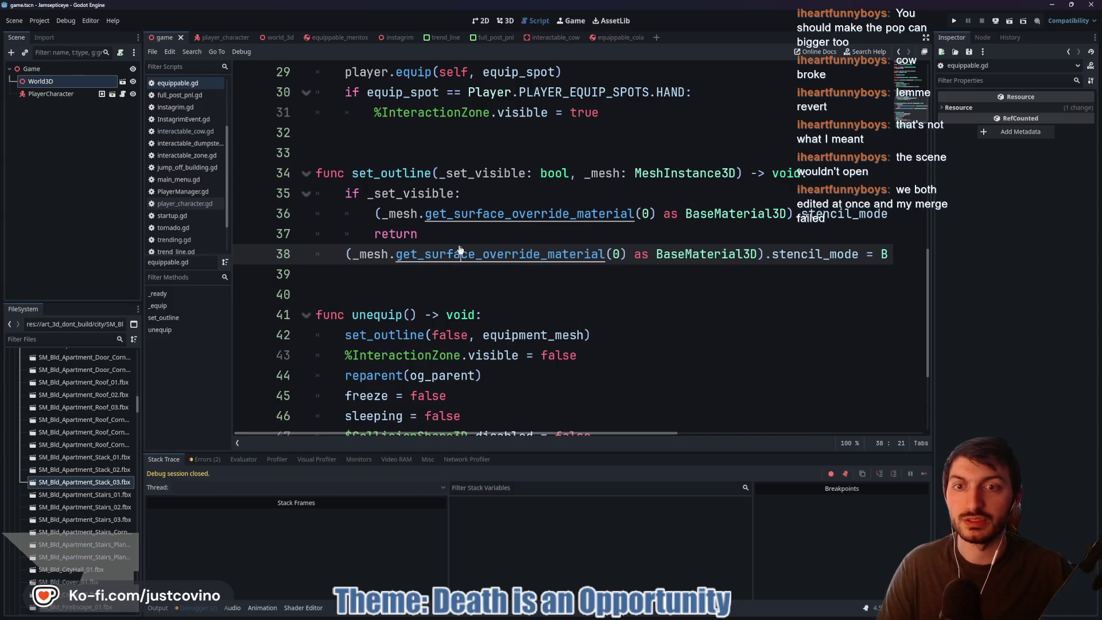
pyautogui.click(597, 37)
pyautogui.click(504, 21)
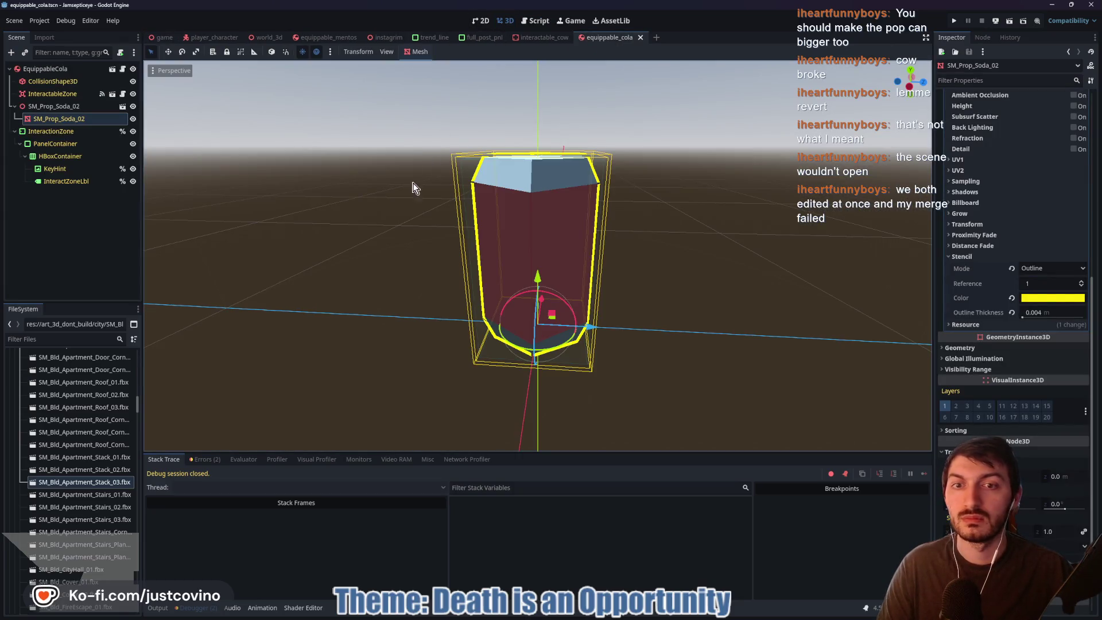
pyautogui.scroll(-3, 180, 208)
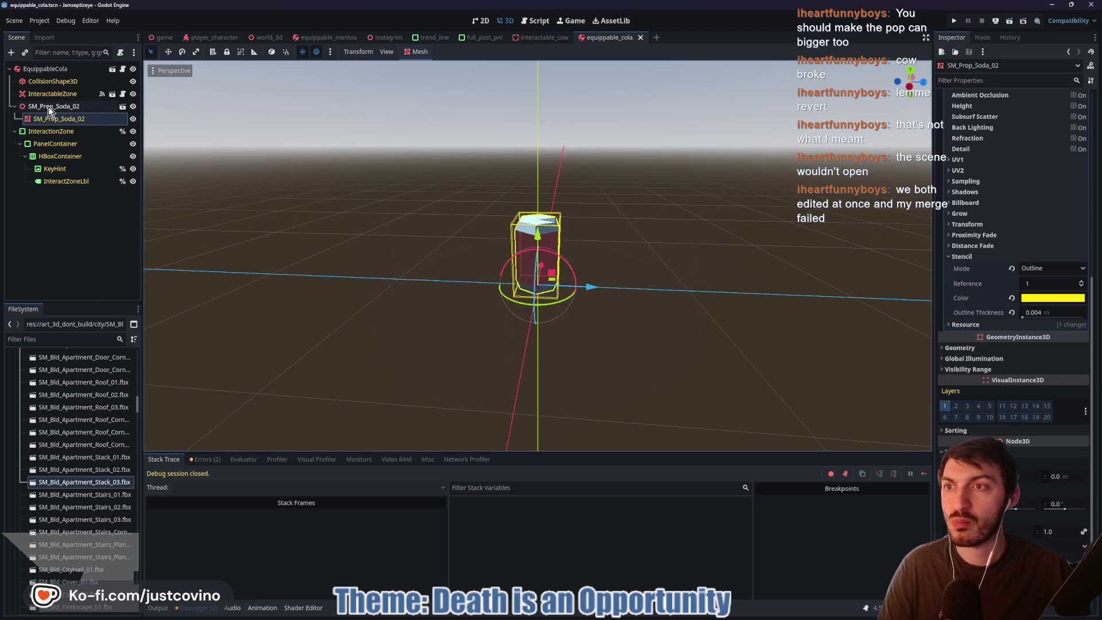
pyautogui.click(47, 92)
# - Move the EquippableCola in world_3d to a new spot beside the blue kiosk
pyautogui.moveTo(395, 199)
pyautogui.mouseDown()
pyautogui.moveTo(479, 246)
pyautogui.moveTo(600, 216)
pyautogui.mouseUp()
pyautogui.scroll(-2, 600, 217)
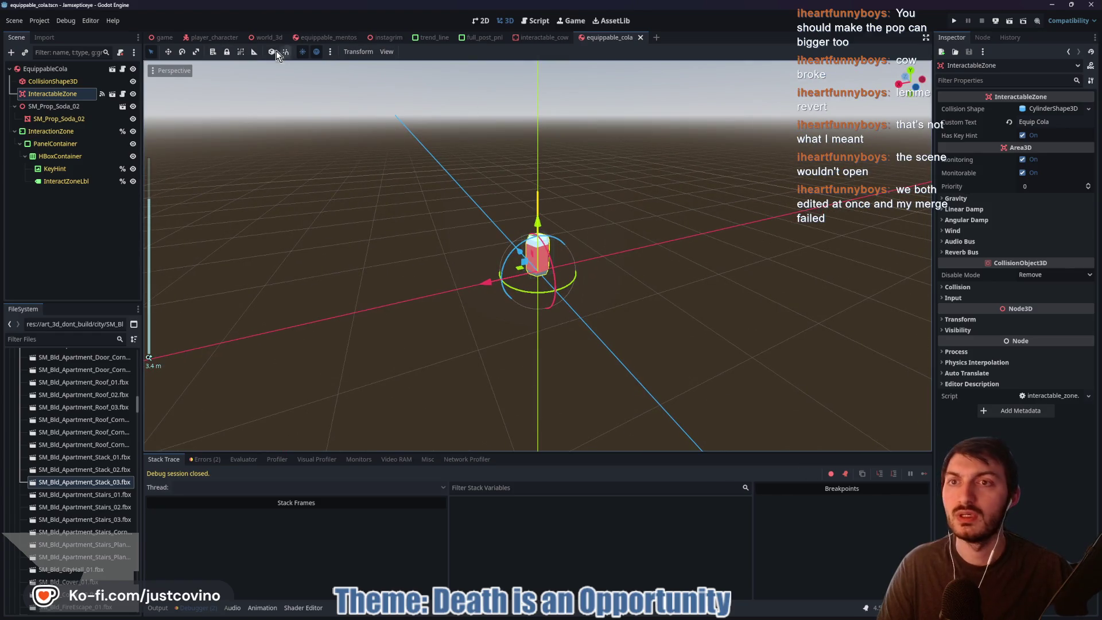
pyautogui.click(263, 35)
pyautogui.moveTo(551, 258)
pyautogui.mouseDown()
pyautogui.moveTo(551, 320)
pyautogui.moveTo(608, 289)
pyautogui.moveTo(635, 294)
pyautogui.moveTo(662, 256)
pyautogui.mouseUp()
# - Lower the cola onto the ground beside the kiosk and save world_3d
pyautogui.scroll(5, 580, 252)
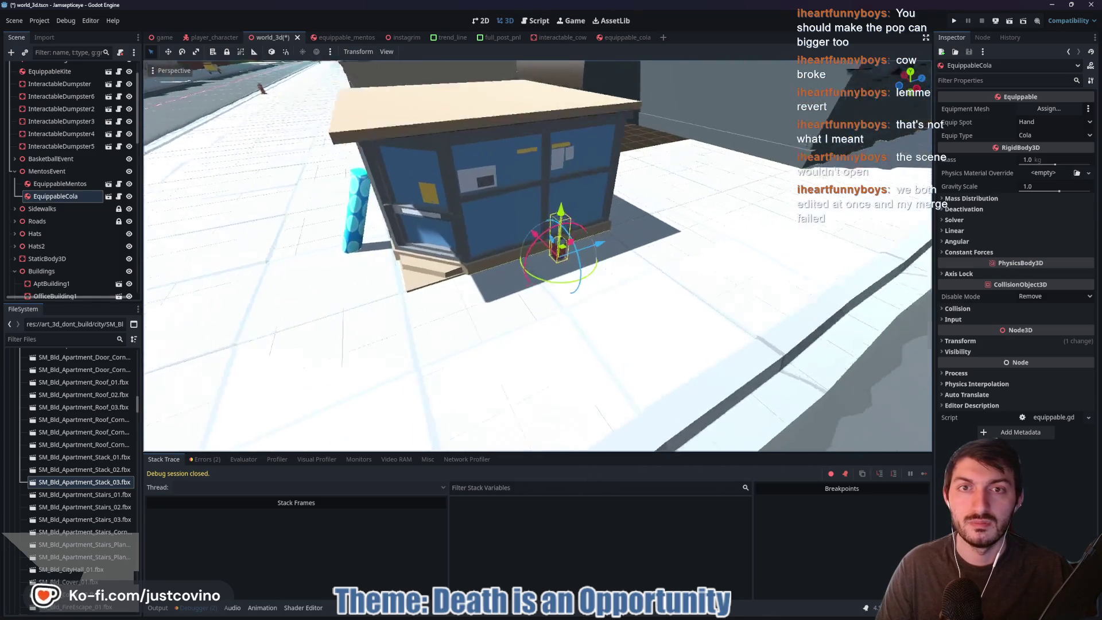
pyautogui.moveTo(580, 220); pyautogui.dragTo(576, 229)
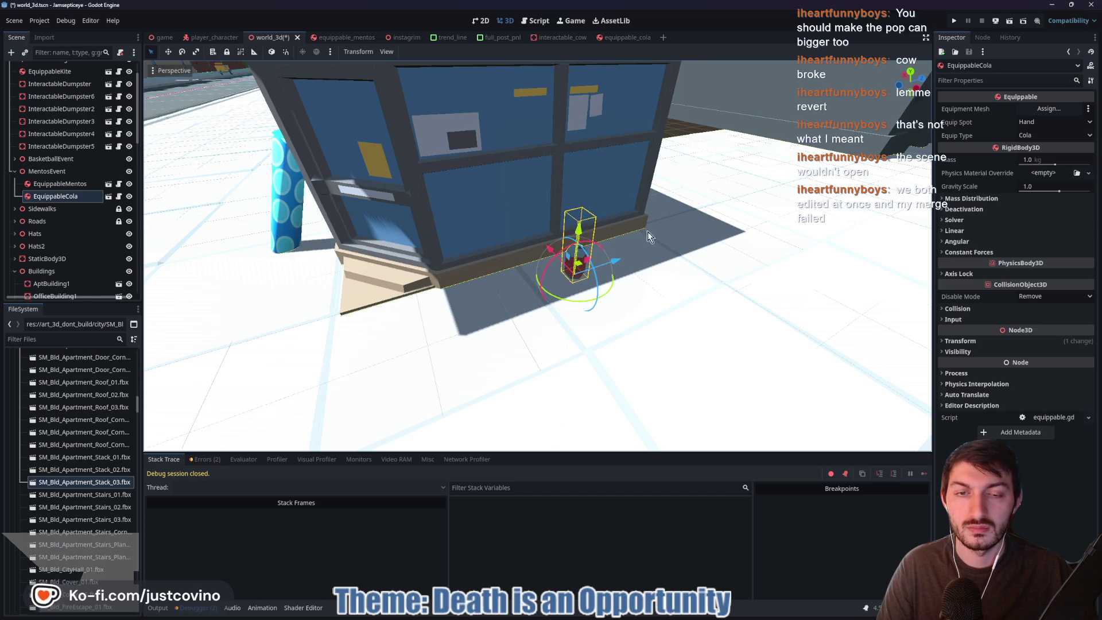
pyautogui.hotkey('ctrl', 's')
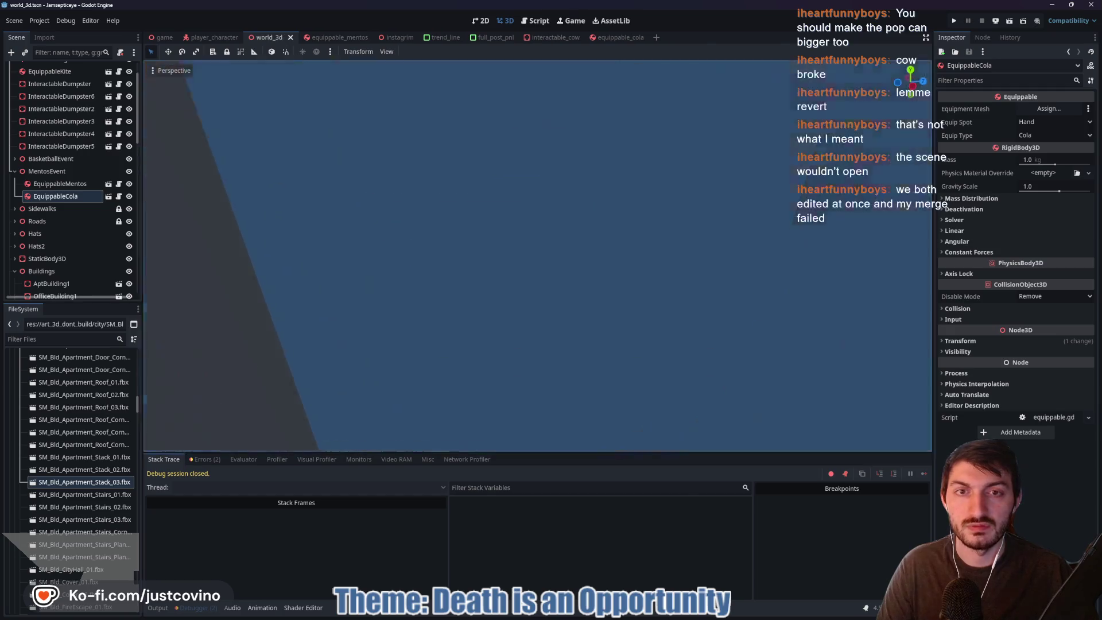
# - Fly the view back to the kiosk, then select SM_Prop_Soda_02 in the equippable_cola scene
pyautogui.press('s')
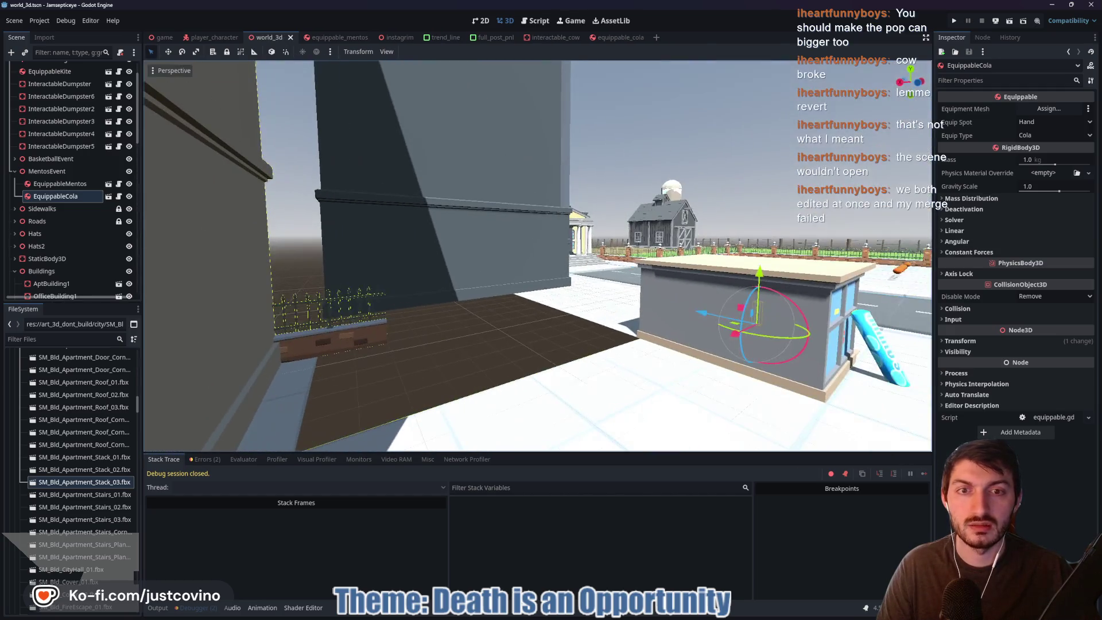
pyautogui.press('a')
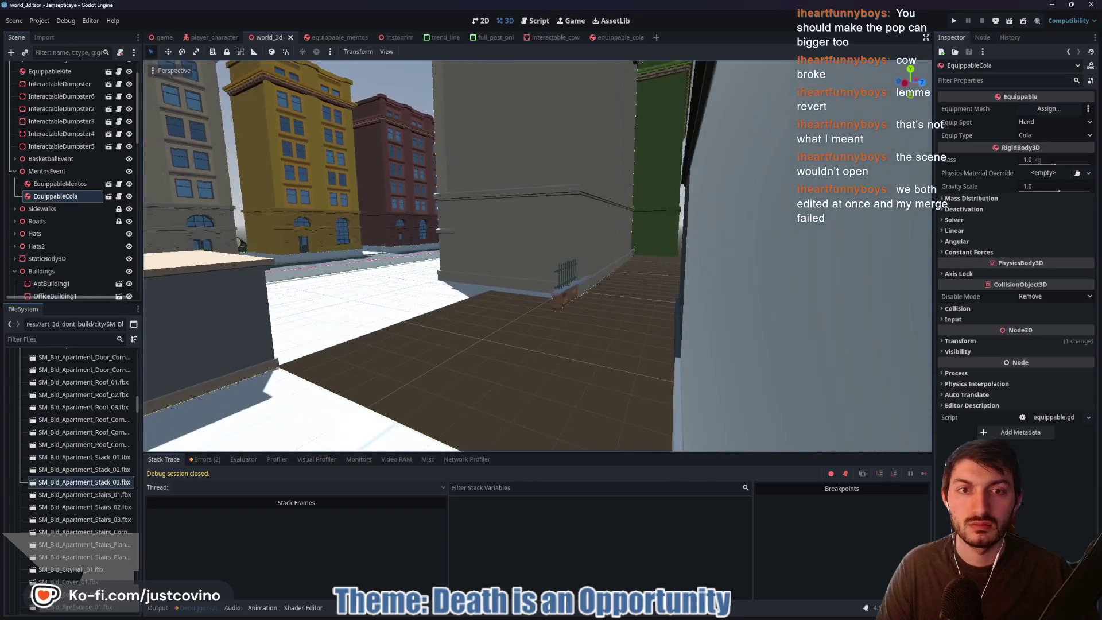
pyautogui.press('f')
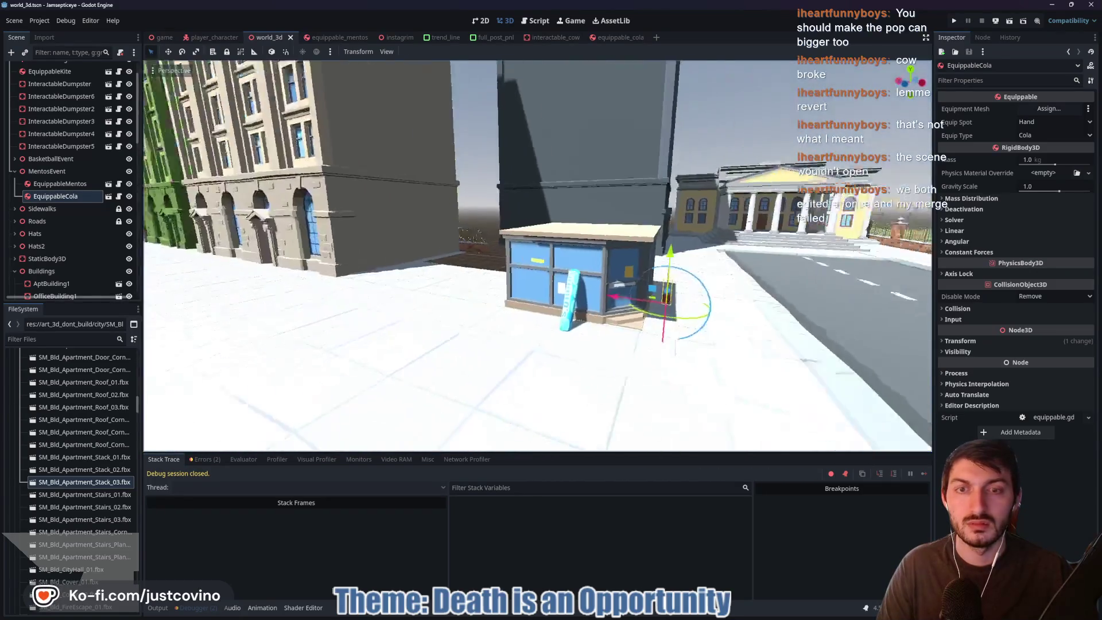
pyautogui.press('w')
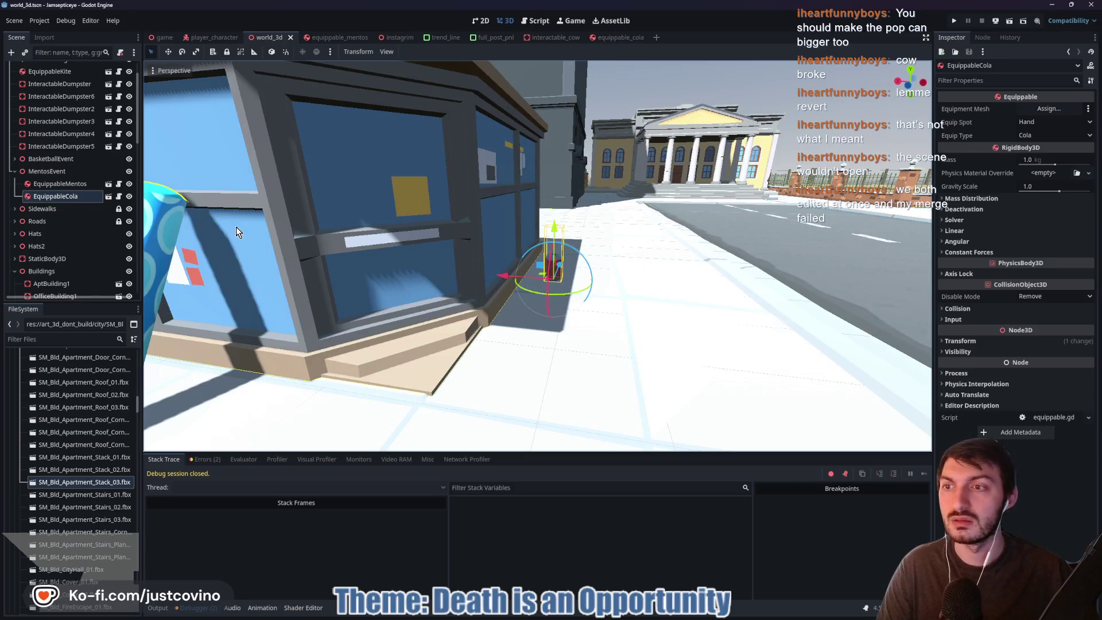
pyautogui.click(108, 197)
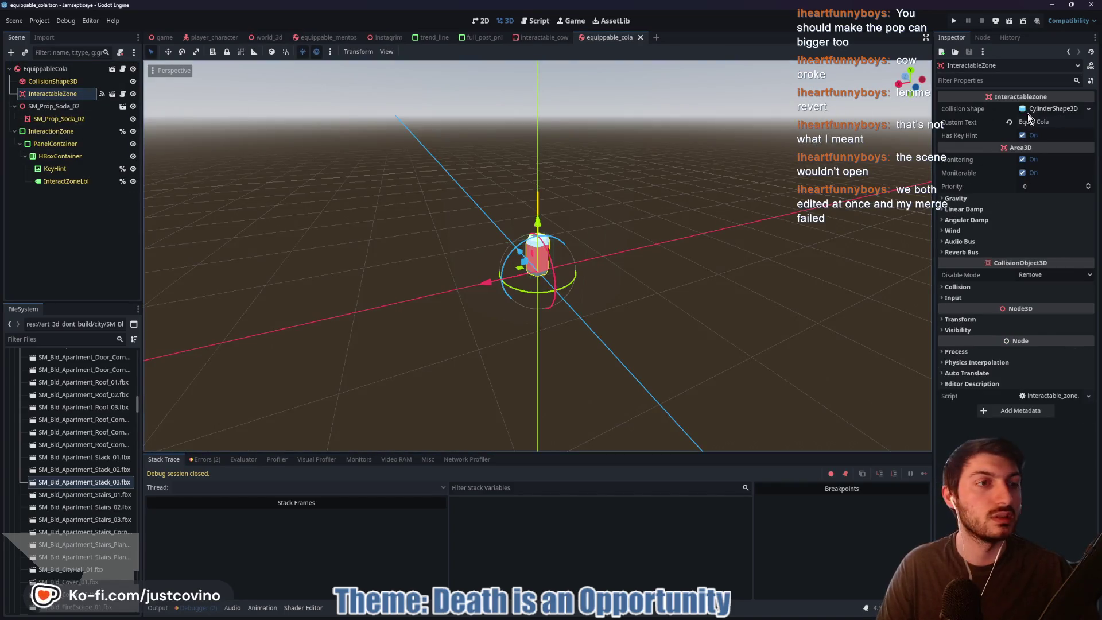
pyautogui.click(67, 119)
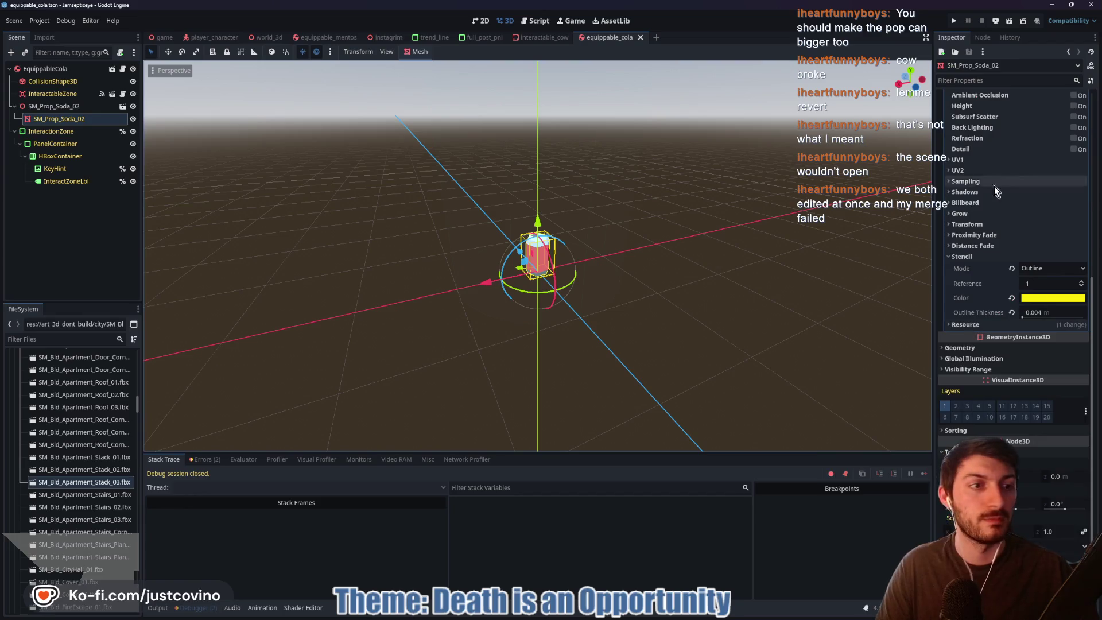
pyautogui.scroll(5, 1011, 270)
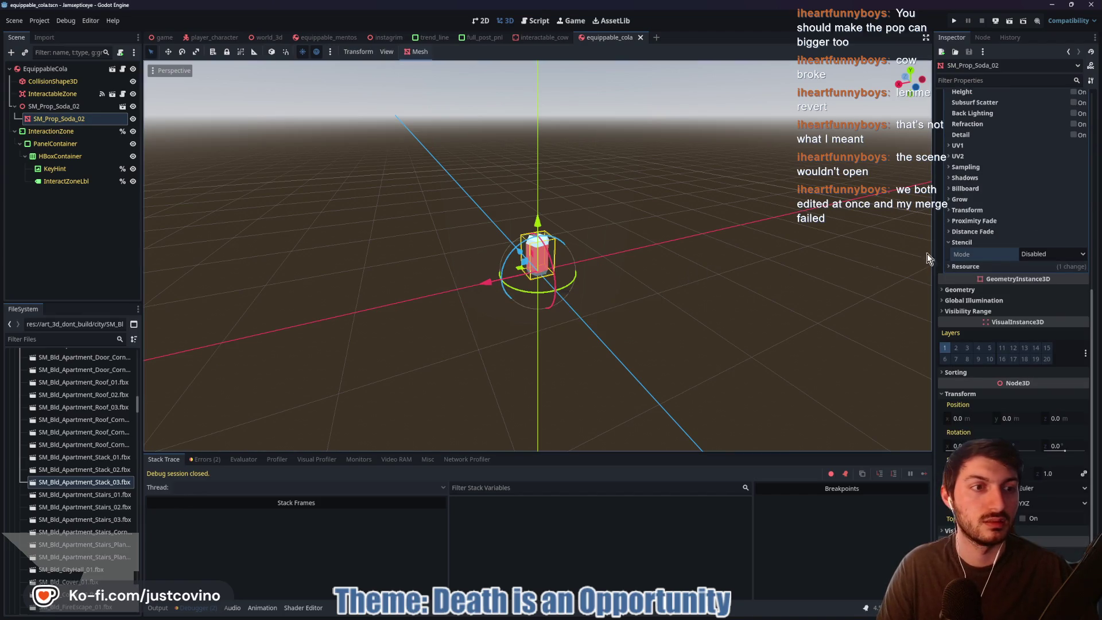
# - Make the soda's Surface Material Override unique, recursively including its texture
pyautogui.rightClick(1052, 162)
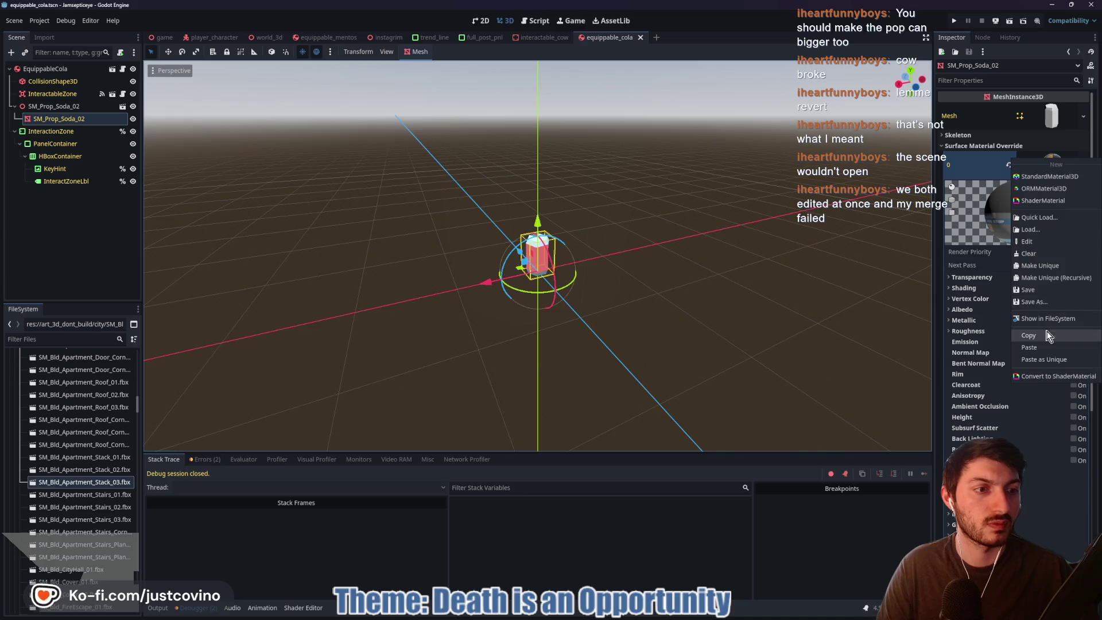
pyautogui.click(1050, 276)
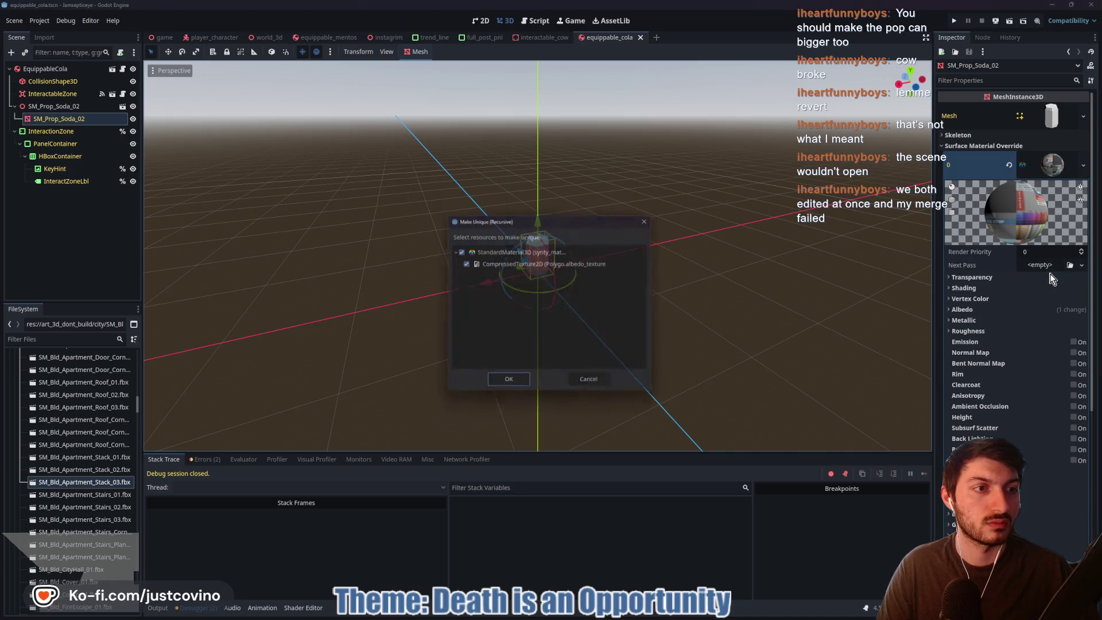
pyautogui.click(501, 385)
# - Set the unique material's stencil mode to Outline and save the cola scene
pyautogui.scroll(-5, 998, 373)
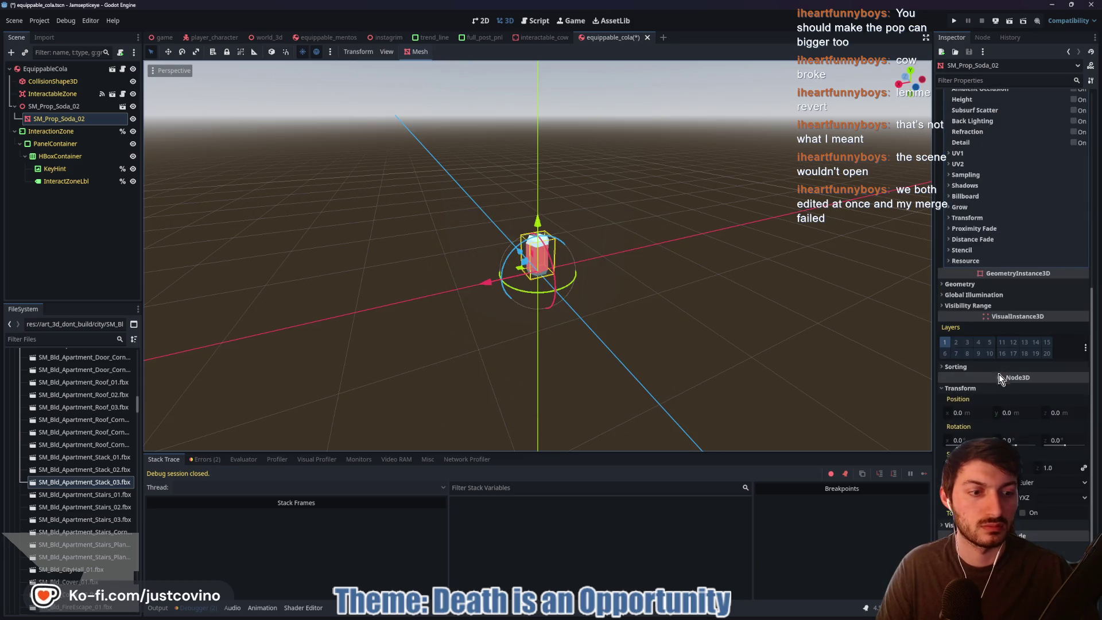
pyautogui.click(980, 253)
pyautogui.click(1044, 267)
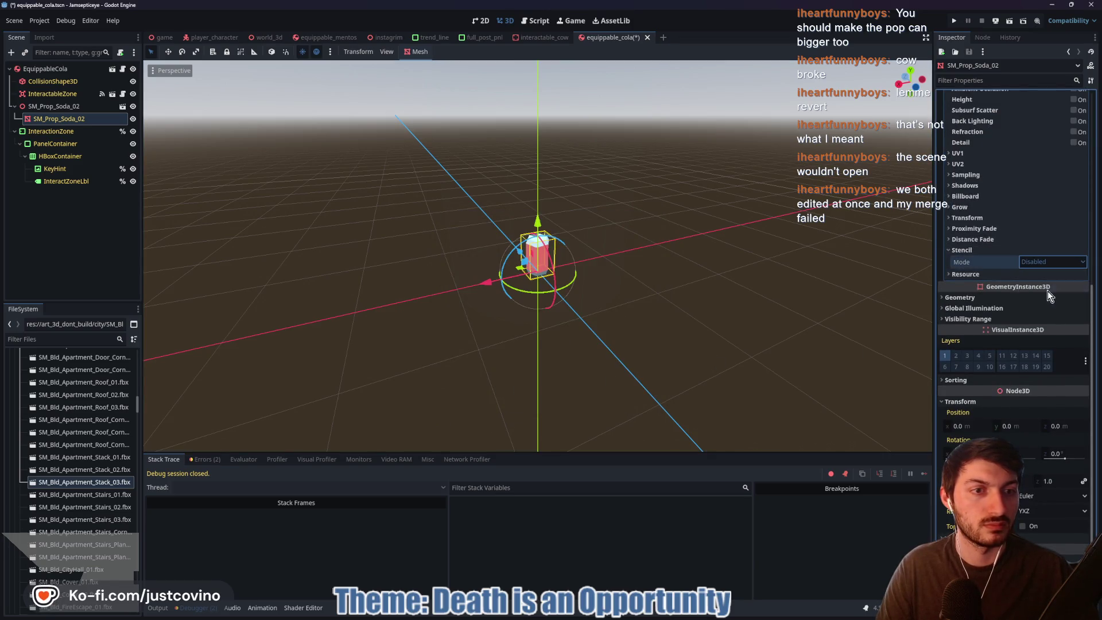
pyautogui.click(1048, 291)
pyautogui.hotkey('ctrl', 's')
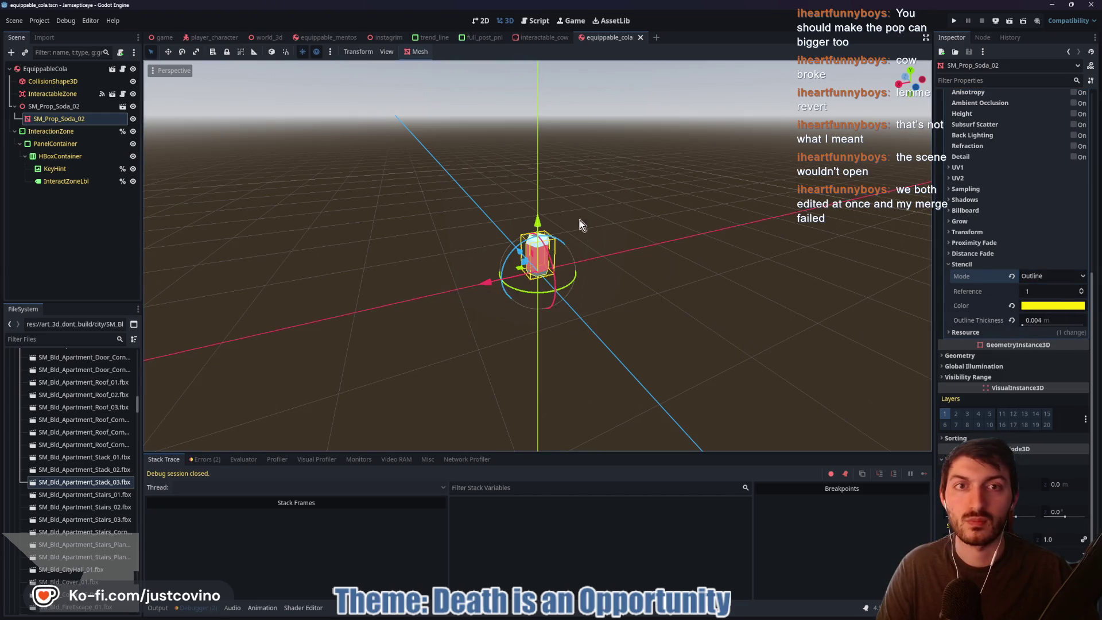
pyautogui.click(267, 38)
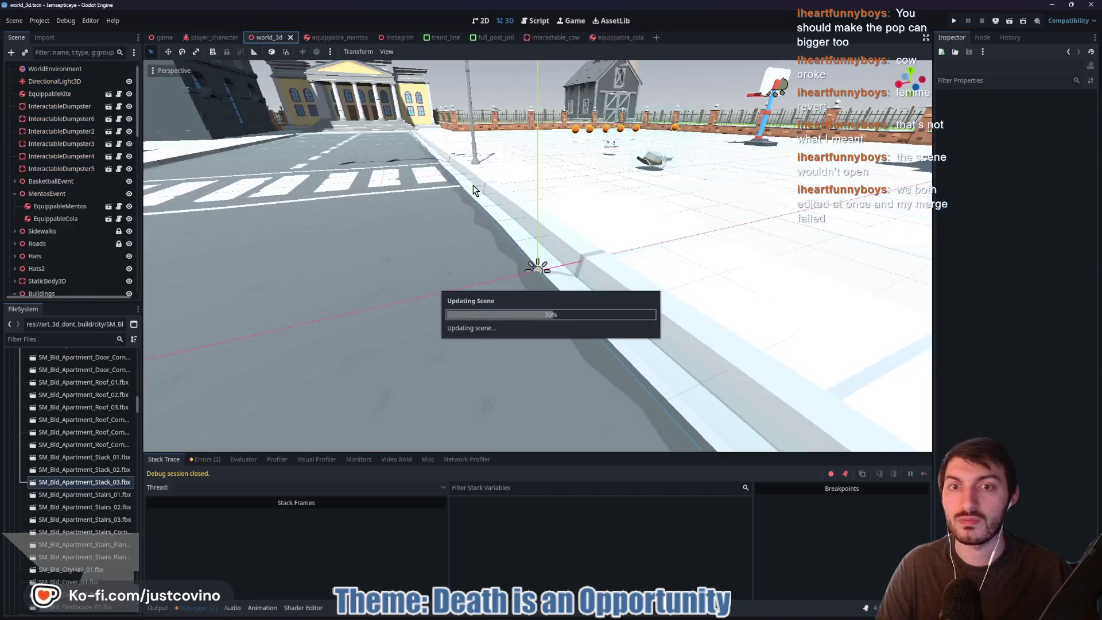
# - Save world_3d with the cola beside the blue shop and collapse the MentosEvent group
pyautogui.moveTo(537, 221)
pyautogui.mouseDown()
pyautogui.moveTo(514, 219)
pyautogui.moveTo(638, 219)
pyautogui.mouseUp()
pyautogui.hotkey('ctrl', 's')
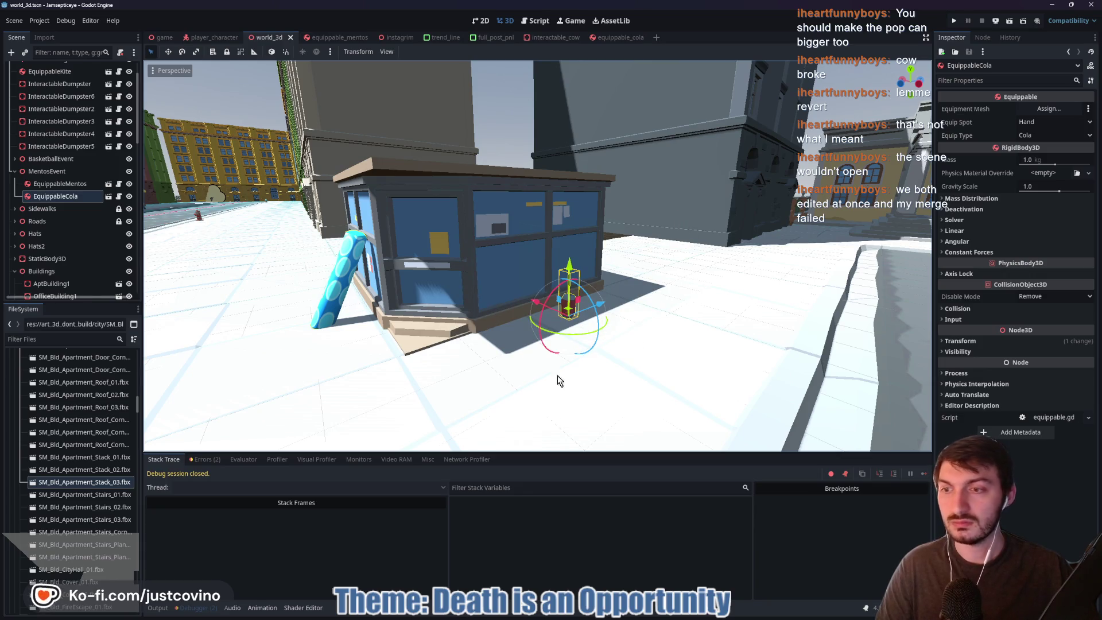
pyautogui.click(14, 171)
pyautogui.scroll(2, 63, 207)
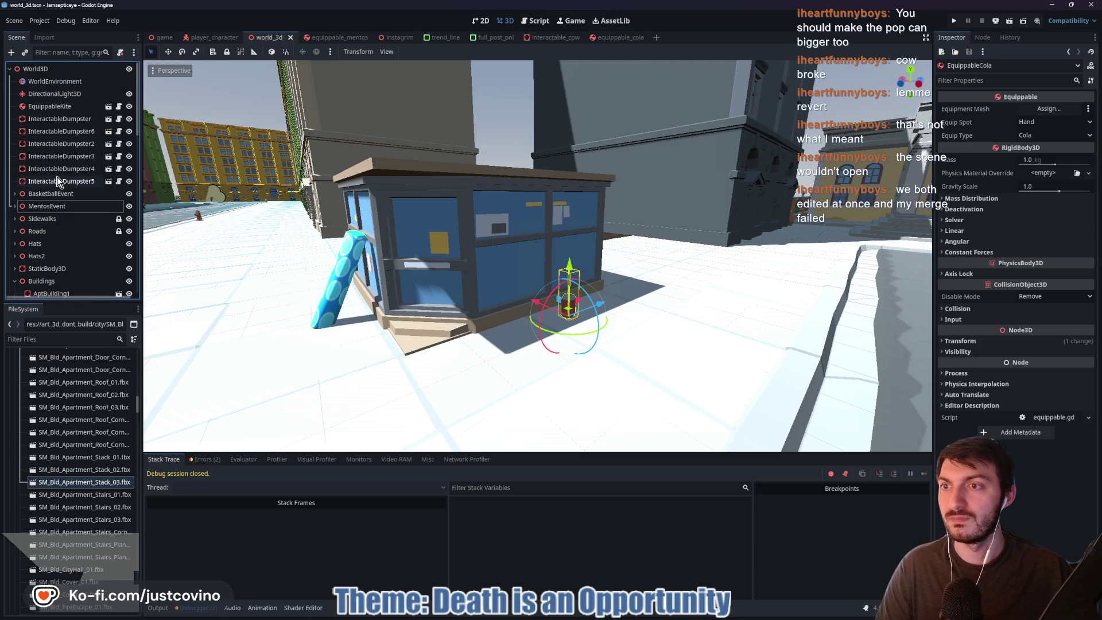
pyautogui.scroll(-5, 518, 195)
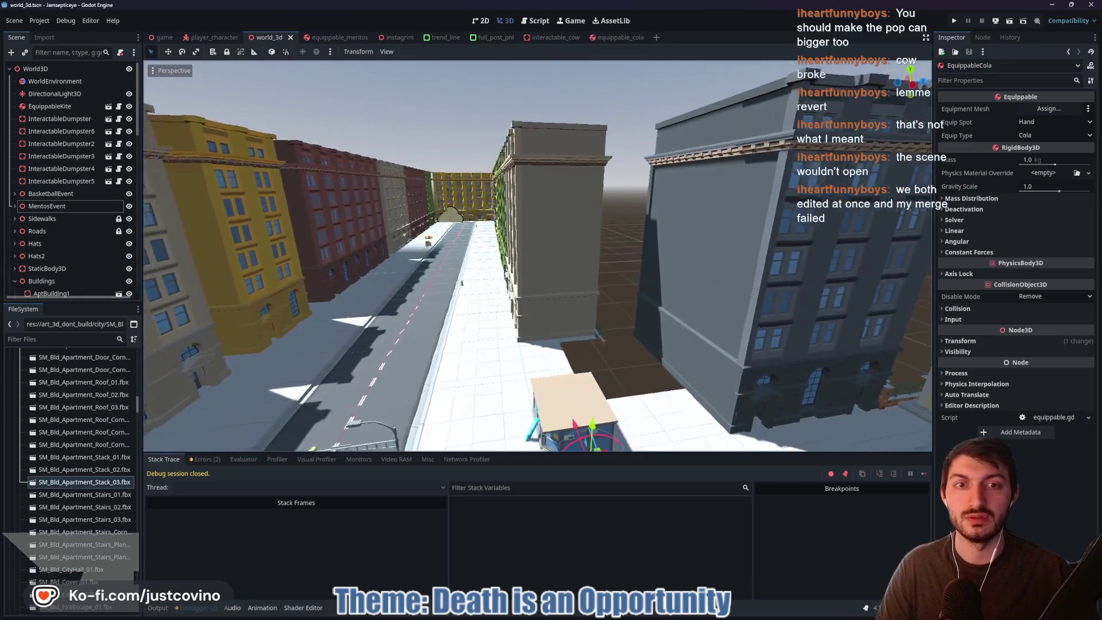
pyautogui.moveTo(518, 195)
pyautogui.mouseDown()
pyautogui.moveTo(597, 198)
pyautogui.moveTo(425, 197)
pyautogui.moveTo(499, 186)
pyautogui.mouseUp()
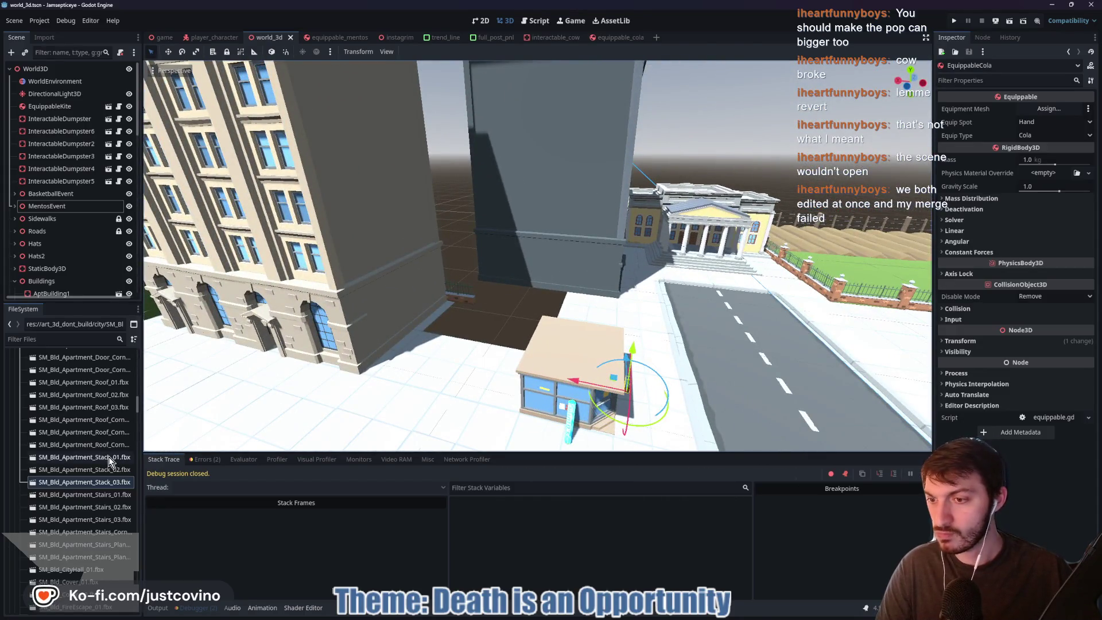
# - Preview import settings of the SM_Bld_Apartment_Stack_02, Roof_Corner_03 and Corner_01 FBX files
pyautogui.doubleClick(75, 469)
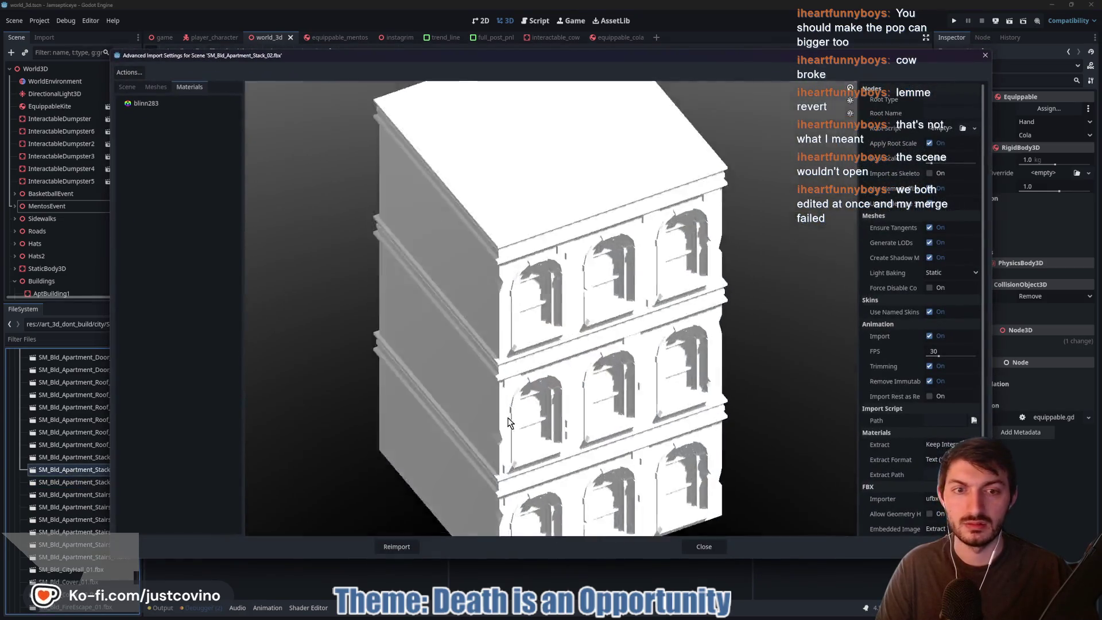
pyautogui.scroll(3, 508, 383)
pyautogui.moveTo(508, 383)
pyautogui.mouseDown()
pyautogui.moveTo(600, 388)
pyautogui.moveTo(507, 399)
pyautogui.mouseUp()
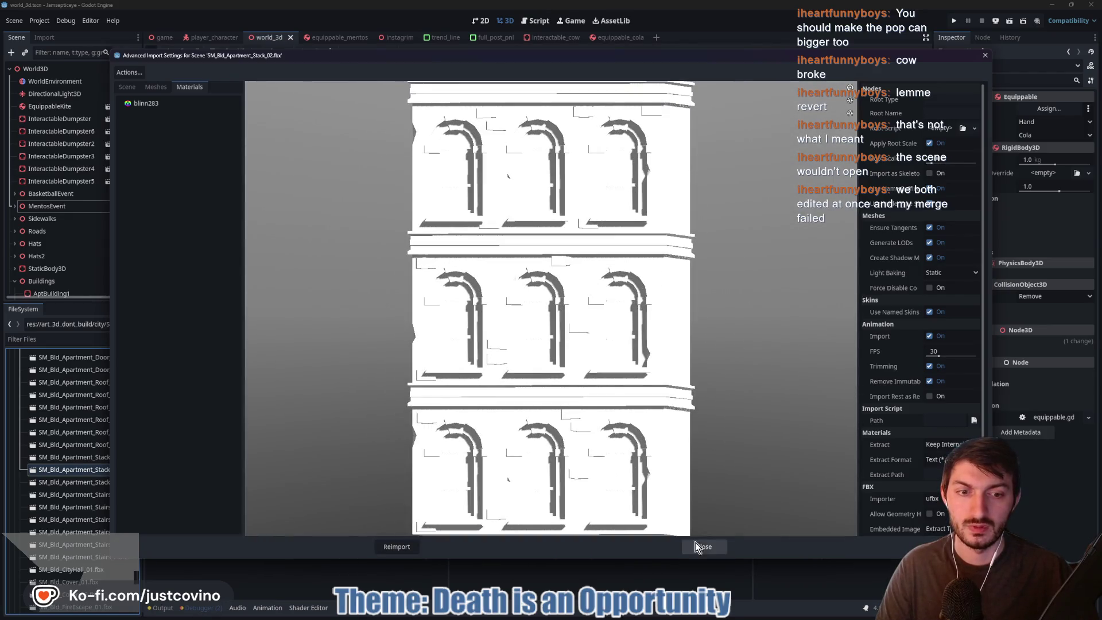
pyautogui.click(700, 546)
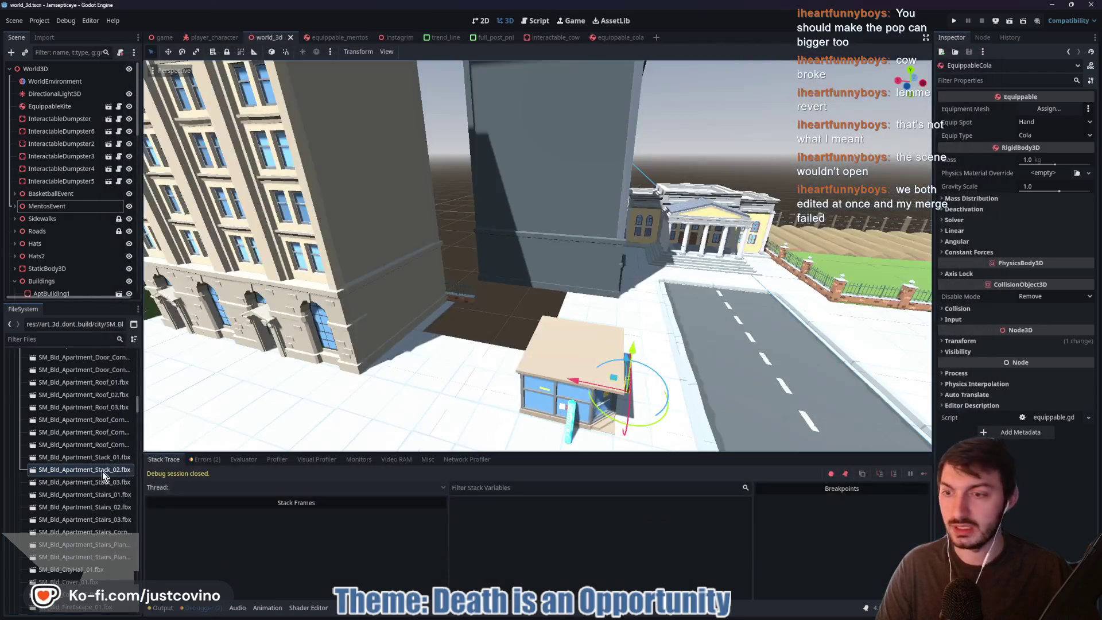
pyautogui.doubleClick(78, 442)
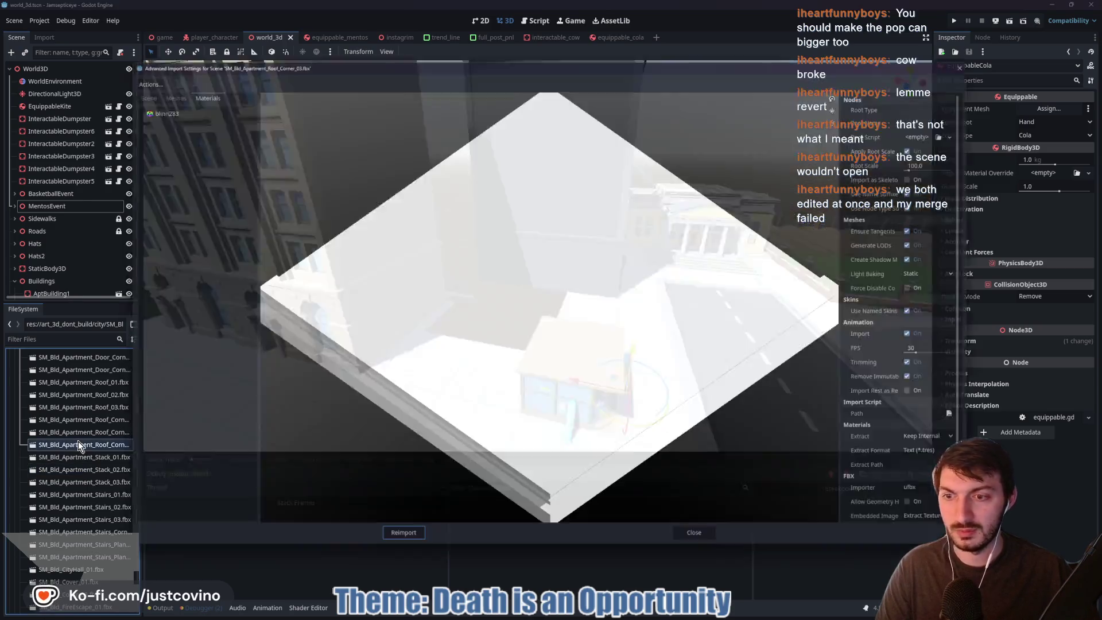
pyautogui.click(701, 546)
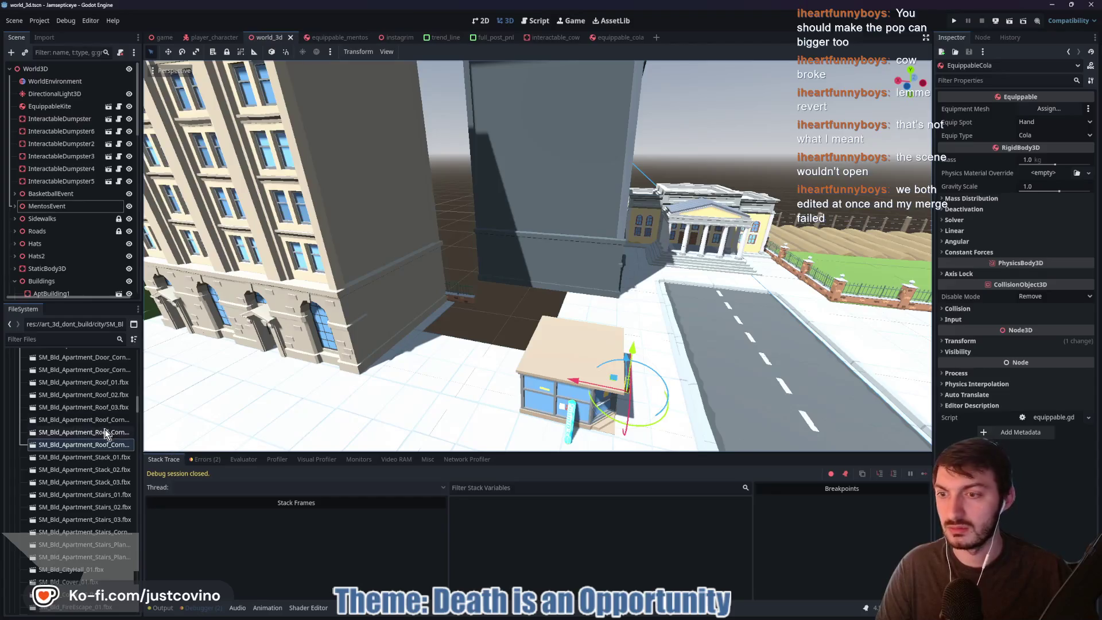
pyautogui.scroll(4, 83, 415)
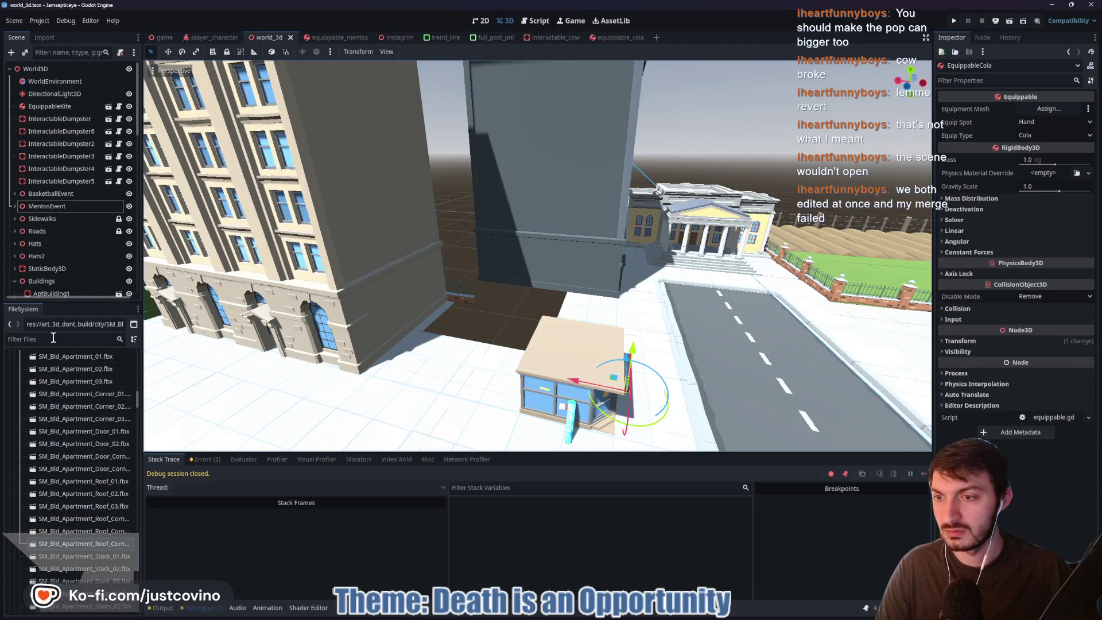
pyautogui.doubleClick(72, 396)
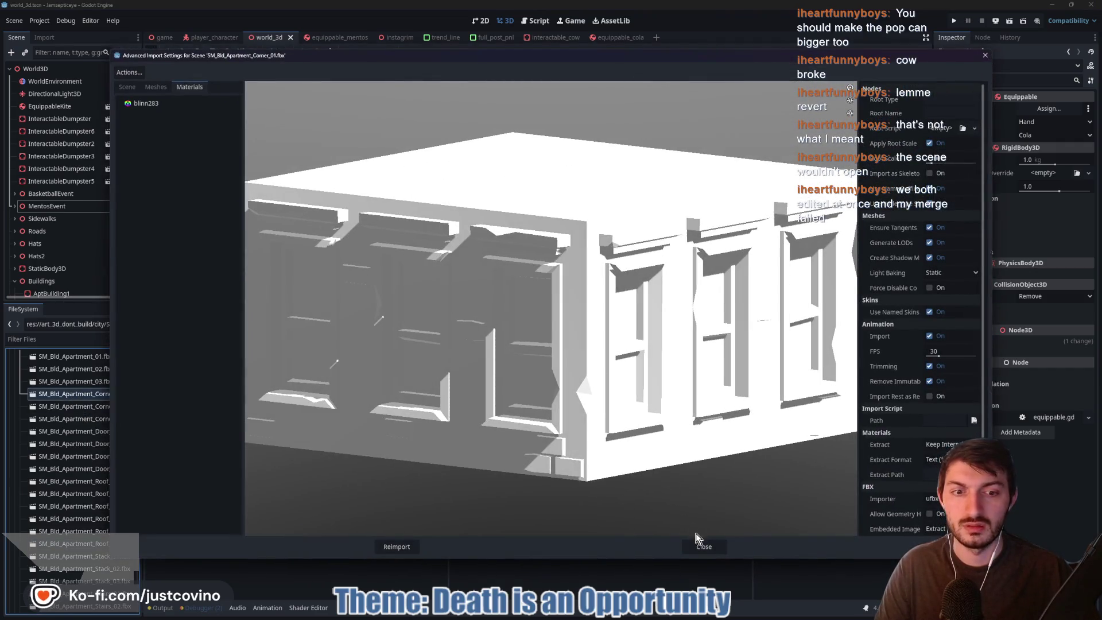
pyautogui.click(700, 544)
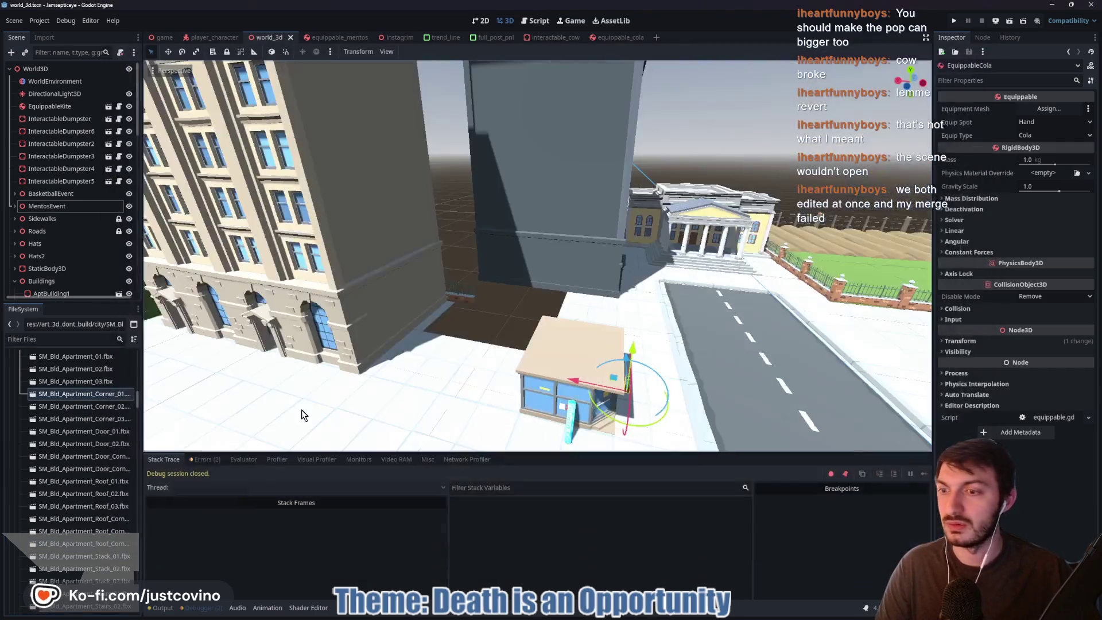
# - Inspect the import settings of SM_Bld_Apartment_Corner_02.fbx and Corner_03.fbx
pyautogui.doubleClick(96, 408)
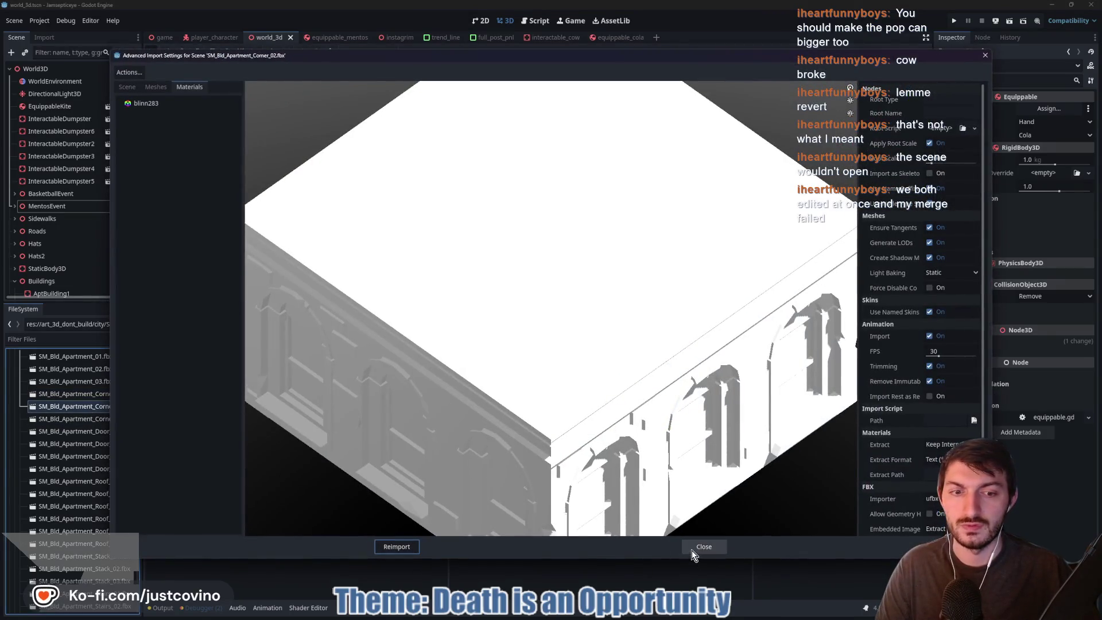
pyautogui.click(691, 550)
pyautogui.doubleClick(72, 418)
pyautogui.moveTo(549, 377)
pyautogui.mouseDown()
pyautogui.moveTo(521, 369)
pyautogui.moveTo(560, 377)
pyautogui.mouseUp()
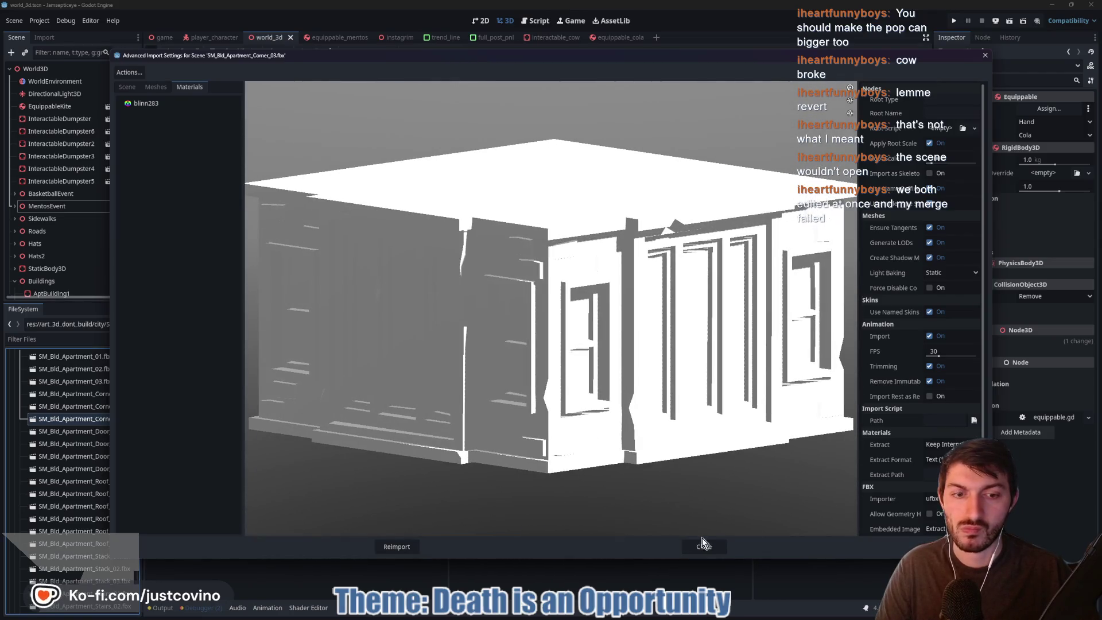
pyautogui.click(702, 546)
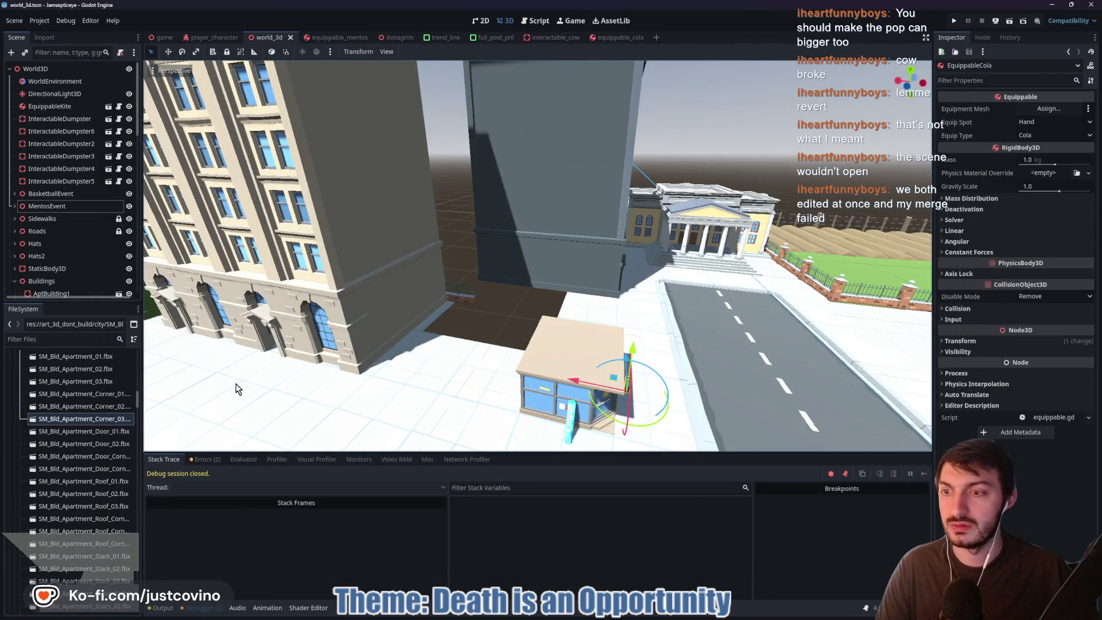
pyautogui.scroll(-5, 293, 385)
pyautogui.scroll(5, 294, 384)
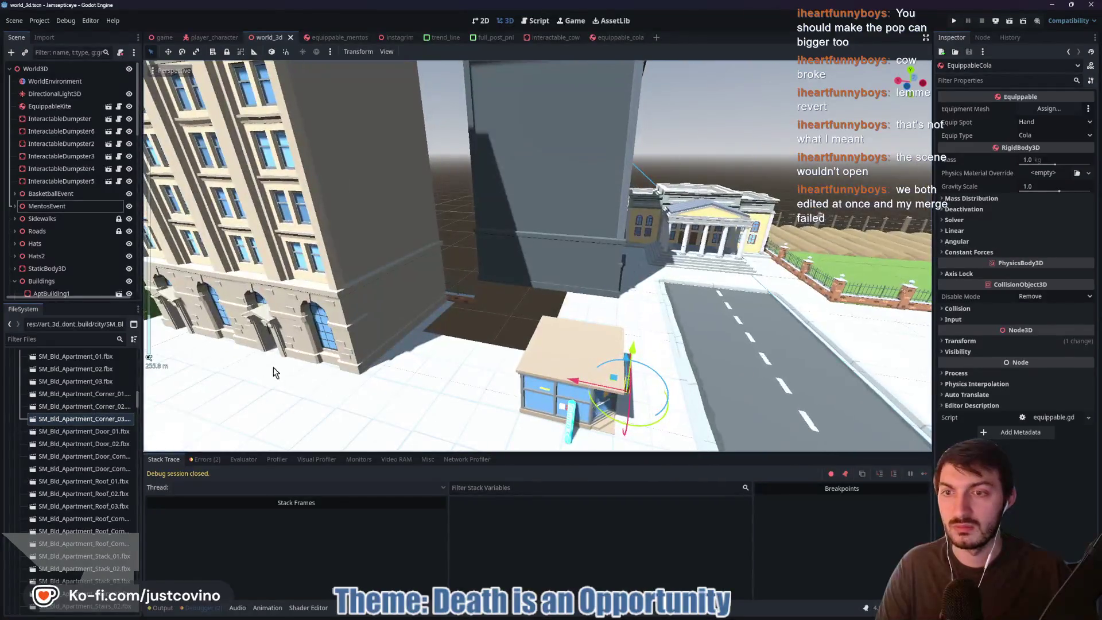
# - Recheck SM_Bld_Apartment_Corner_02.fbx's preview, then drop it into res://art_3d/Synty/city for reimport
pyautogui.doubleClick(87, 405)
pyautogui.moveTo(519, 354); pyautogui.dragTo(490, 327)
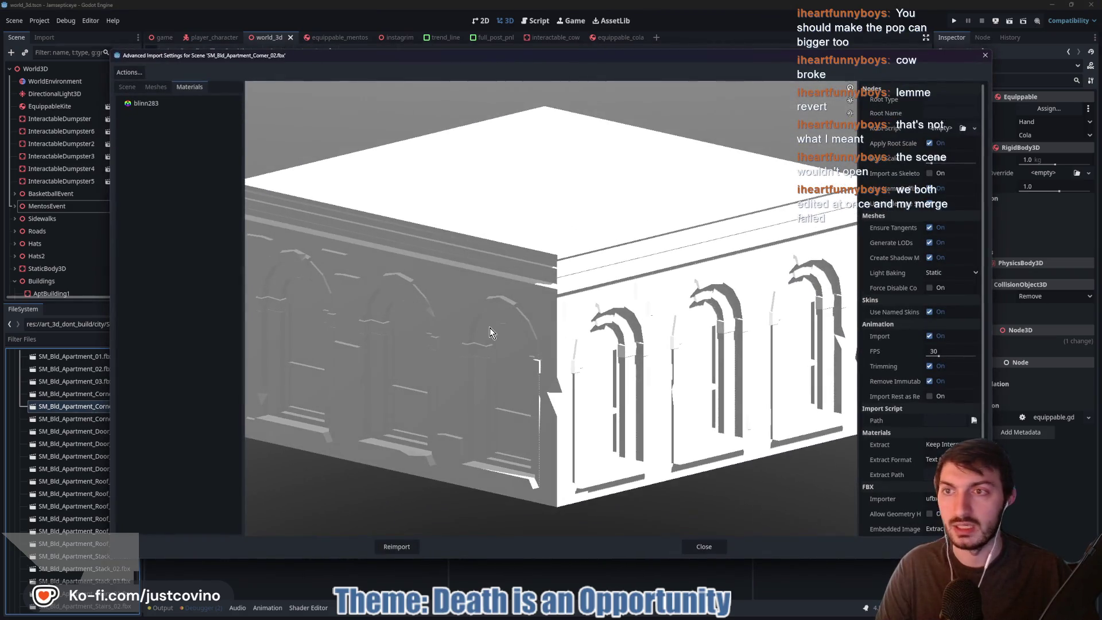
pyautogui.click(704, 547)
pyautogui.moveTo(87, 410)
pyautogui.mouseDown()
pyautogui.moveTo(49, 397)
pyautogui.moveTo(57, 417)
pyautogui.mouseUp()
pyautogui.scroll(-10, 46, 400)
pyautogui.scroll(10, 56, 416)
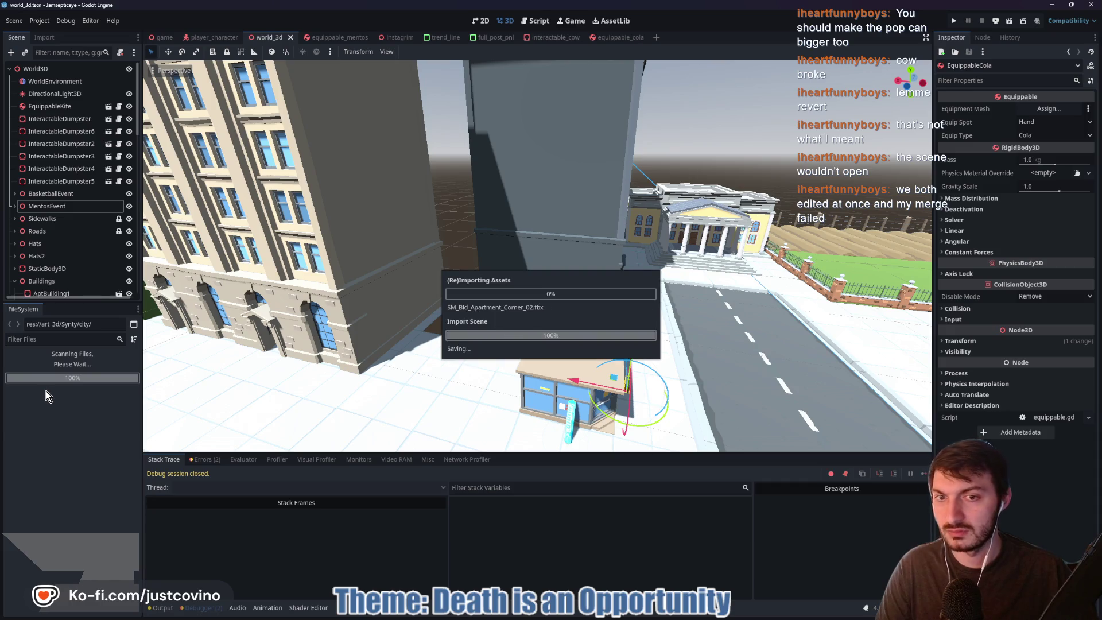
pyautogui.scroll(-10, 95, 430)
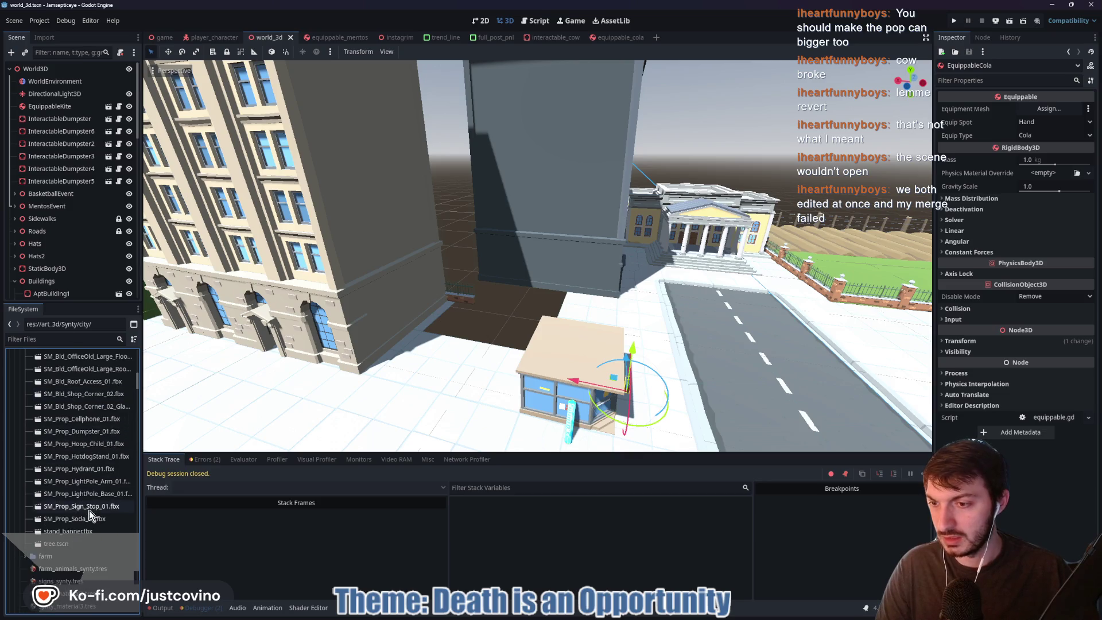
pyautogui.scroll(5, 87, 500)
pyautogui.scroll(5, 83, 489)
pyautogui.scroll(3, 98, 454)
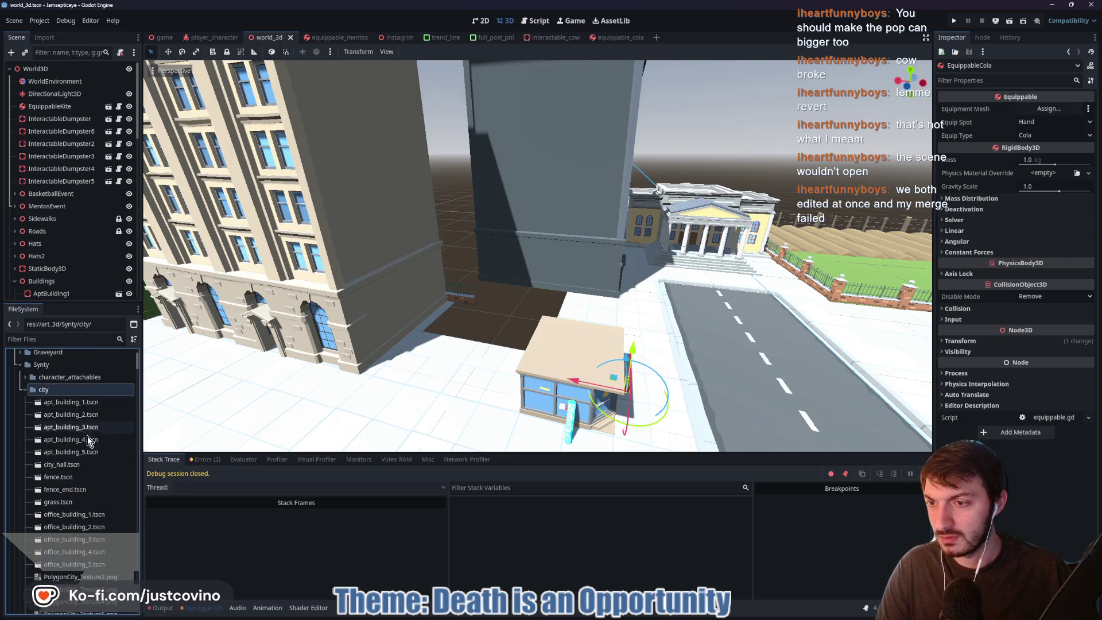
pyautogui.scroll(-1, 82, 453)
pyautogui.scroll(-10, 83, 453)
pyautogui.scroll(-3, 82, 453)
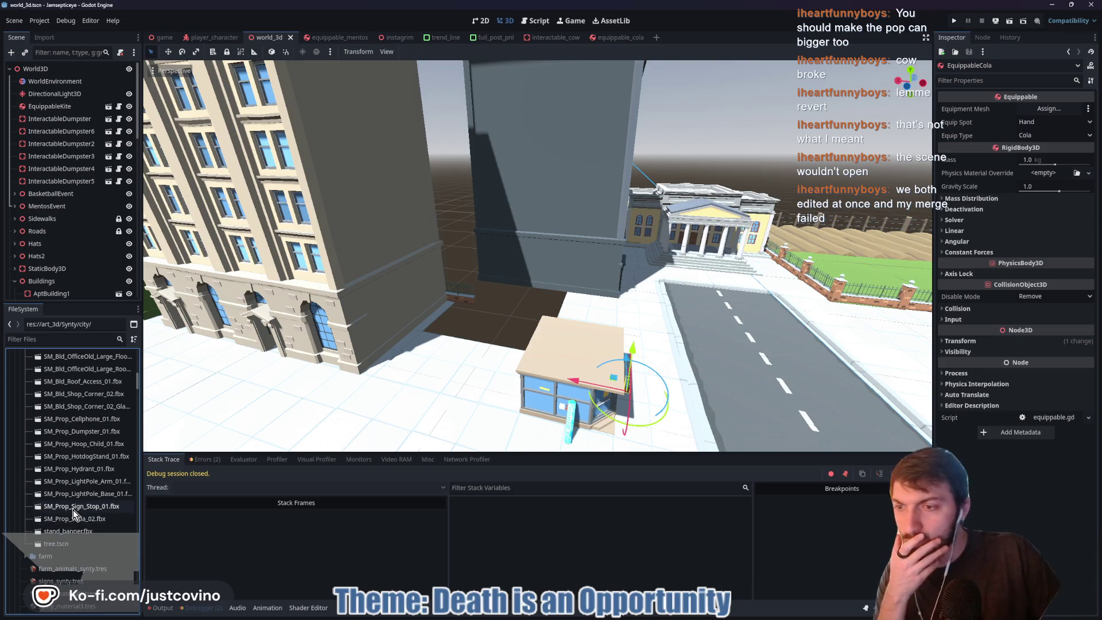
pyautogui.scroll(3, 91, 467)
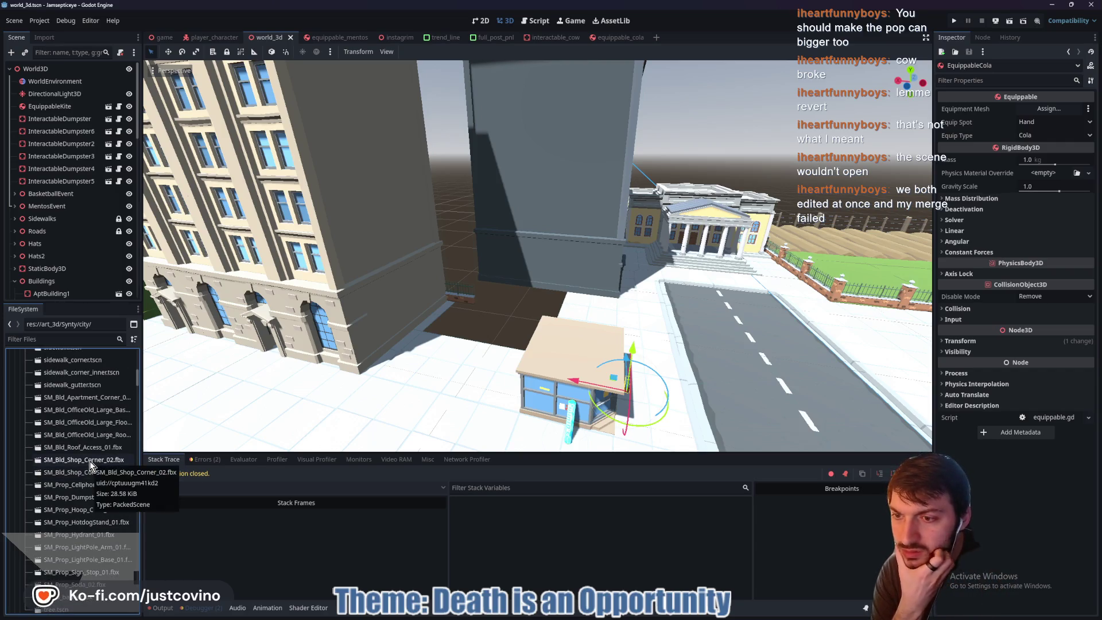
pyautogui.scroll(4, 81, 457)
pyautogui.scroll(5, 81, 457)
pyautogui.scroll(4, 78, 451)
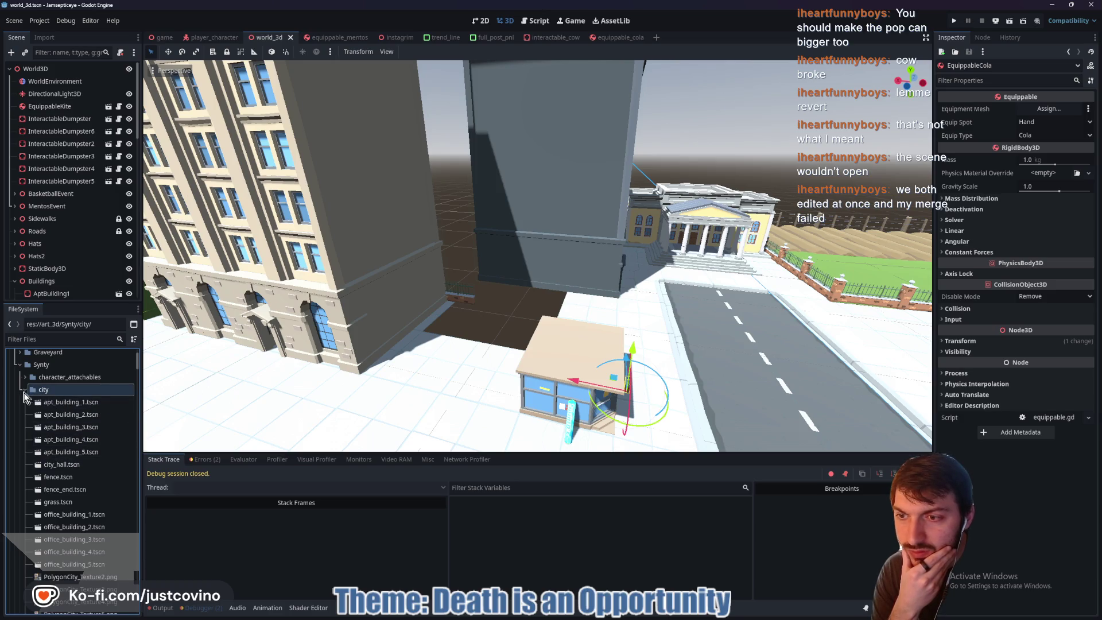
pyautogui.click(24, 390)
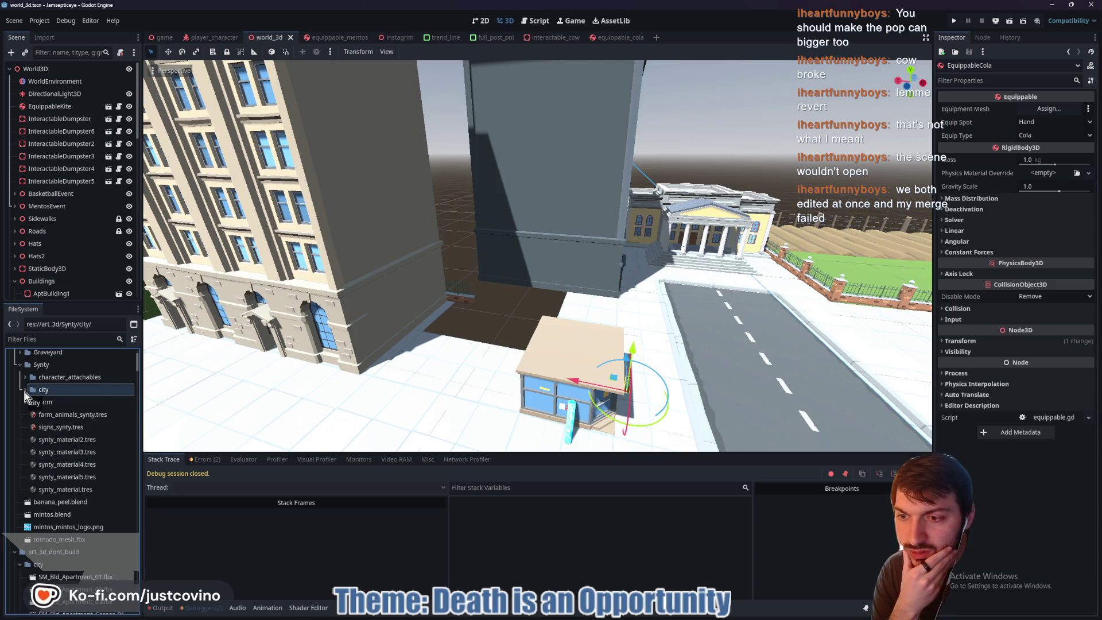
pyautogui.click(25, 391)
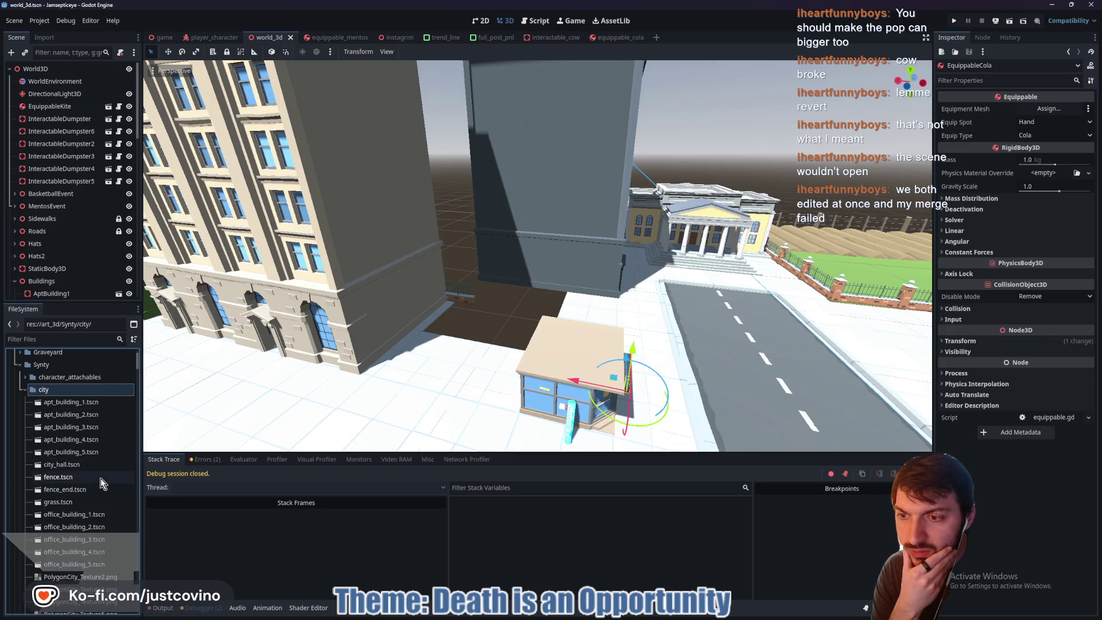
pyautogui.scroll(-5, 90, 465)
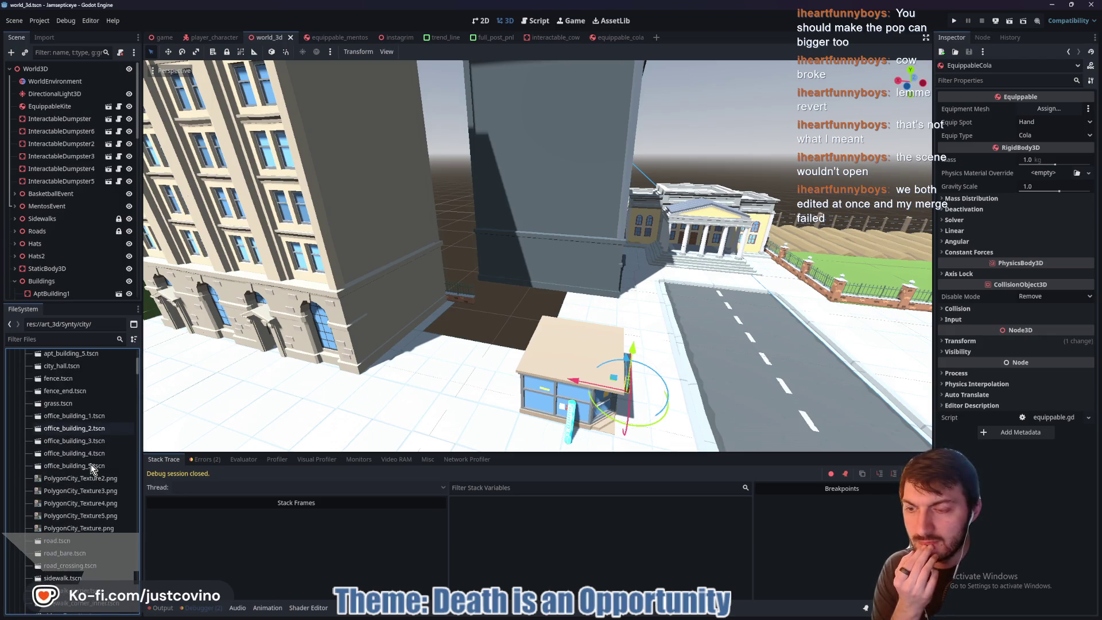
pyautogui.scroll(-2, 92, 466)
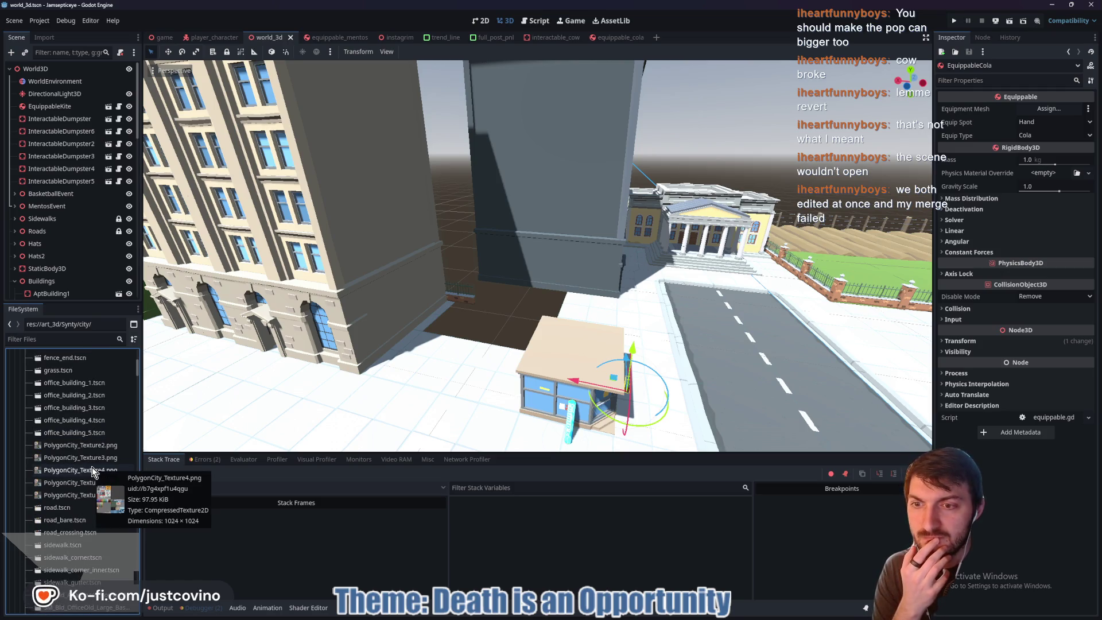
pyautogui.scroll(-10, 83, 444)
pyautogui.scroll(-5, 86, 482)
pyautogui.scroll(-1, 89, 494)
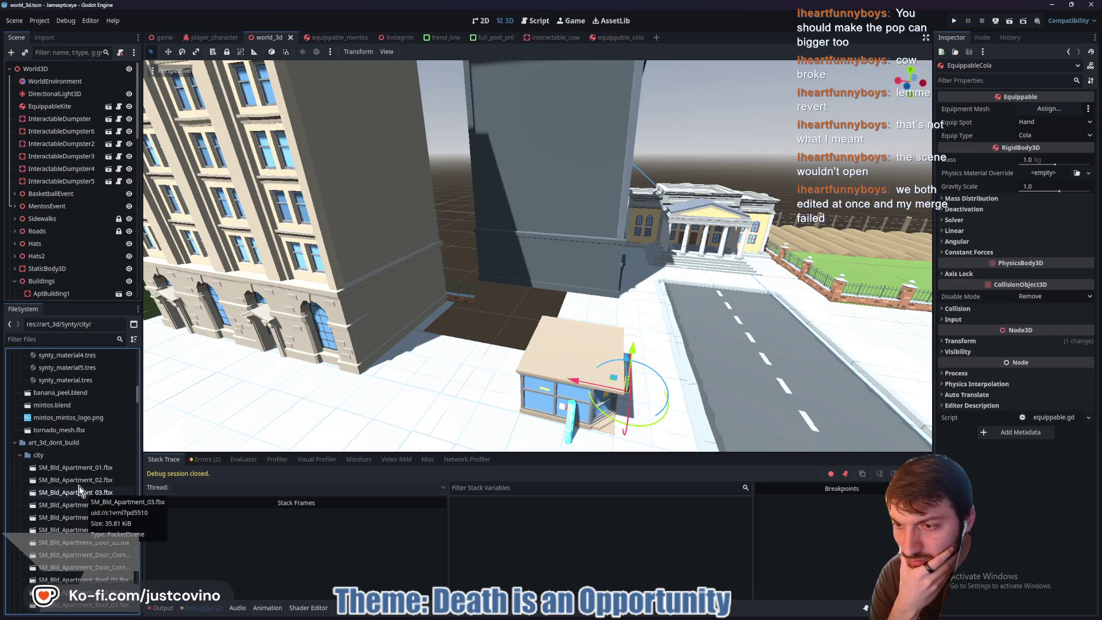
pyautogui.click(15, 443)
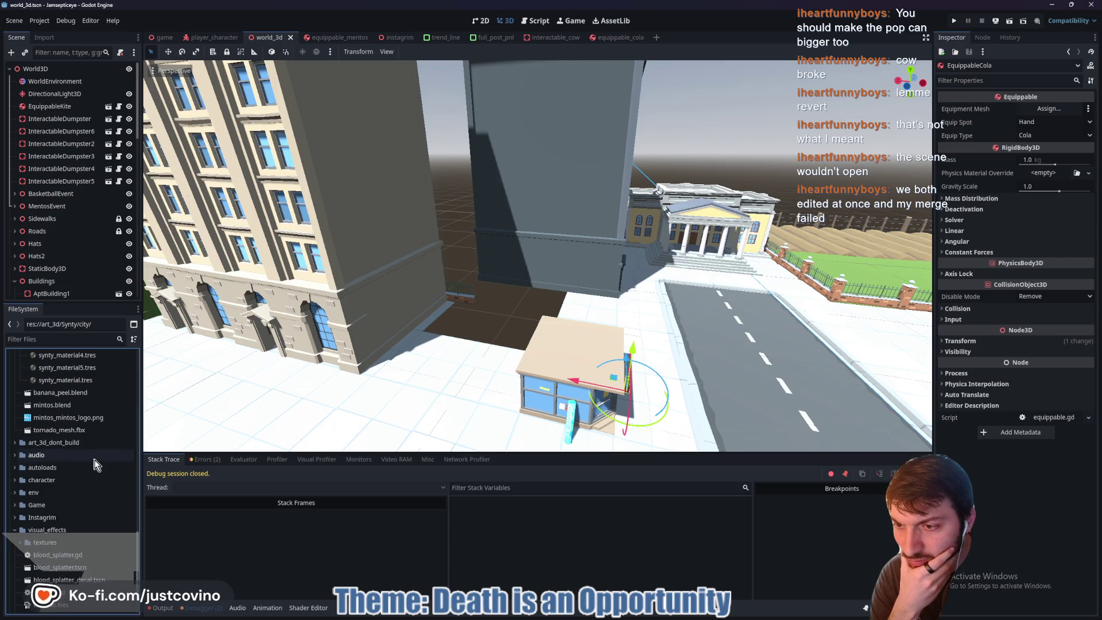
pyautogui.click(15, 443)
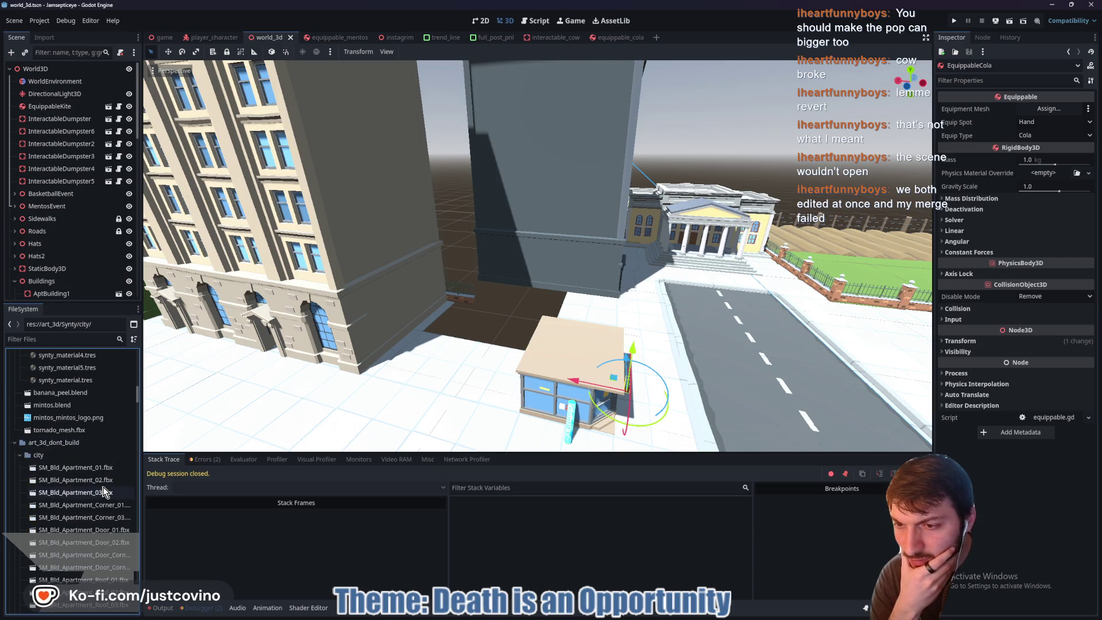
pyautogui.scroll(-5, 83, 544)
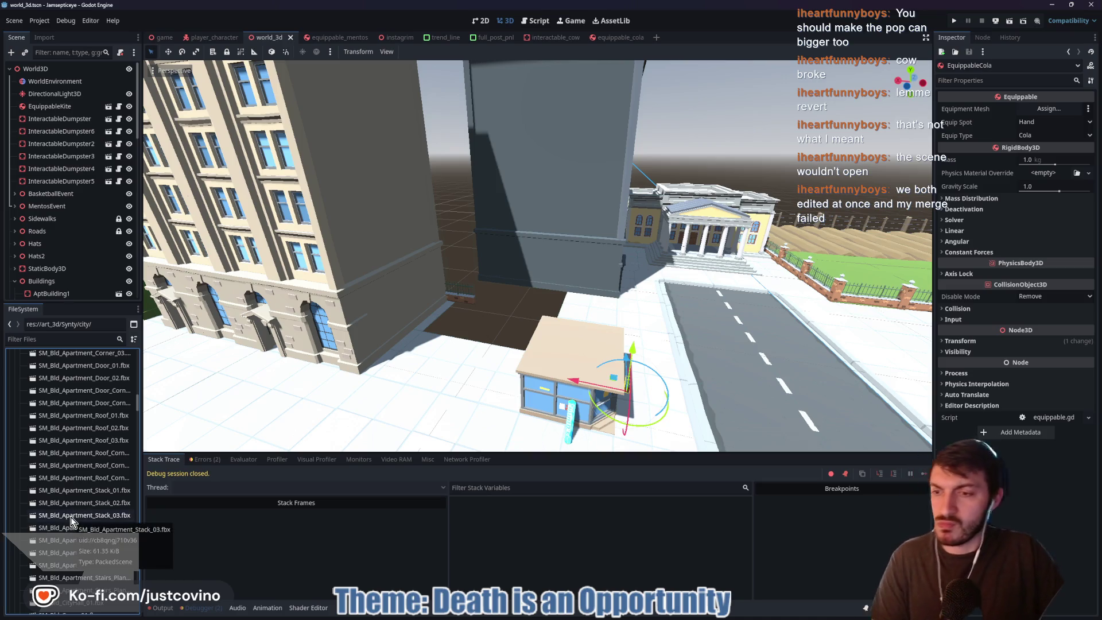
pyautogui.scroll(-6, 87, 482)
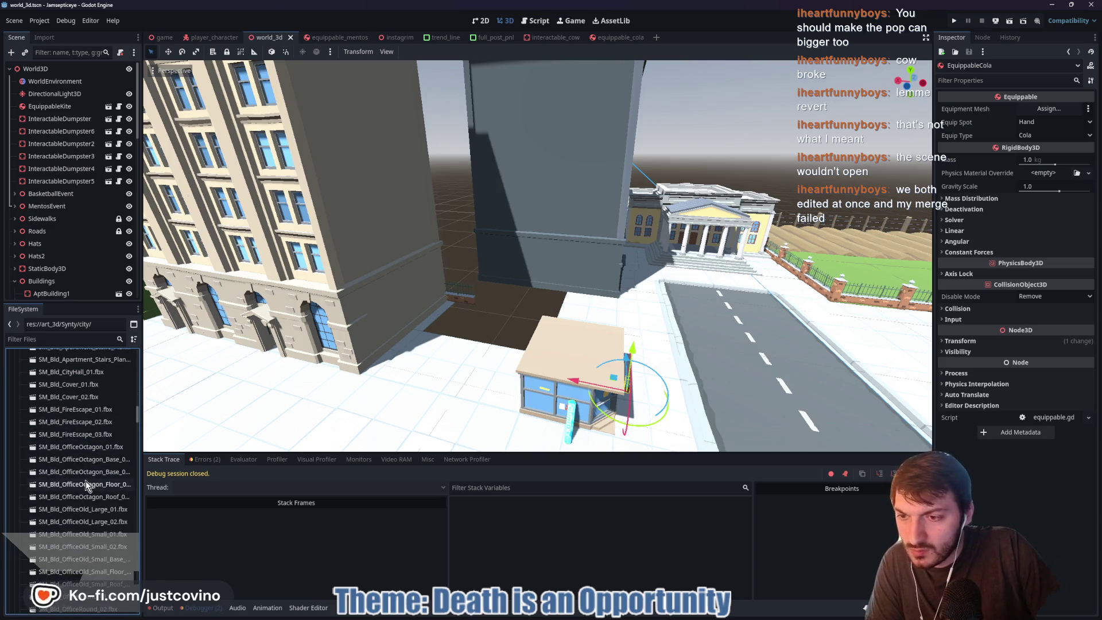
pyautogui.scroll(-3, 81, 464)
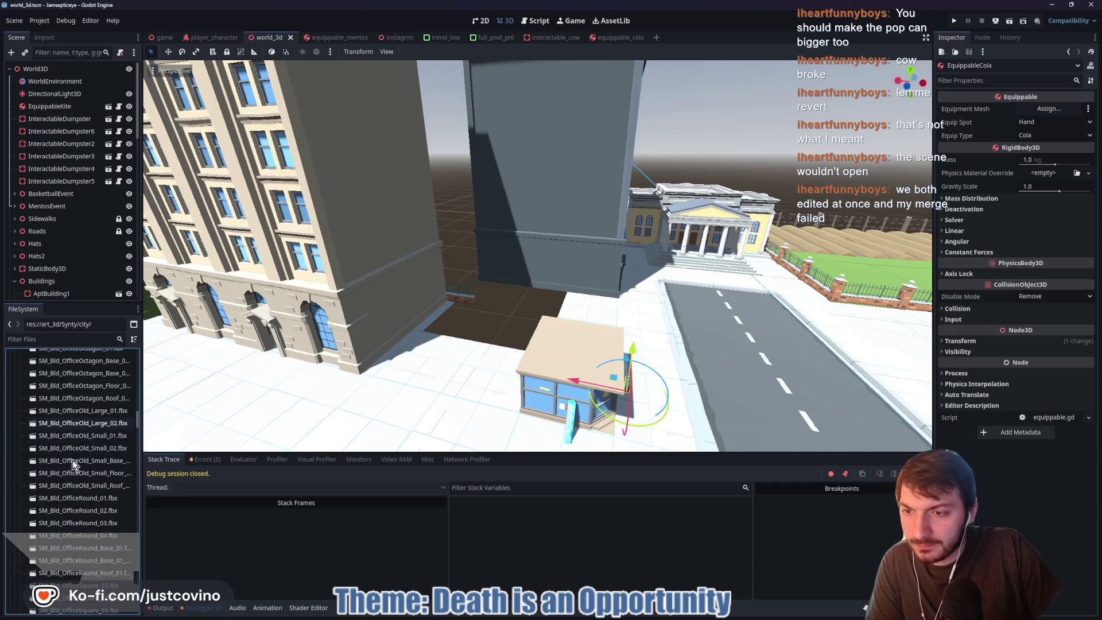
pyautogui.scroll(-3, 83, 465)
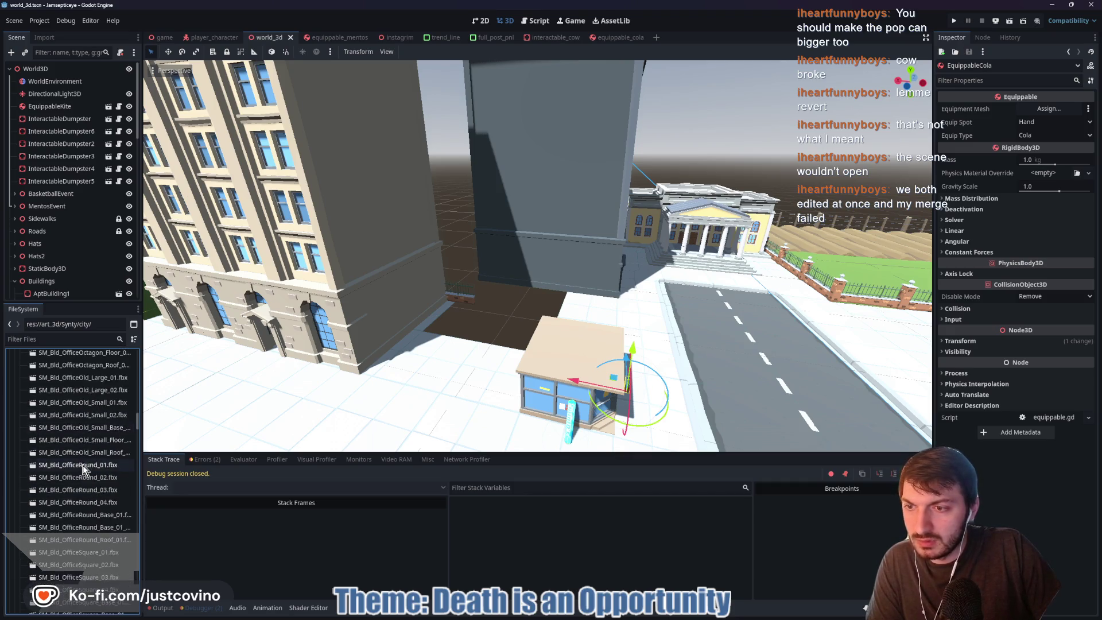
pyautogui.scroll(-9, 84, 463)
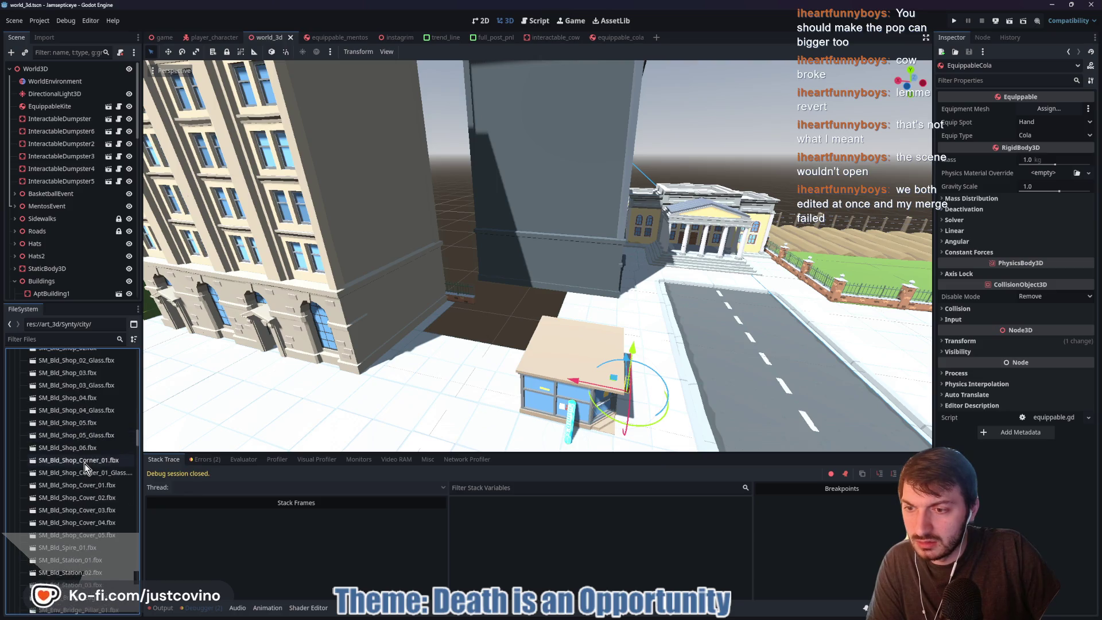
pyautogui.scroll(9, 67, 493)
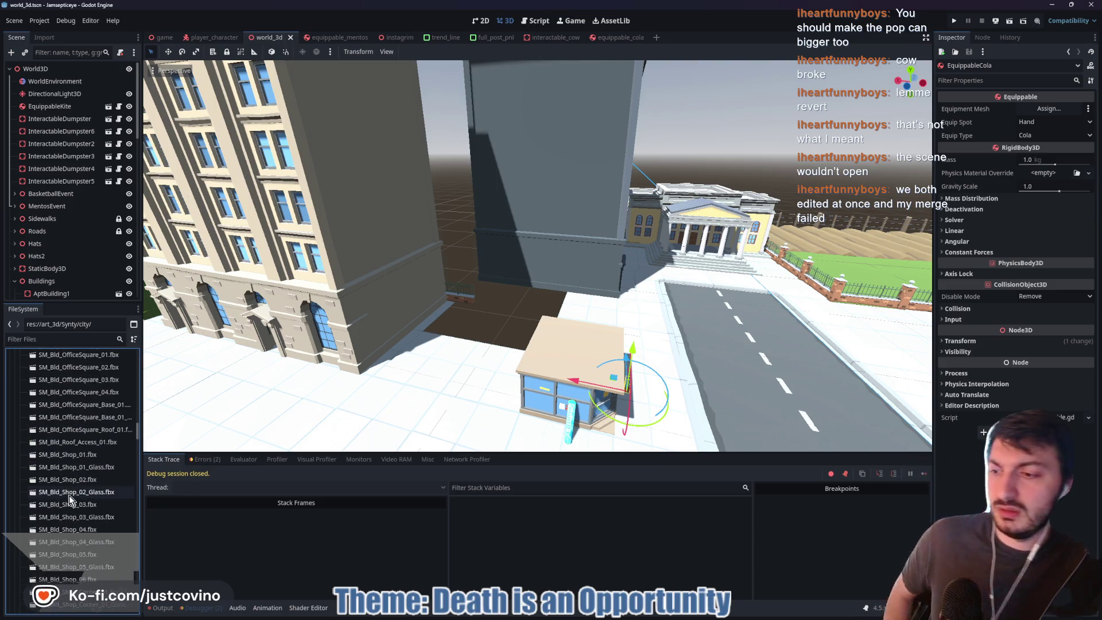
pyautogui.scroll(10, 66, 490)
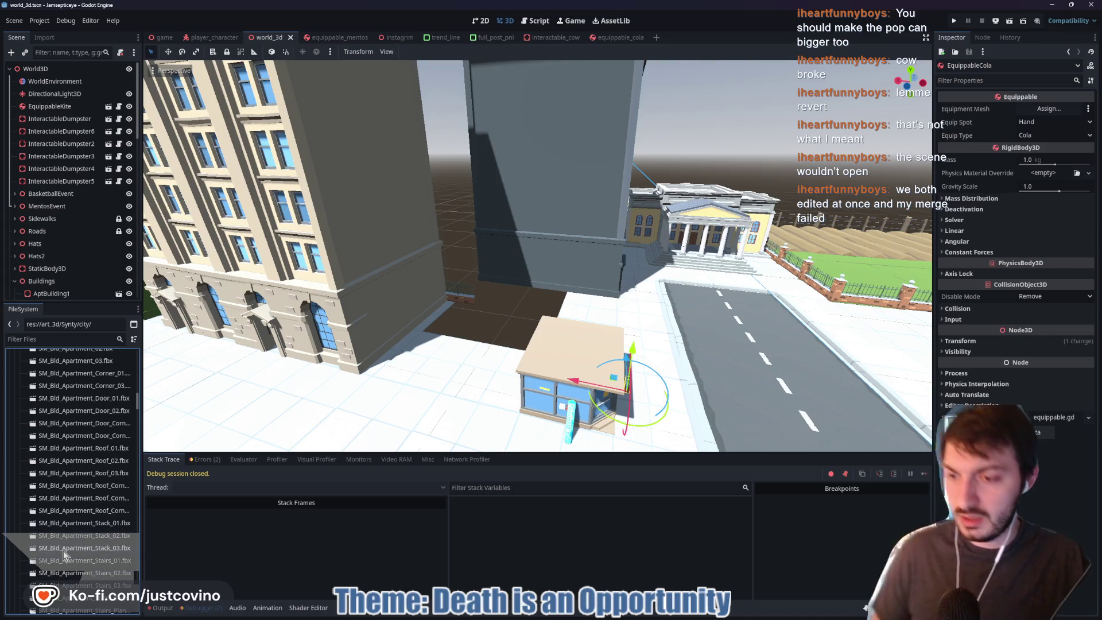
pyautogui.scroll(-10, 55, 548)
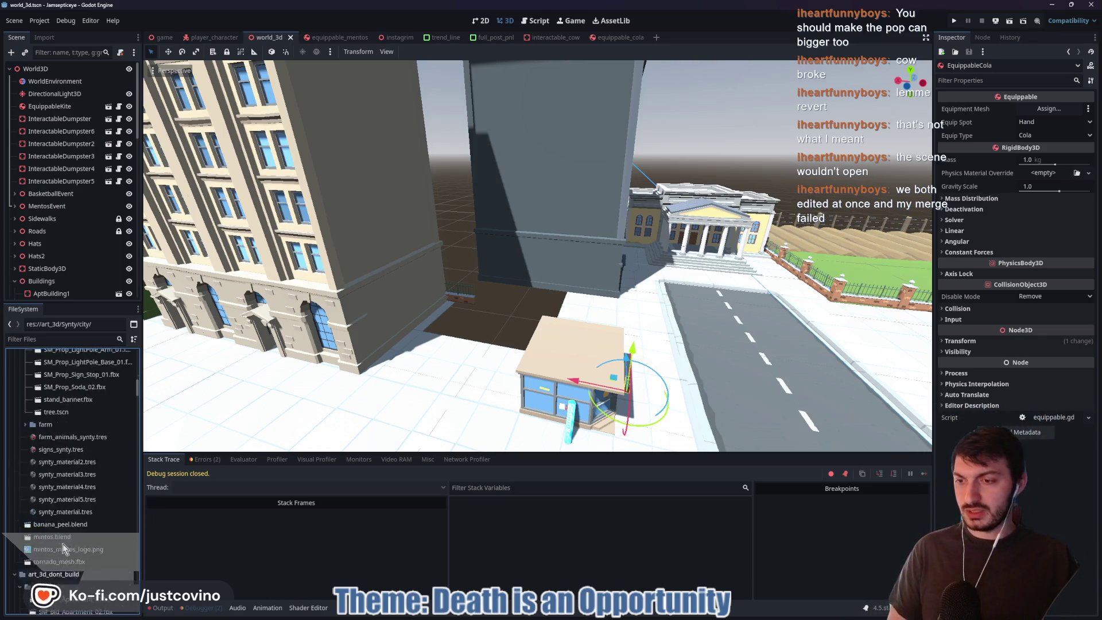
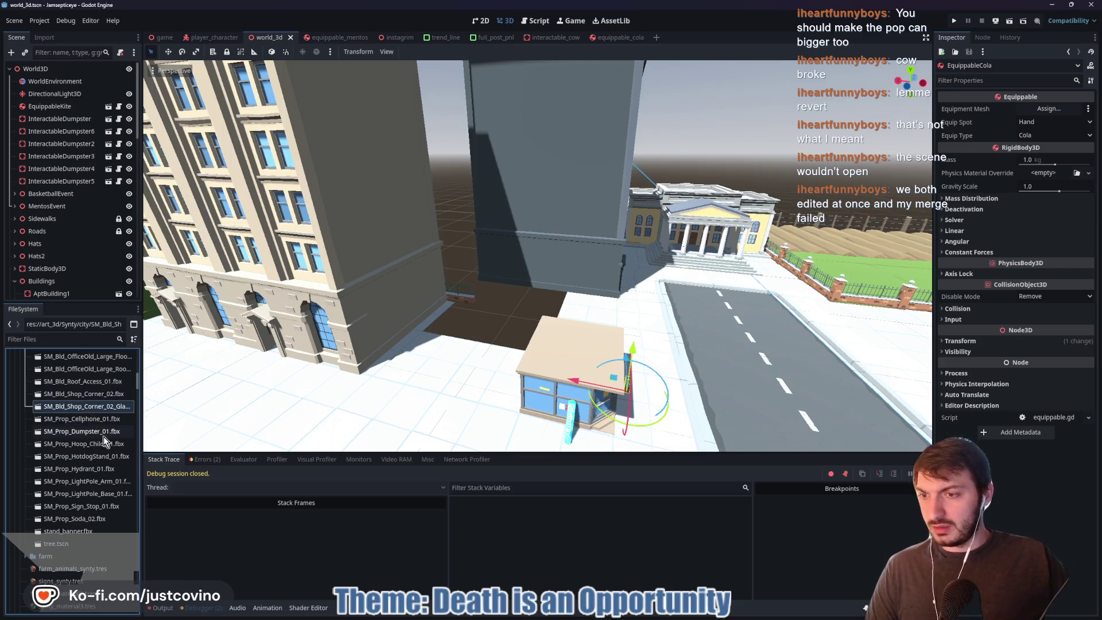
# - Place SM_Bld_Apartment_Corner_02.fbx under the Buildings node, on top of the shop building
pyautogui.scroll(2, 92, 396)
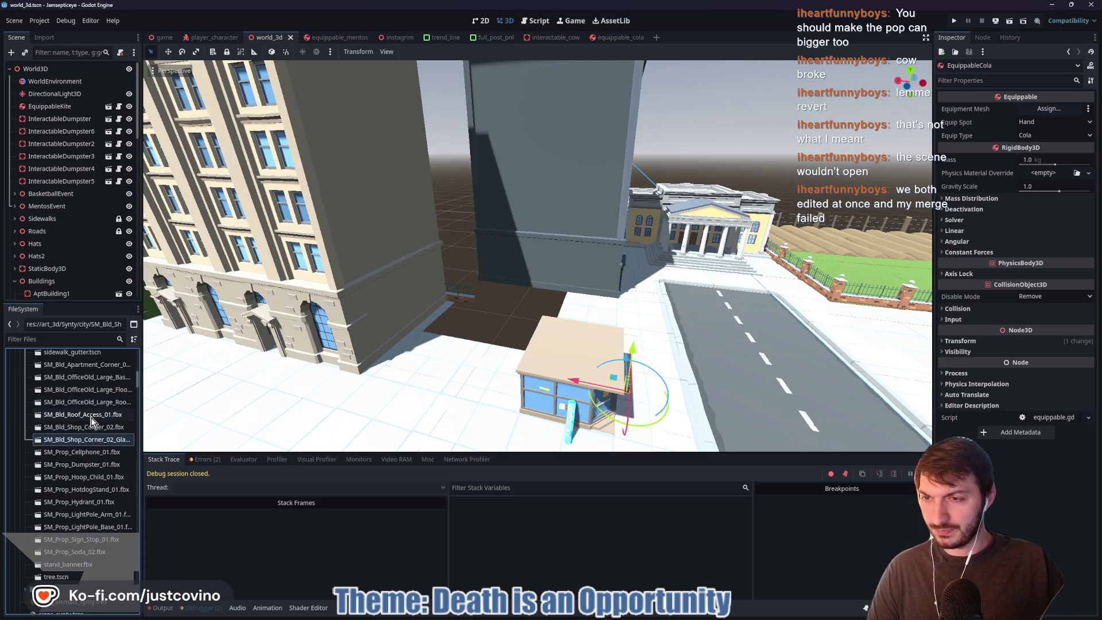
pyautogui.click(81, 368)
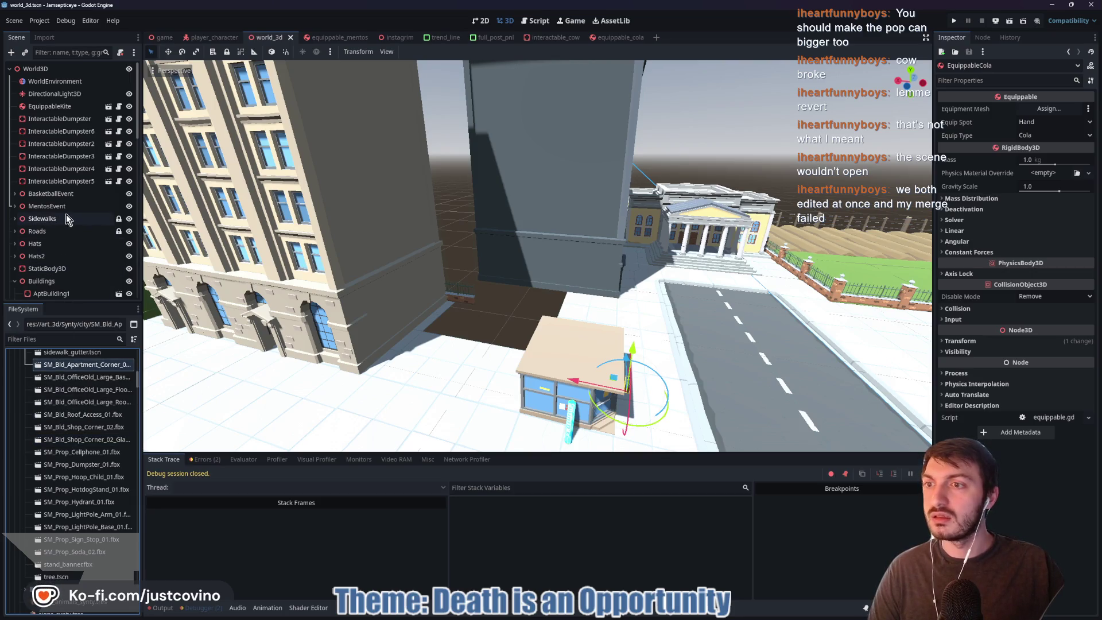
pyautogui.scroll(-2, 66, 214)
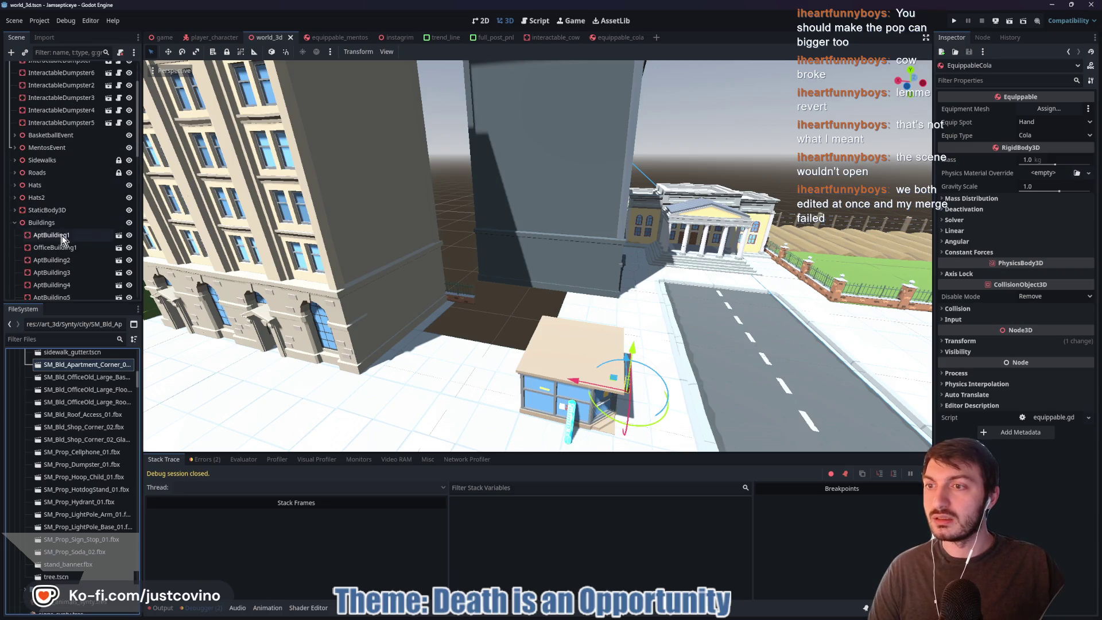
pyautogui.click(57, 222)
pyautogui.moveTo(61, 364)
pyautogui.mouseDown()
pyautogui.moveTo(516, 321)
pyautogui.moveTo(613, 341)
pyautogui.moveTo(612, 328)
pyautogui.mouseUp()
# - Set the model's blinn283 material to external art_3d/Synty/synty_material2.tres and reimport
pyautogui.doubleClick(86, 366)
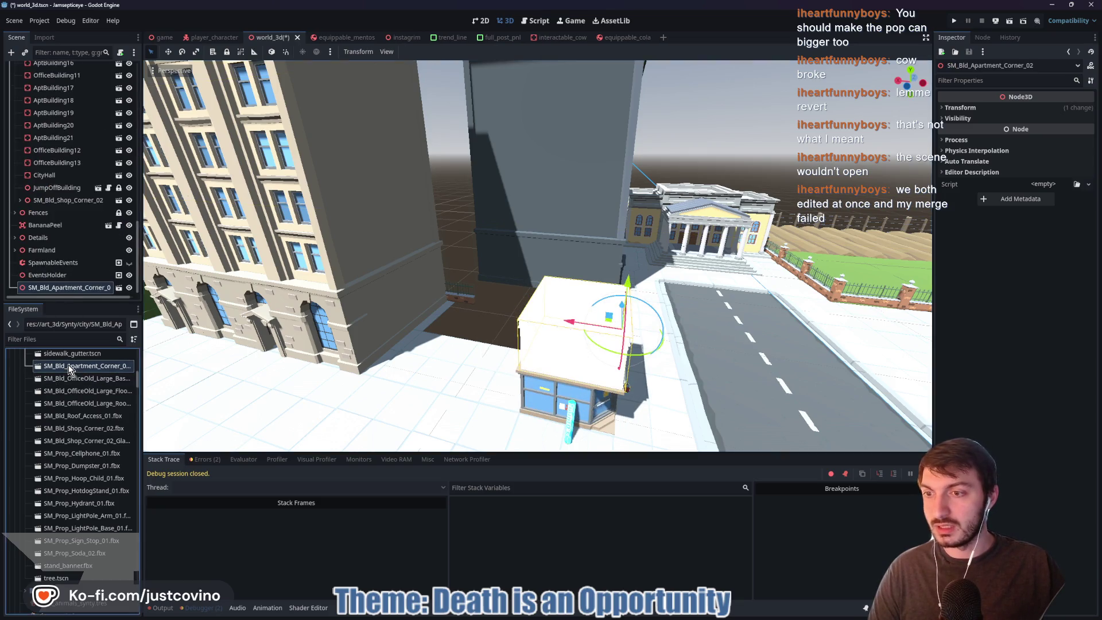
pyautogui.click(191, 102)
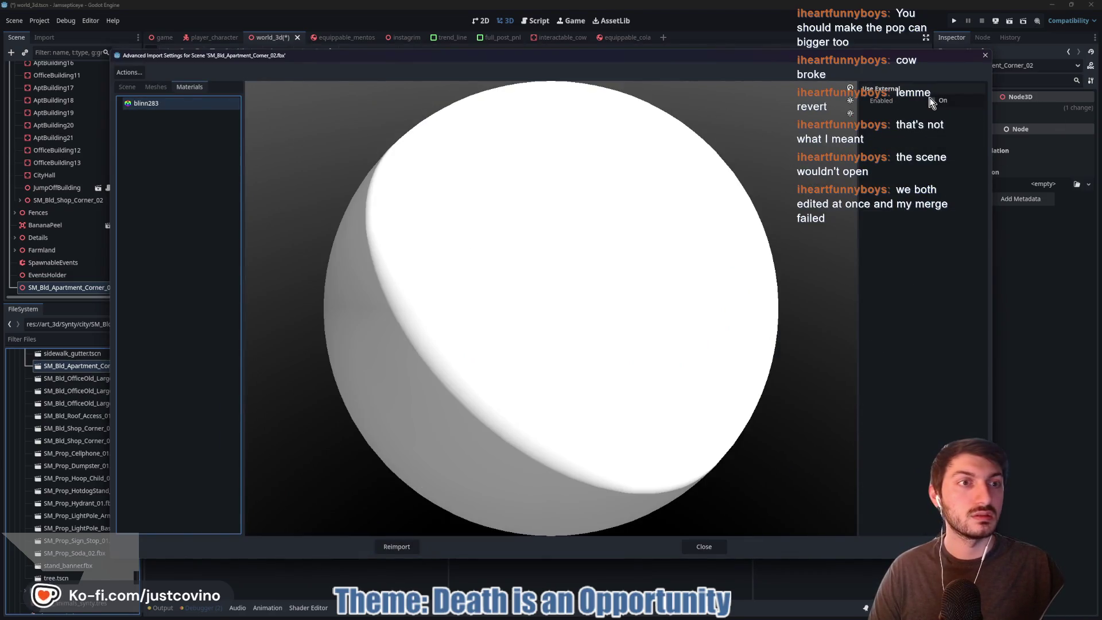
pyautogui.click(931, 101)
pyautogui.click(979, 116)
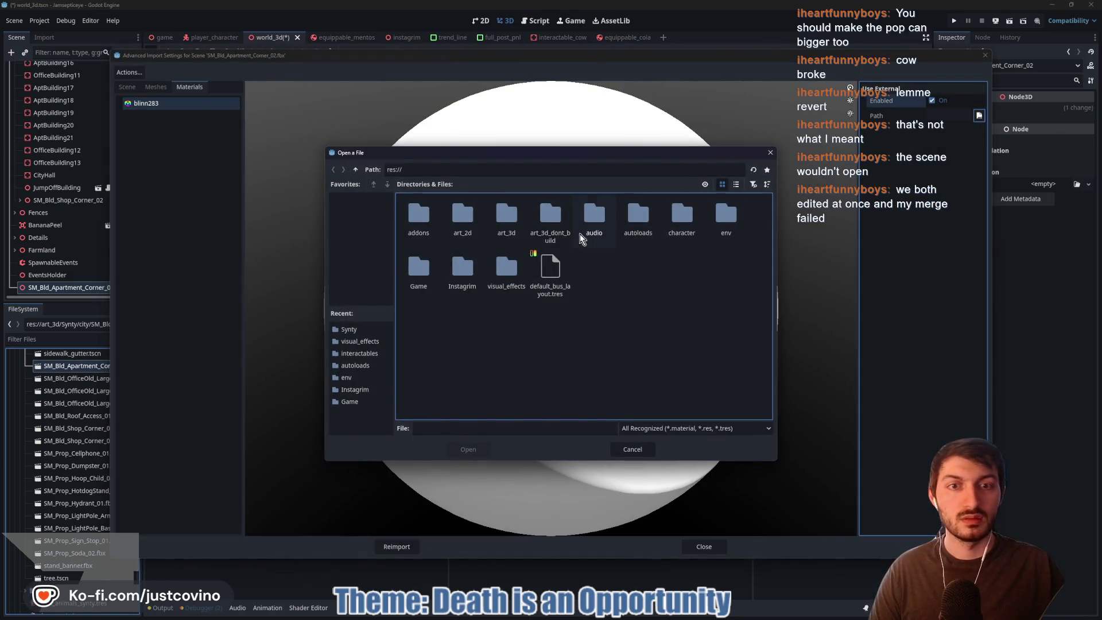
pyautogui.doubleClick(506, 218)
pyautogui.doubleClick(462, 217)
pyautogui.click(638, 215)
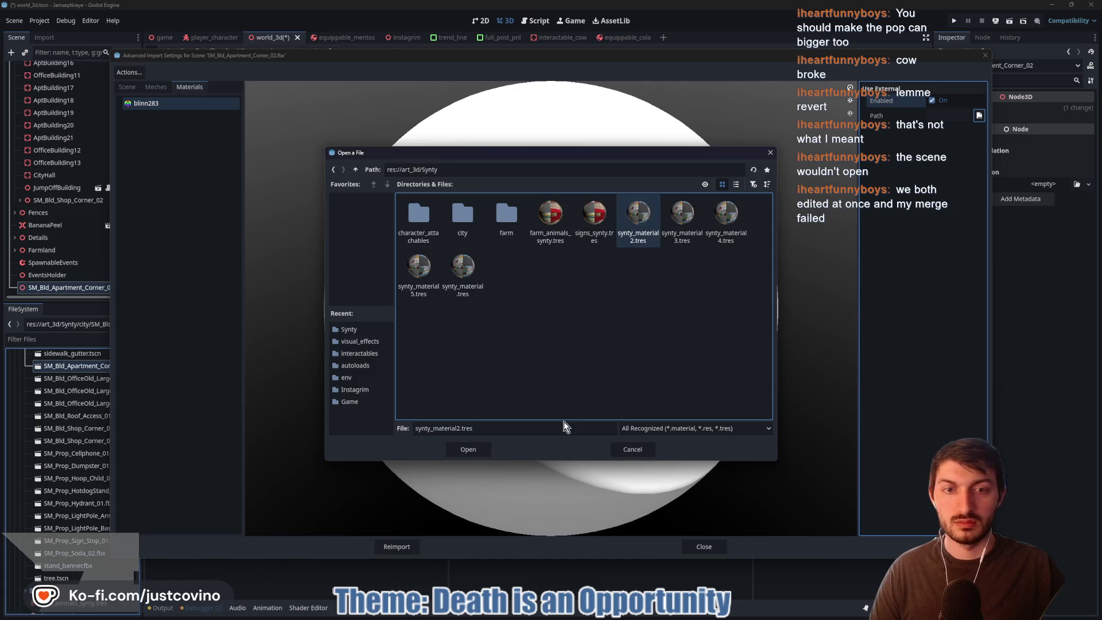
pyautogui.click(468, 449)
pyautogui.click(396, 546)
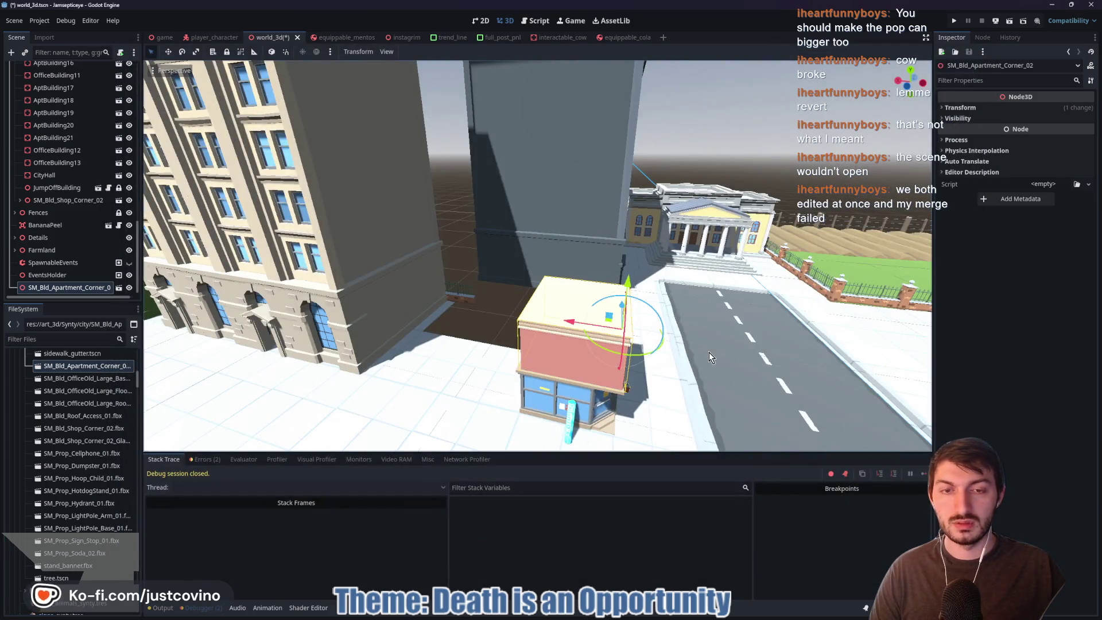
# - Turn the apartment piece a quarter turn and move it onto the blue shop
pyautogui.press('f')
pyautogui.scroll(5, 594, 324)
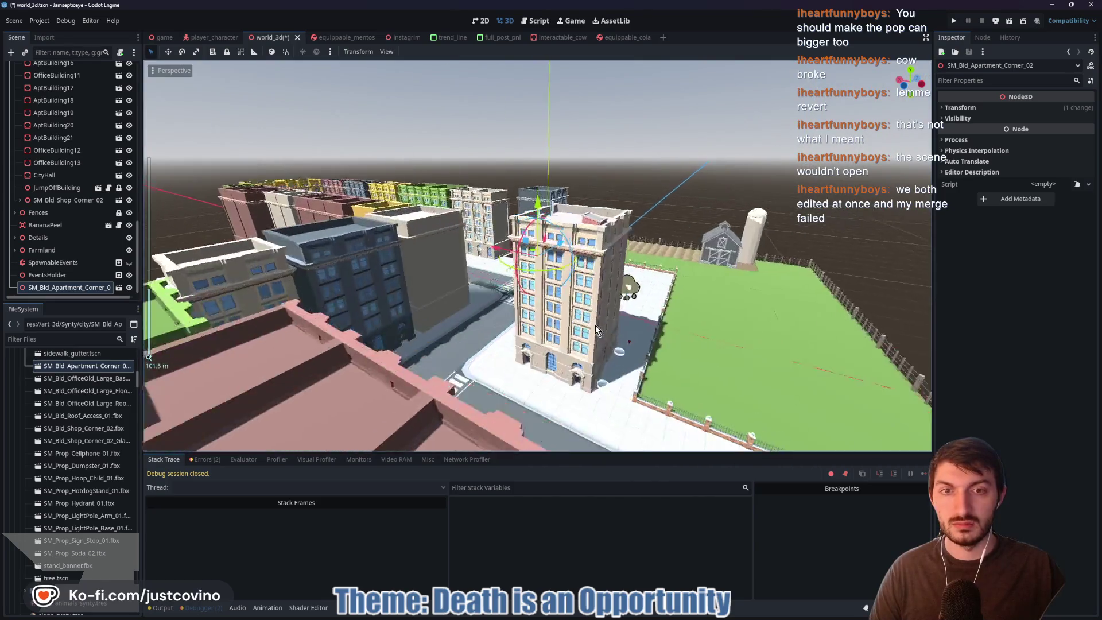
pyautogui.scroll(5, 594, 324)
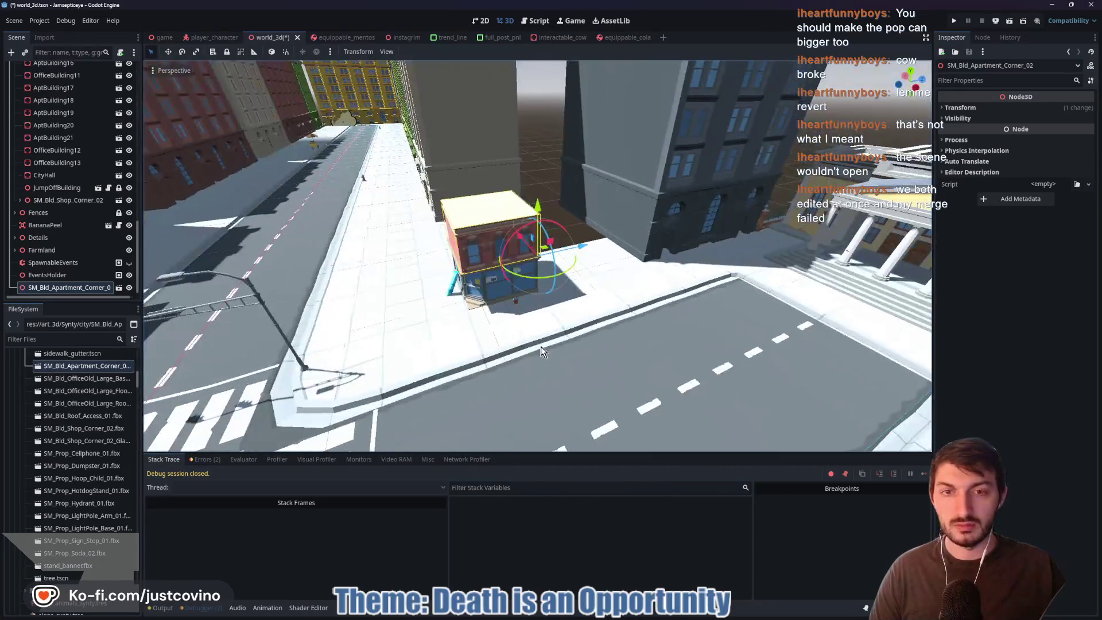
pyautogui.moveTo(560, 276); pyautogui.dragTo(534, 284)
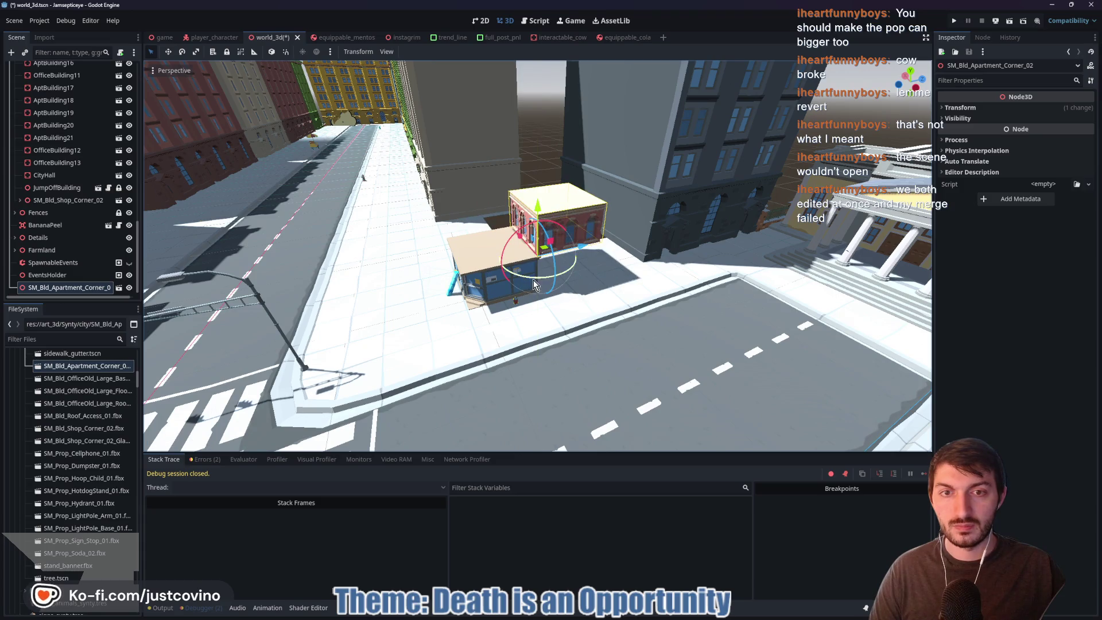
pyautogui.moveTo(580, 242); pyautogui.dragTo(515, 253)
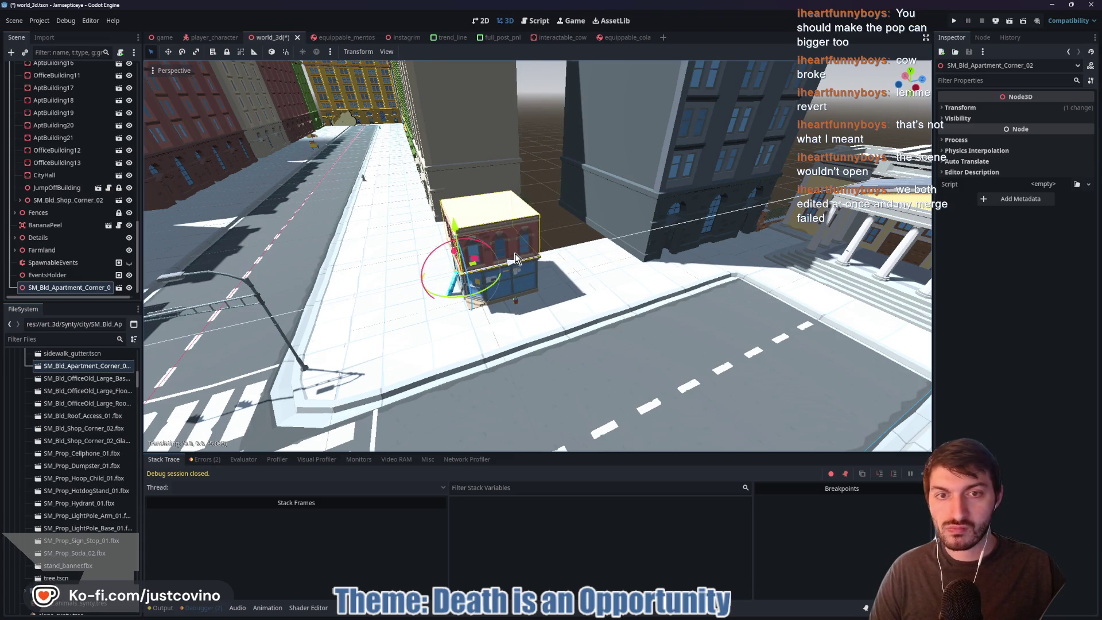
pyautogui.moveTo(595, 316); pyautogui.dragTo(733, 293)
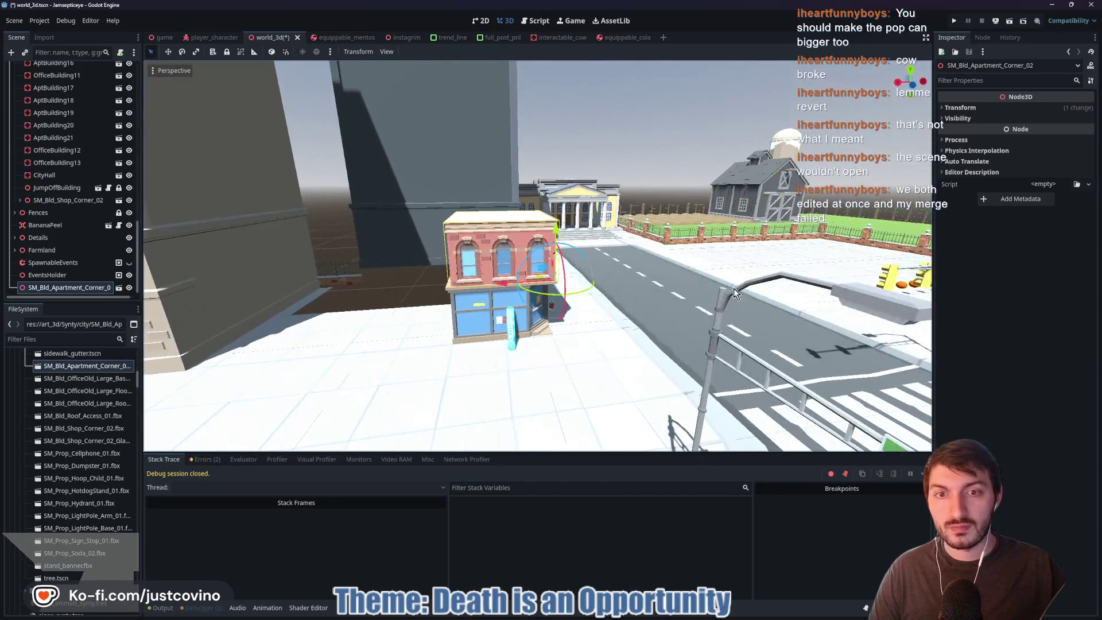
pyautogui.moveTo(500, 281)
pyautogui.mouseDown()
pyautogui.moveTo(568, 310)
pyautogui.moveTo(526, 305)
pyautogui.moveTo(568, 327)
pyautogui.moveTo(642, 315)
pyautogui.mouseUp()
pyautogui.scroll(4, 525, 305)
pyautogui.scroll(-5, 641, 319)
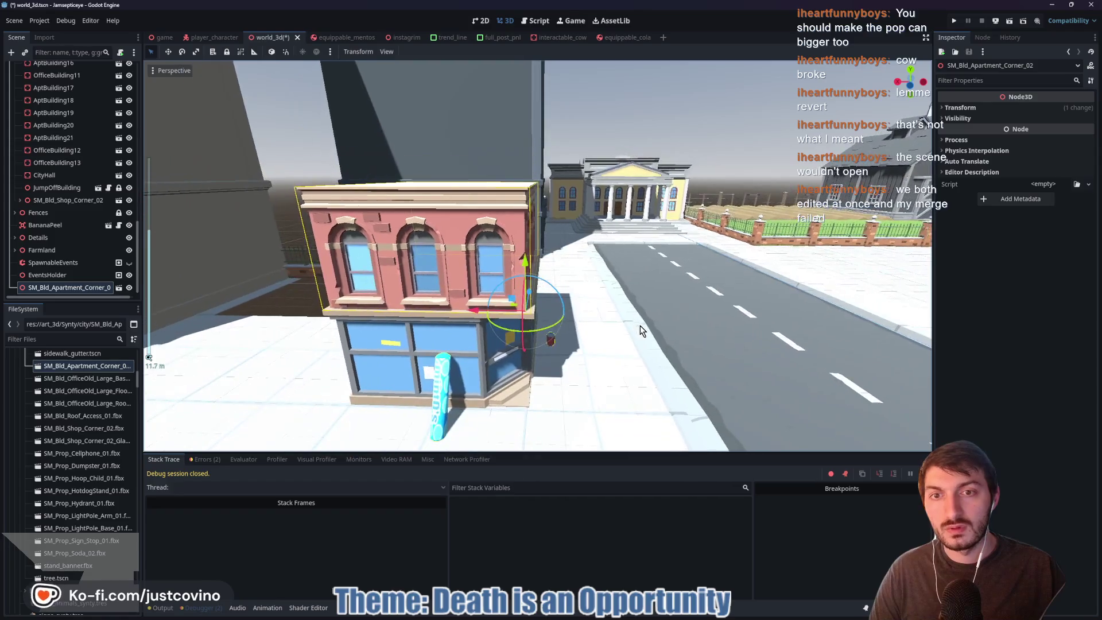
pyautogui.scroll(-3, 626, 320)
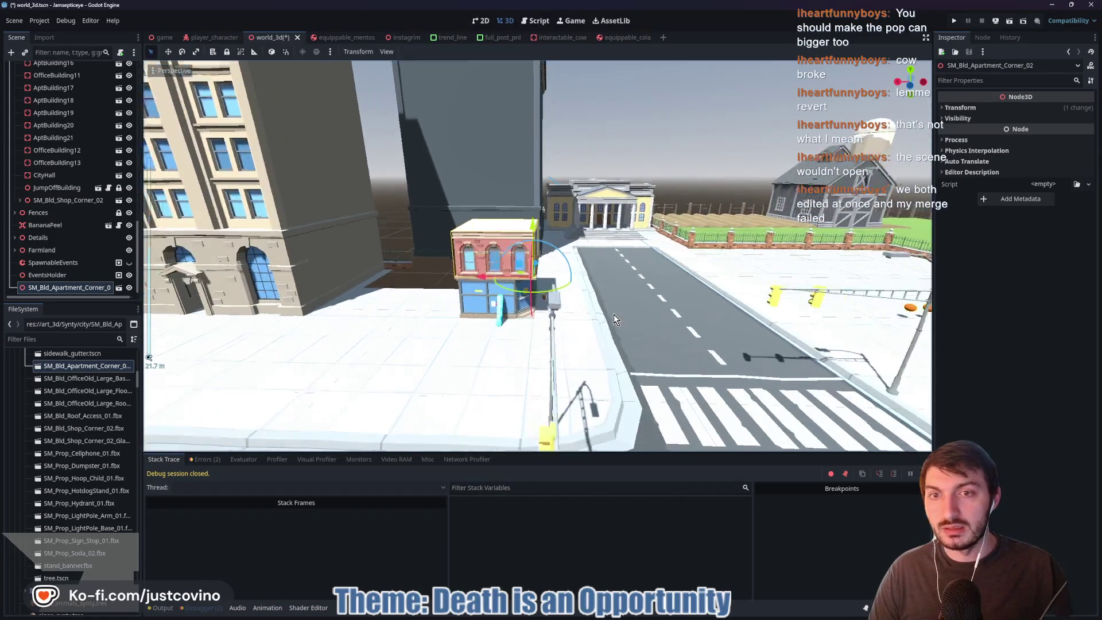
pyautogui.moveTo(626, 300); pyautogui.dragTo(578, 310)
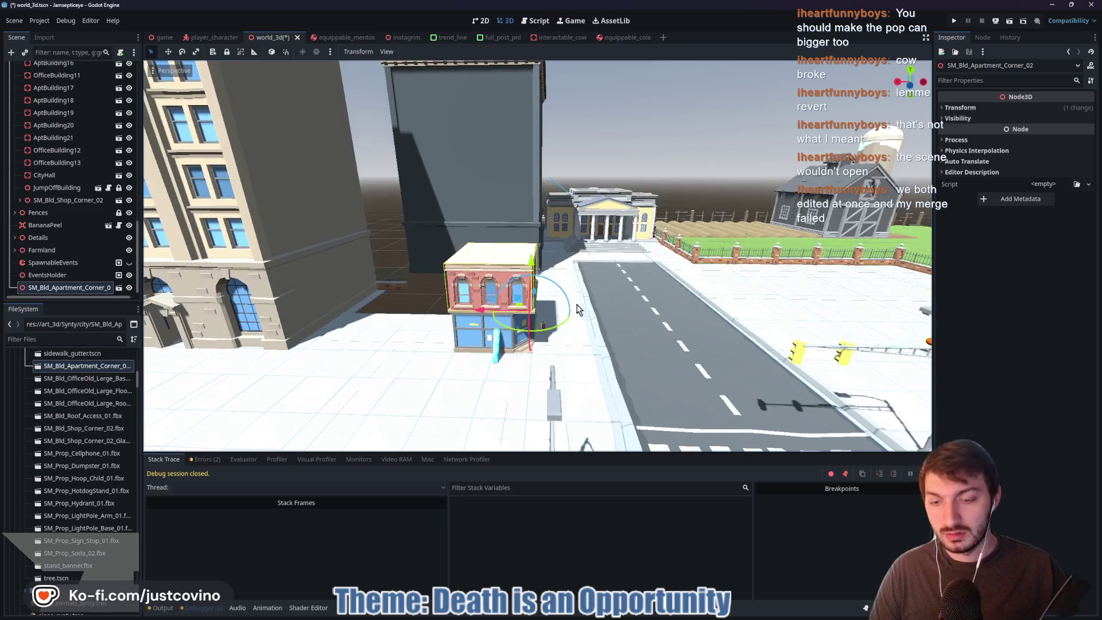
# - Duplicate the apartment floor several times, raising the copies to stack a brick tower
pyautogui.hotkey('ctrl', 'd')
pyautogui.moveTo(532, 265); pyautogui.dragTo(531, 97)
pyautogui.press('Escape')
pyautogui.hotkey('ctrl', 'd')
pyautogui.hotkey('ctrl', 'd')
pyautogui.moveTo(630, 167)
pyautogui.mouseDown()
pyautogui.moveTo(549, 285)
pyautogui.moveTo(516, 281)
pyautogui.moveTo(511, 241)
pyautogui.mouseUp()
pyautogui.hotkey('ctrl', 'd')
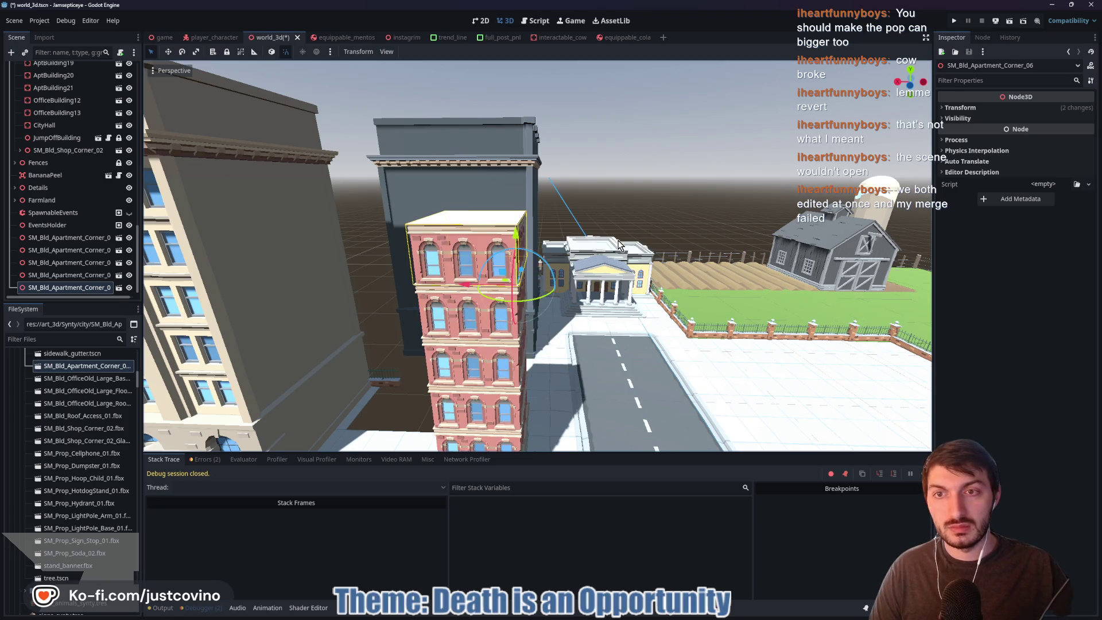
pyautogui.moveTo(650, 250)
pyautogui.mouseDown()
pyautogui.moveTo(494, 244)
pyautogui.moveTo(607, 234)
pyautogui.moveTo(721, 269)
pyautogui.moveTo(648, 276)
pyautogui.mouseUp()
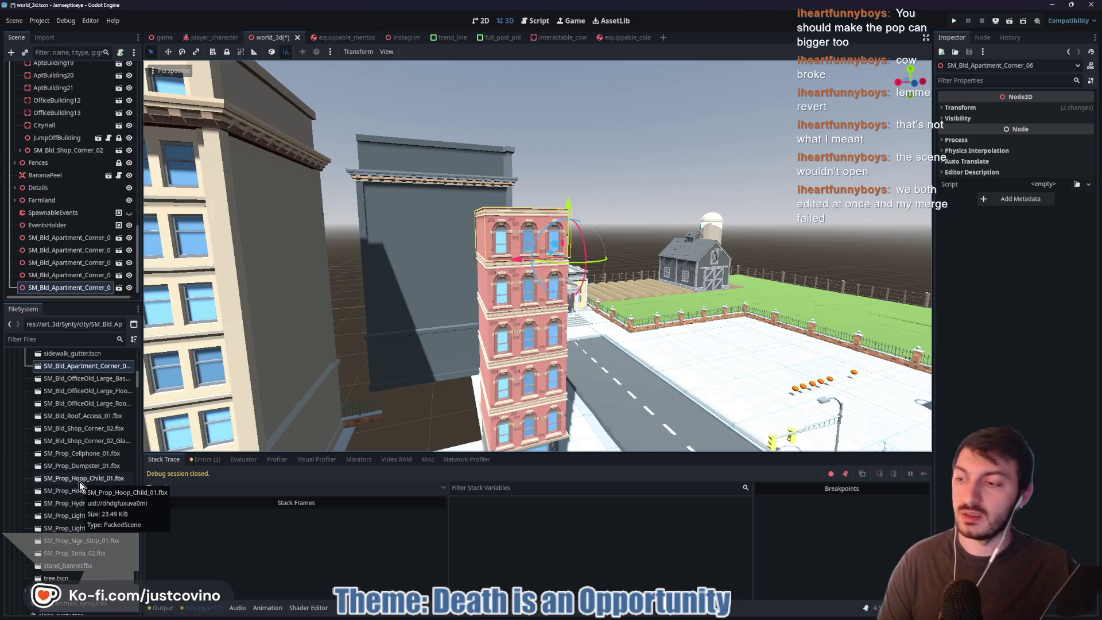
# - Check SM_Bld_Apartment_Roof_Corner_02's import settings and move it into the used city folder
pyautogui.scroll(-1, 83, 478)
pyautogui.scroll(-8, 81, 479)
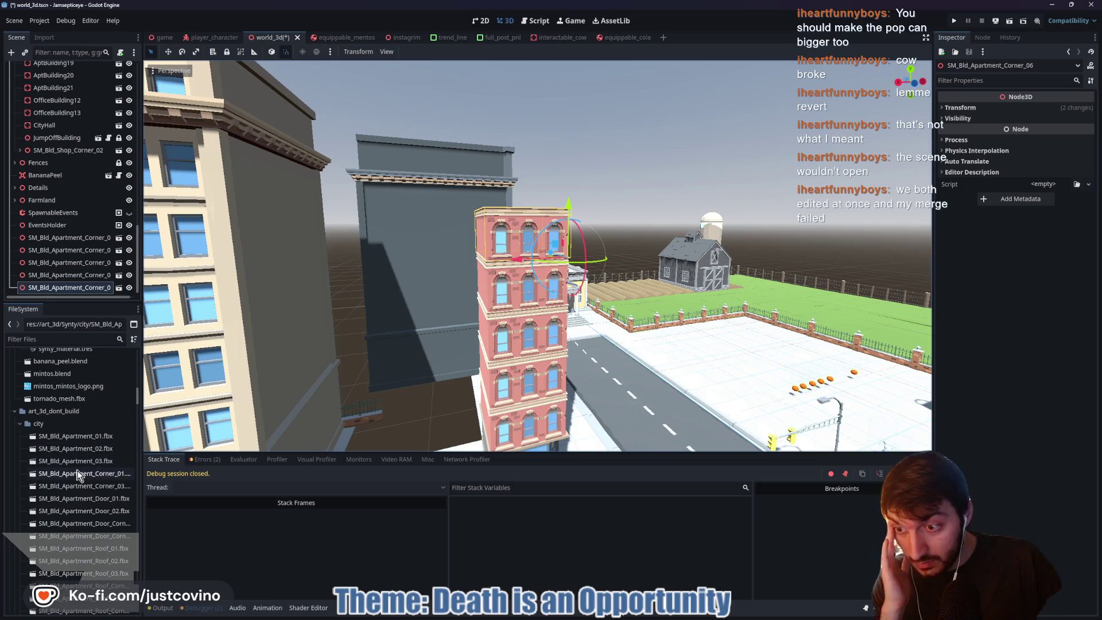
pyautogui.scroll(-2, 88, 476)
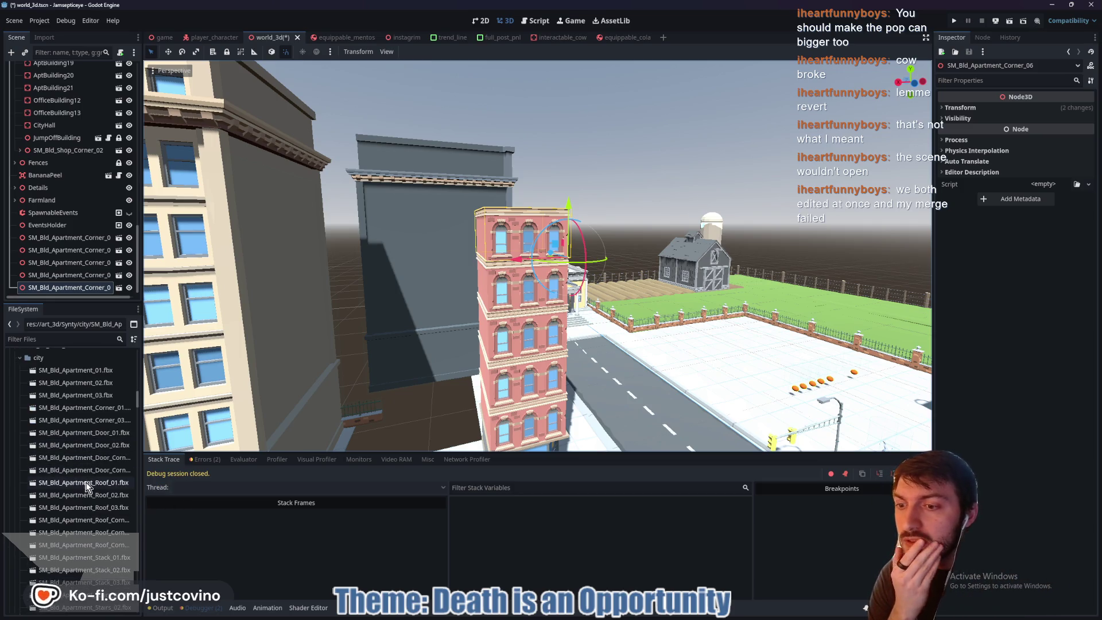
pyautogui.scroll(-4, 80, 487)
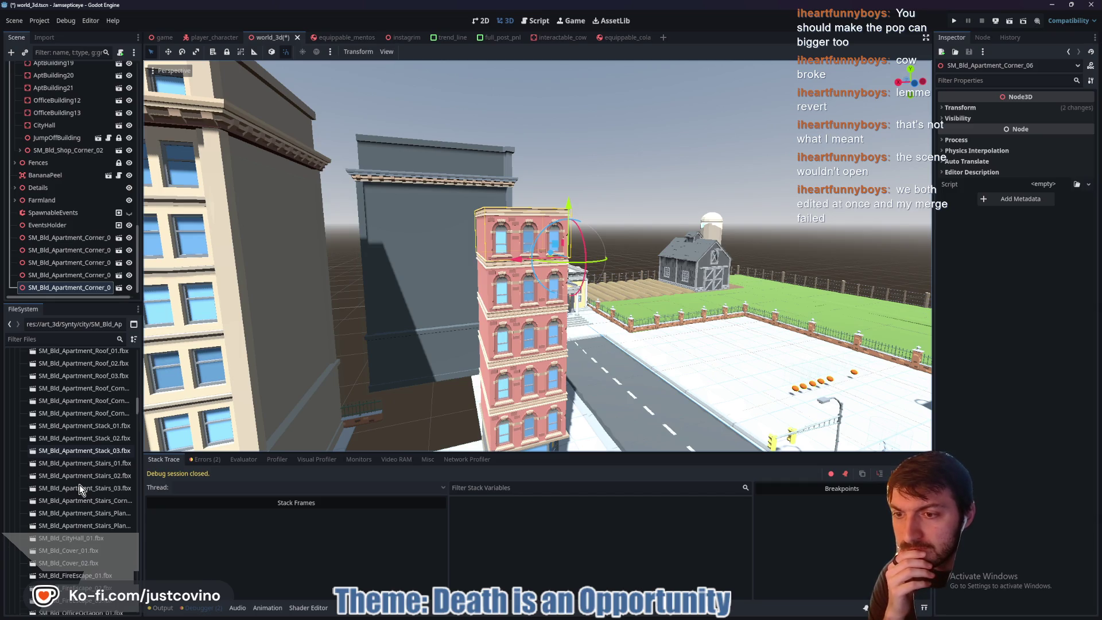
pyautogui.scroll(2, 86, 470)
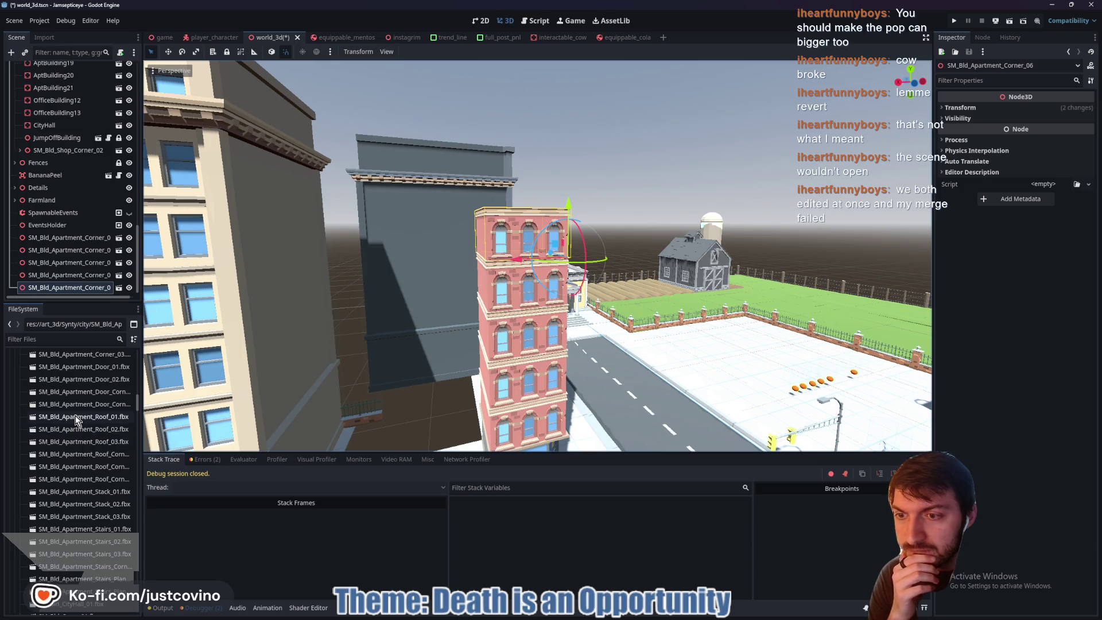
pyautogui.doubleClick(78, 467)
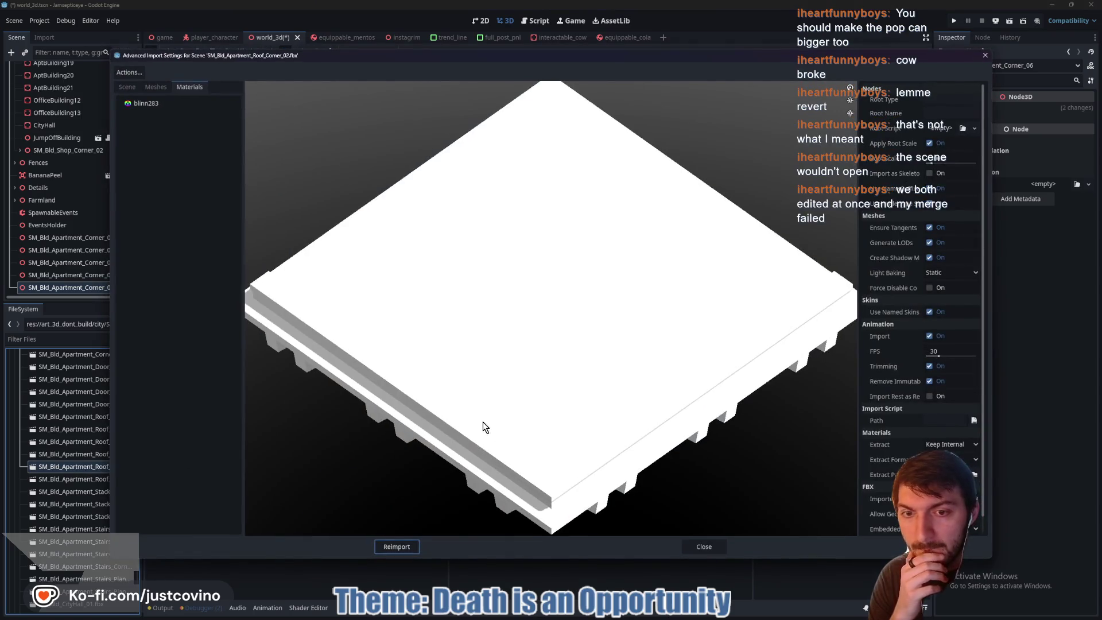
pyautogui.click(711, 547)
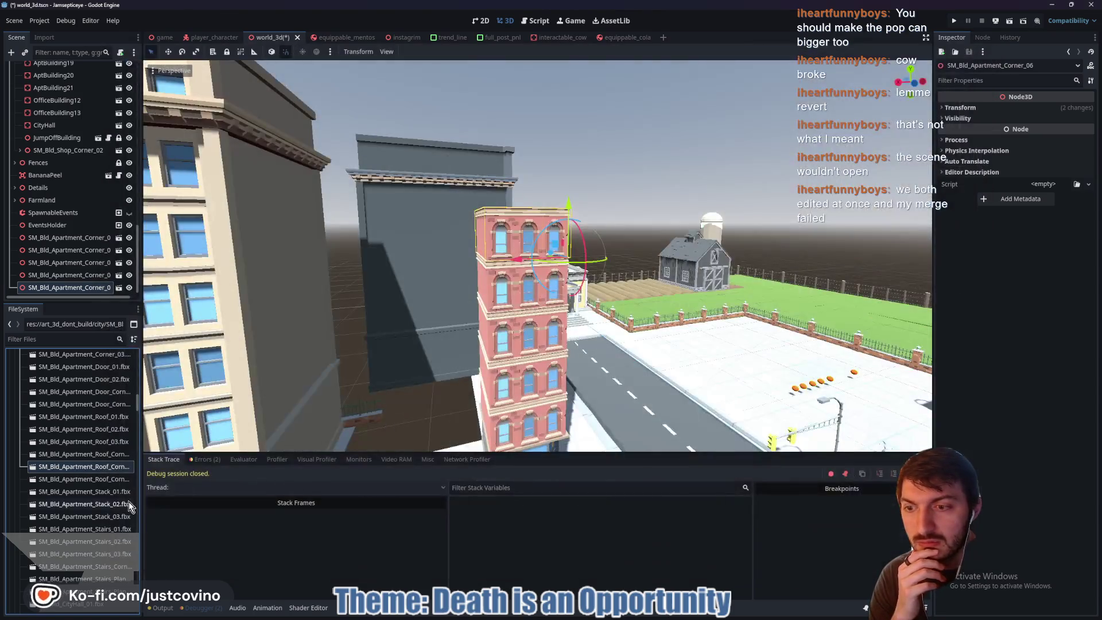
pyautogui.moveTo(70, 467); pyautogui.dragTo(74, 405)
pyautogui.moveTo(58, 469)
pyautogui.mouseDown()
pyautogui.moveTo(55, 343)
pyautogui.moveTo(41, 459)
pyautogui.mouseUp()
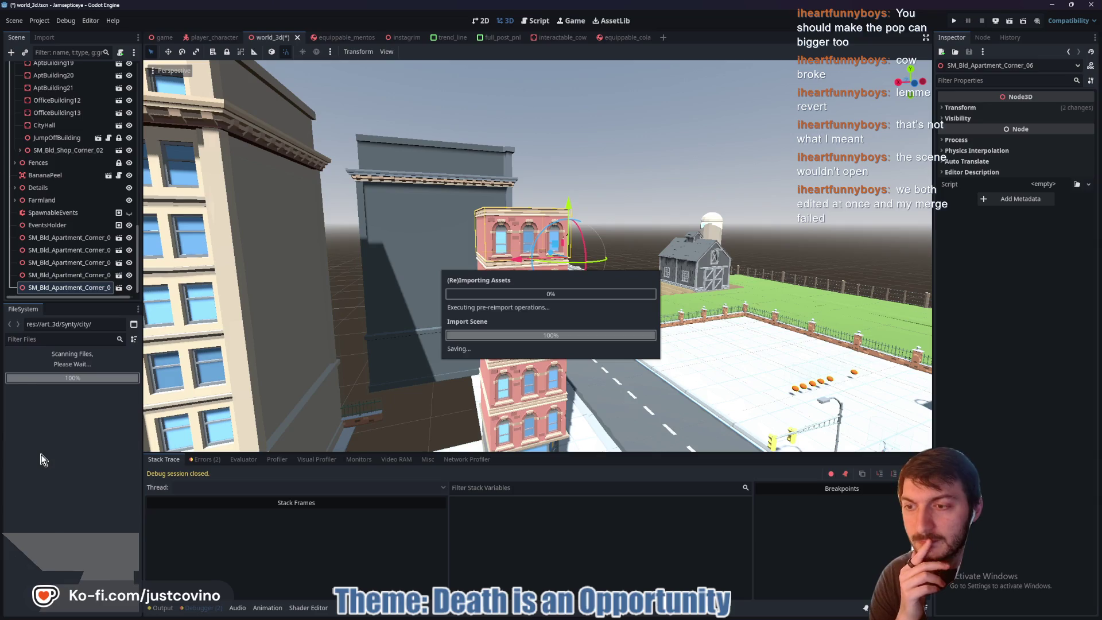
# - Set the roof model's blinn283 material to Use External, browse into Synty, then close the dialogs
pyautogui.scroll(-3, 41, 457)
pyautogui.scroll(-5, 41, 458)
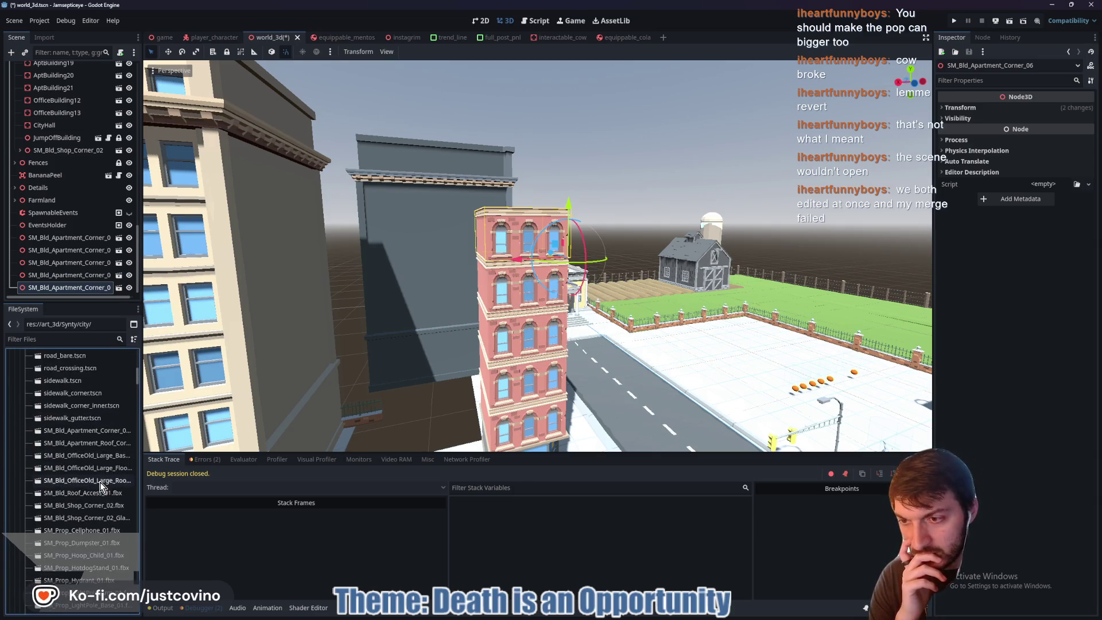
pyautogui.doubleClick(93, 444)
pyautogui.click(160, 105)
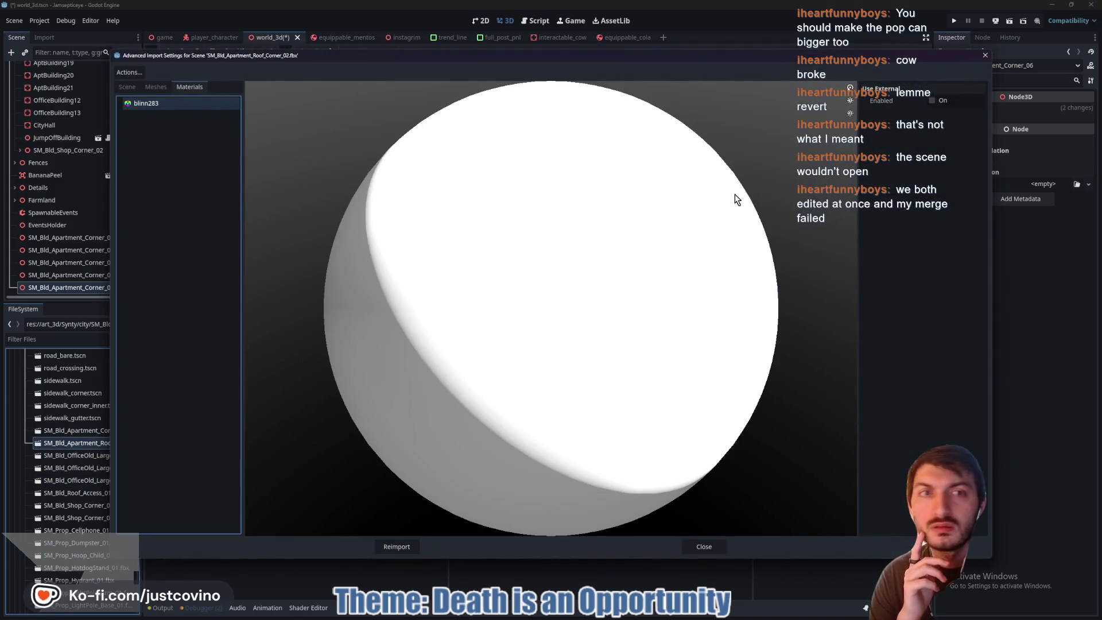
pyautogui.click(938, 101)
pyautogui.click(979, 116)
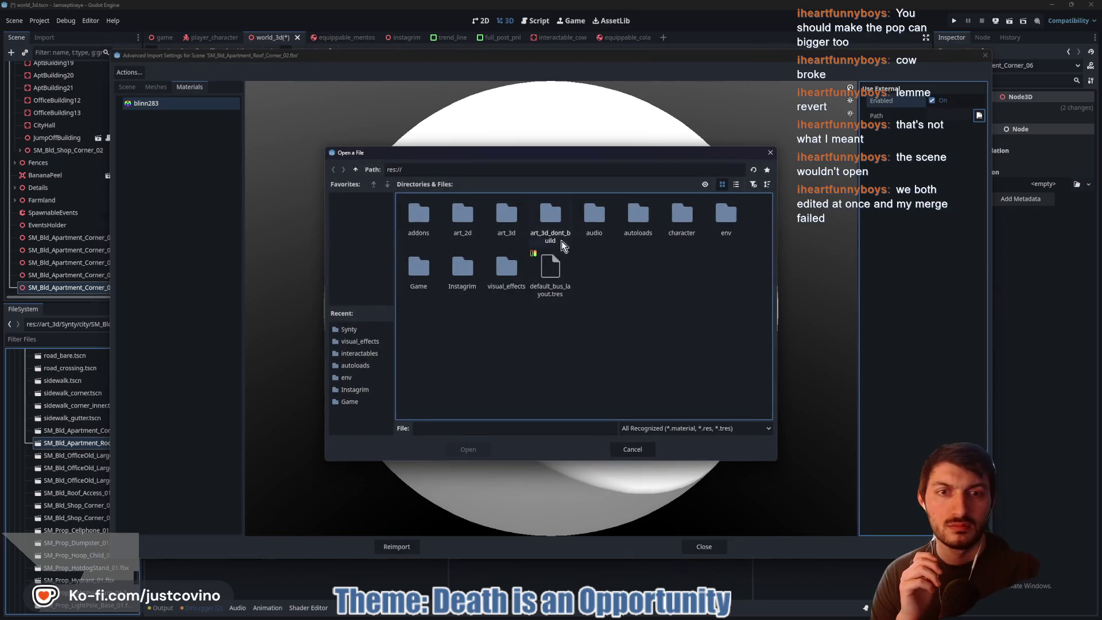
pyautogui.doubleClick(453, 226)
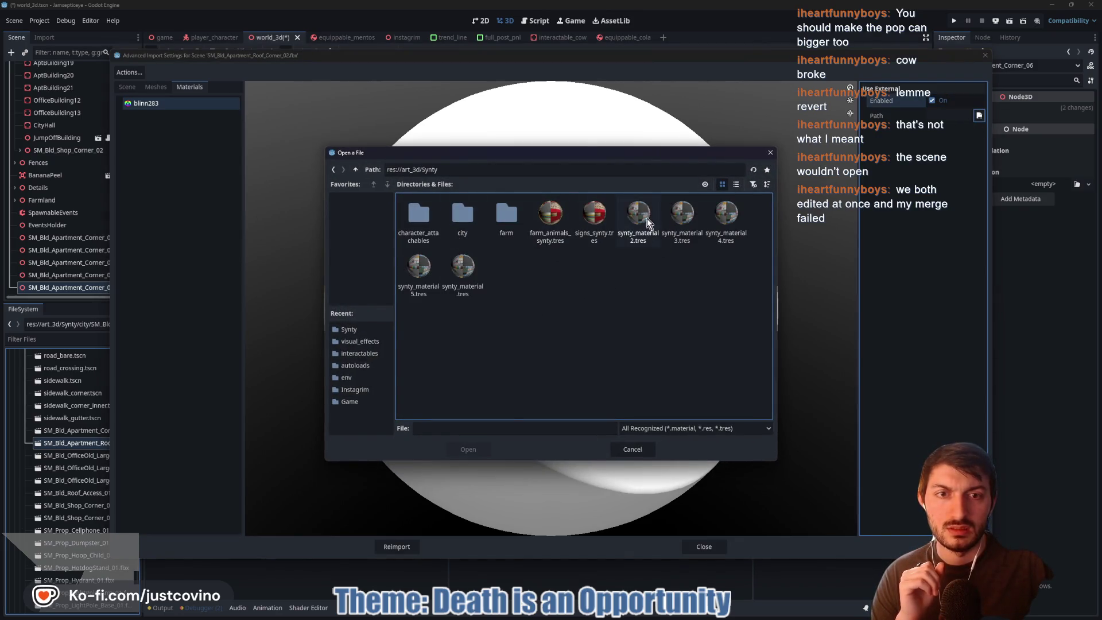
pyautogui.click(468, 450)
pyautogui.click(392, 548)
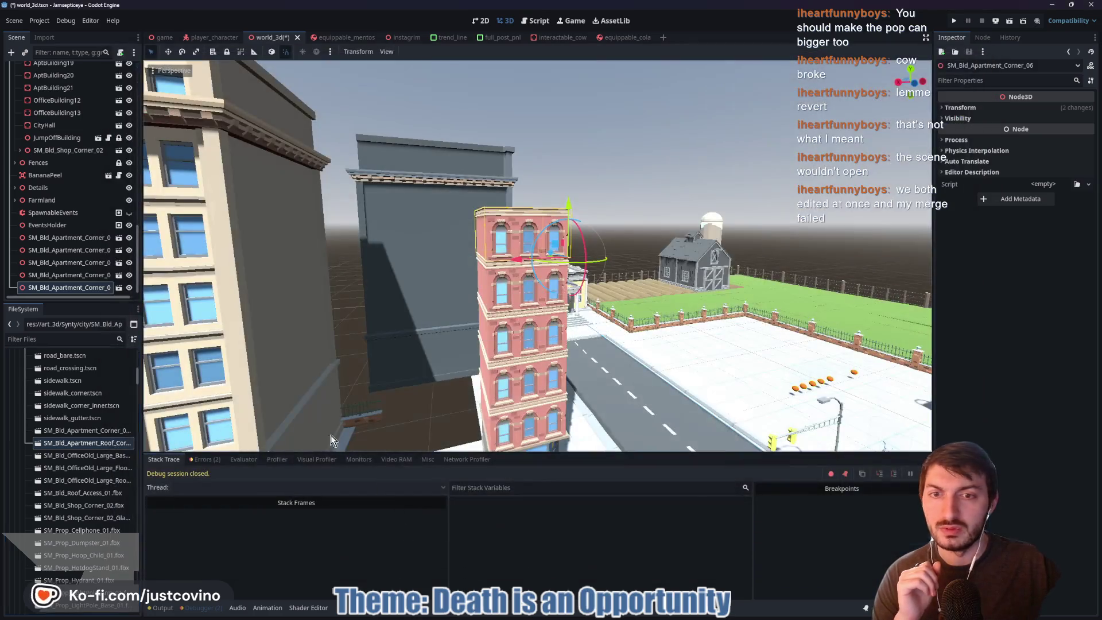
pyautogui.scroll(-1, 61, 269)
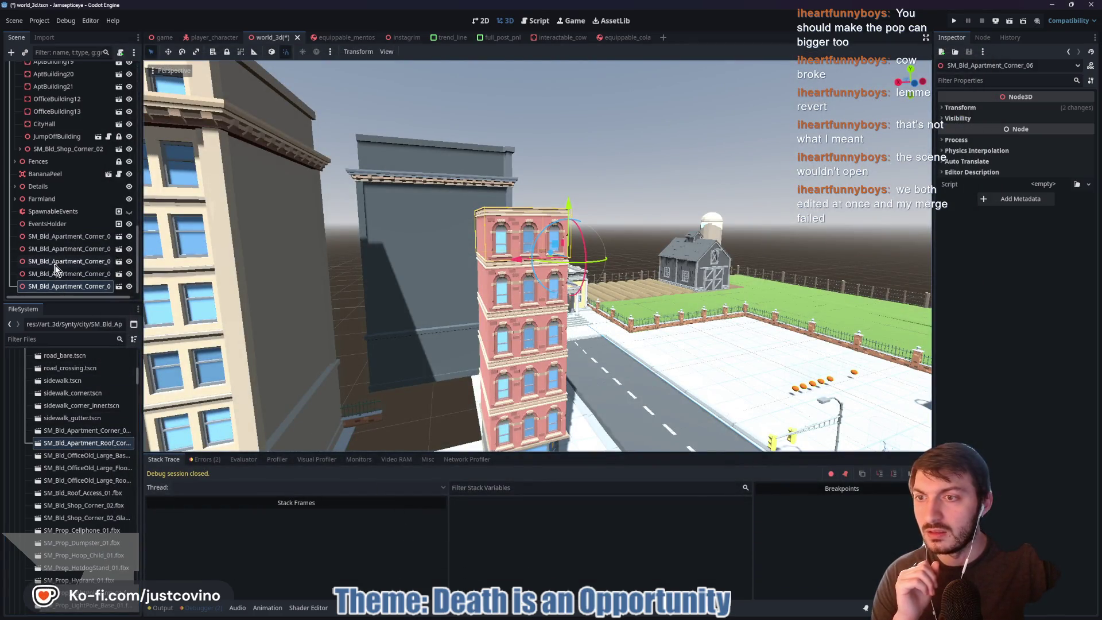
# - Place the roof corner model and lower it onto the apartment tower's top
pyautogui.moveTo(64, 444)
pyautogui.mouseDown()
pyautogui.moveTo(253, 378)
pyautogui.moveTo(525, 206)
pyautogui.moveTo(506, 202)
pyautogui.mouseUp()
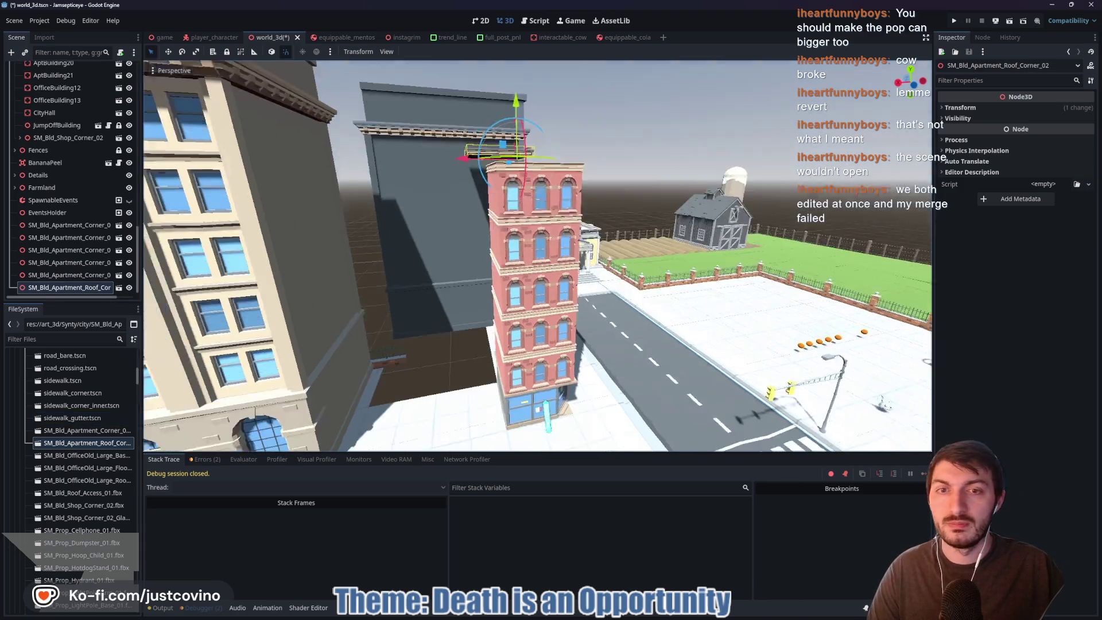
pyautogui.moveTo(596, 213)
pyautogui.mouseDown()
pyautogui.moveTo(566, 113)
pyautogui.moveTo(435, 179)
pyautogui.mouseUp()
pyautogui.moveTo(517, 136)
pyautogui.mouseDown()
pyautogui.moveTo(405, 145)
pyautogui.moveTo(379, 164)
pyautogui.moveTo(388, 199)
pyautogui.mouseUp()
# - Fly around the red building to check the roof, then save world_3d
pyautogui.press('w')
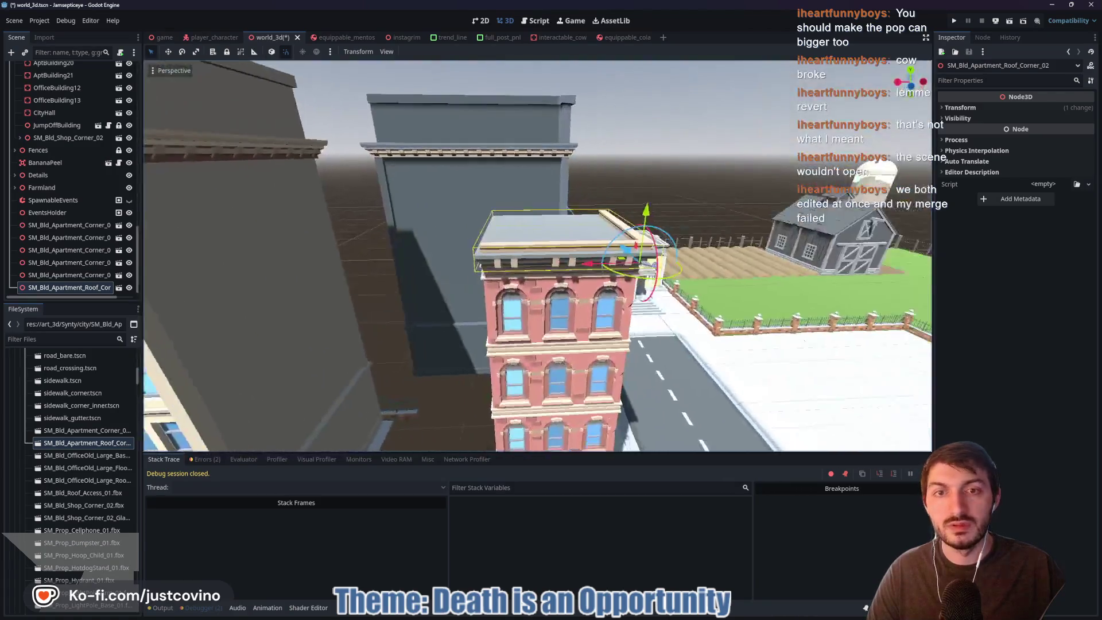
pyautogui.press('s')
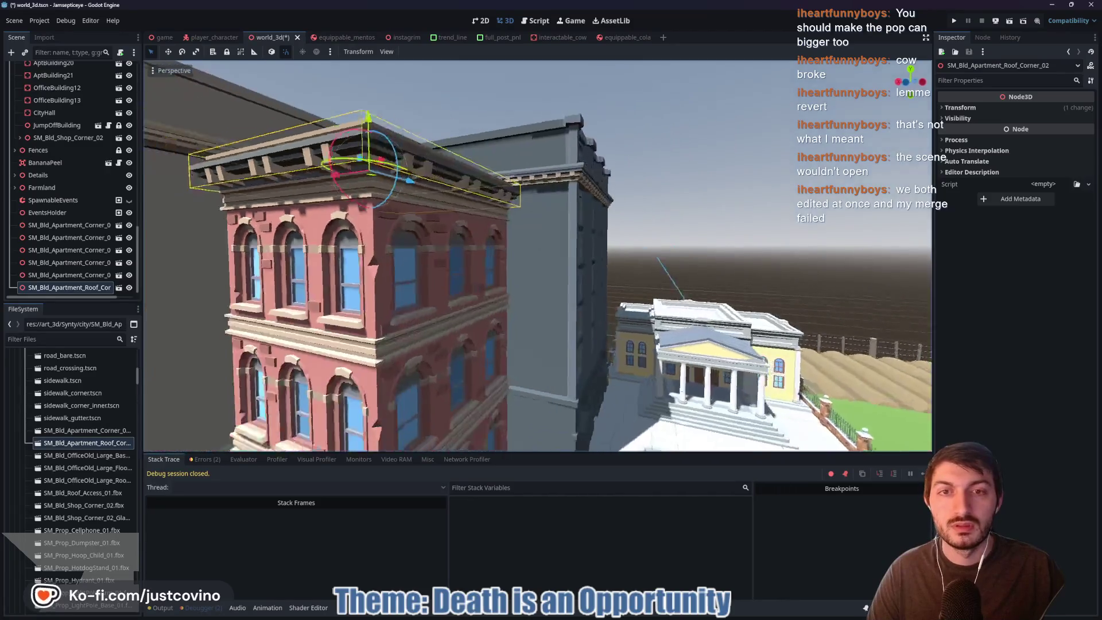
pyautogui.press('s')
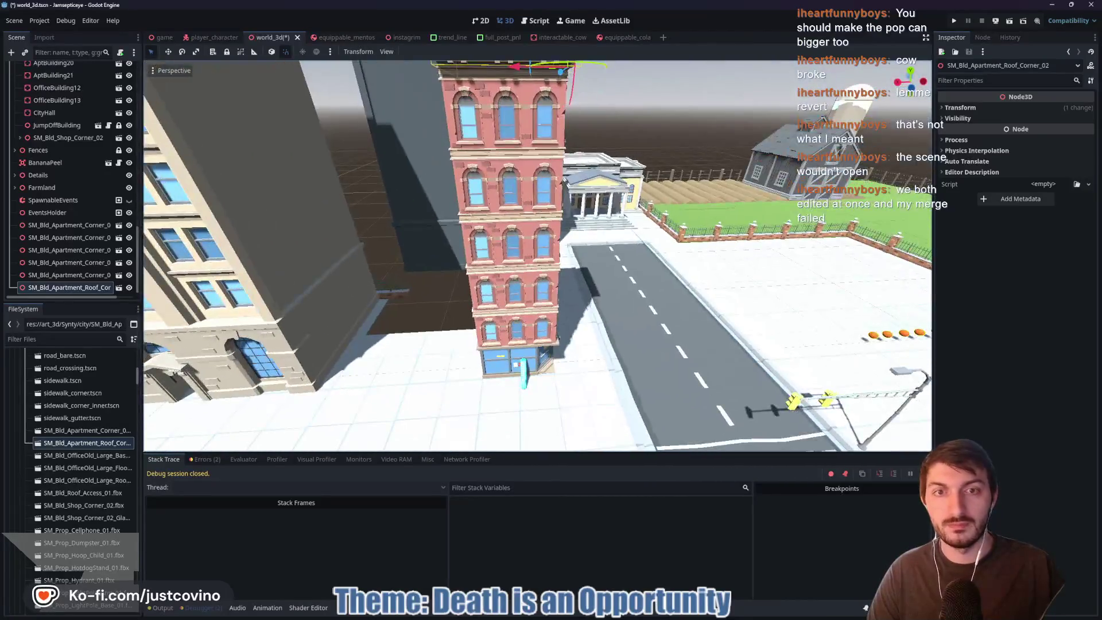
pyautogui.press('w')
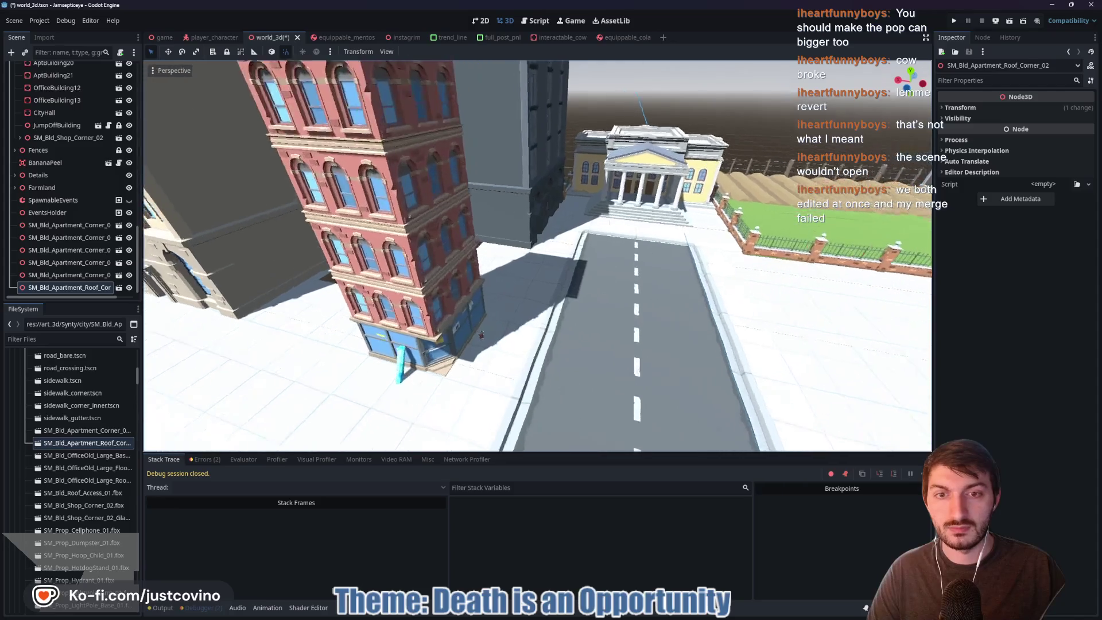
pyautogui.press('a')
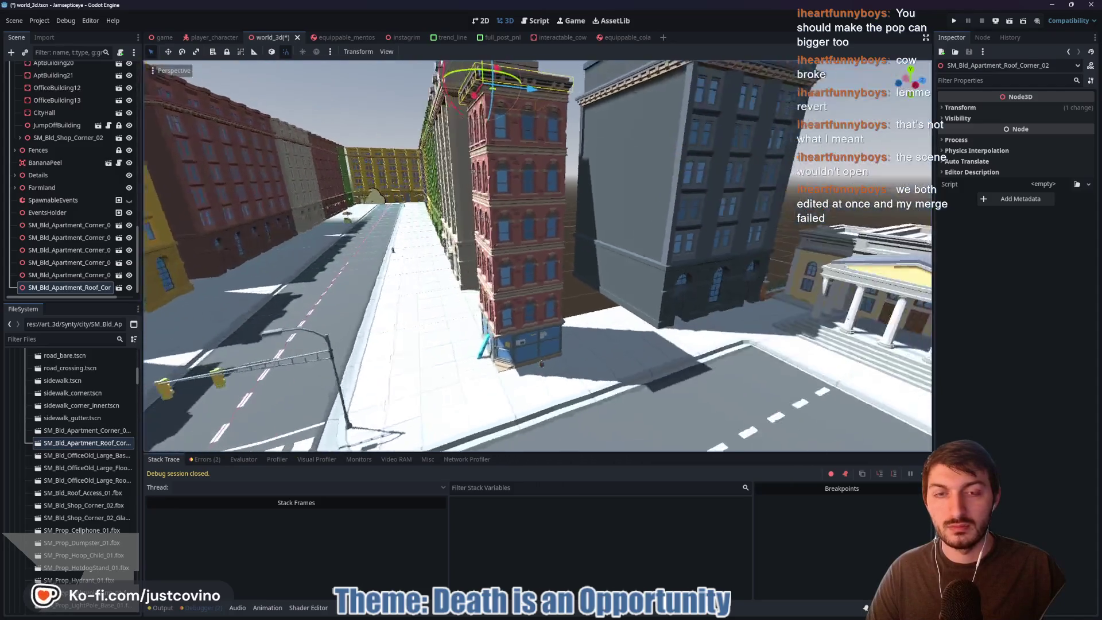
pyautogui.press('w')
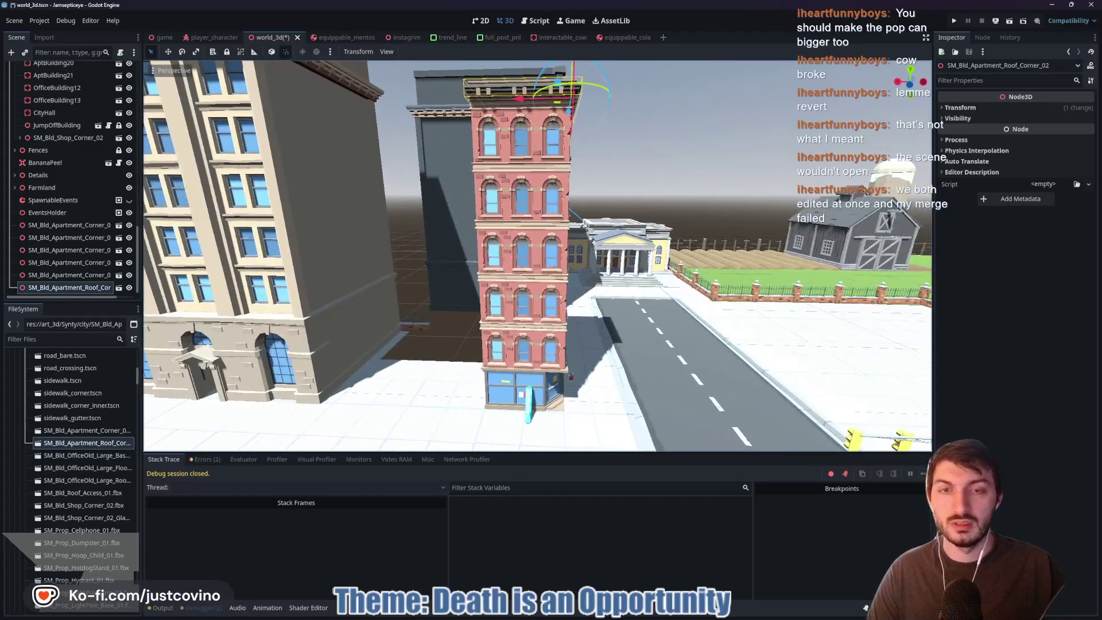
pyautogui.press('a')
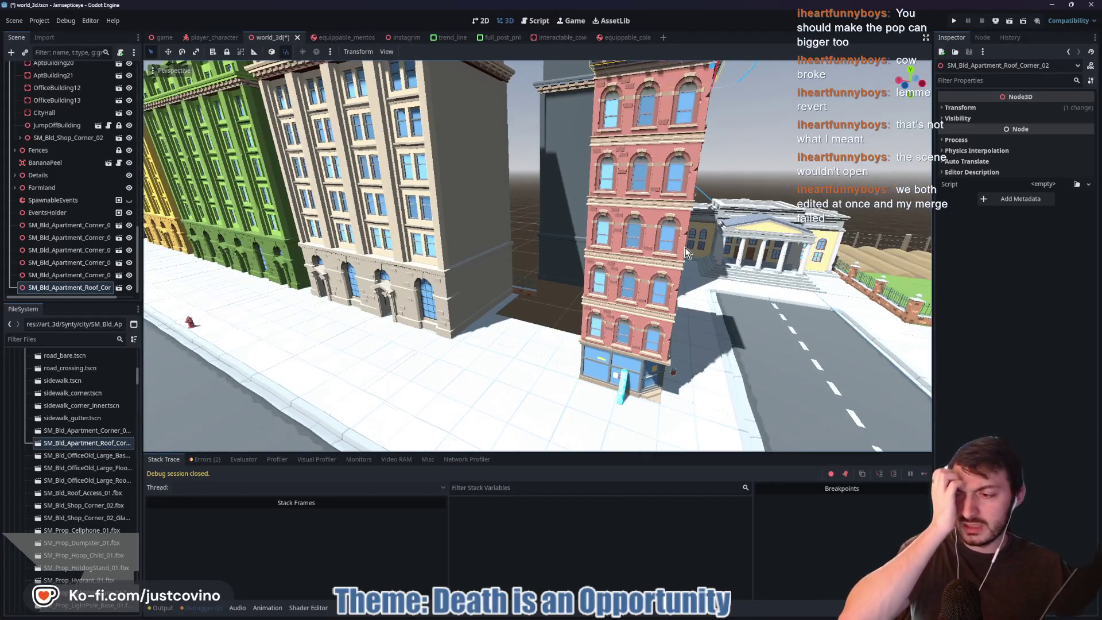
pyautogui.hotkey('ctrl', 's')
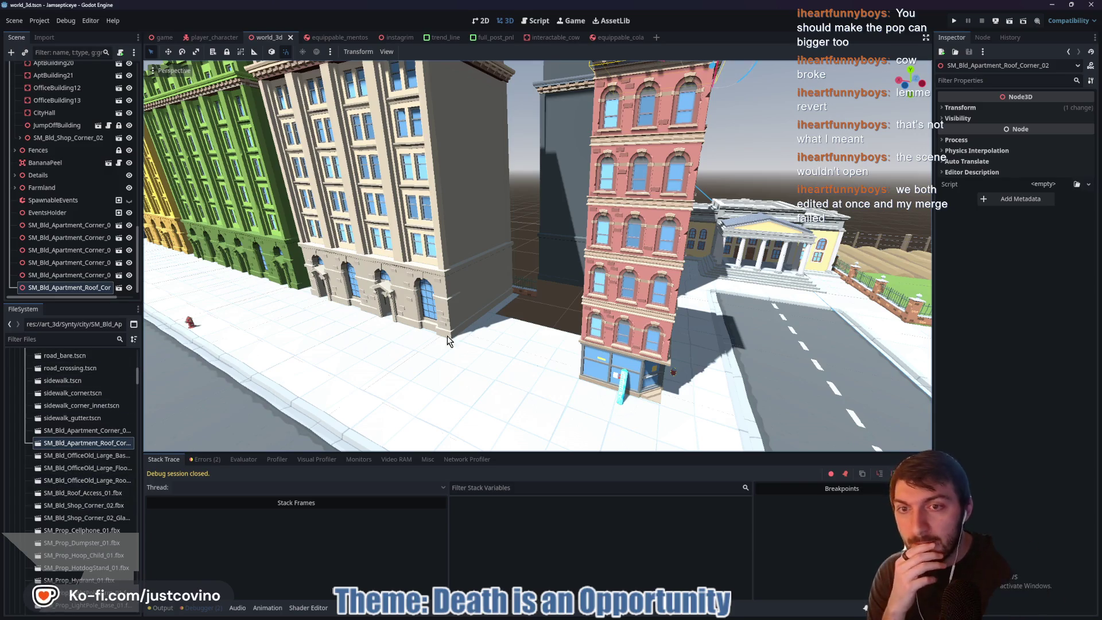
# - Move the six apartment corner and roof nodes under Buildings and save the scene
pyautogui.moveTo(435, 342)
pyautogui.mouseDown()
pyautogui.moveTo(321, 336)
pyautogui.moveTo(476, 341)
pyautogui.mouseUp()
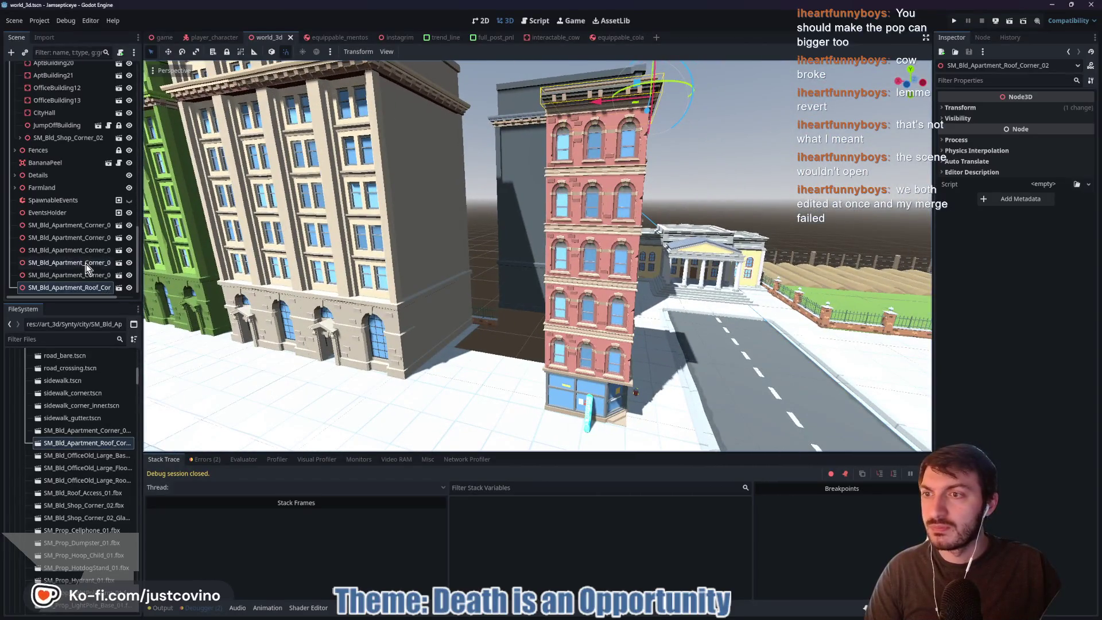
pyautogui.click(67, 226)
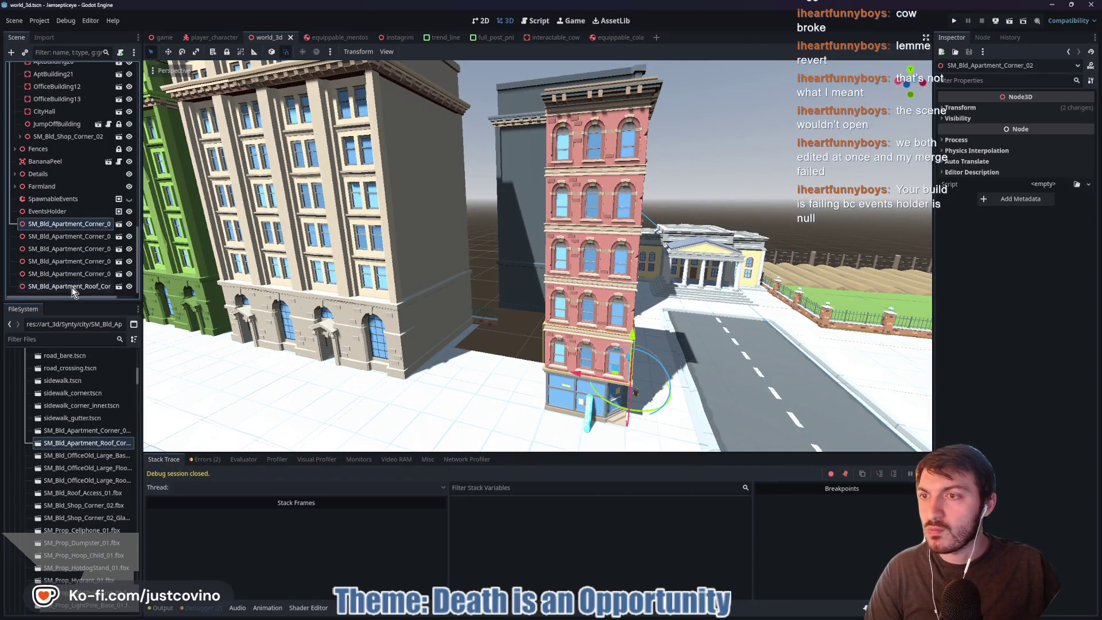
pyautogui.keyDown('shift'); pyautogui.click(52, 286); pyautogui.keyUp('shift')
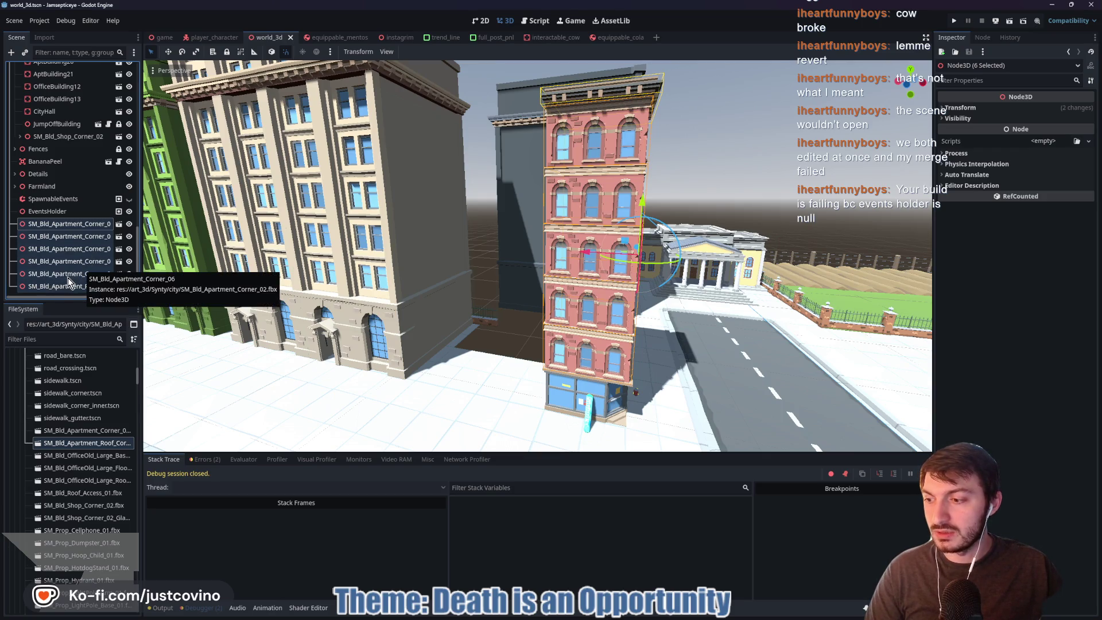
pyautogui.scroll(2, 69, 278)
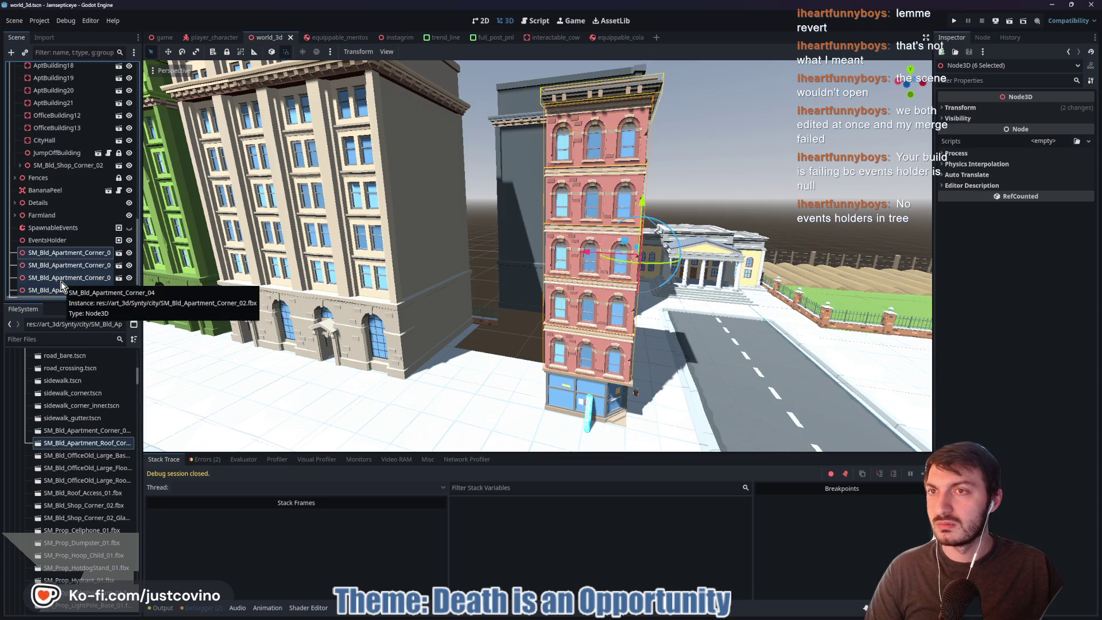
pyautogui.scroll(2, 63, 285)
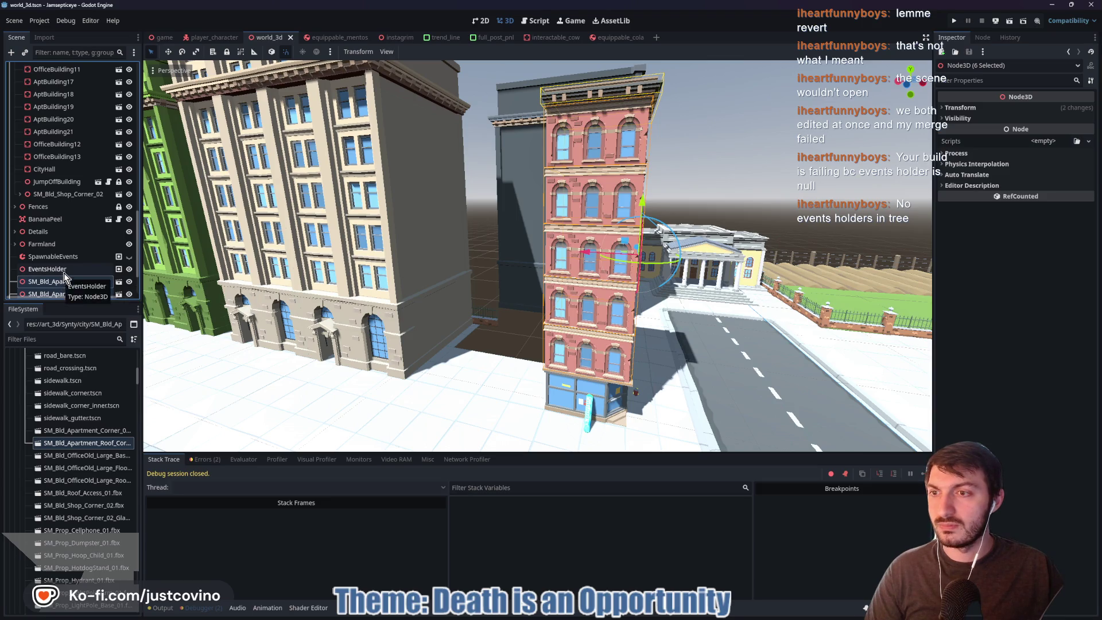
pyautogui.scroll(-2, 96, 261)
pyautogui.scroll(2, 82, 267)
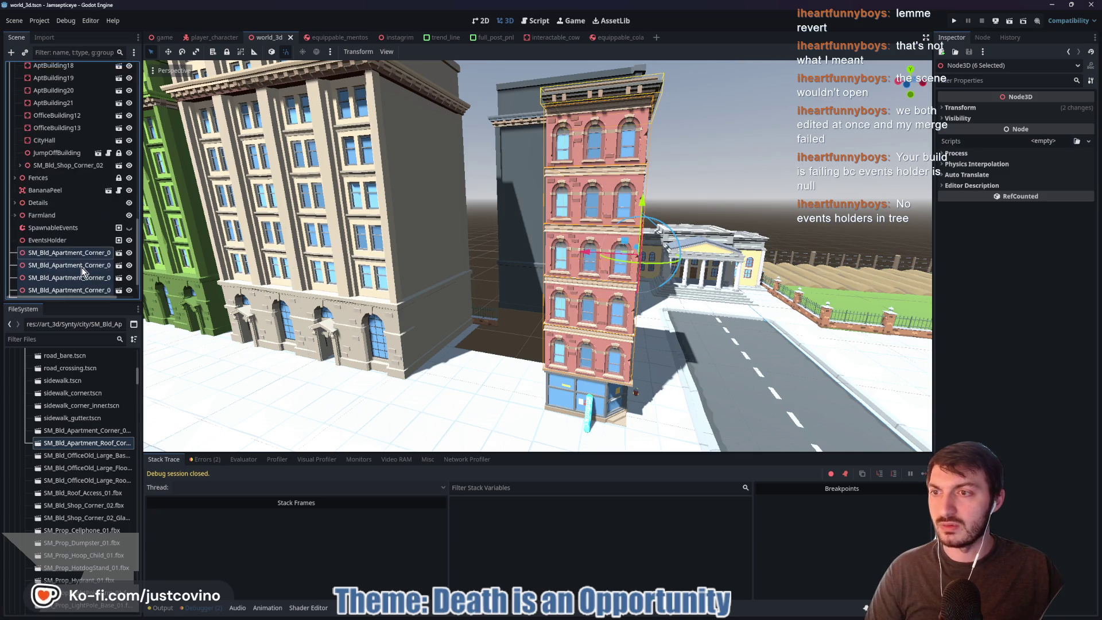
pyautogui.scroll(-4, 82, 266)
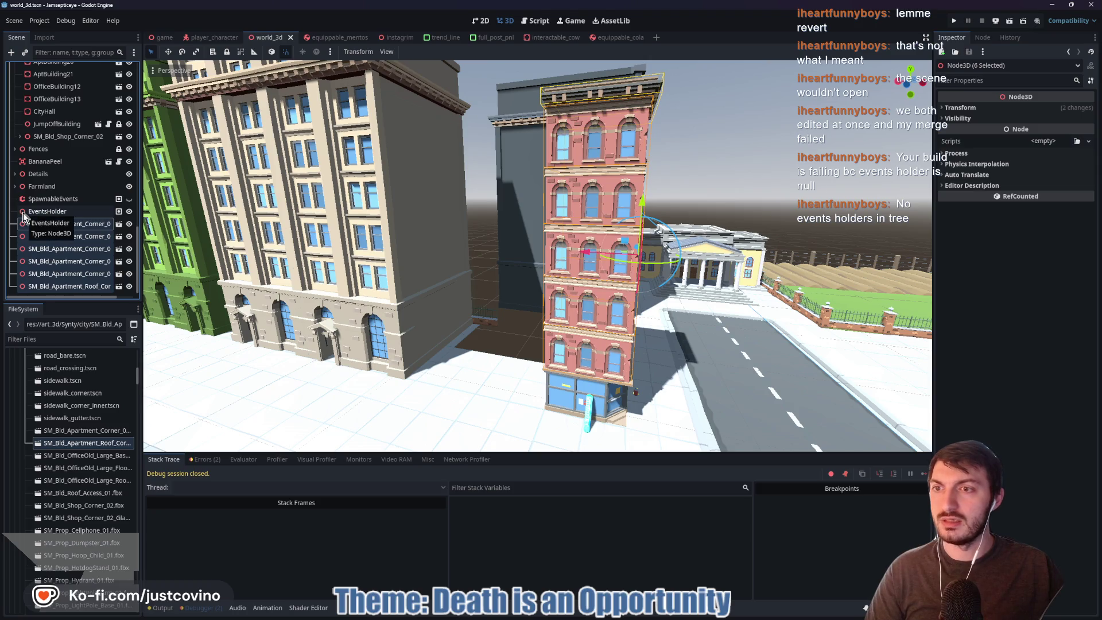
pyautogui.scroll(15, 88, 261)
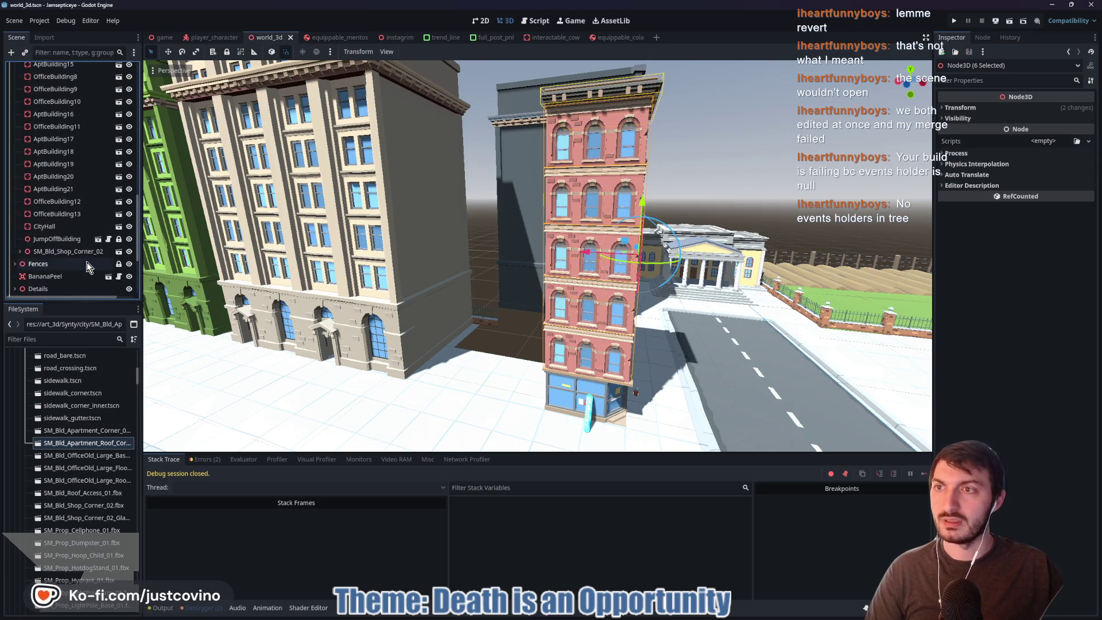
pyautogui.scroll(10, 87, 261)
pyautogui.scroll(-15, 86, 265)
pyautogui.moveTo(72, 280)
pyautogui.mouseDown()
pyautogui.moveTo(63, 67)
pyautogui.moveTo(47, 148)
pyautogui.mouseUp()
pyautogui.hotkey('ctrl', 's')
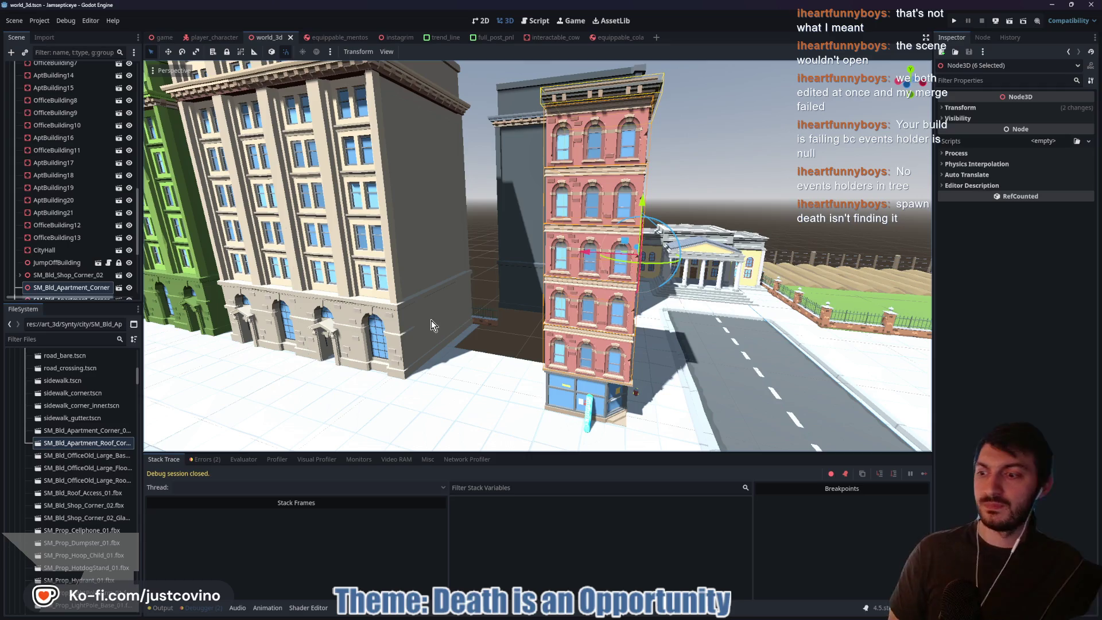
# - Select the SpawnableEvents grid map node in the scene tree
pyautogui.scroll(-5, 48, 261)
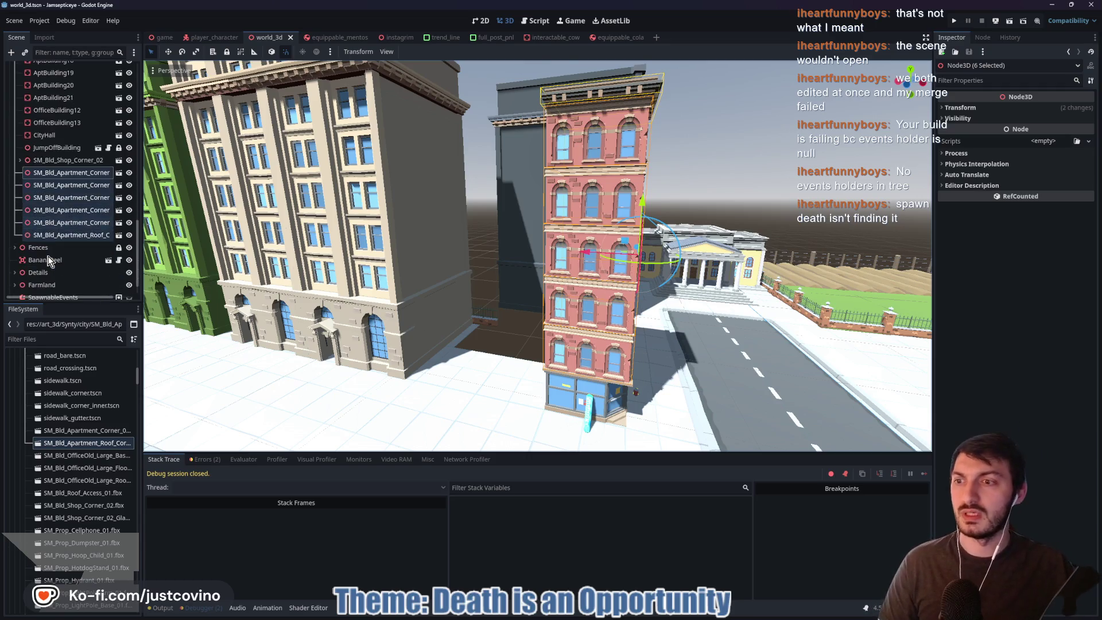
pyautogui.scroll(-2, 48, 261)
pyautogui.moveTo(113, 395)
pyautogui.mouseDown()
pyautogui.moveTo(427, 338)
pyautogui.moveTo(517, 344)
pyautogui.moveTo(552, 372)
pyautogui.mouseUp()
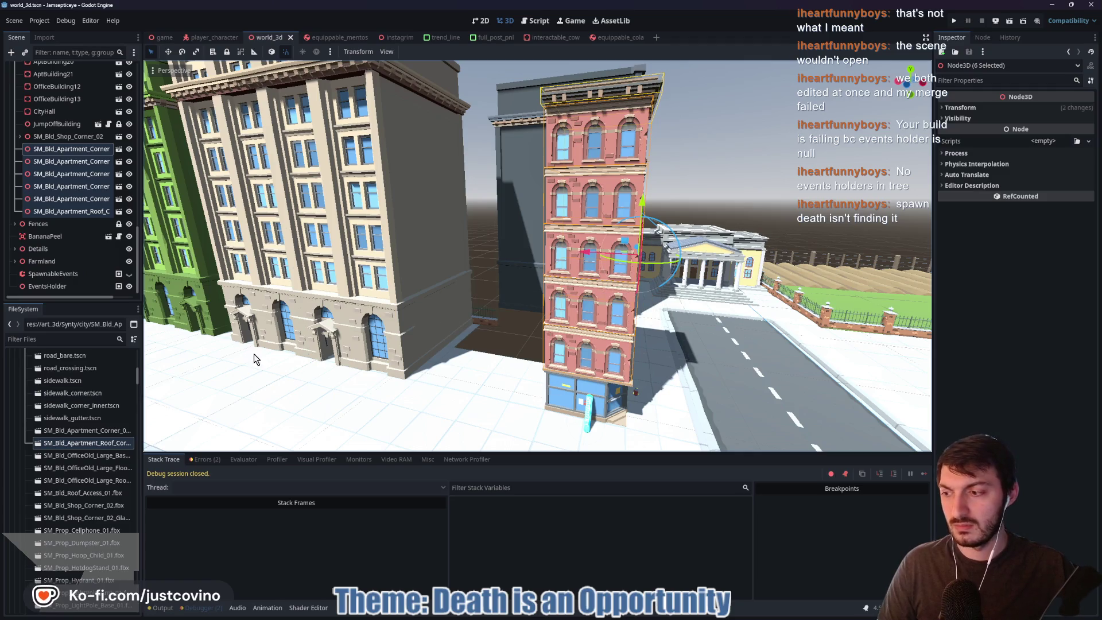
pyautogui.click(66, 273)
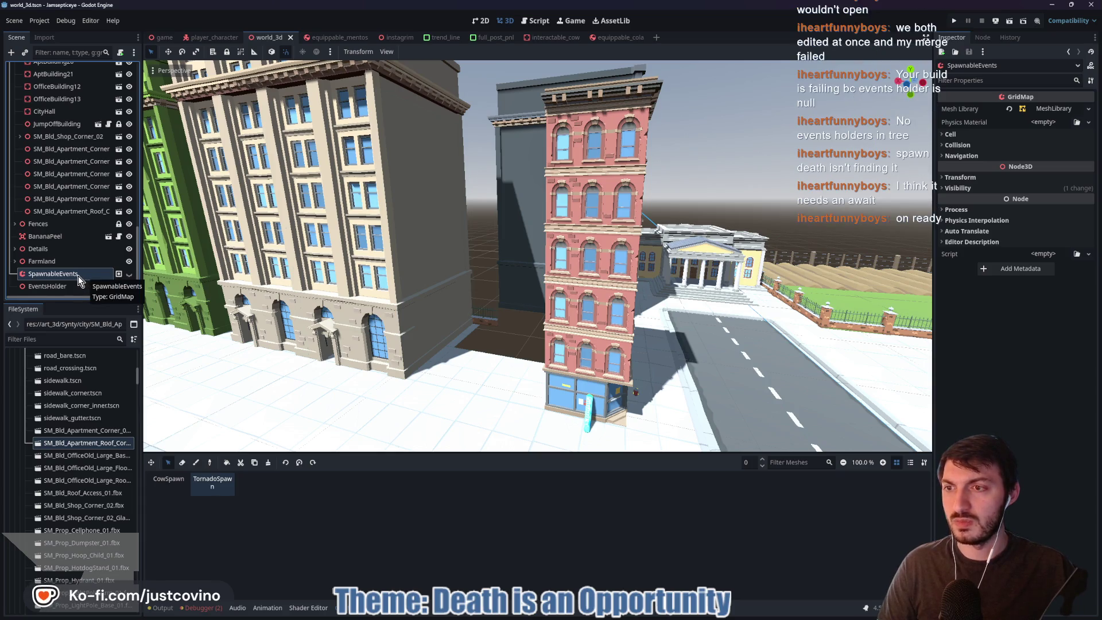
pyautogui.scroll(10, 67, 268)
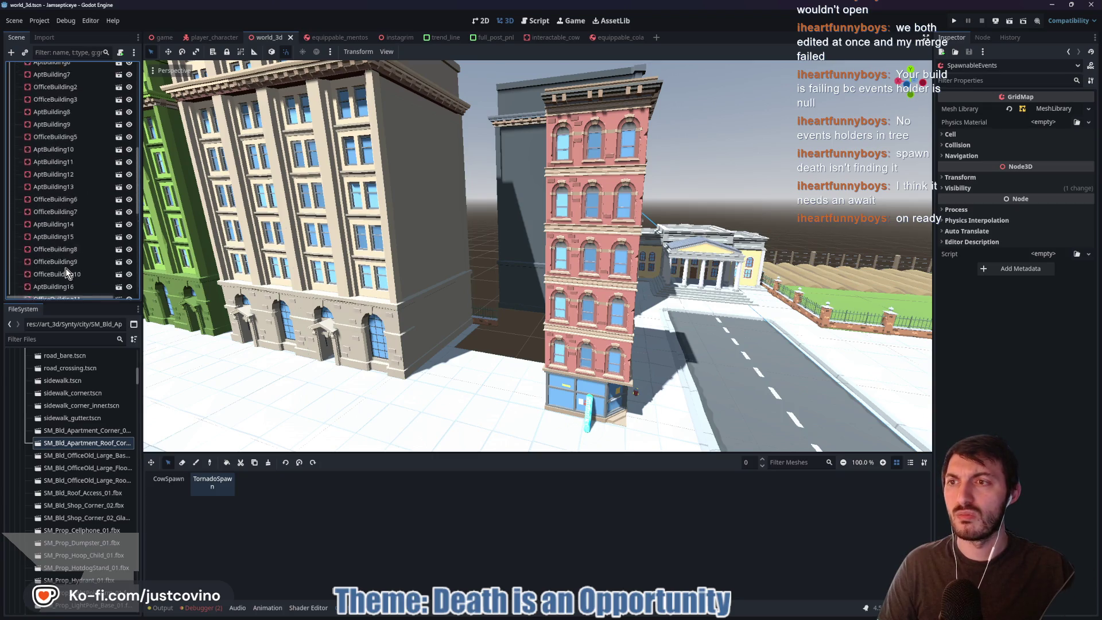
pyautogui.scroll(3, 67, 270)
pyautogui.click(15, 179)
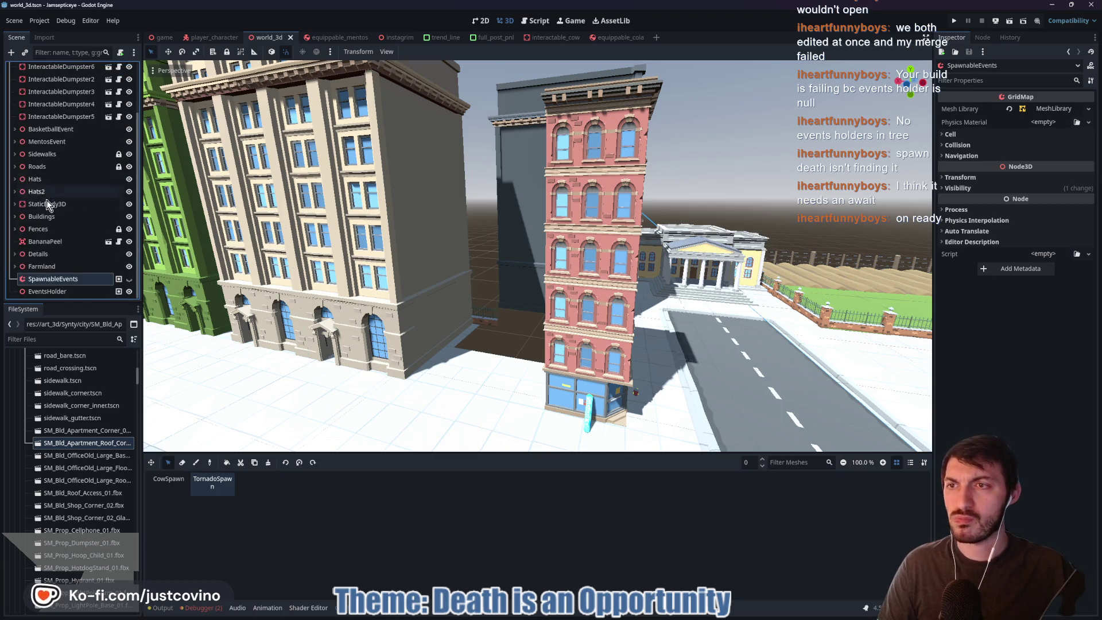
pyautogui.scroll(3, 101, 159)
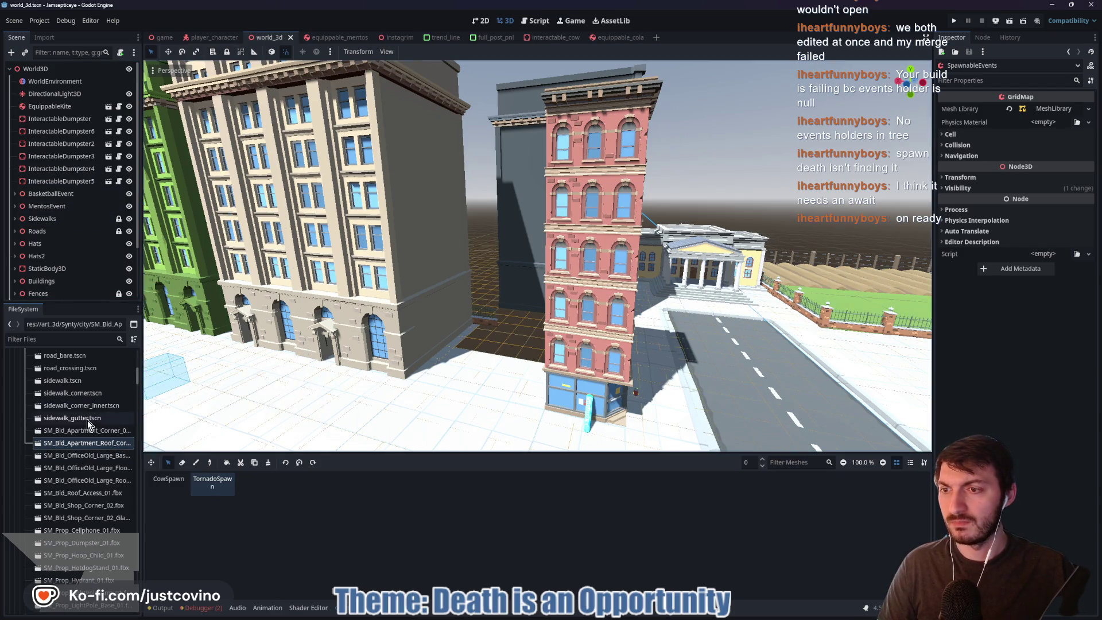
pyautogui.scroll(5, 80, 400)
pyautogui.scroll(10, 80, 397)
pyautogui.click(15, 405)
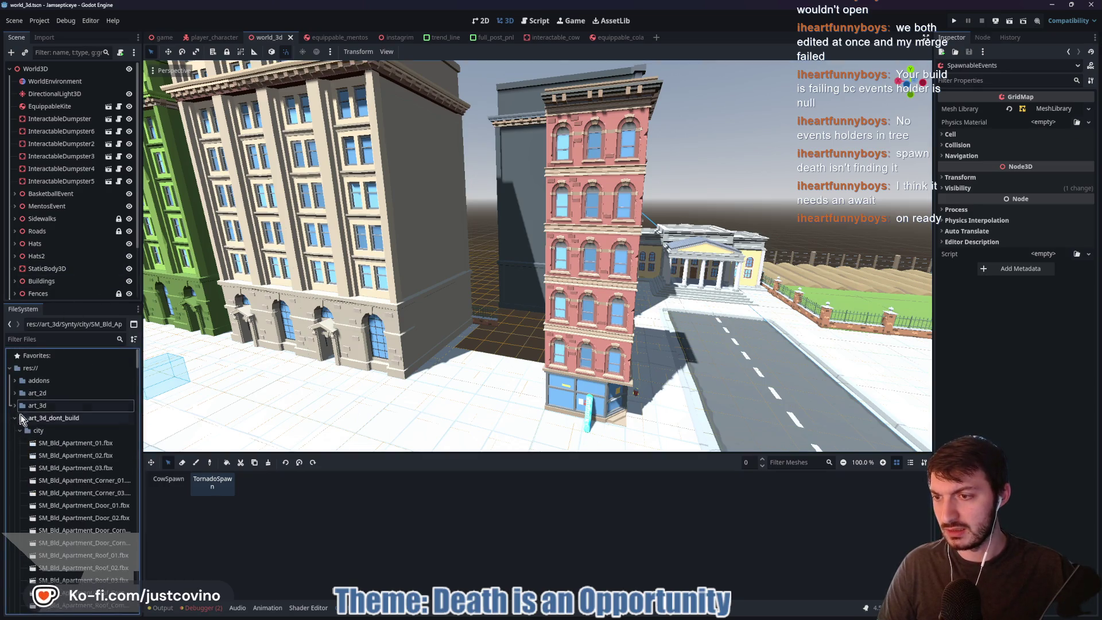
pyautogui.scroll(-3, 57, 291)
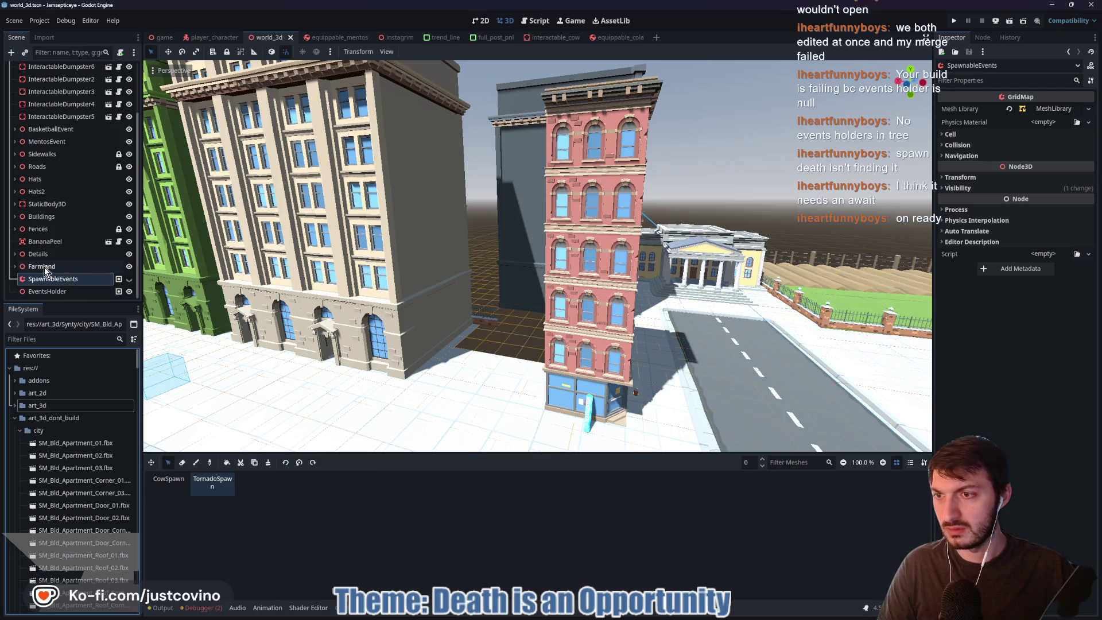
pyautogui.doubleClick(49, 291)
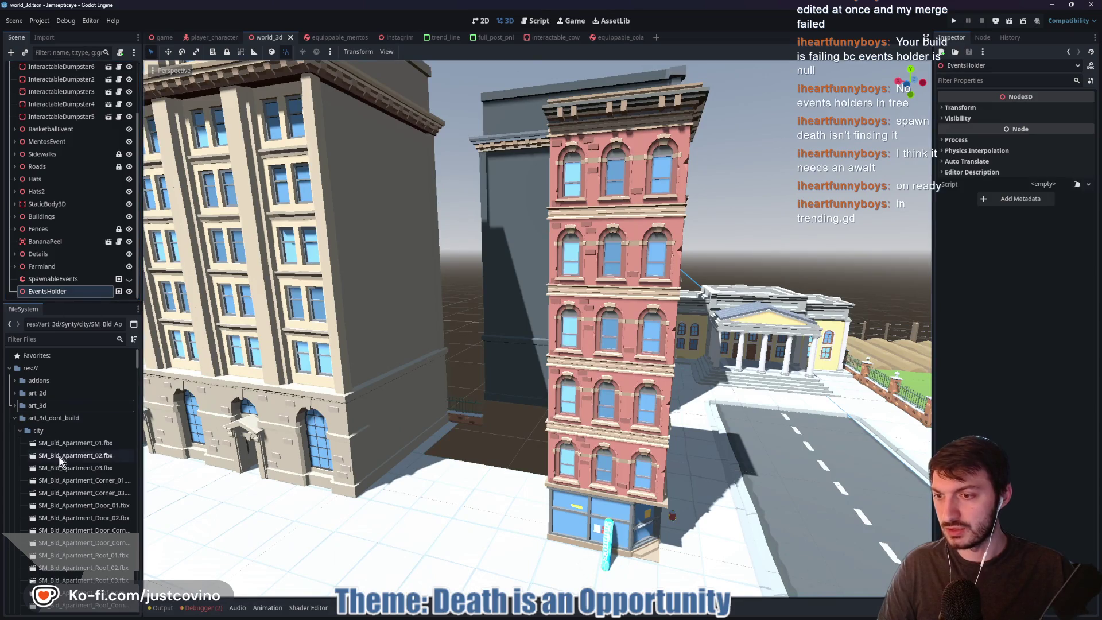
pyautogui.click(15, 380)
# - Open autoloads/trending.gd and look over its uses of events_holder
pyautogui.click(14, 380)
pyautogui.click(14, 417)
pyautogui.click(14, 443)
pyautogui.doubleClick(50, 518)
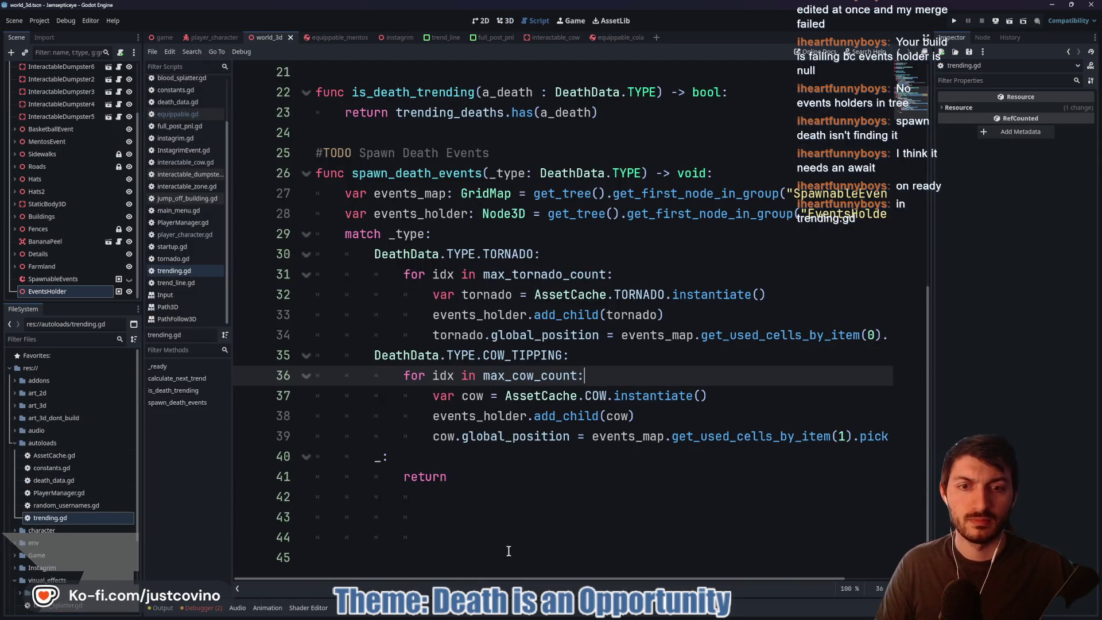
pyautogui.moveTo(461, 577); pyautogui.dragTo(472, 571)
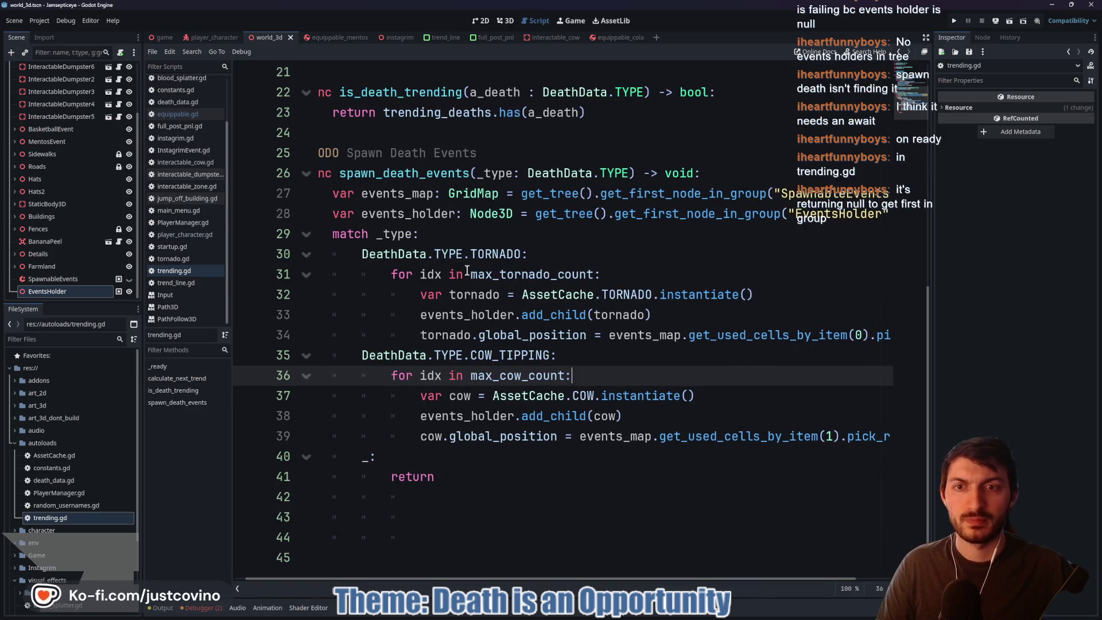
pyautogui.doubleClick(407, 213)
pyautogui.moveTo(530, 215); pyautogui.dragTo(906, 222)
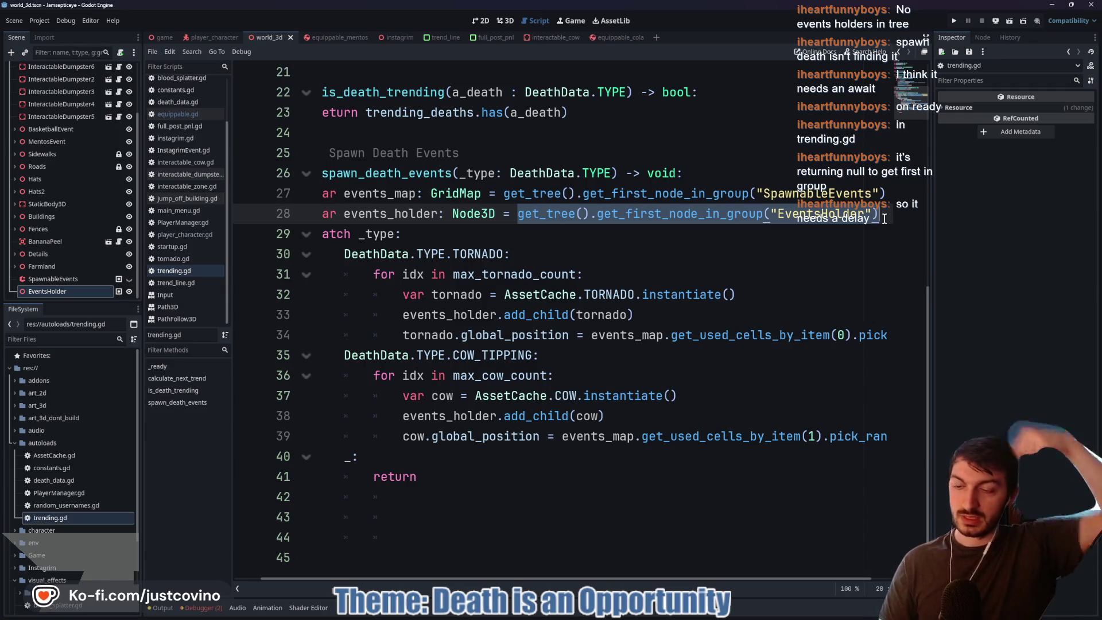
pyautogui.rightClick(724, 133)
pyautogui.click(519, 579)
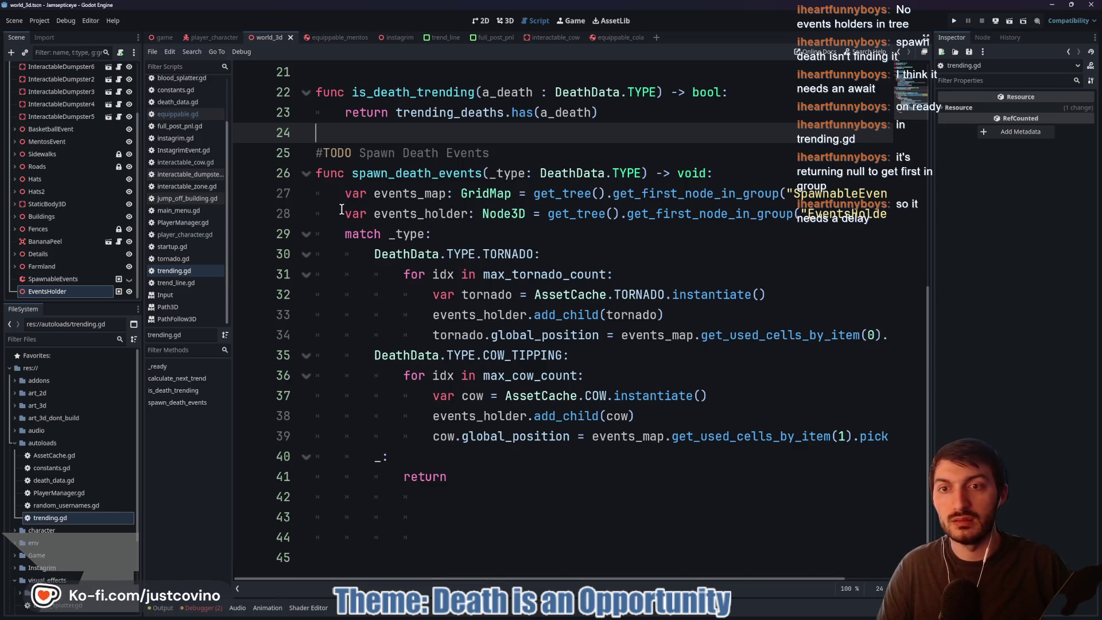
# - Add a new line 27 starting 'await get_tree()' at the top of spawn_death_events
pyautogui.click(771, 171)
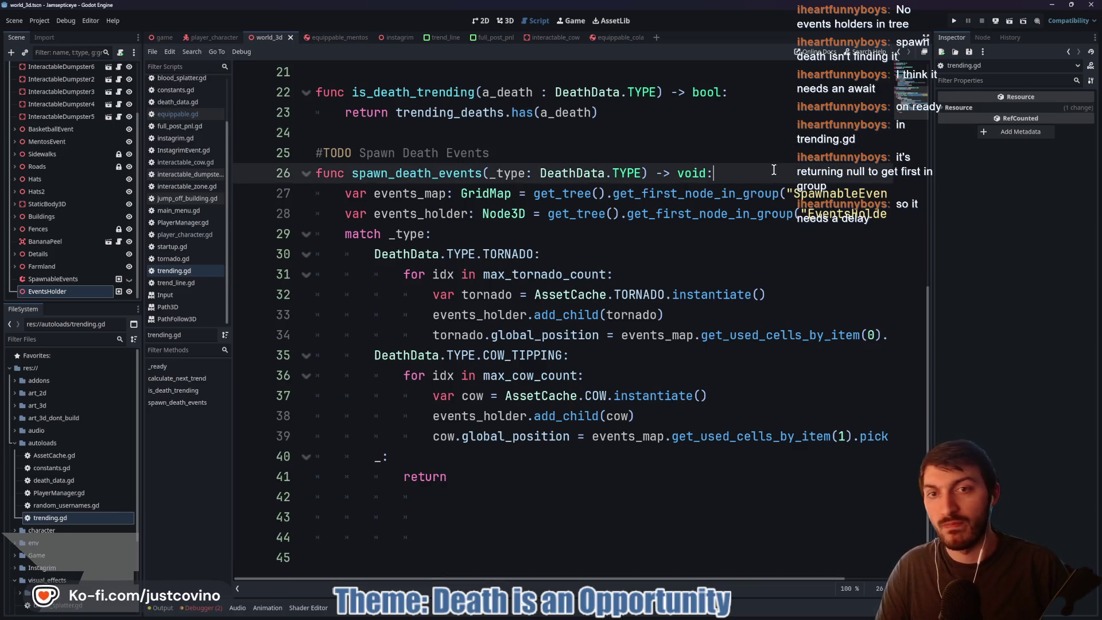
pyautogui.press('Return')
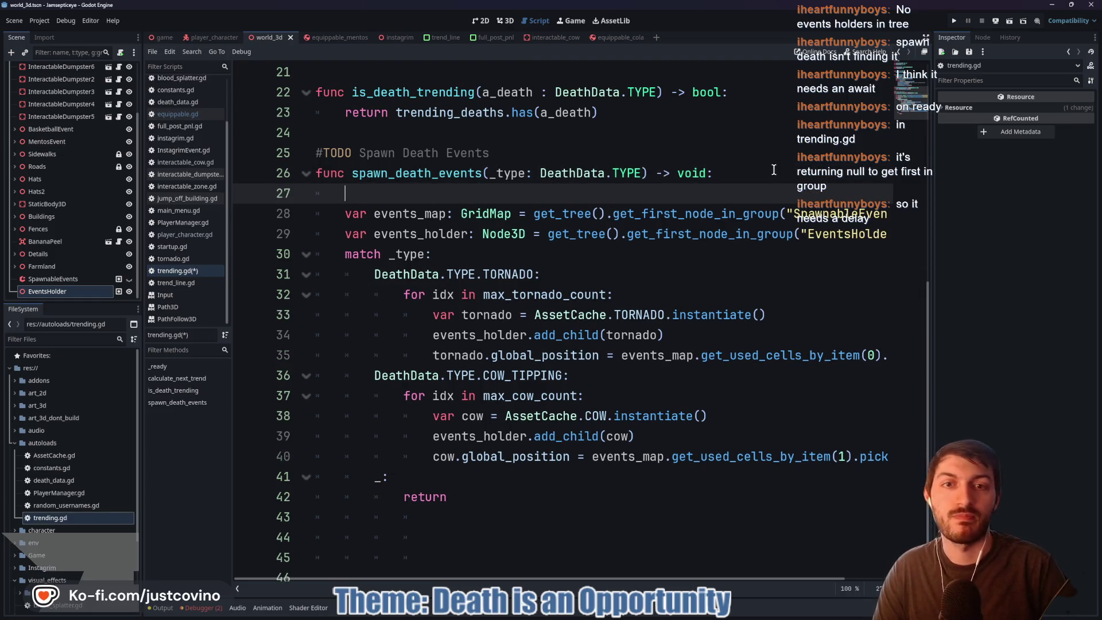
pyautogui.write('await get_t')
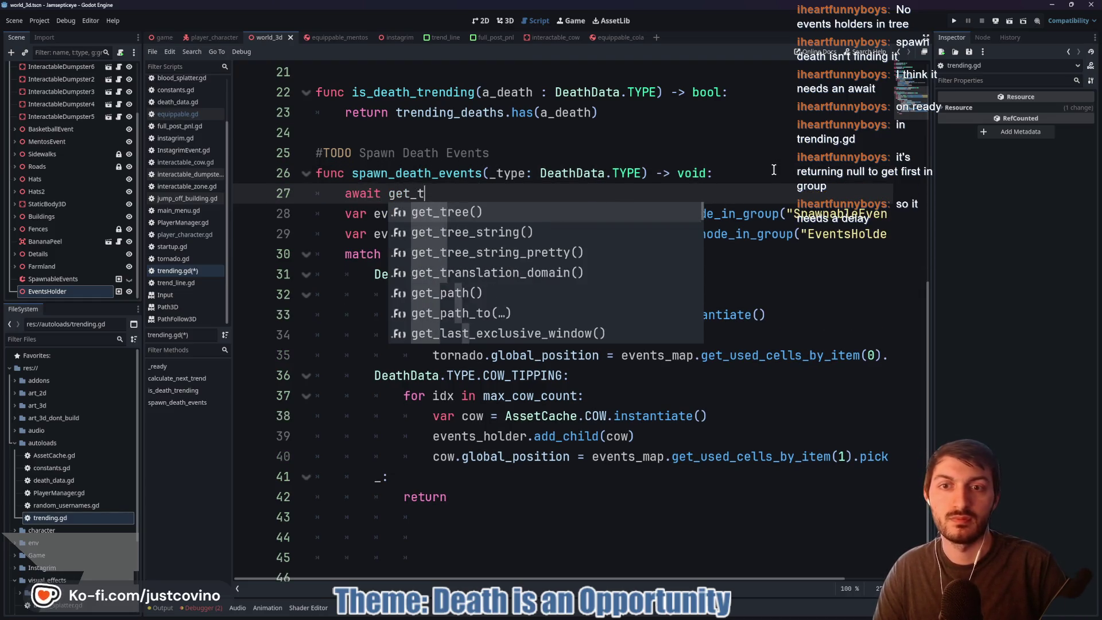
pyautogui.write('ree().')
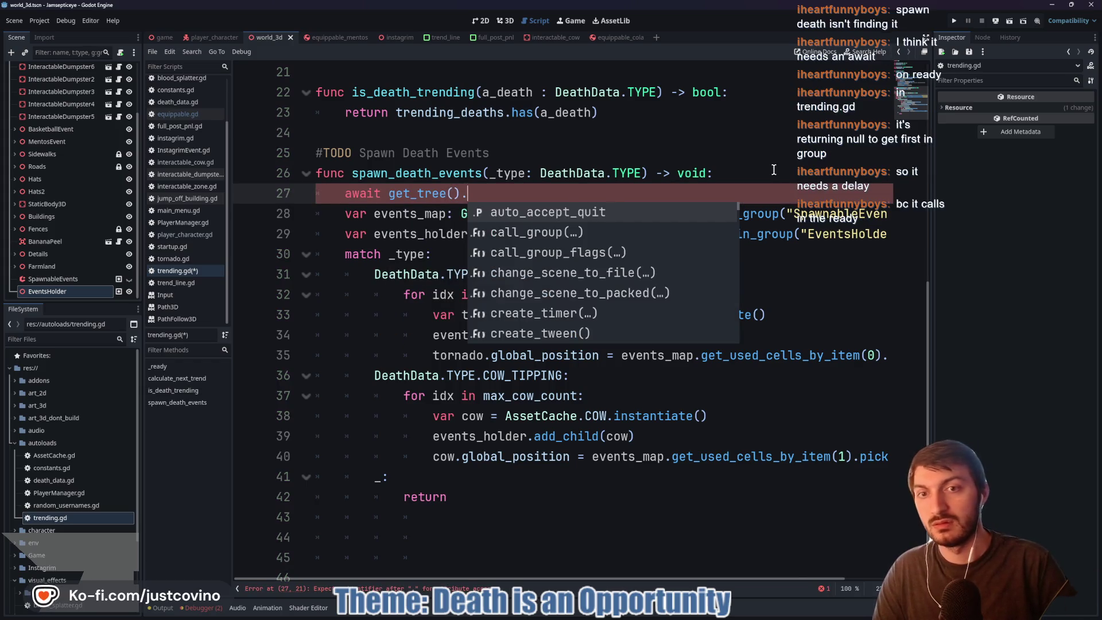
pyautogui.write('proce')
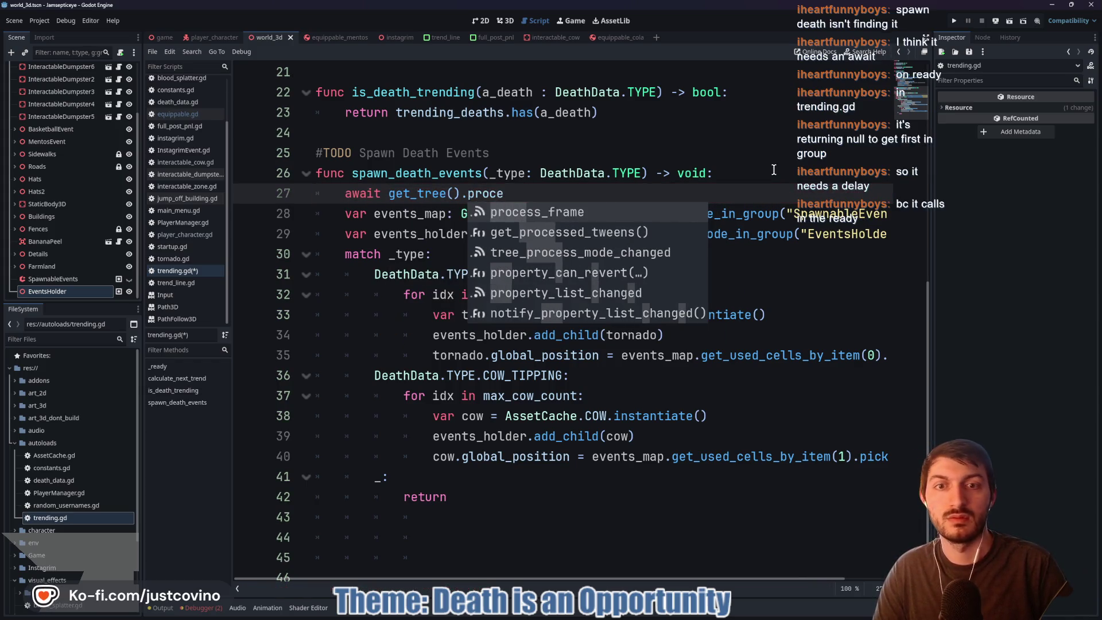
pyautogui.press('Return')
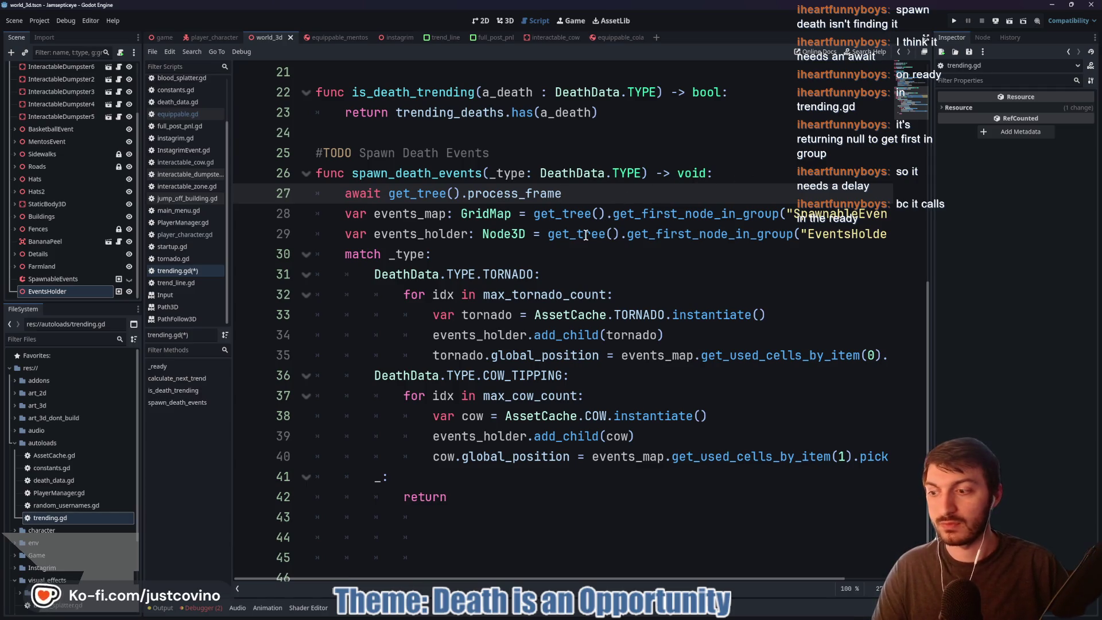
pyautogui.moveTo(586, 191); pyautogui.dragTo(396, 192)
pyautogui.write('rea')
pyautogui.press('Return')
pyautogui.hotkey('ctrl', 'Left')
pyautogui.write('get_tr')
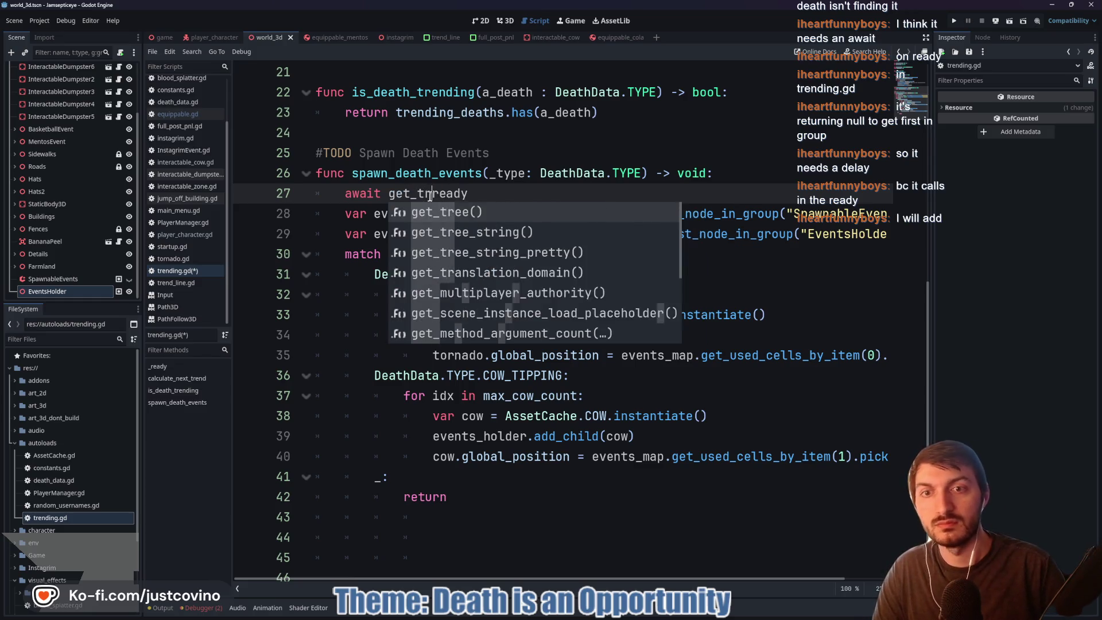
pyautogui.press('Return')
pyautogui.write('.read')
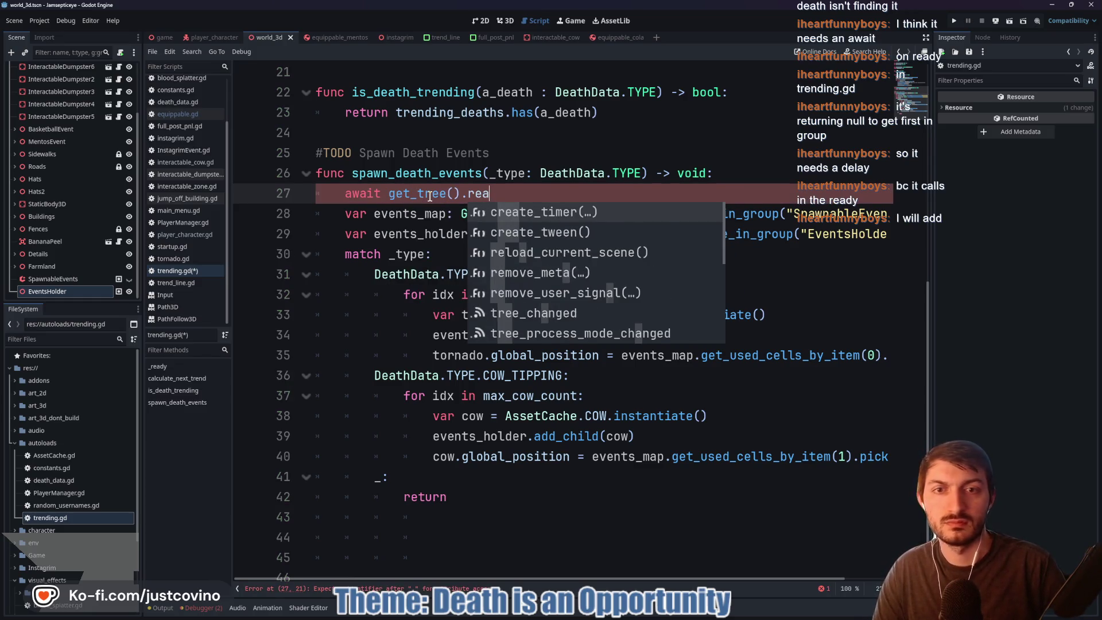
pyautogui.press('BackSpace')
pyautogui.press('BackSpace')
pyautogui.press('BackSpace')
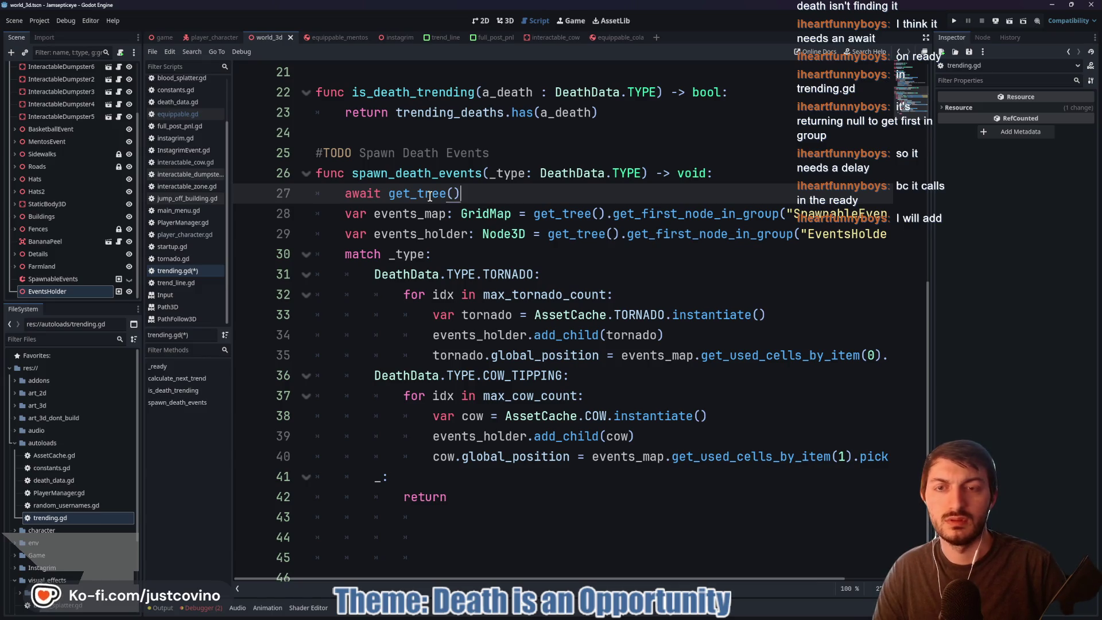
pyautogui.hotkey('ctrl', 'BackSpace')
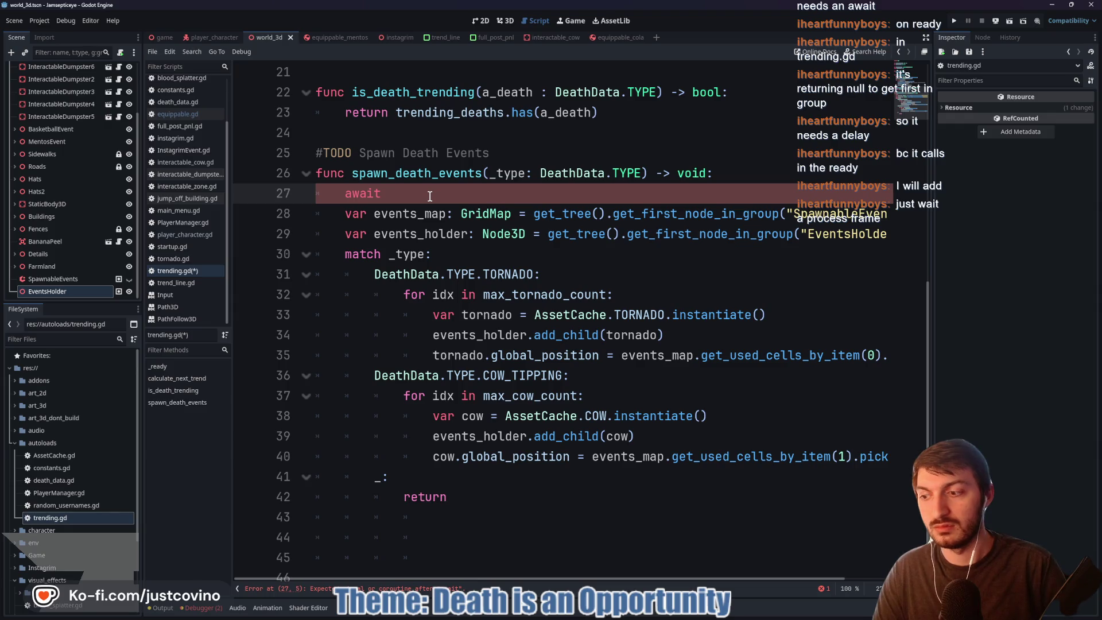
# - Finish line 27 as 'await get_tree().process_frame', save trending.gd, and switch to GitHub Desktop
pyautogui.write('pr')
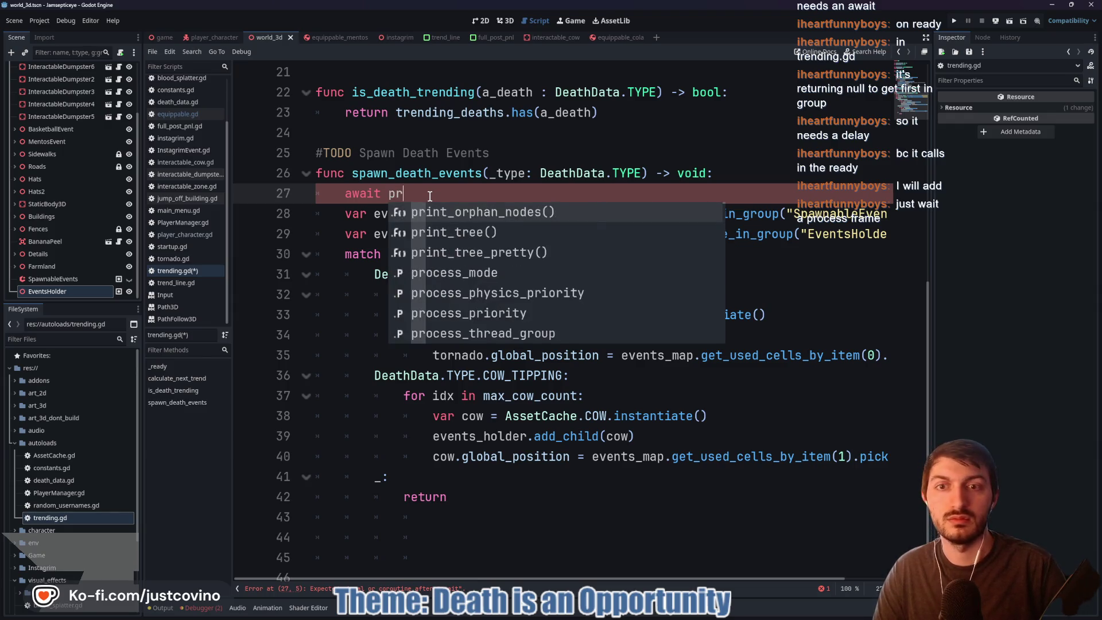
pyautogui.press('BackSpace')
pyautogui.press('BackSpace')
pyautogui.write('get_t')
pyautogui.press('Return')
pyautogui.write('.proce')
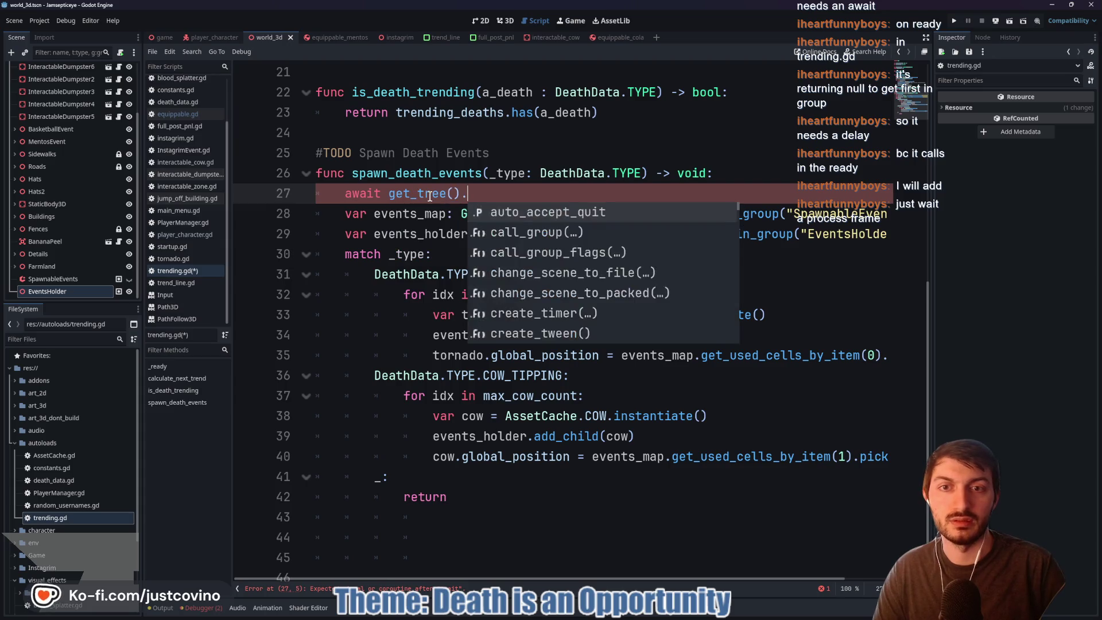
pyautogui.press('Return')
pyautogui.hotkey('ctrl', 's')
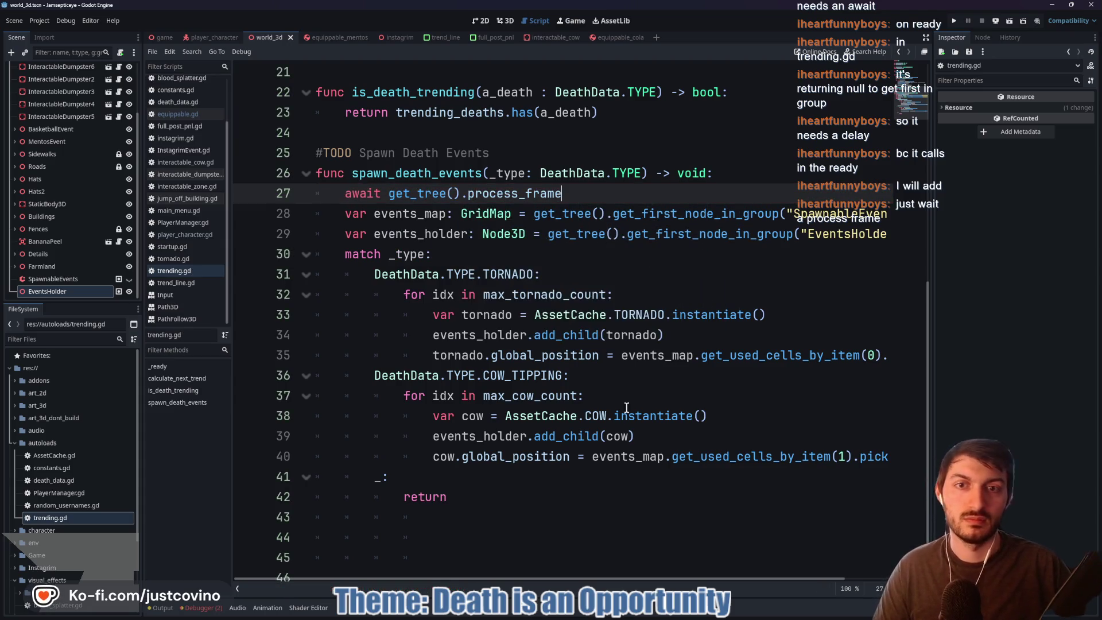
pyautogui.click(633, 617)
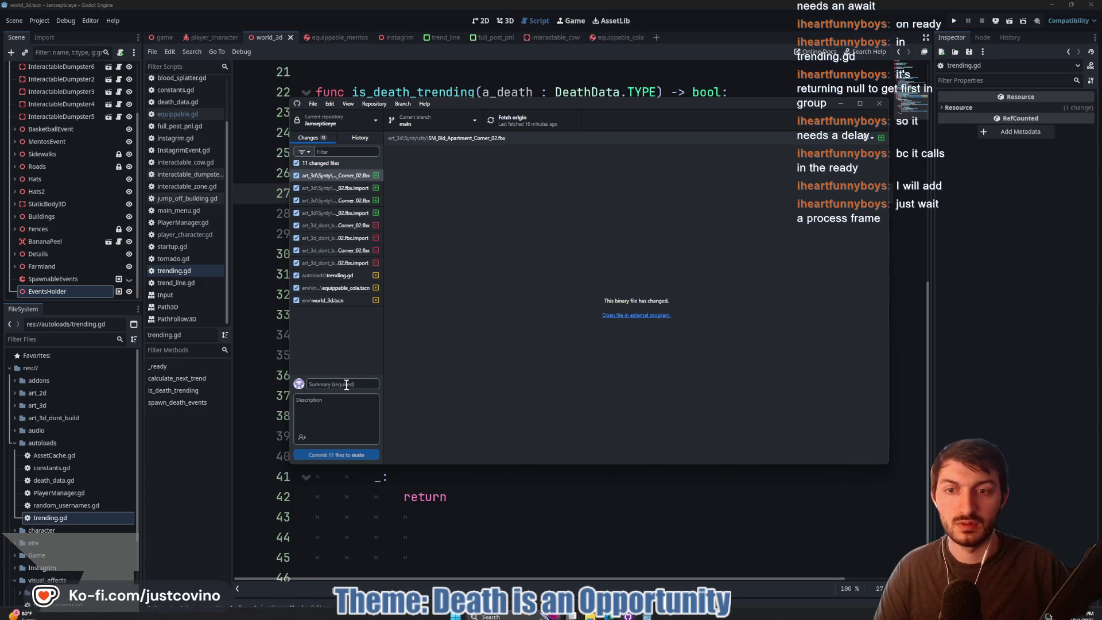
# - Commit the 11 files to main as 'Added await process + more buildings', then fetch and pull origin
pyautogui.write('Added await p')
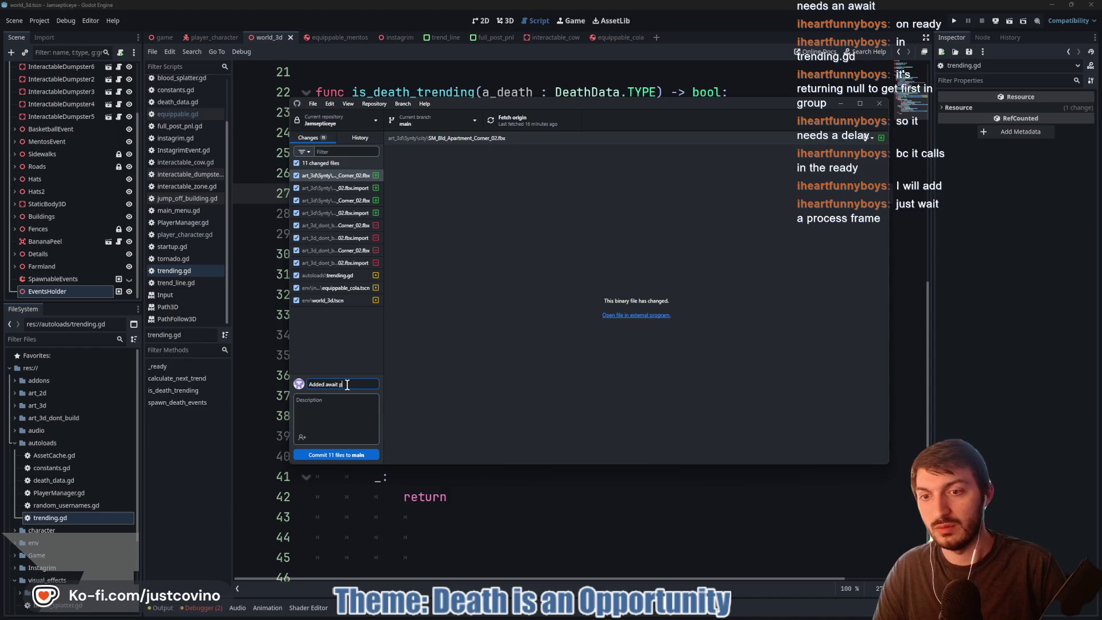
pyautogui.write(' buildings')
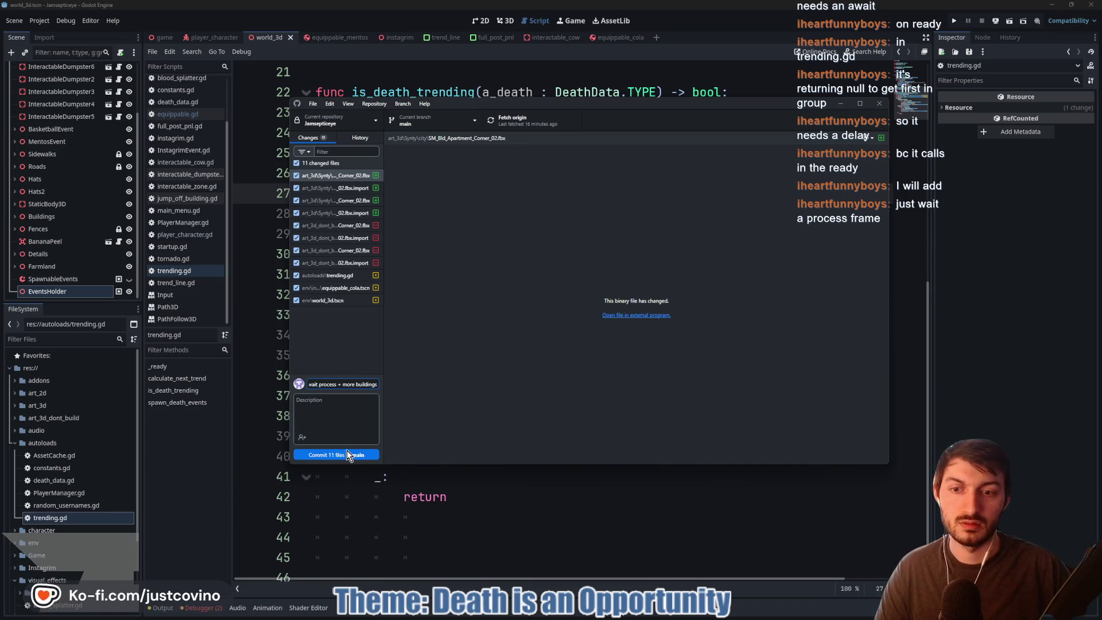
pyautogui.click(347, 454)
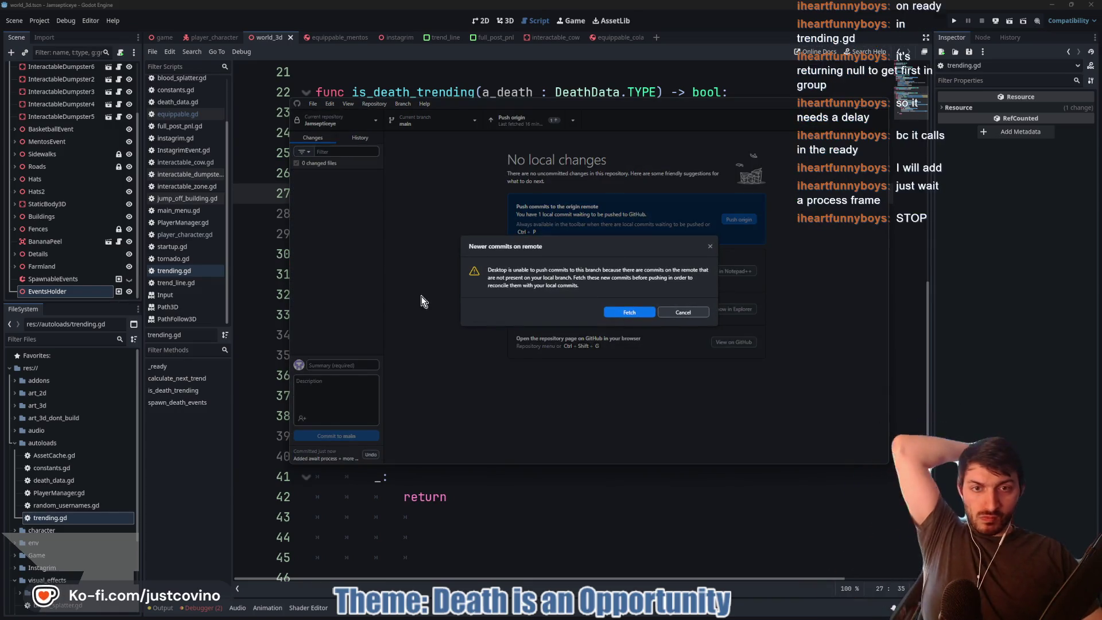
pyautogui.click(631, 313)
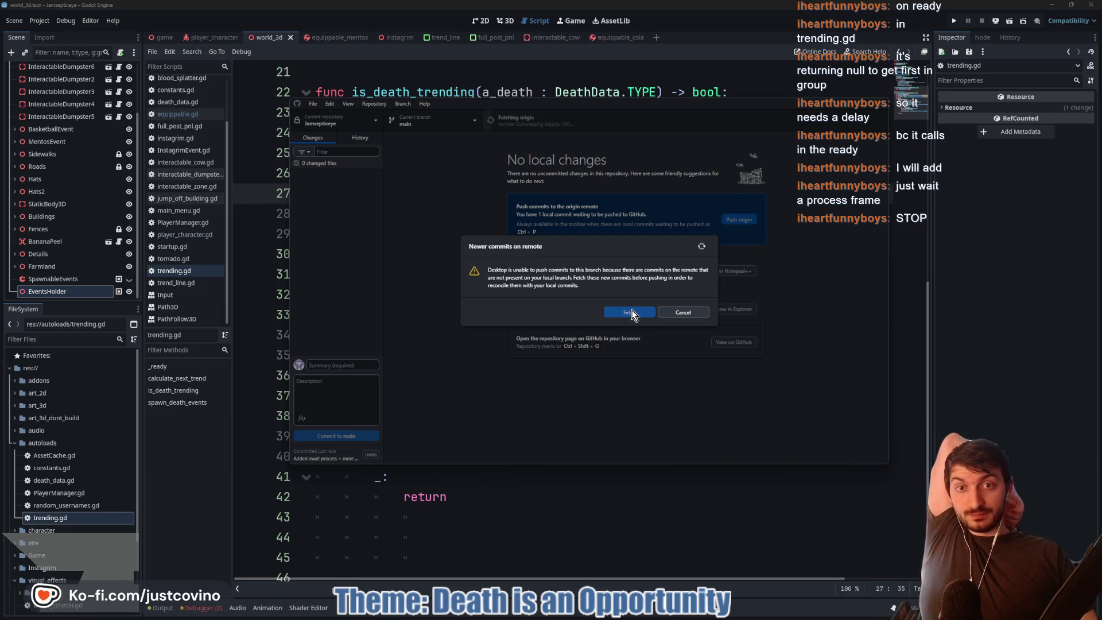
pyautogui.click(756, 216)
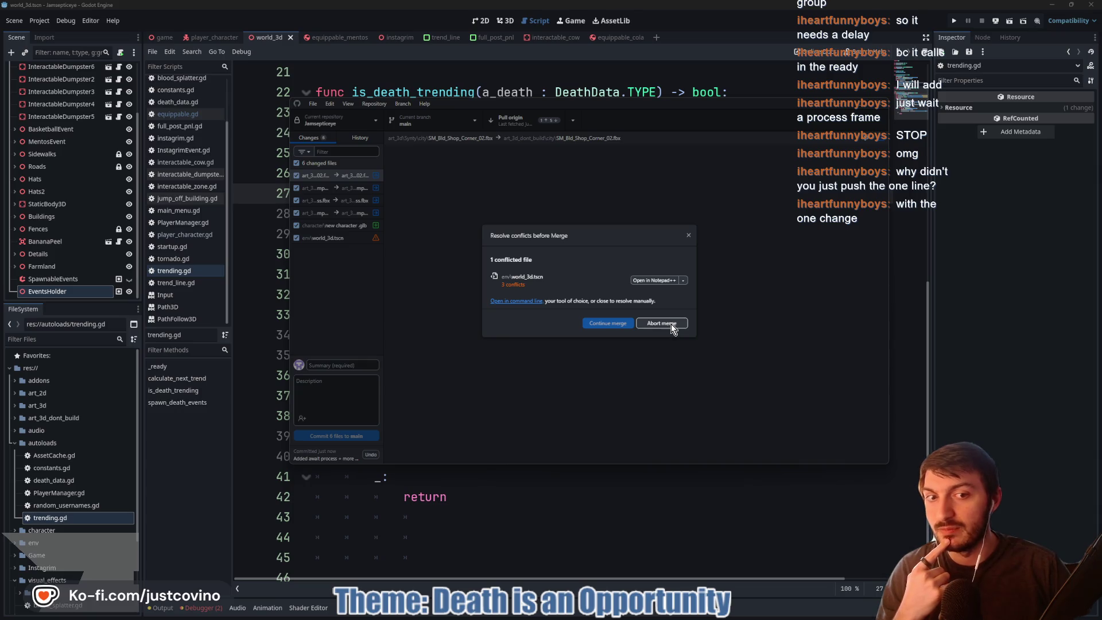
# - Abort the conflicted merge and review world_3d.tscn's changes in the commit history
pyautogui.click(670, 324)
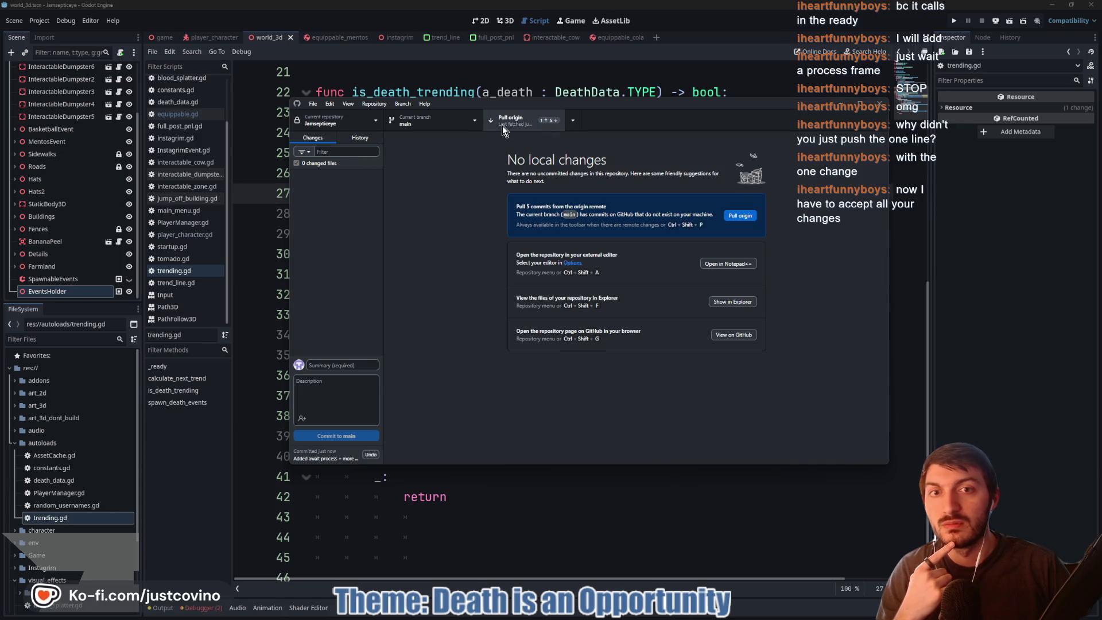
pyautogui.click(373, 138)
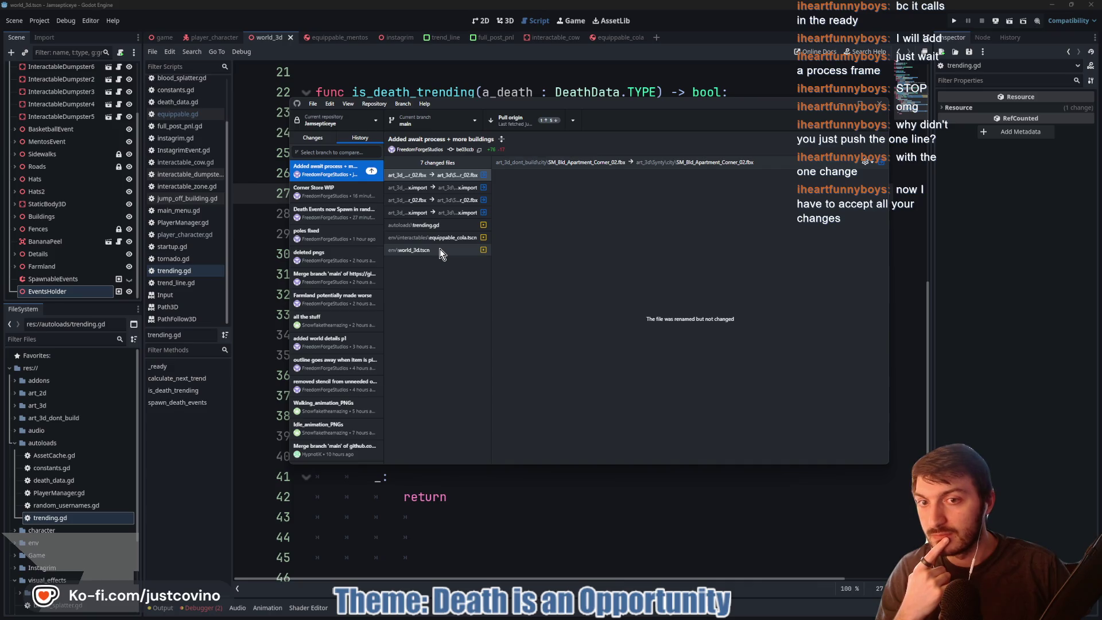
pyautogui.click(439, 249)
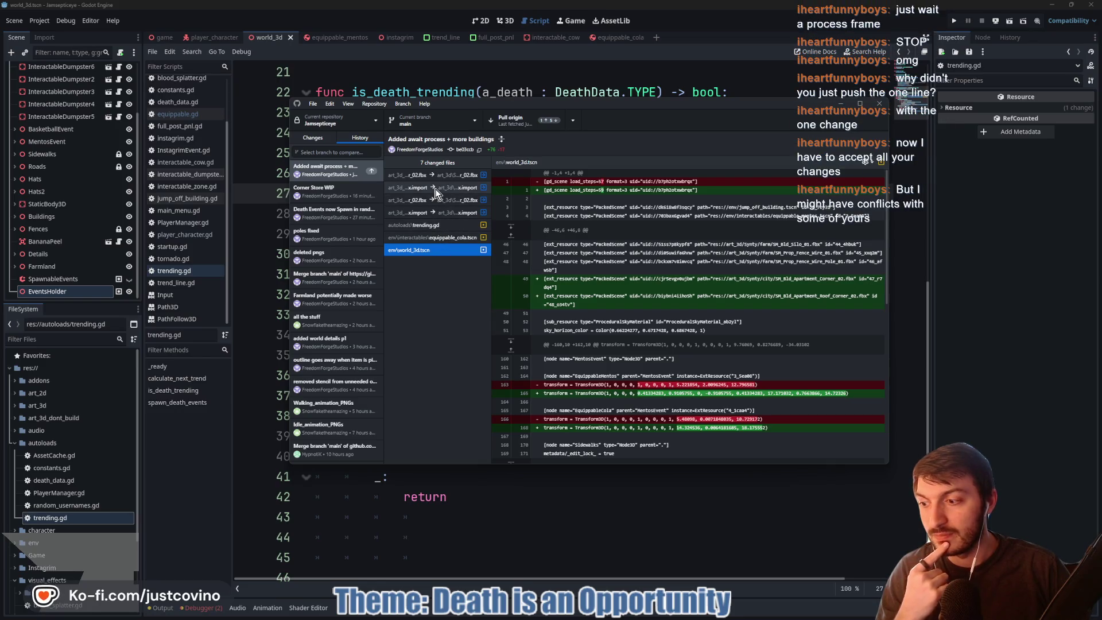
pyautogui.click(313, 138)
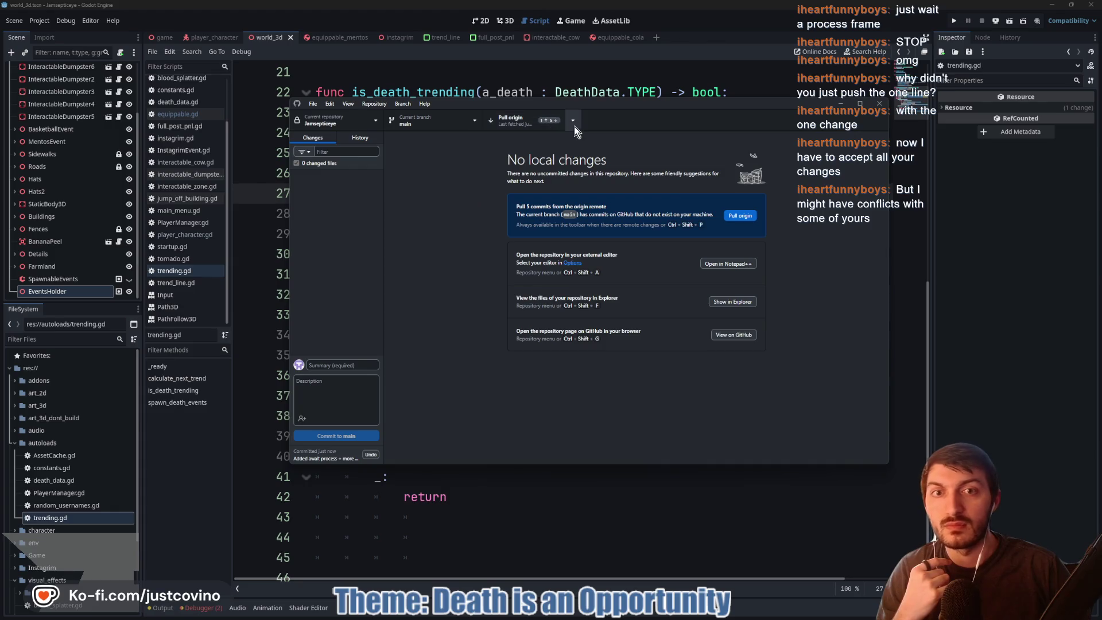
# - Check the sync options without choosing one, then return to the History view
pyautogui.click(572, 121)
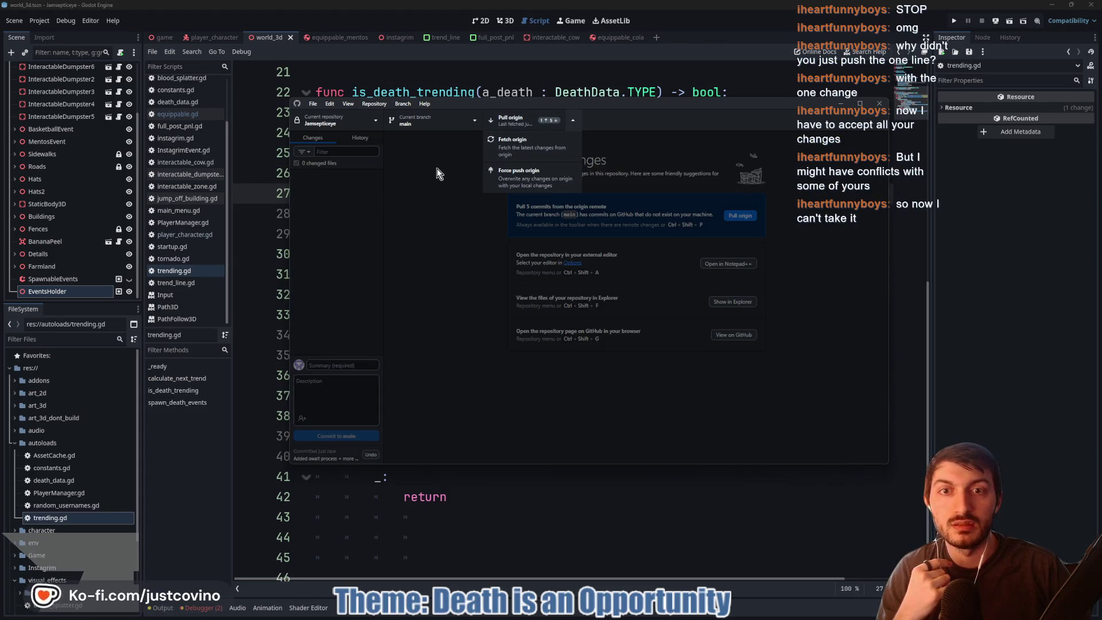
pyautogui.click(419, 169)
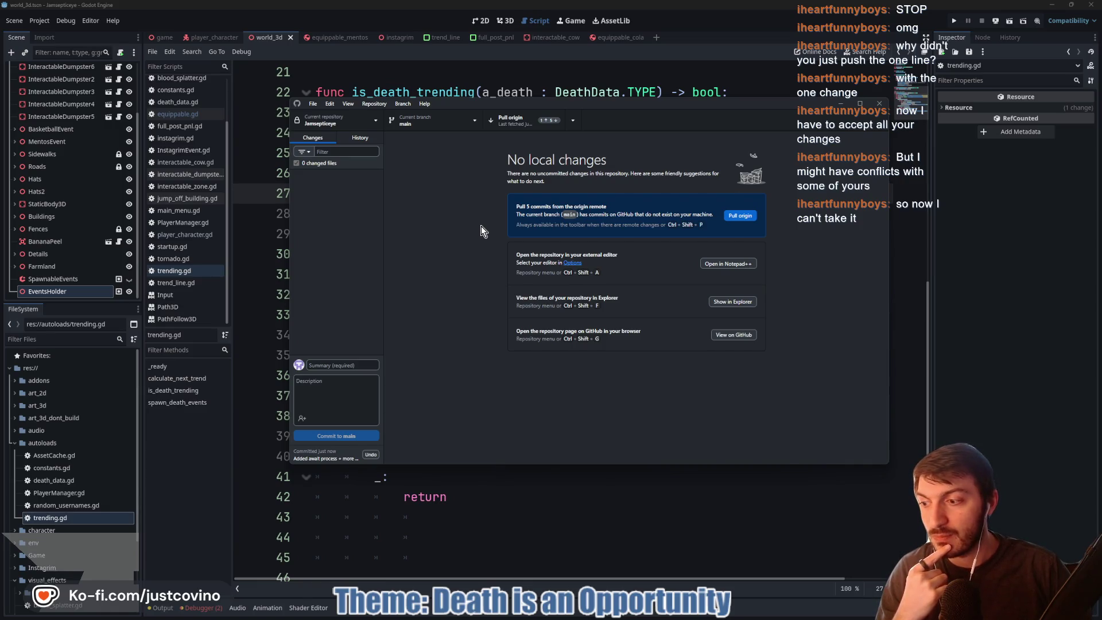
pyautogui.click(371, 141)
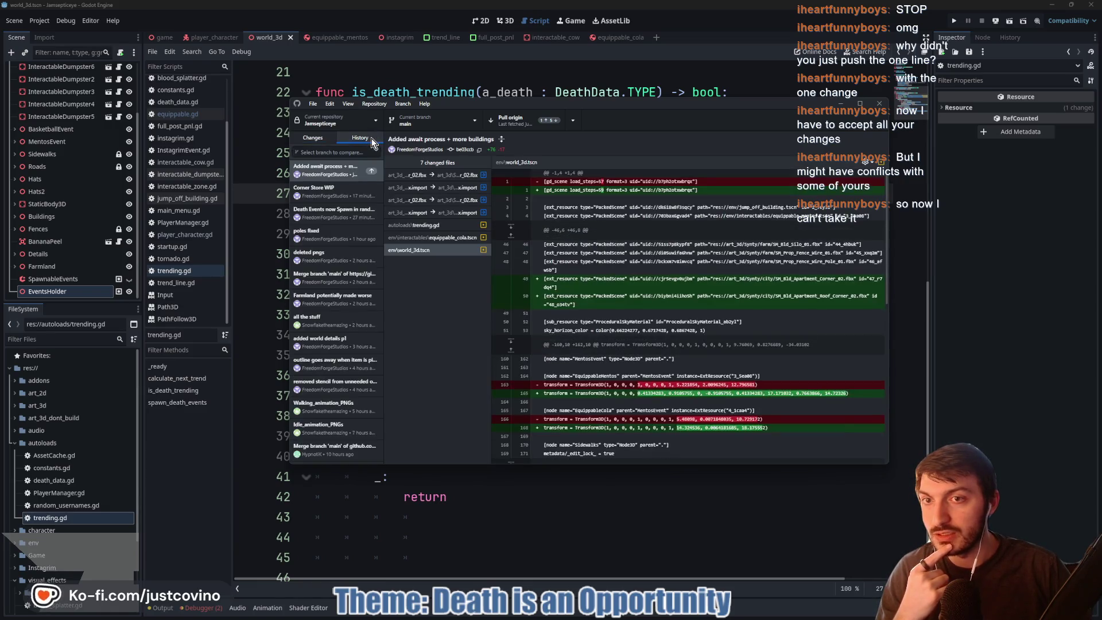
# - Undo the 'Added await process + more buildings' commit and select env\world_3d.tscn in Changes
pyautogui.rightClick(329, 172)
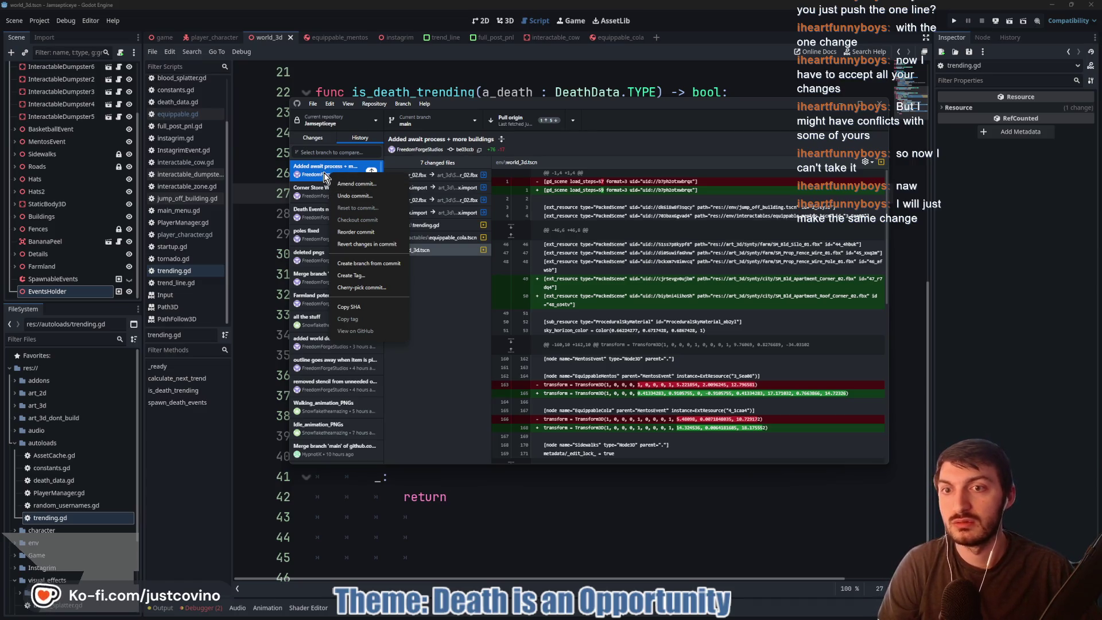
pyautogui.click(355, 197)
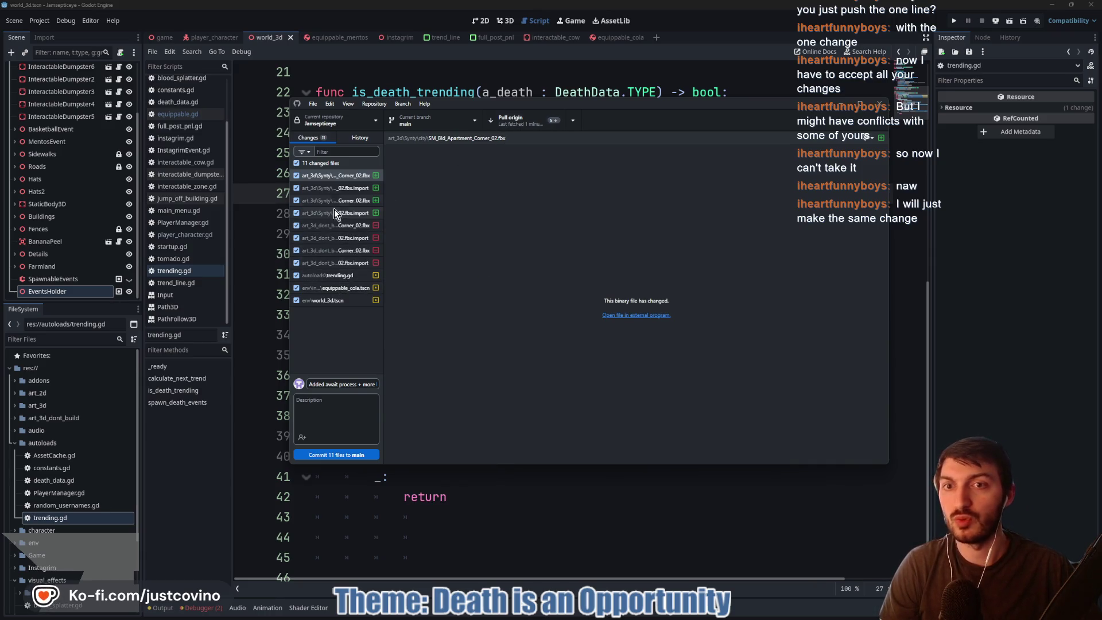
pyautogui.click(331, 301)
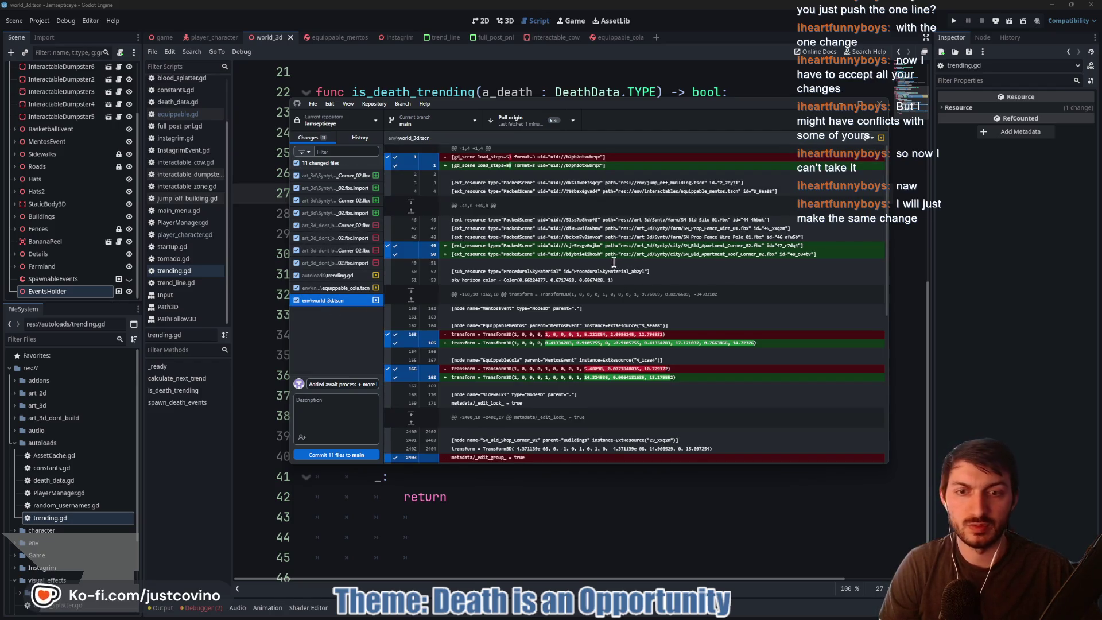
# - Scroll through the world_3d.tscn diff to inspect the changes
pyautogui.scroll(-3, 609, 263)
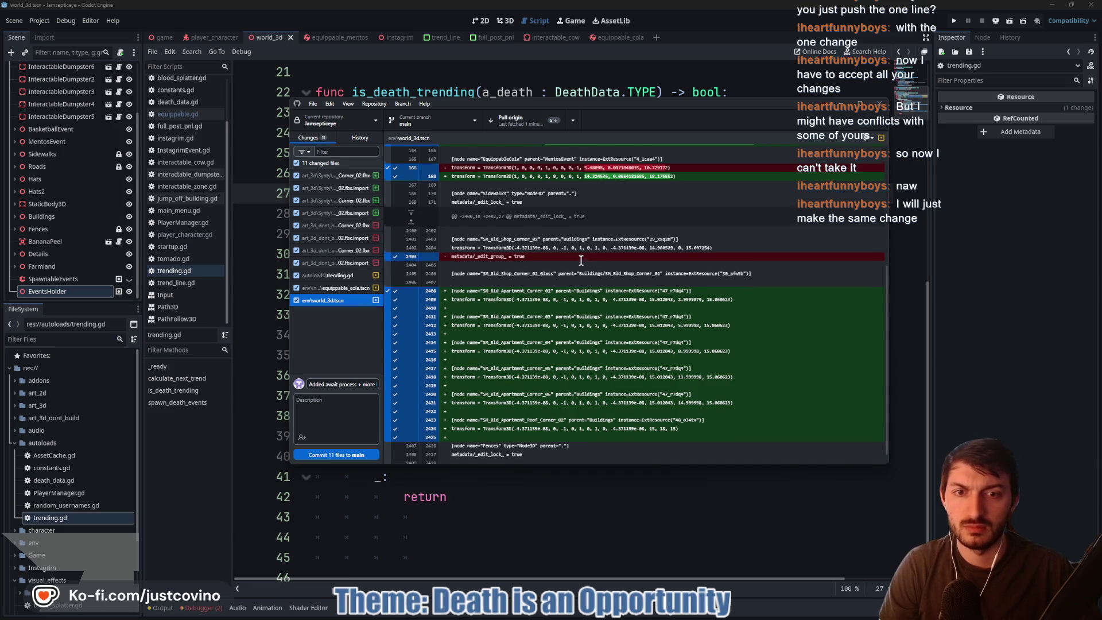
pyautogui.scroll(-1, 581, 260)
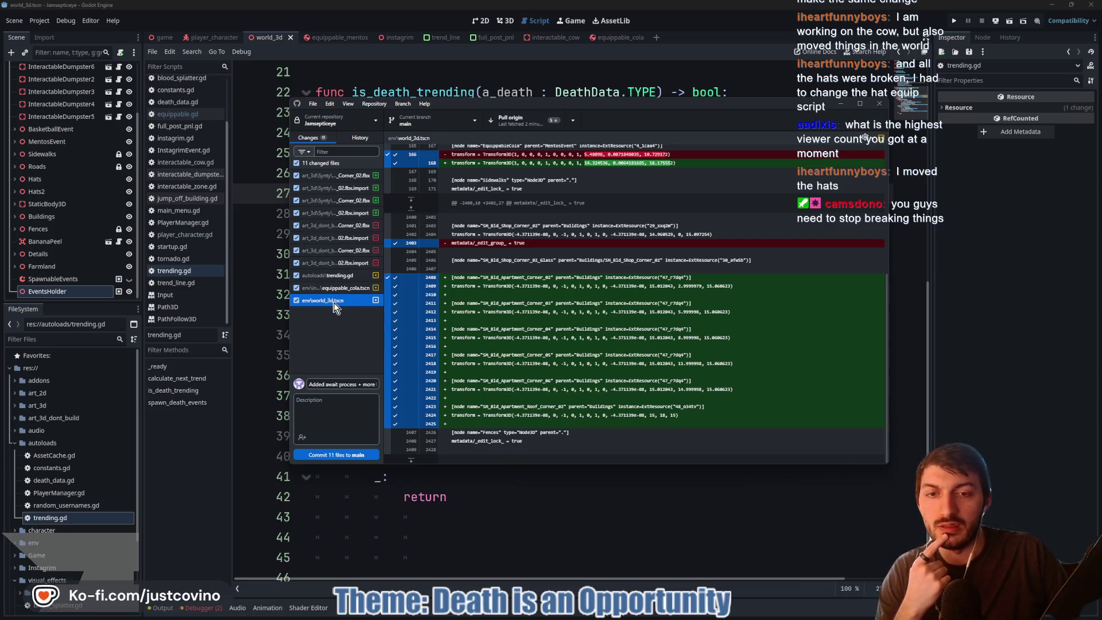
pyautogui.scroll(3, 631, 342)
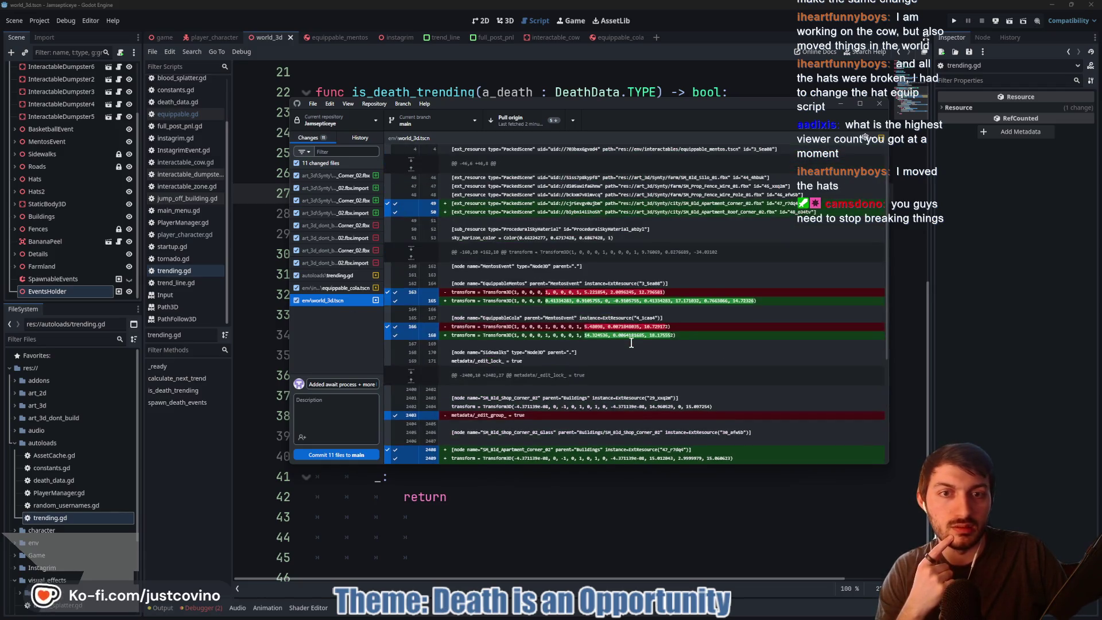
pyautogui.scroll(1, 631, 343)
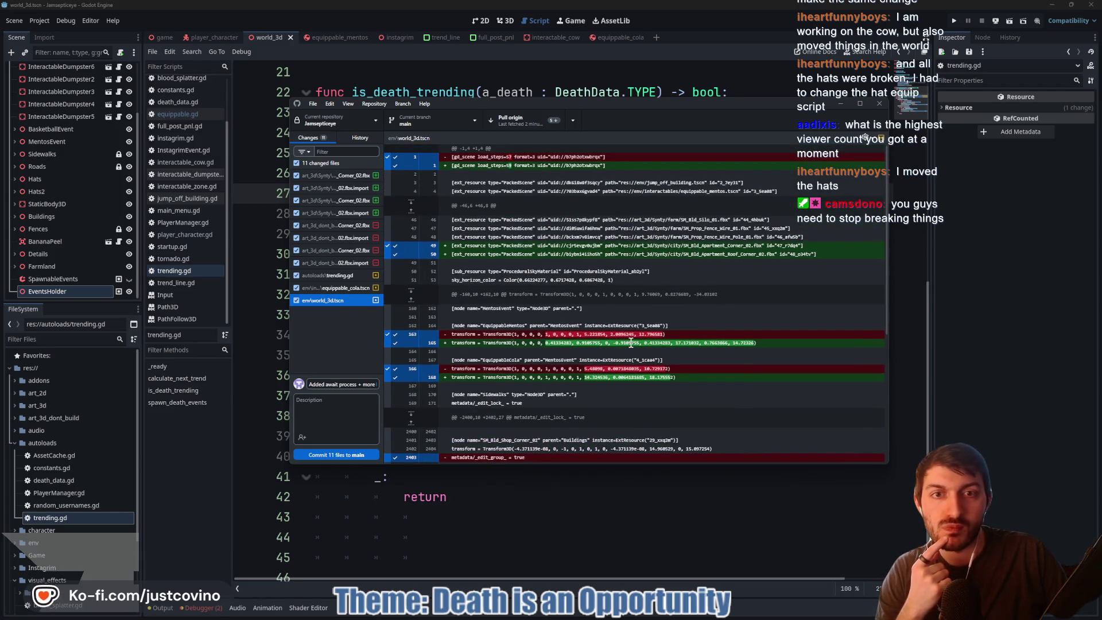
pyautogui.scroll(-3, 631, 343)
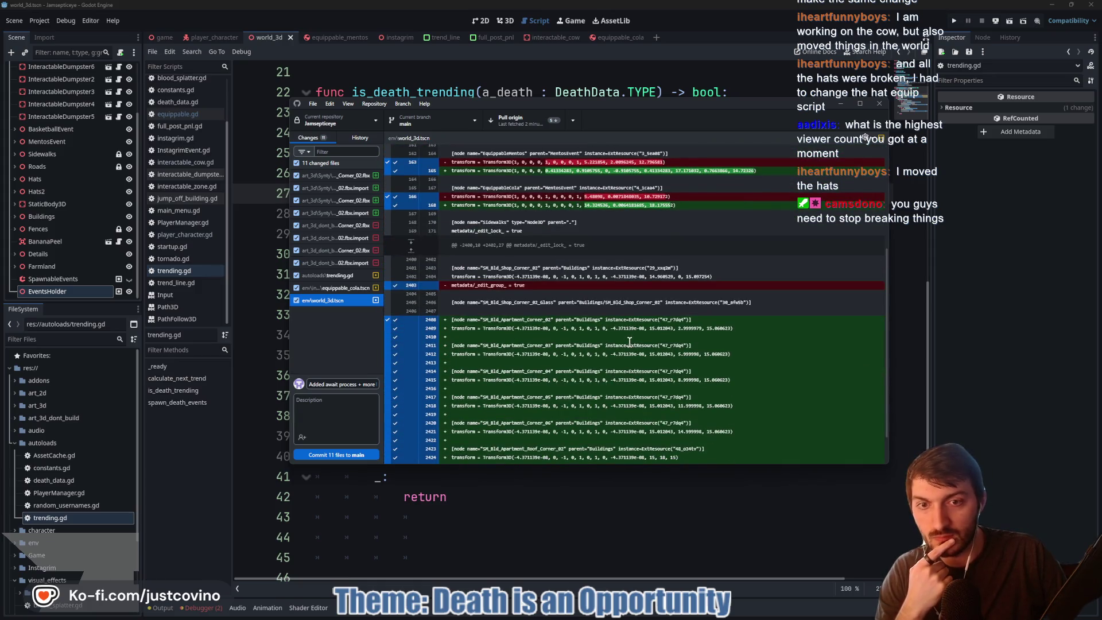
pyautogui.scroll(-2, 629, 342)
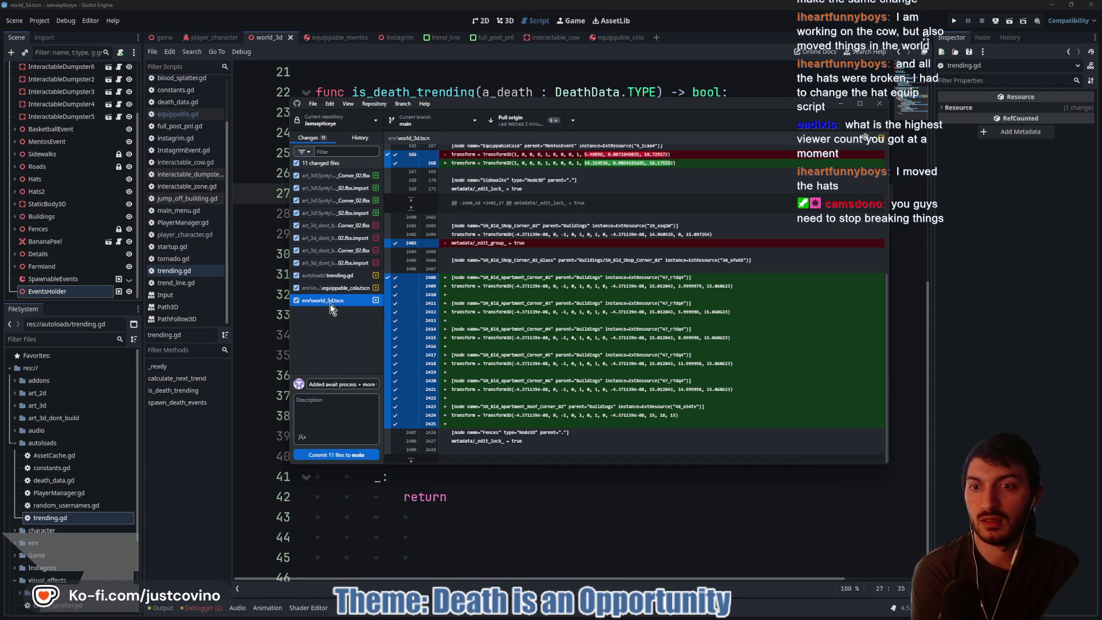
# - Glance at the Environmental Details card on the Trello board, then return to Godot
pyautogui.hotkey('alt', 'Tab')
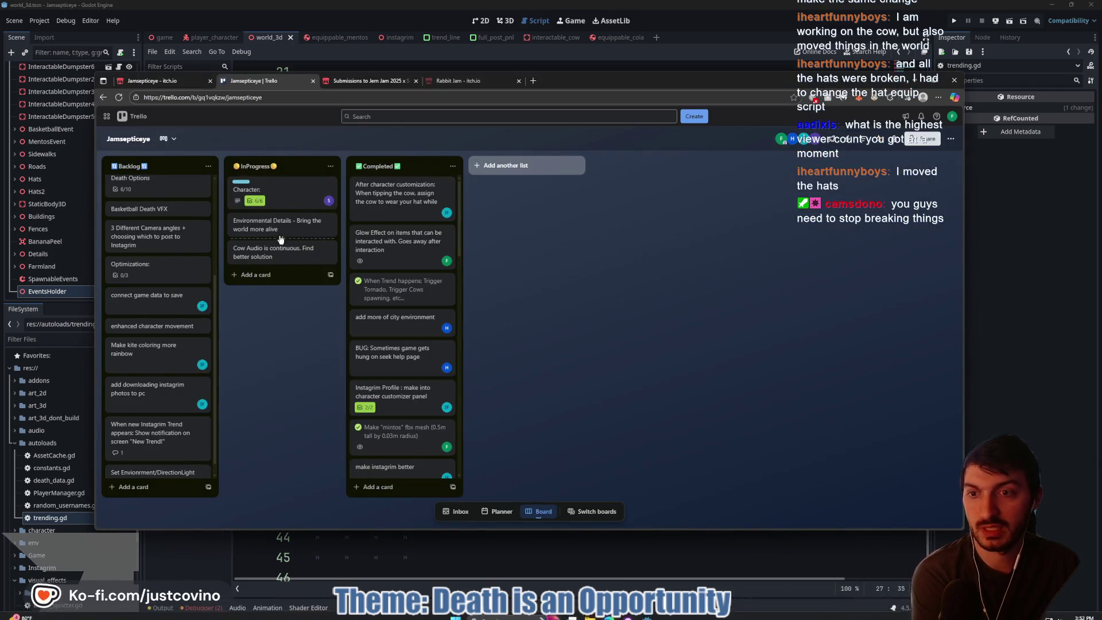
pyautogui.moveTo(312, 227)
pyautogui.mouseDown()
pyautogui.moveTo(284, 244)
pyautogui.moveTo(276, 228)
pyautogui.mouseUp()
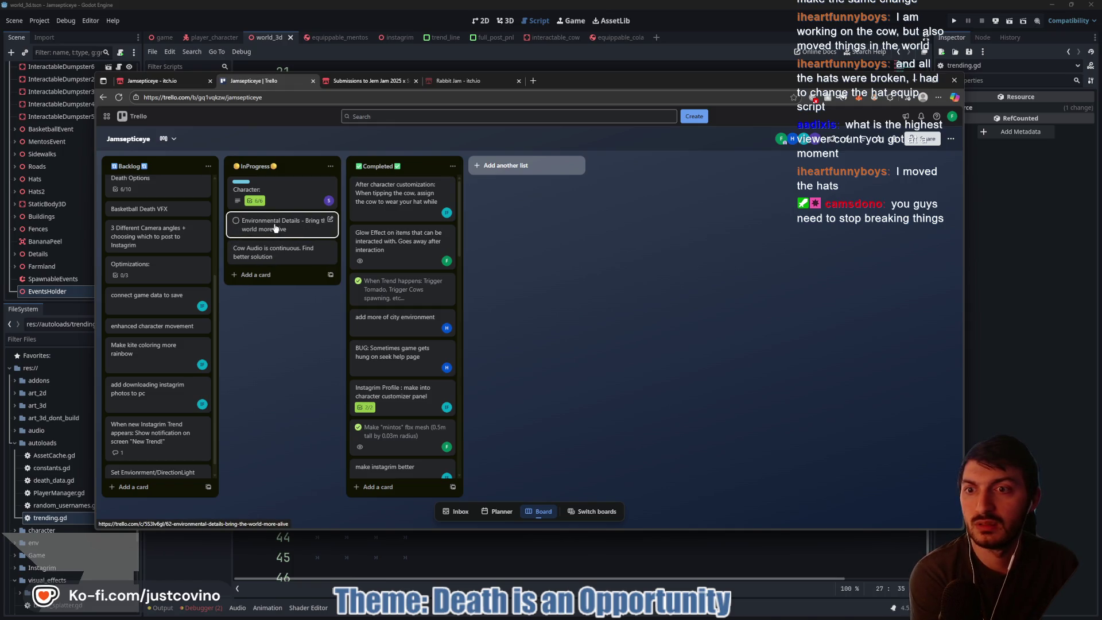
pyautogui.click(275, 228)
pyautogui.click(298, 412)
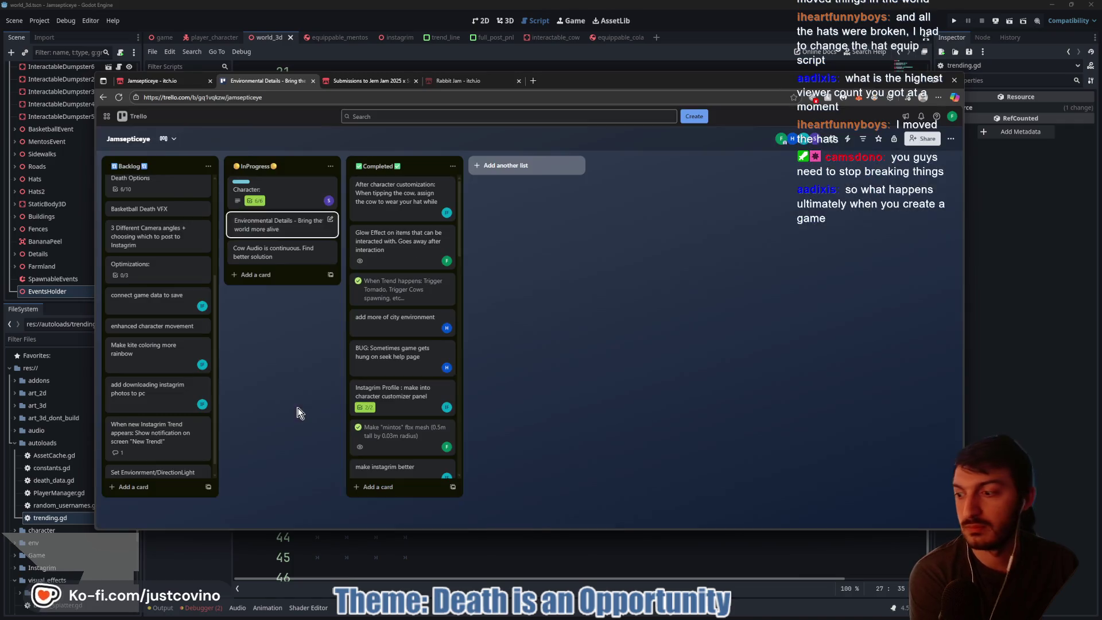
pyautogui.click(730, 557)
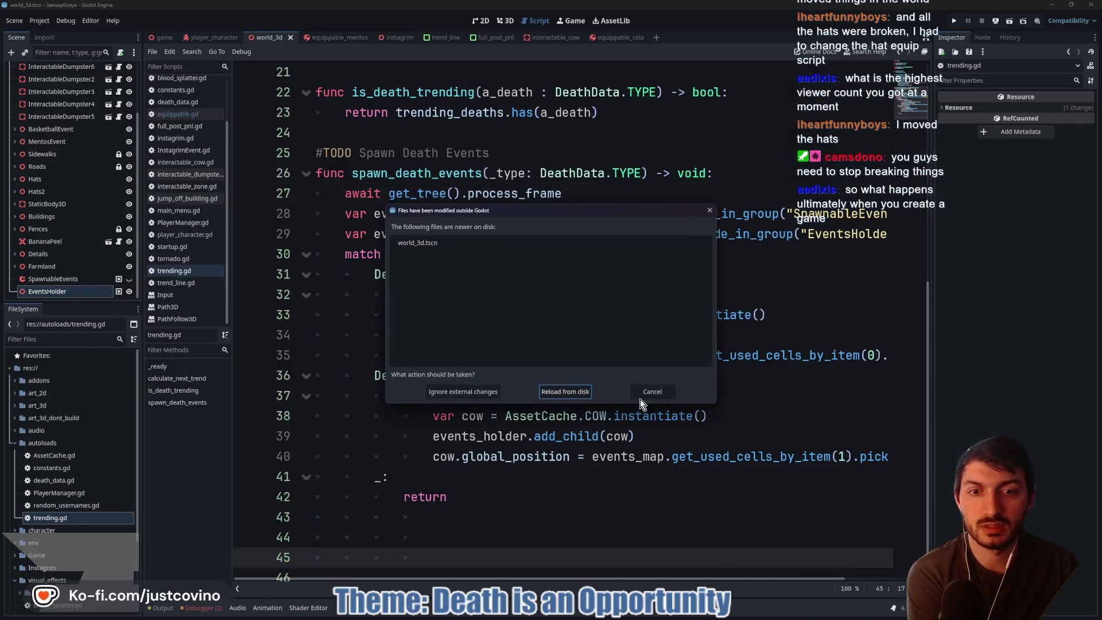
# - Look over the world_3d.tscn change in GitHub Desktop, then commit all 11 changed files to main
pyautogui.click(580, 617)
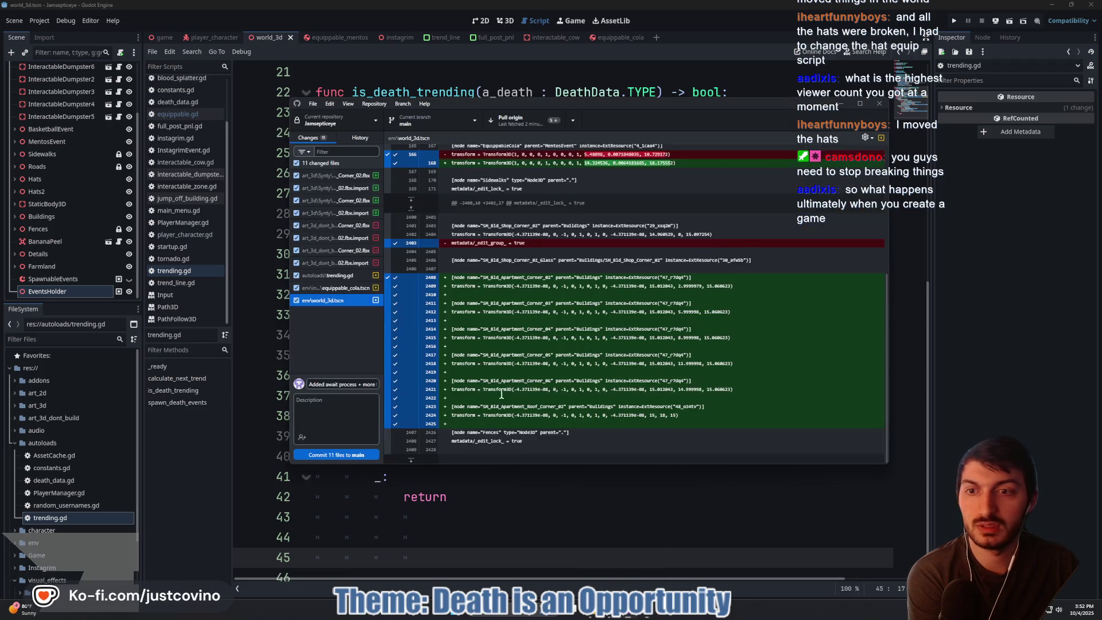
pyautogui.rightClick(323, 304)
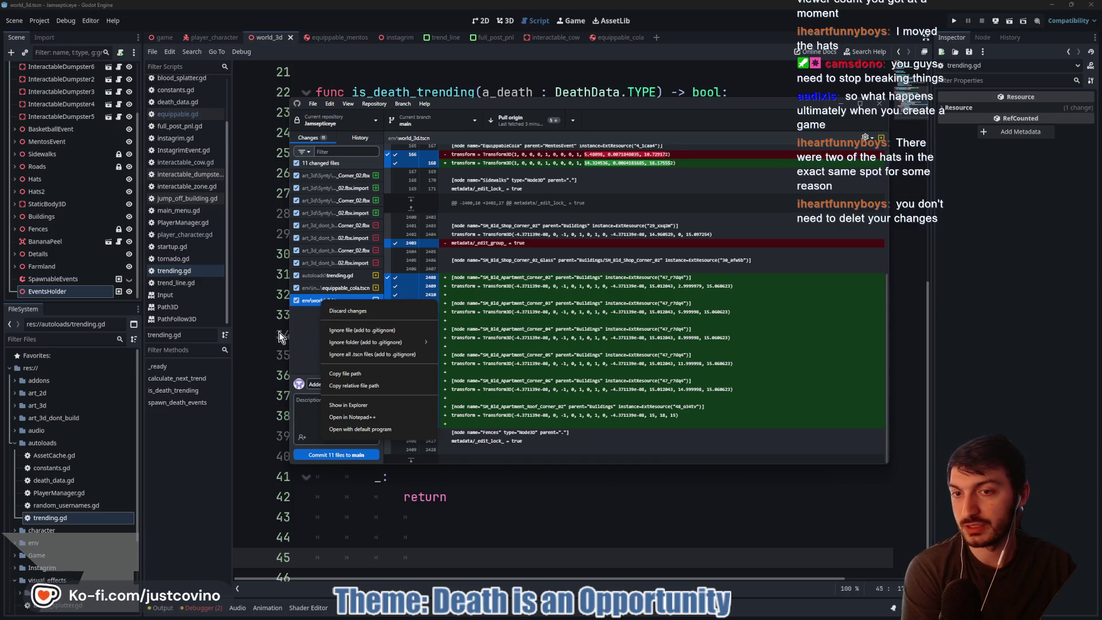
pyautogui.click(308, 341)
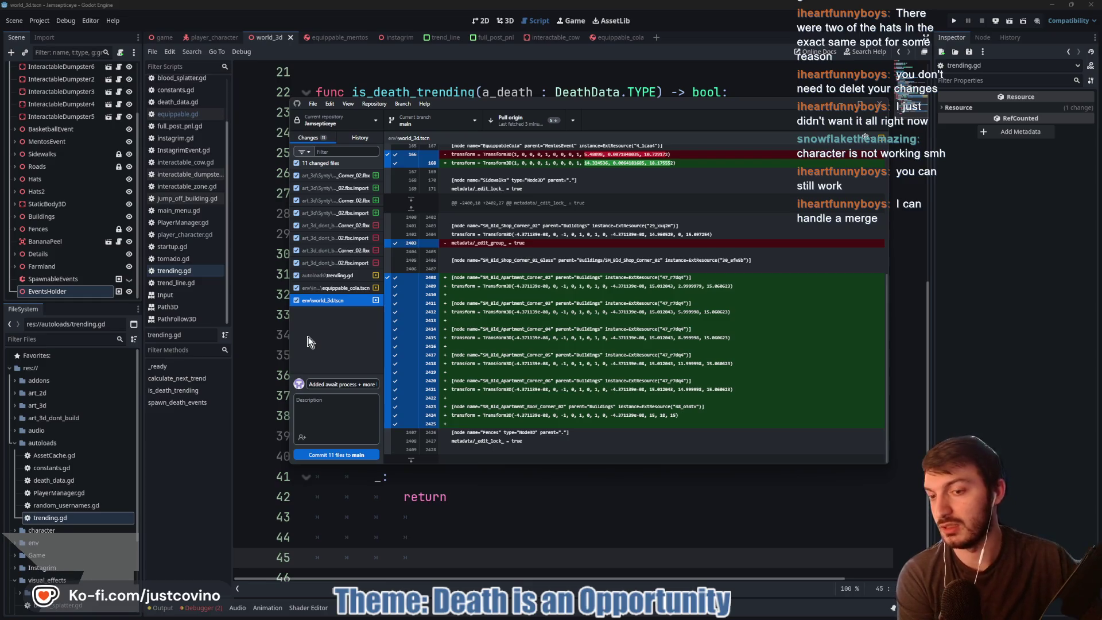
pyautogui.click(337, 455)
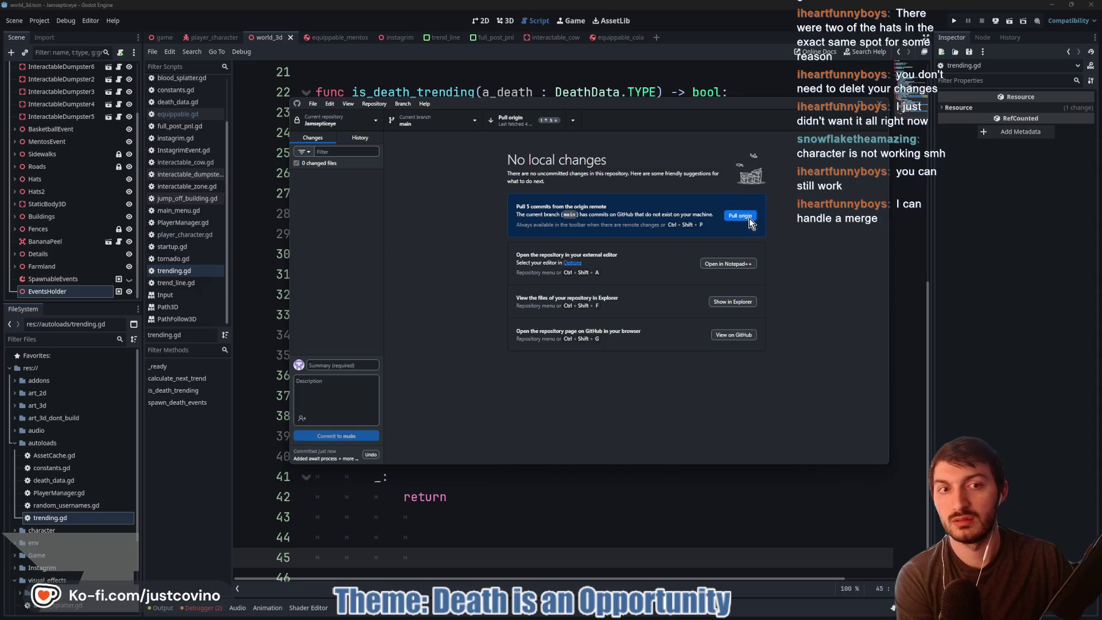
# - Pull origin and open the conflicted world_3d.tscn in Notepad++, moving and enlarging its window
pyautogui.click(745, 217)
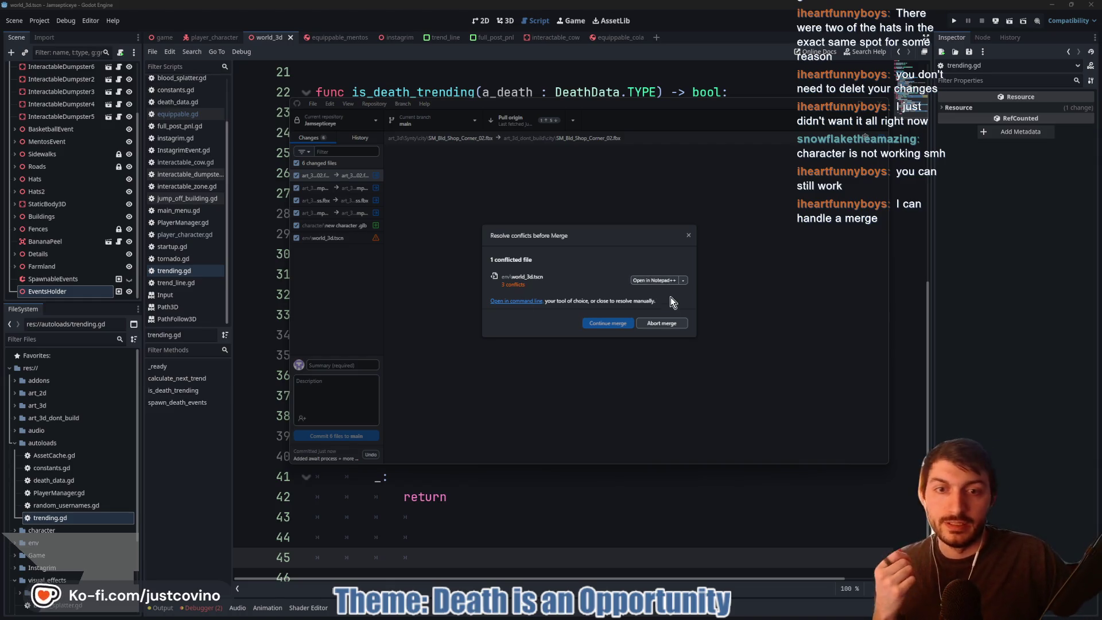
pyautogui.click(654, 280)
pyautogui.moveTo(679, 127)
pyautogui.mouseDown()
pyautogui.moveTo(615, 105)
pyautogui.moveTo(571, 63)
pyautogui.mouseUp()
pyautogui.moveTo(863, 496)
pyautogui.mouseDown()
pyautogui.moveTo(971, 560)
pyautogui.moveTo(1050, 573)
pyautogui.mouseUp()
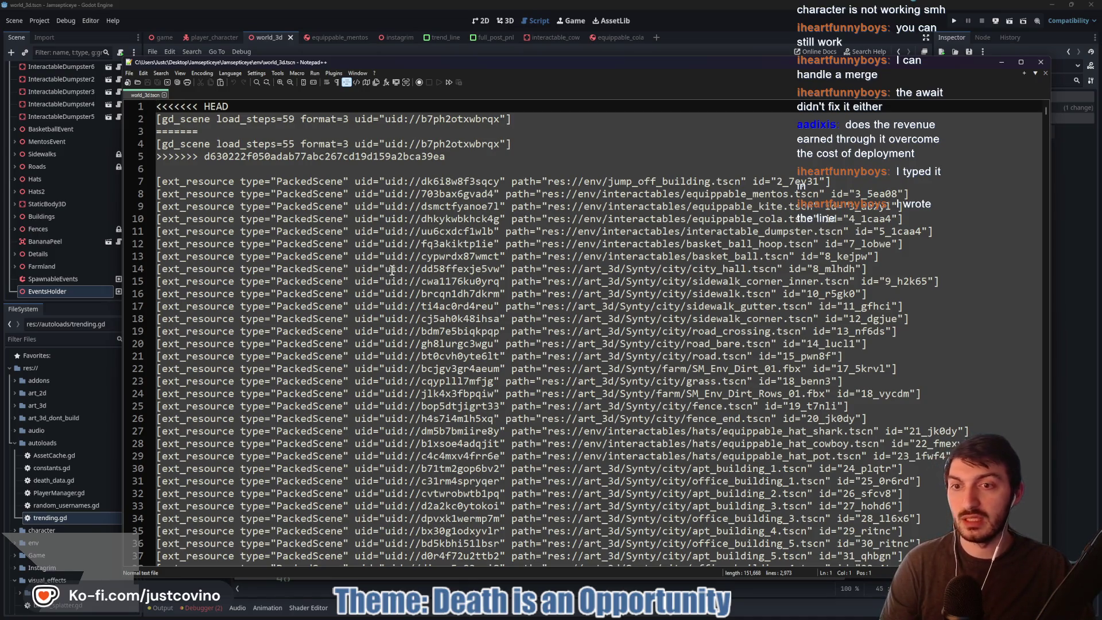
# - Close Notepad++, abort the merge and undo the 'Added await process' commit
pyautogui.click(1040, 63)
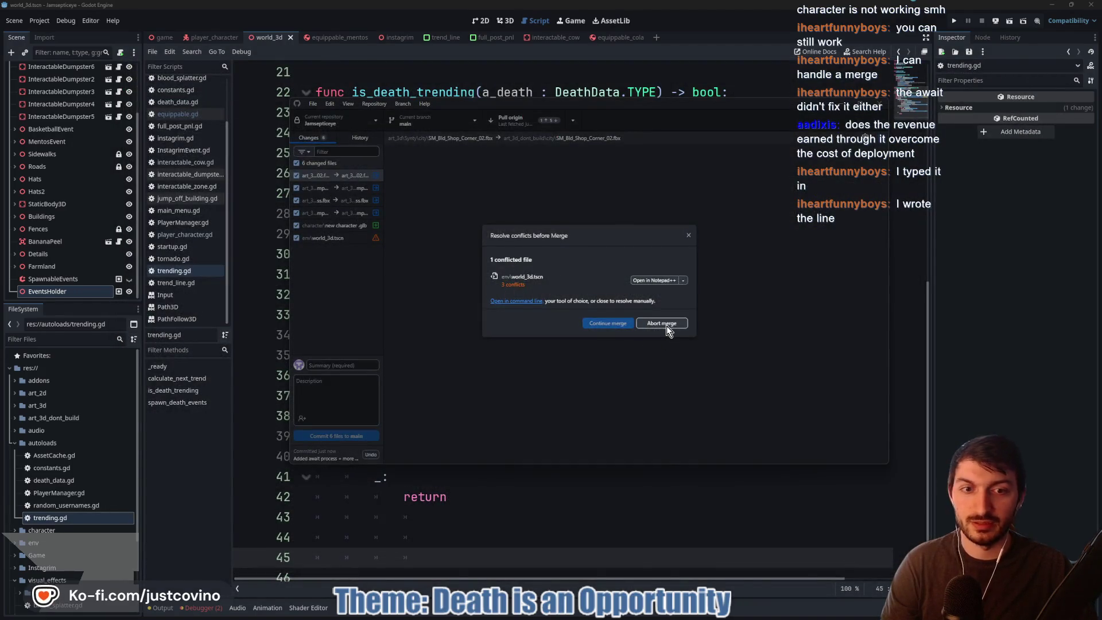
pyautogui.click(666, 324)
pyautogui.click(359, 138)
pyautogui.click(297, 188)
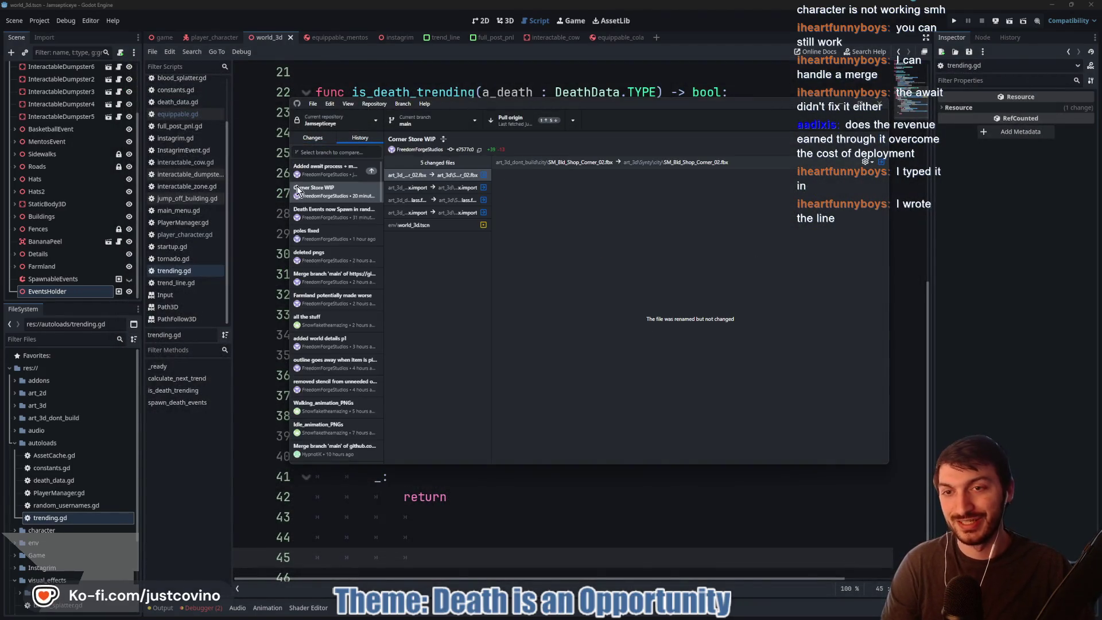
pyautogui.rightClick(321, 168)
pyautogui.click(348, 201)
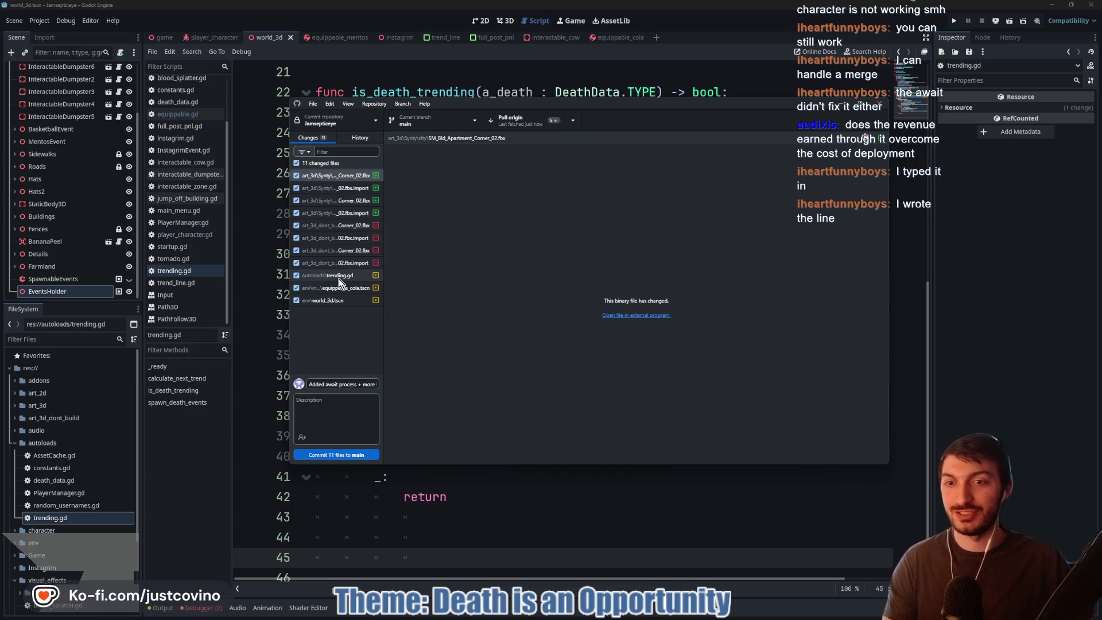
# - Discard the trending.gd changes, commit the remaining 10 files to main, and pull origin again
pyautogui.click(339, 278)
pyautogui.rightClick(338, 278)
pyautogui.click(360, 289)
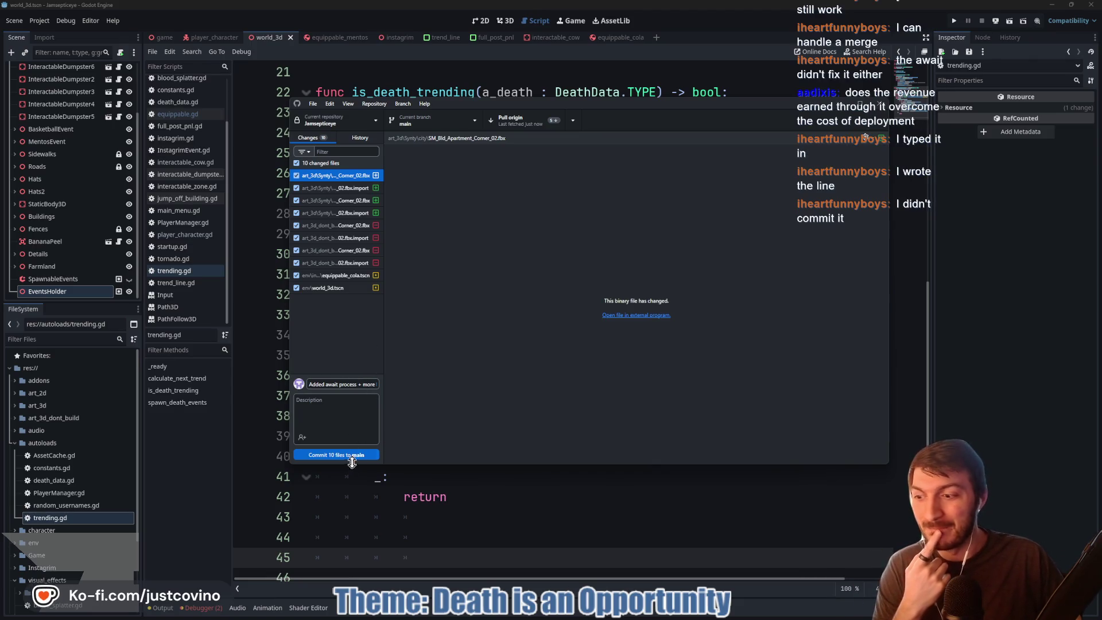
pyautogui.click(322, 454)
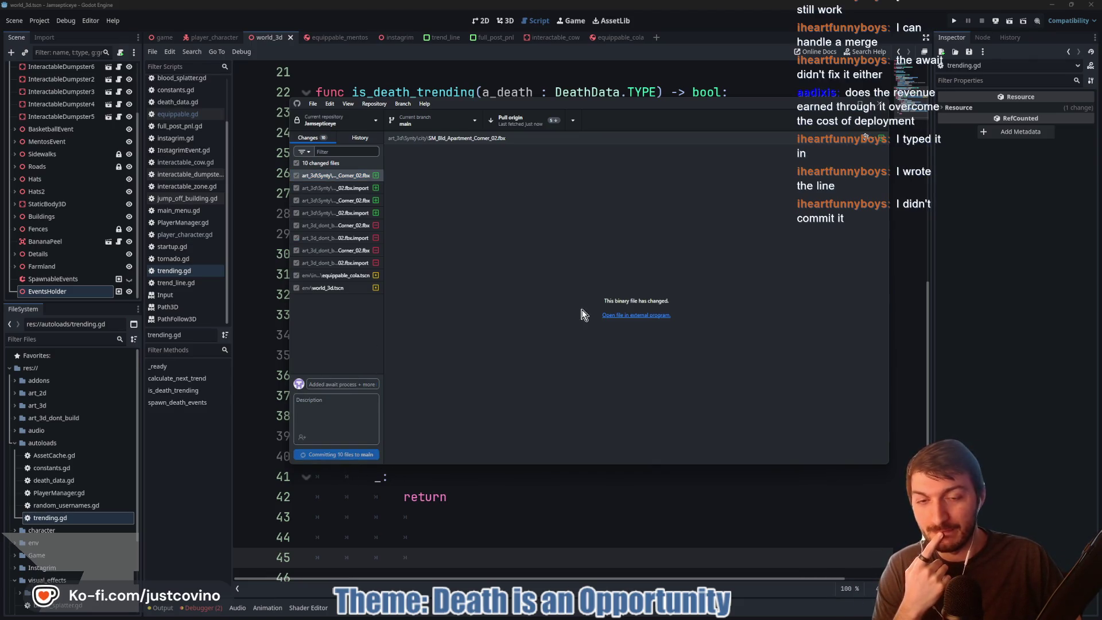
pyautogui.click(741, 215)
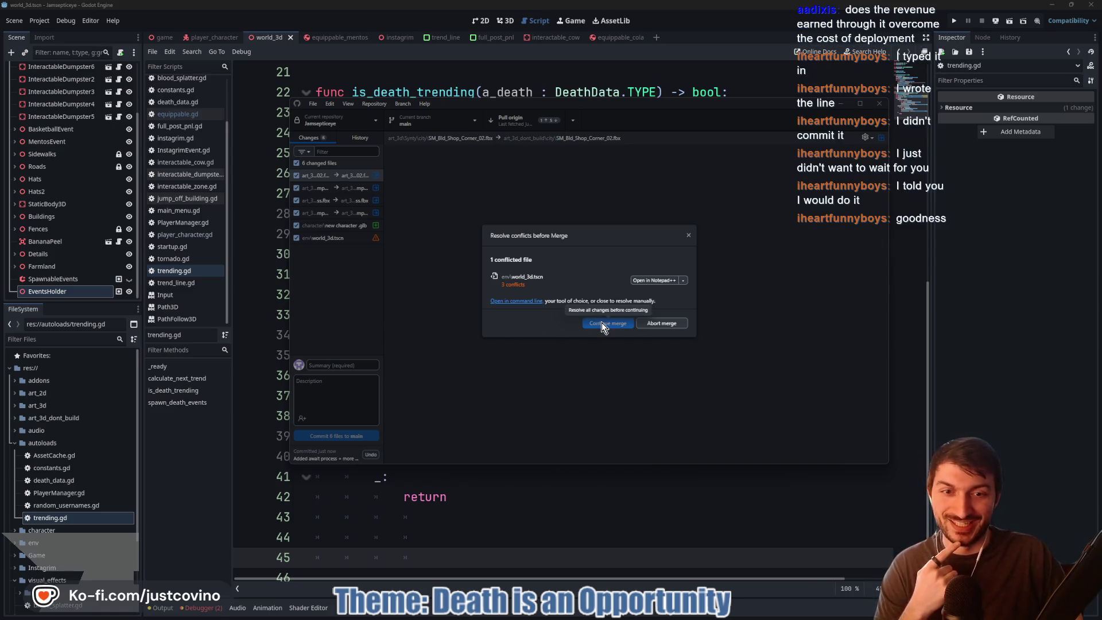
# - Open the conflicted world_3d.tscn in Notepad++ and scroll down to the ======= separator on line 169
pyautogui.click(651, 281)
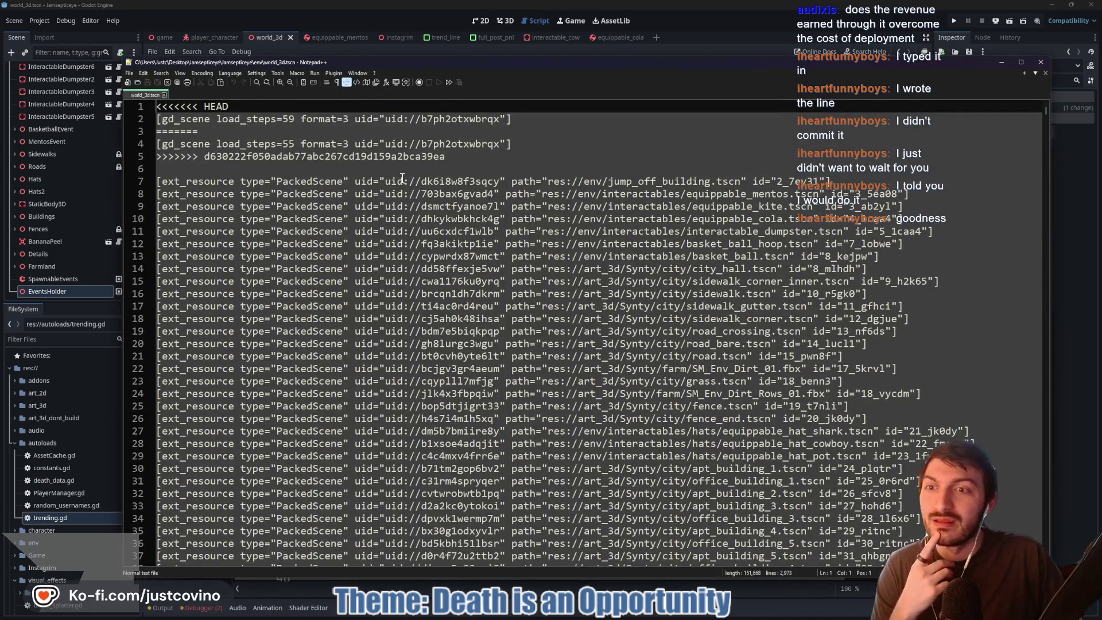
pyautogui.scroll(-15, 402, 178)
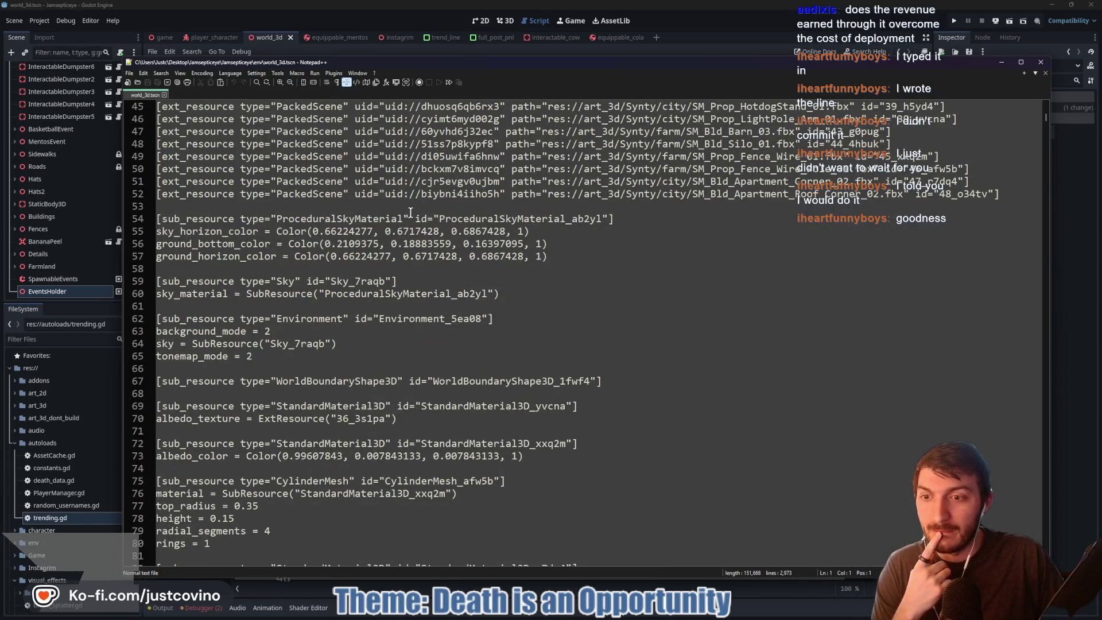
pyautogui.scroll(-5, 411, 212)
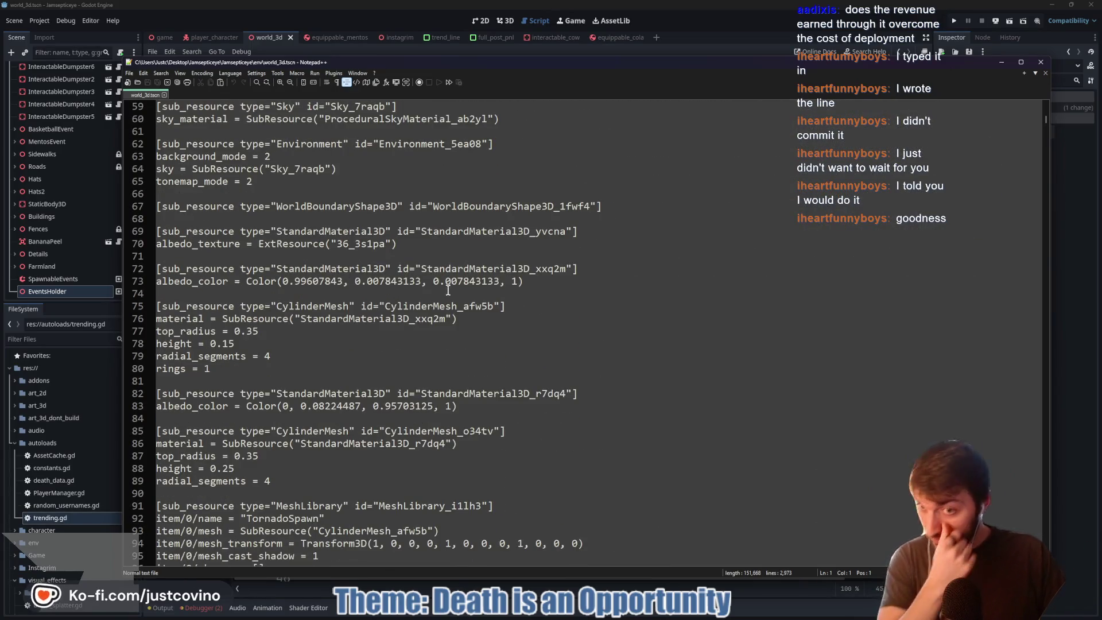
pyautogui.scroll(-7, 448, 290)
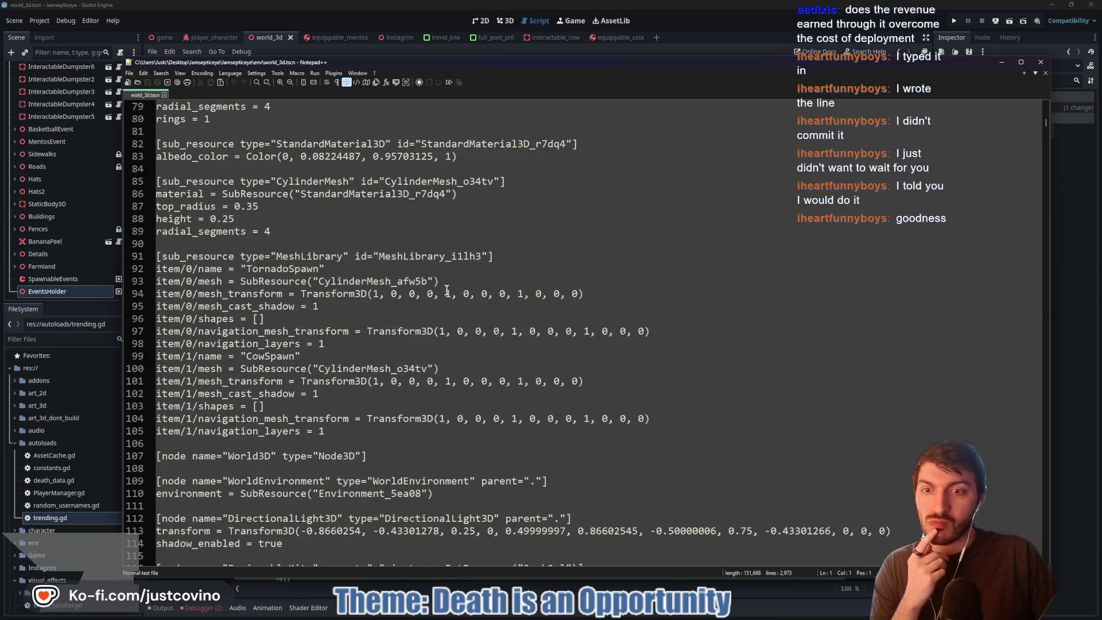
pyautogui.scroll(-8, 447, 290)
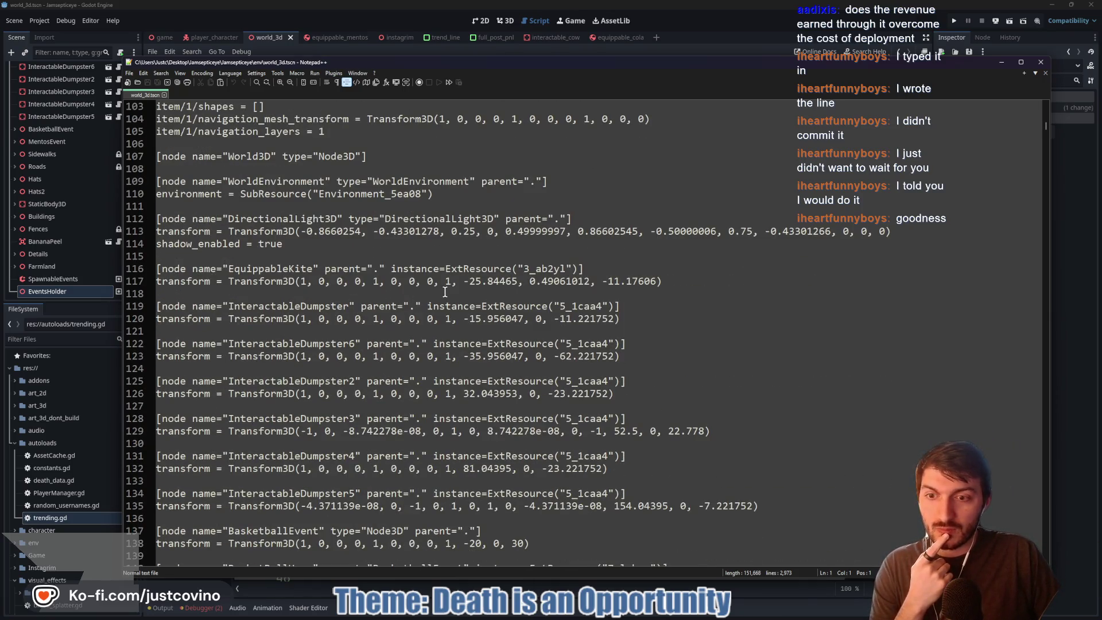
pyautogui.scroll(-19, 444, 292)
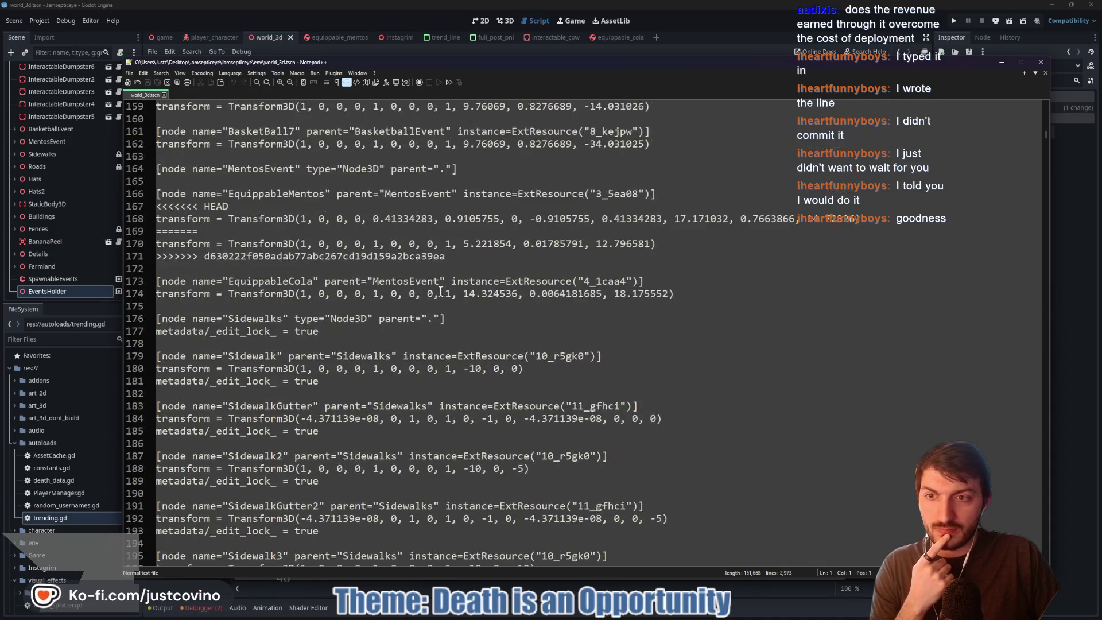
pyautogui.click(125, 232)
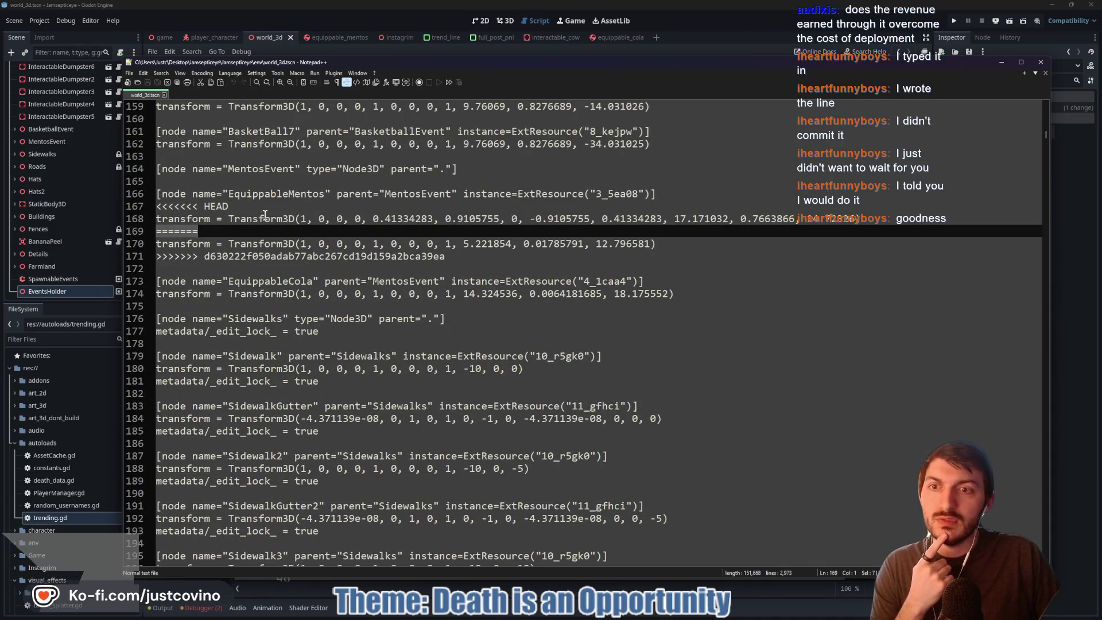
# - Read through the rest of the conflicted file, then move Notepad++ lower to reveal the conflict dialog
pyautogui.scroll(2, 403, 253)
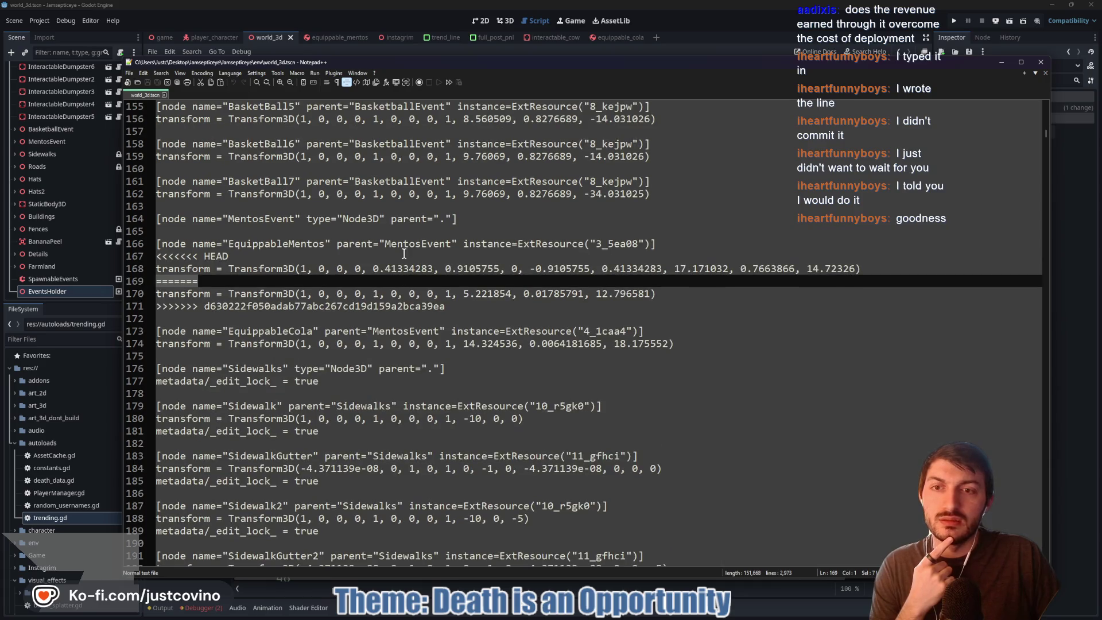
pyautogui.scroll(2, 404, 253)
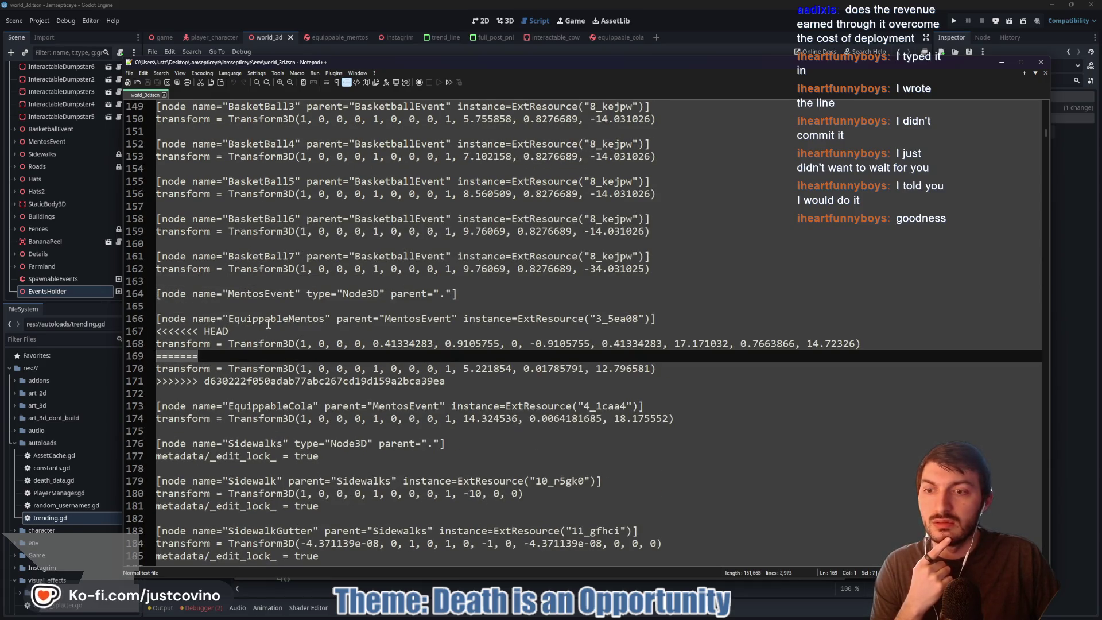
pyautogui.scroll(-20, 283, 333)
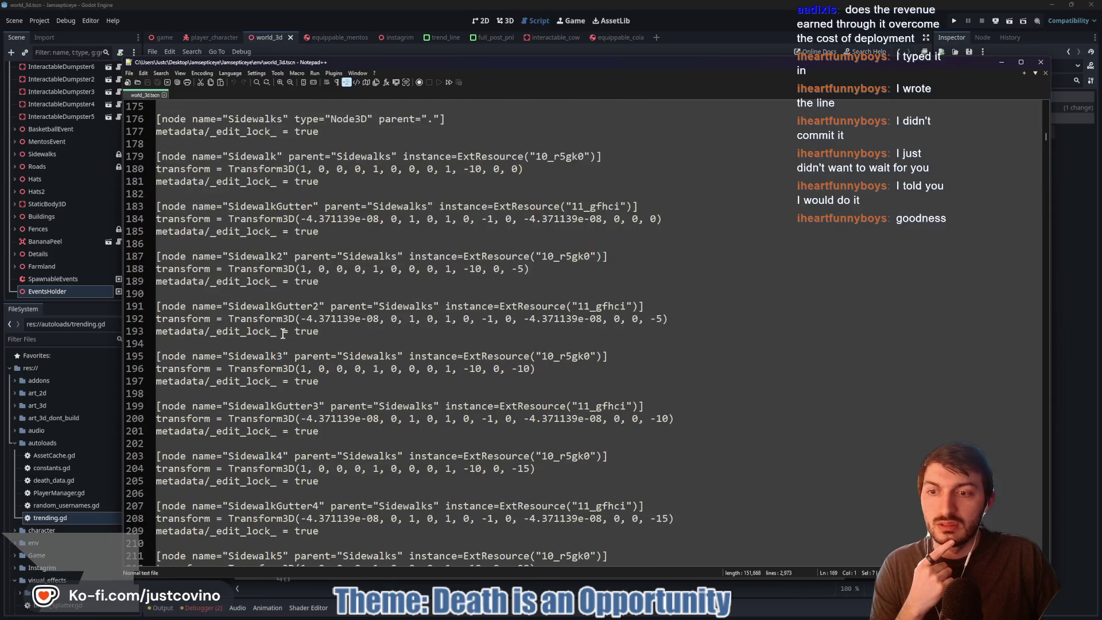
pyautogui.scroll(-5, 281, 332)
pyautogui.scroll(-20, 277, 328)
pyautogui.scroll(-20, 276, 329)
pyautogui.scroll(-17, 275, 329)
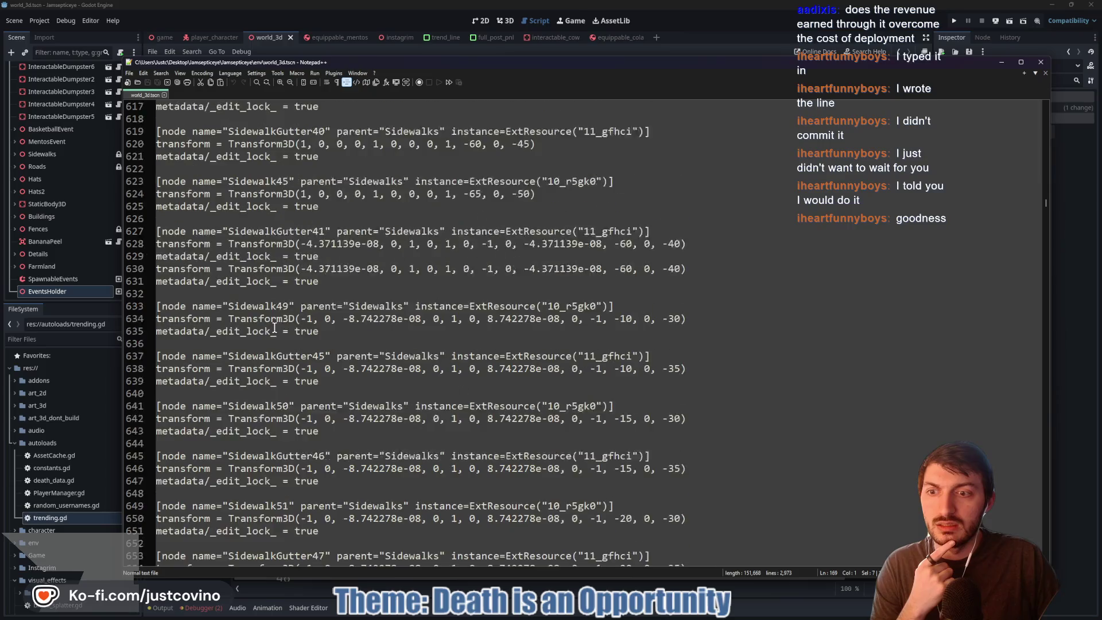
pyautogui.scroll(-17, 275, 329)
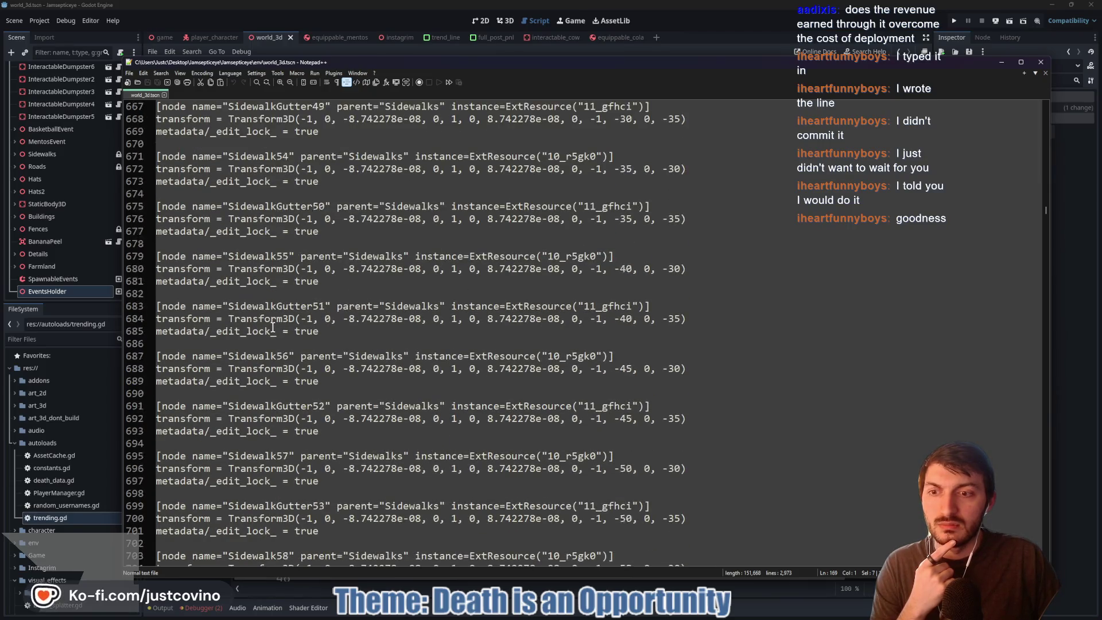
pyautogui.scroll(-17, 274, 327)
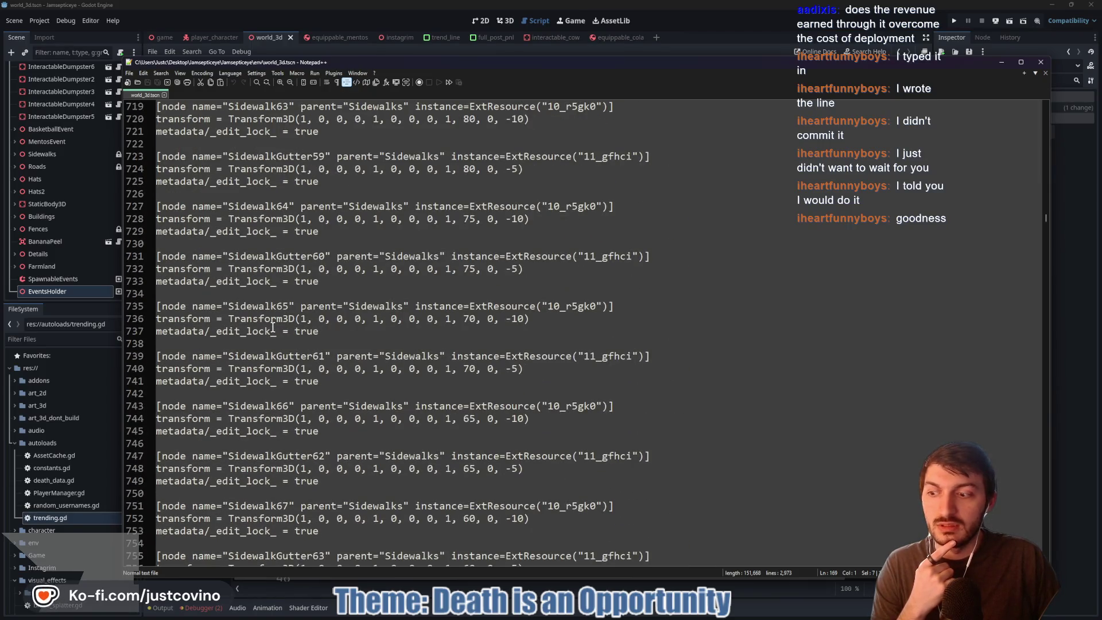
pyautogui.scroll(-3, 274, 327)
pyautogui.scroll(-15, 273, 327)
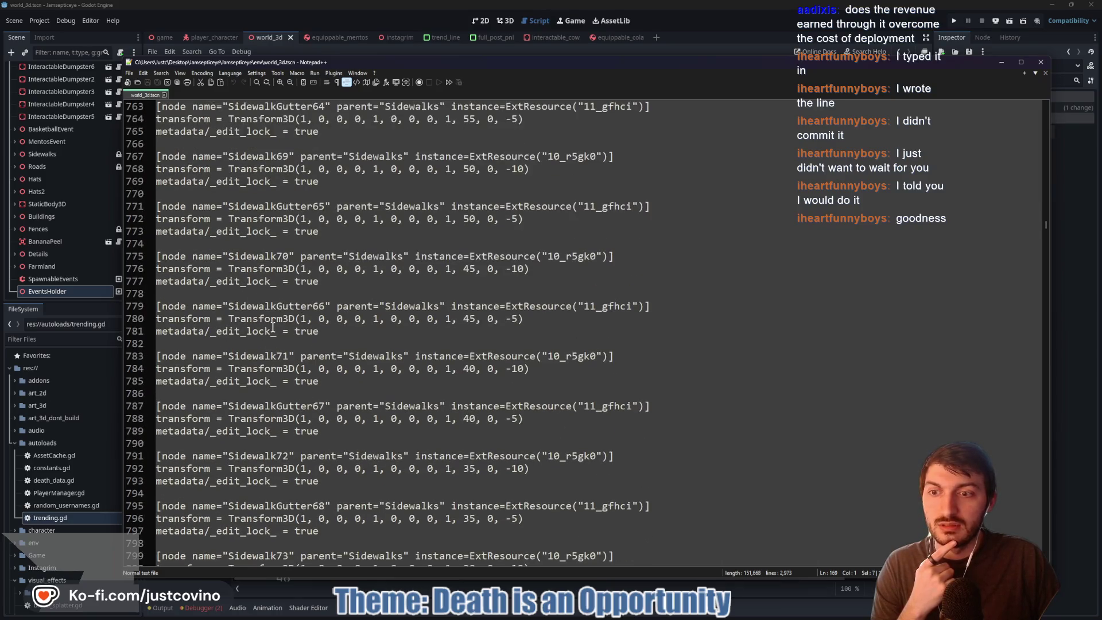
pyautogui.scroll(-19, 273, 327)
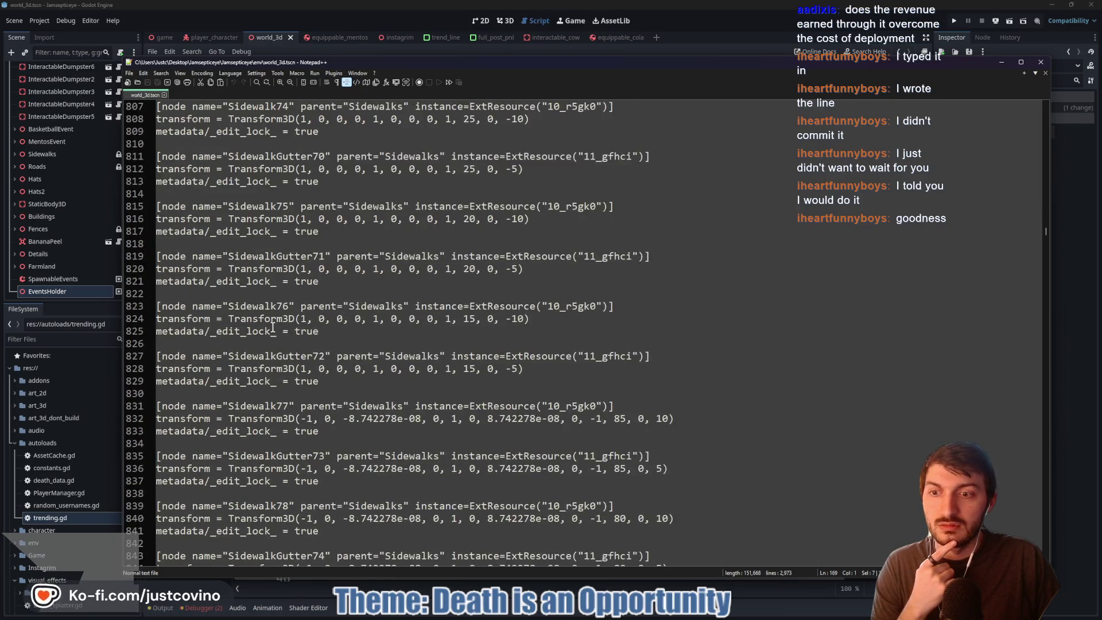
pyautogui.scroll(-15, 273, 327)
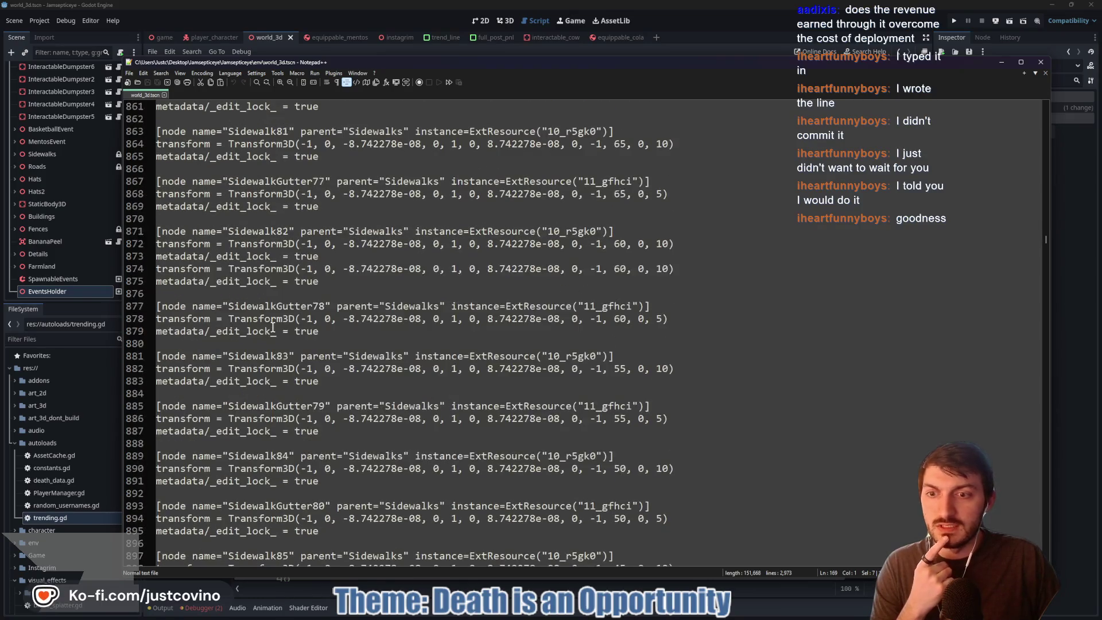
pyautogui.scroll(-14, 273, 327)
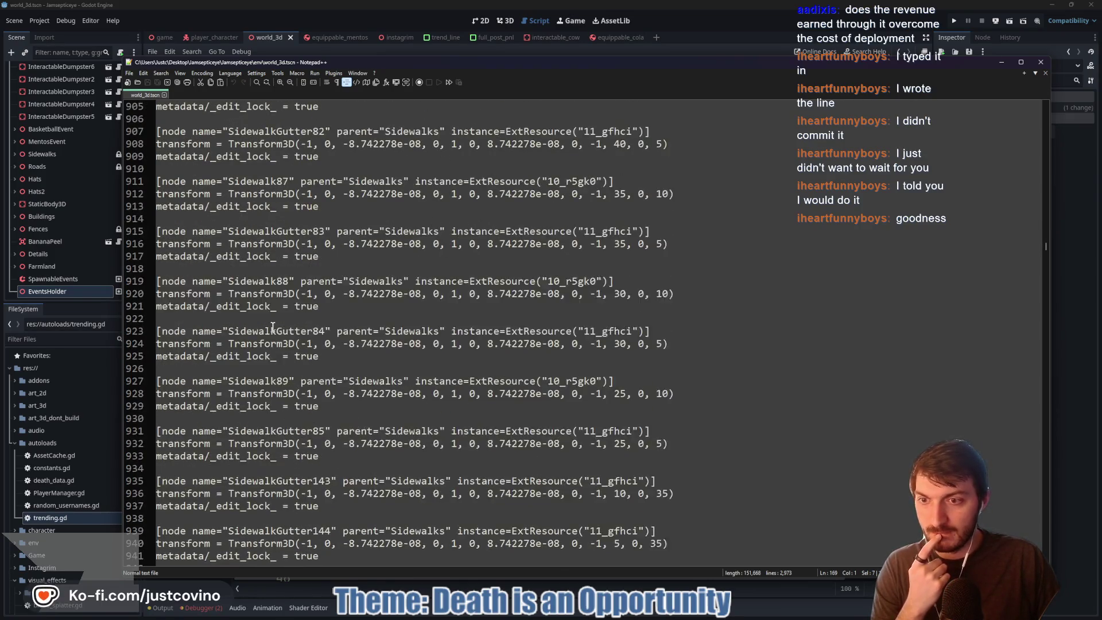
pyautogui.scroll(-5, 273, 327)
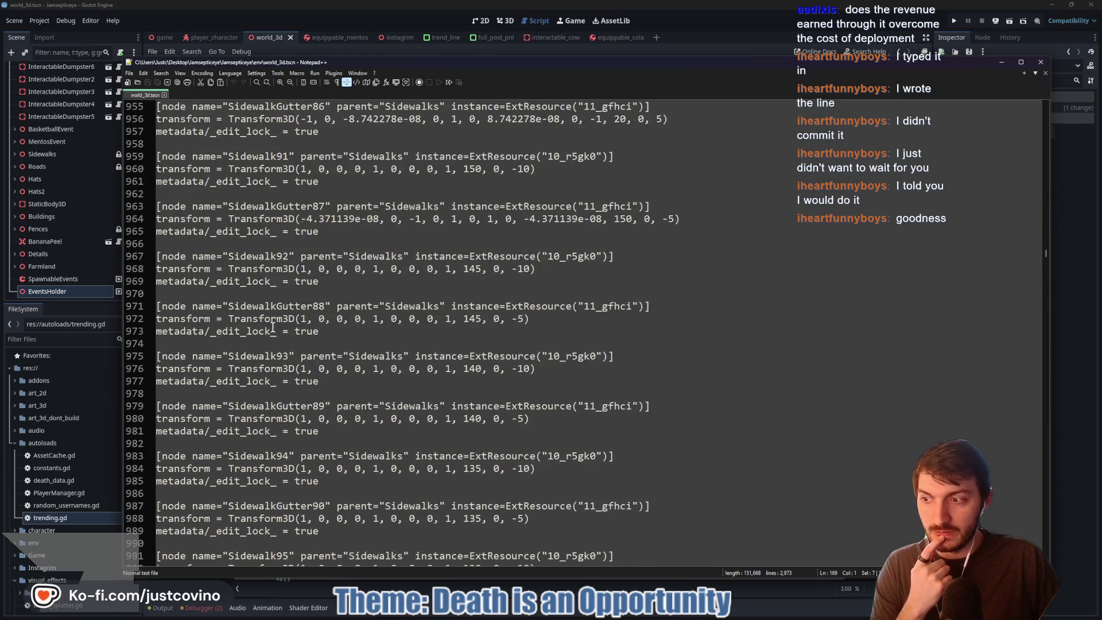
pyautogui.scroll(-13, 273, 327)
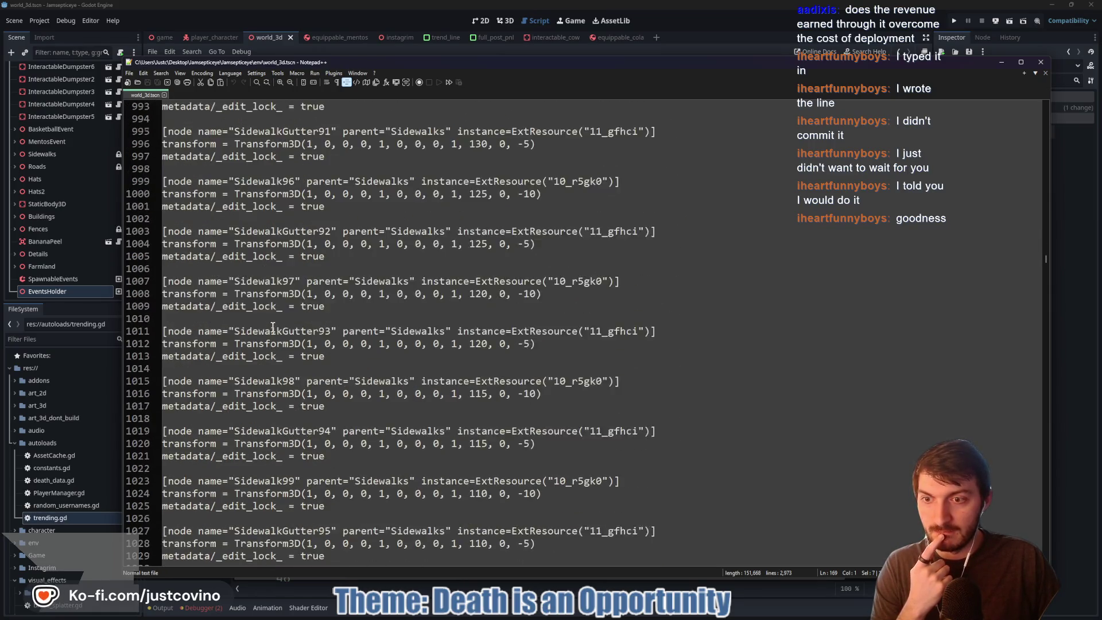
pyautogui.scroll(-12, 273, 327)
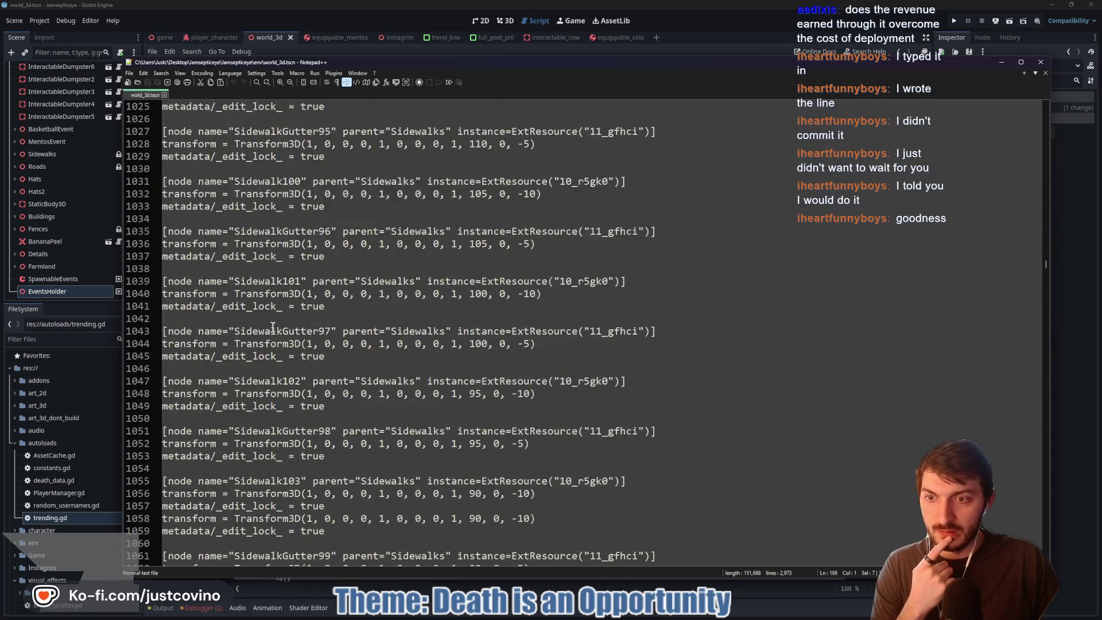
pyautogui.scroll(-11, 273, 327)
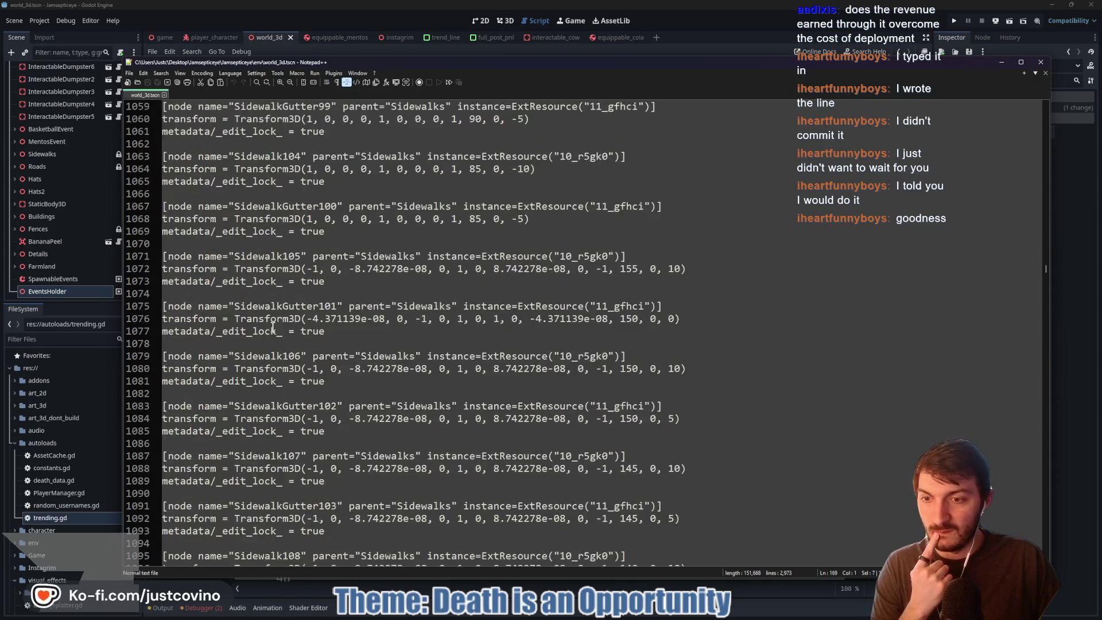
pyautogui.scroll(-16, 272, 327)
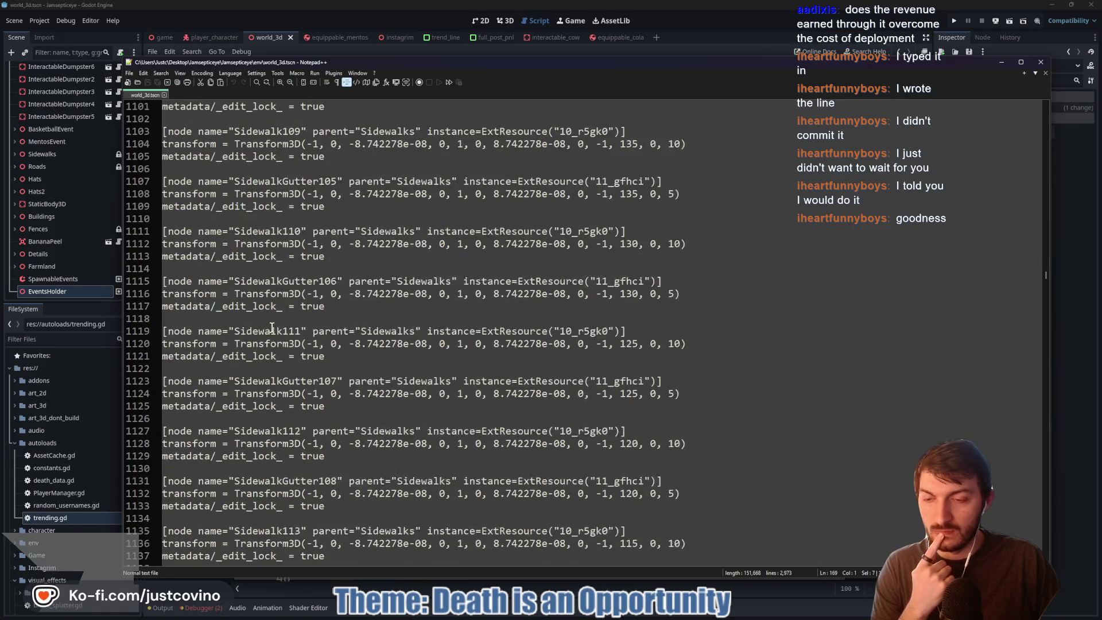
pyautogui.scroll(-3, 272, 327)
pyautogui.moveTo(465, 64)
pyautogui.mouseDown()
pyautogui.moveTo(498, 455)
pyautogui.moveTo(496, 355)
pyautogui.mouseUp()
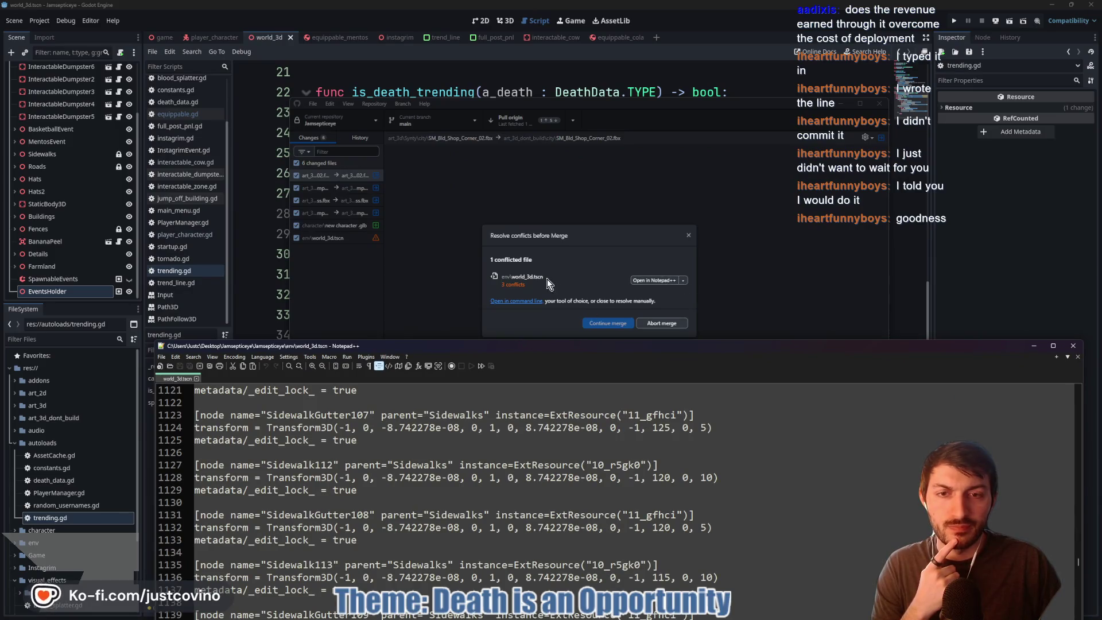
pyautogui.click(529, 274)
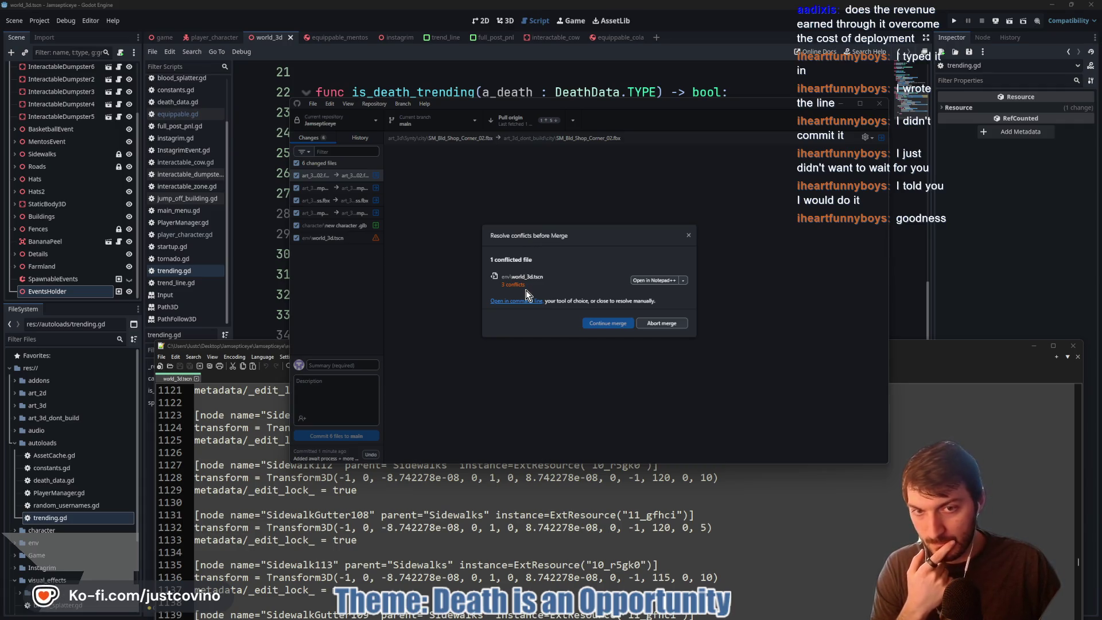
pyautogui.click(934, 352)
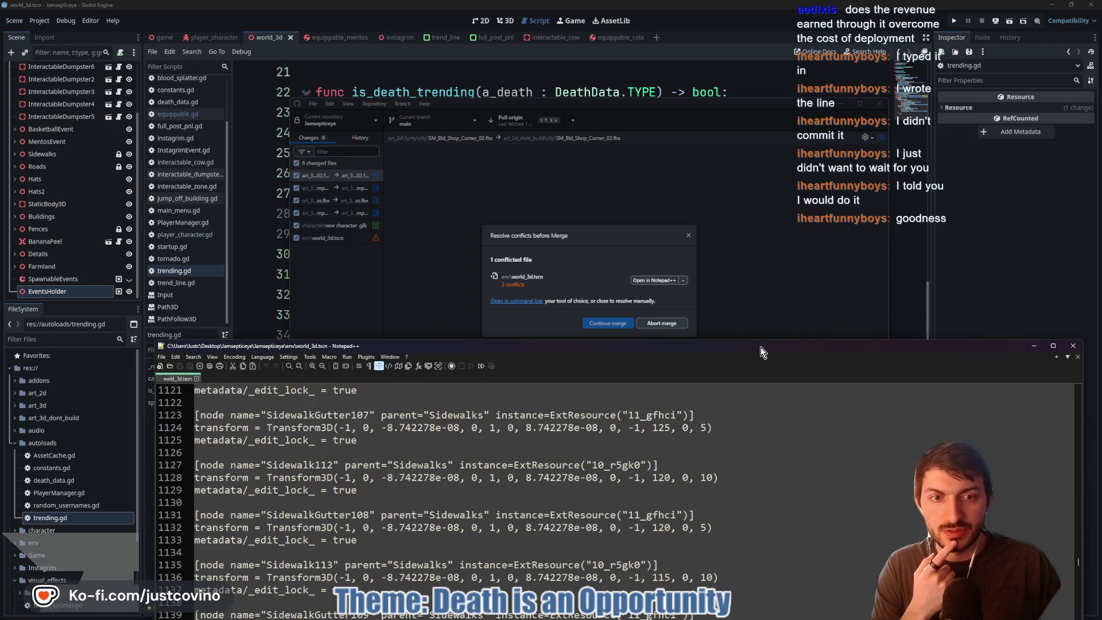
# - Scroll world_3d.tscn back to the top, mark the ======= separator, then close Notepad++
pyautogui.moveTo(760, 347); pyautogui.dragTo(713, 92)
pyautogui.moveTo(1030, 310); pyautogui.dragTo(1021, 145)
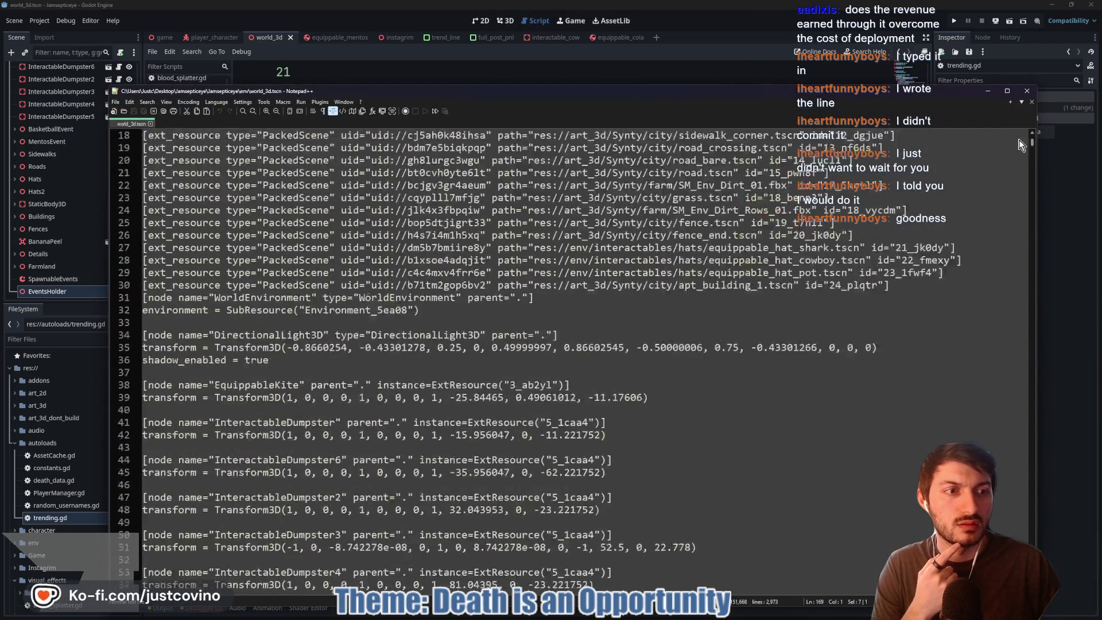
pyautogui.scroll(6, 584, 190)
pyautogui.click(201, 157)
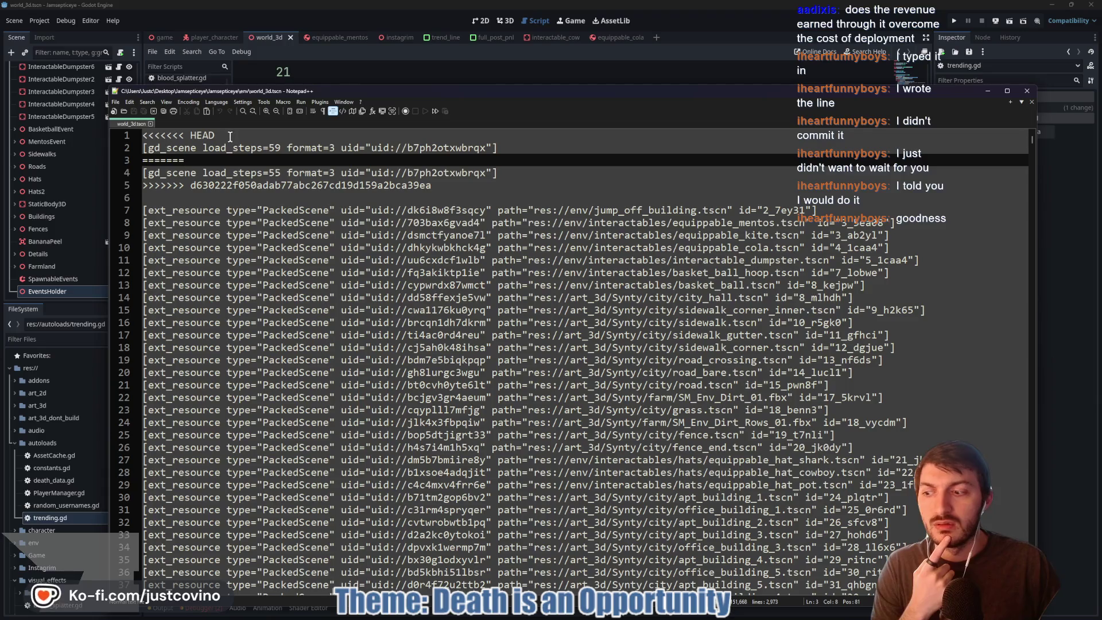
pyautogui.moveTo(537, 99)
pyautogui.mouseDown()
pyautogui.moveTo(525, 139)
pyautogui.moveTo(531, 87)
pyautogui.mouseUp()
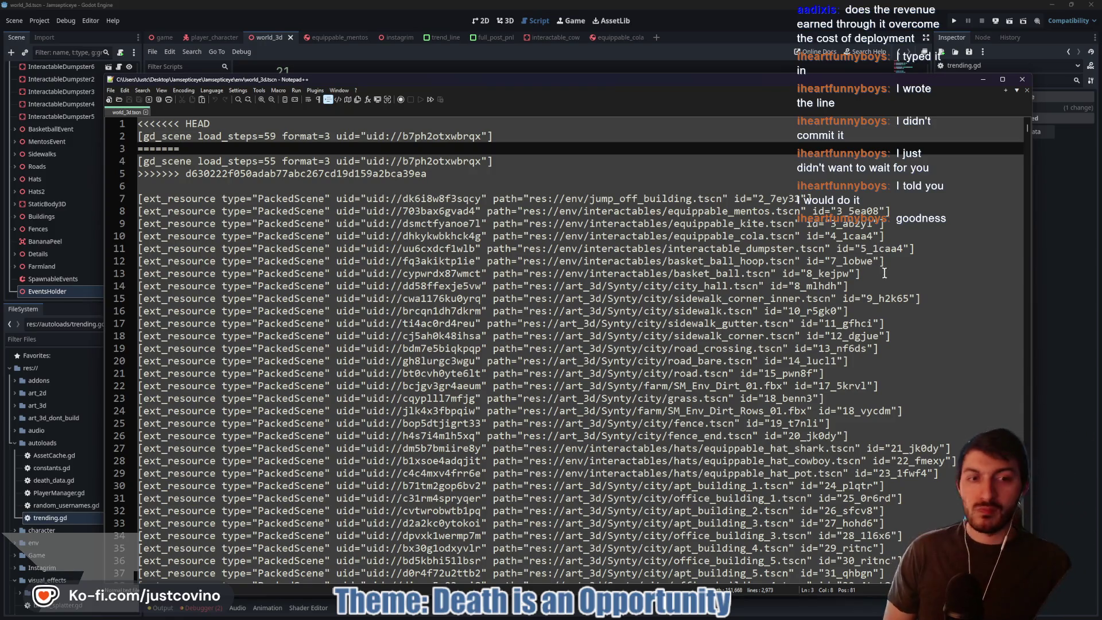
pyautogui.click(1023, 84)
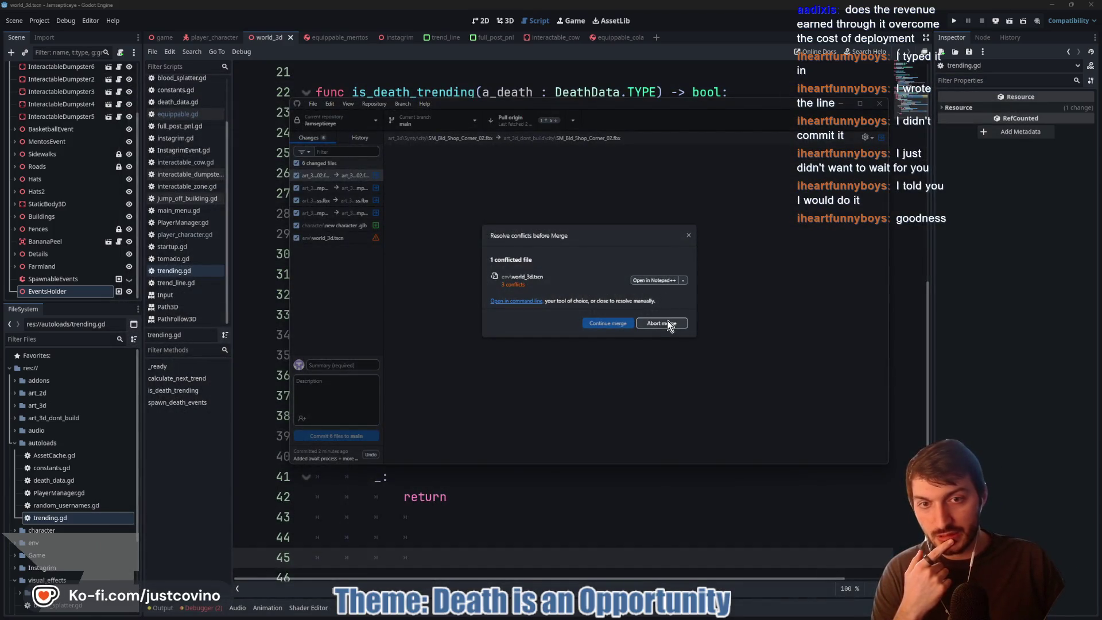
# - Abort the merge and undo the latest 'Added await process' commit from History
pyautogui.click(668, 324)
pyautogui.click(349, 139)
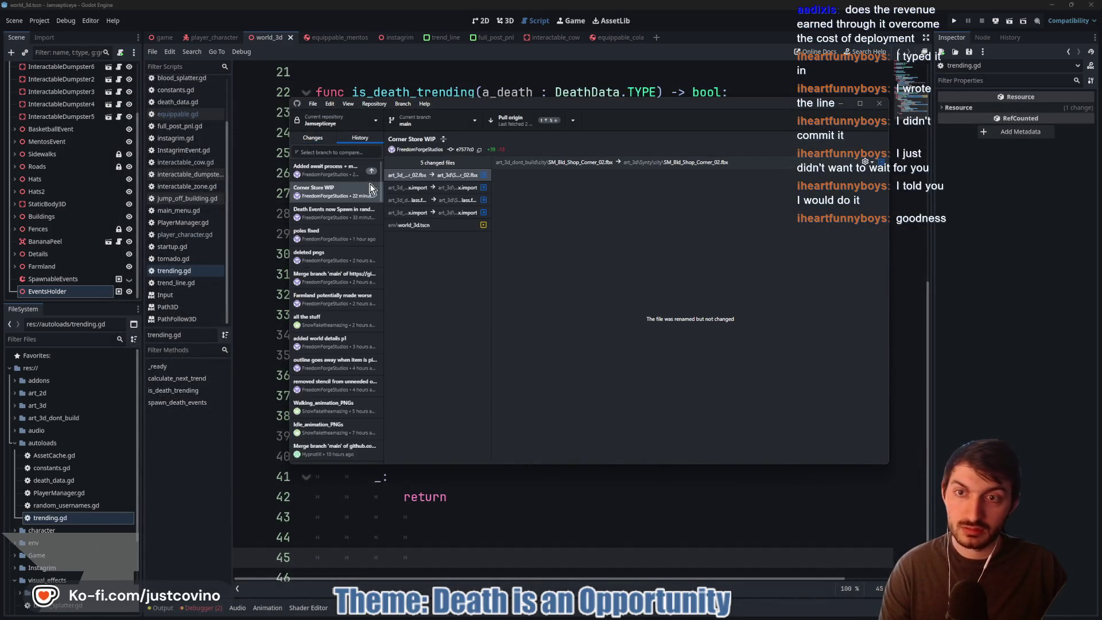
pyautogui.click(325, 166)
pyautogui.rightClick(320, 168)
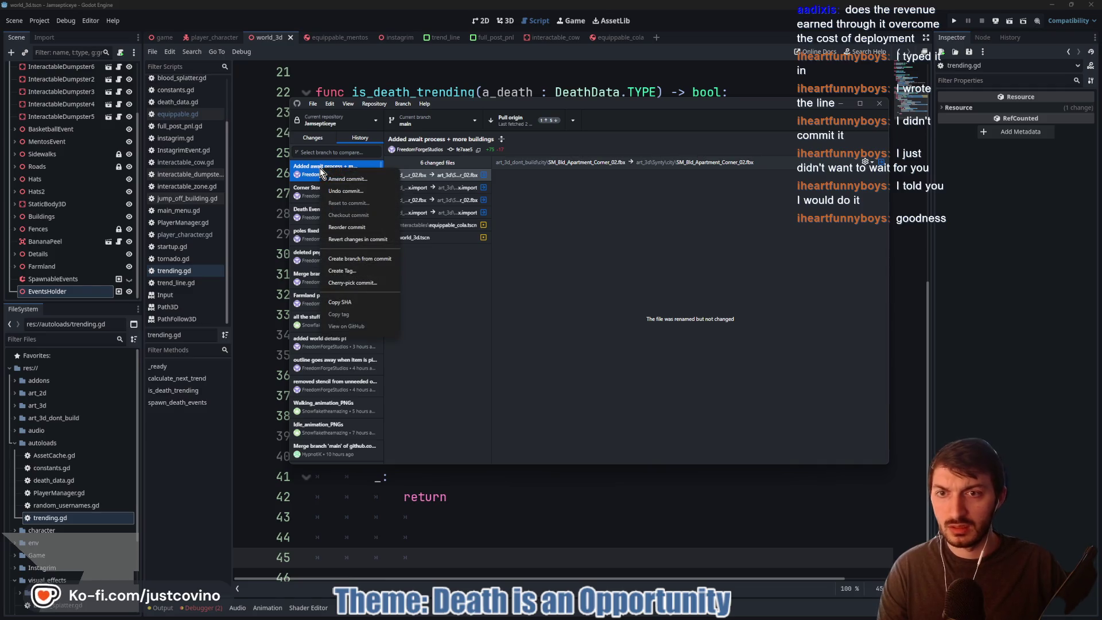
pyautogui.click(347, 191)
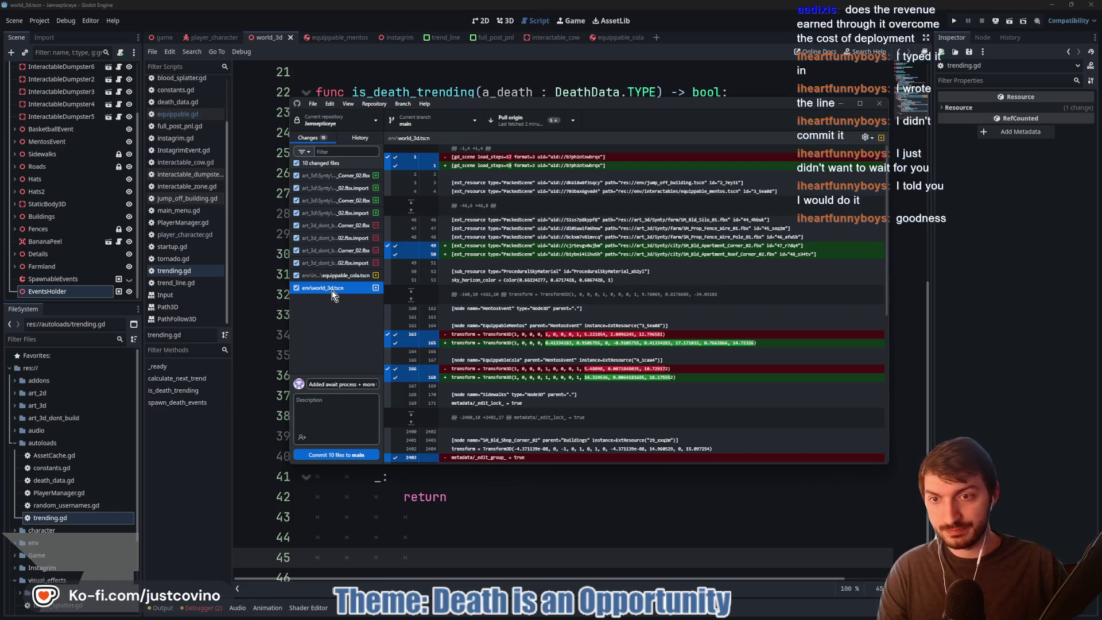
# - Discard the world_3d.tscn changes and commit the remaining 9 files to main
pyautogui.rightClick(332, 291)
pyautogui.click(315, 285)
pyautogui.rightClick(315, 287)
pyautogui.click(345, 296)
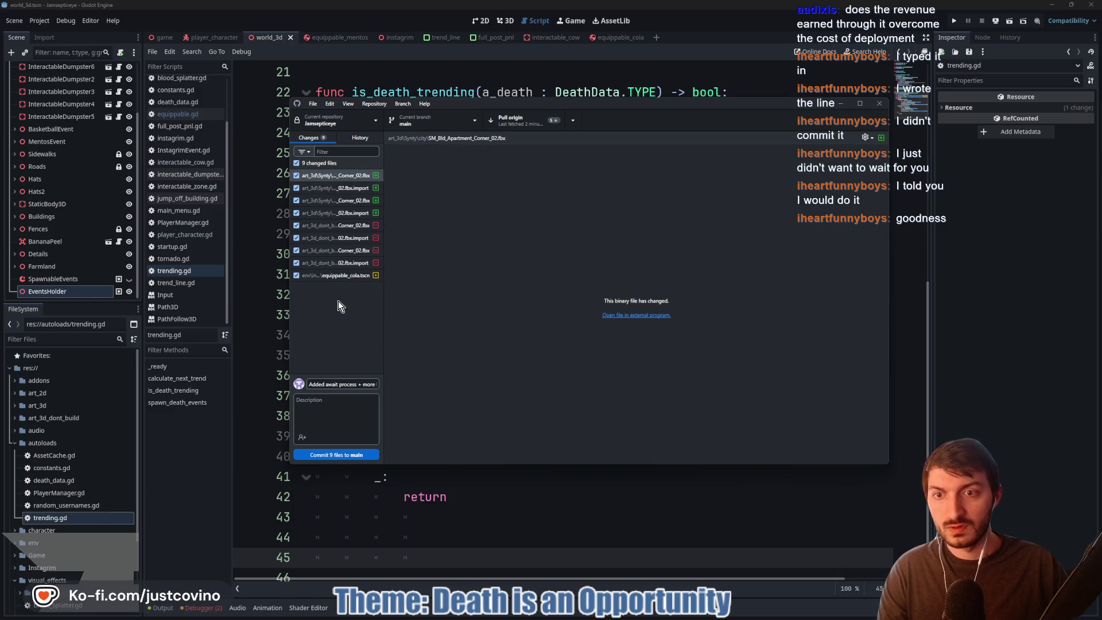
pyautogui.click(329, 454)
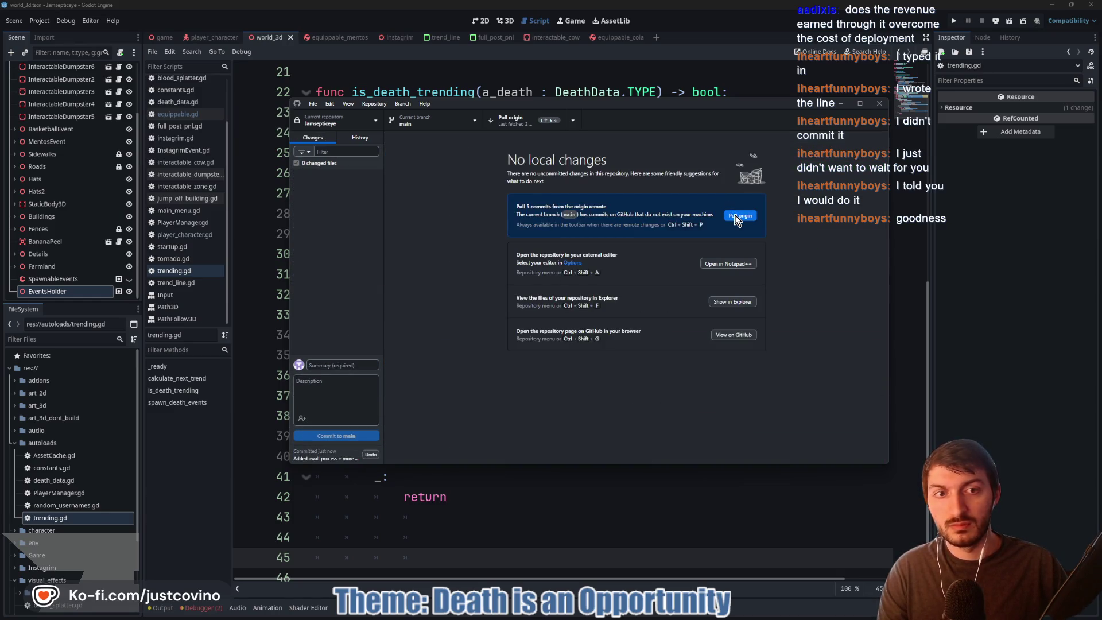
# - Pull and push origin, then review the commit history and local changes
pyautogui.click(740, 216)
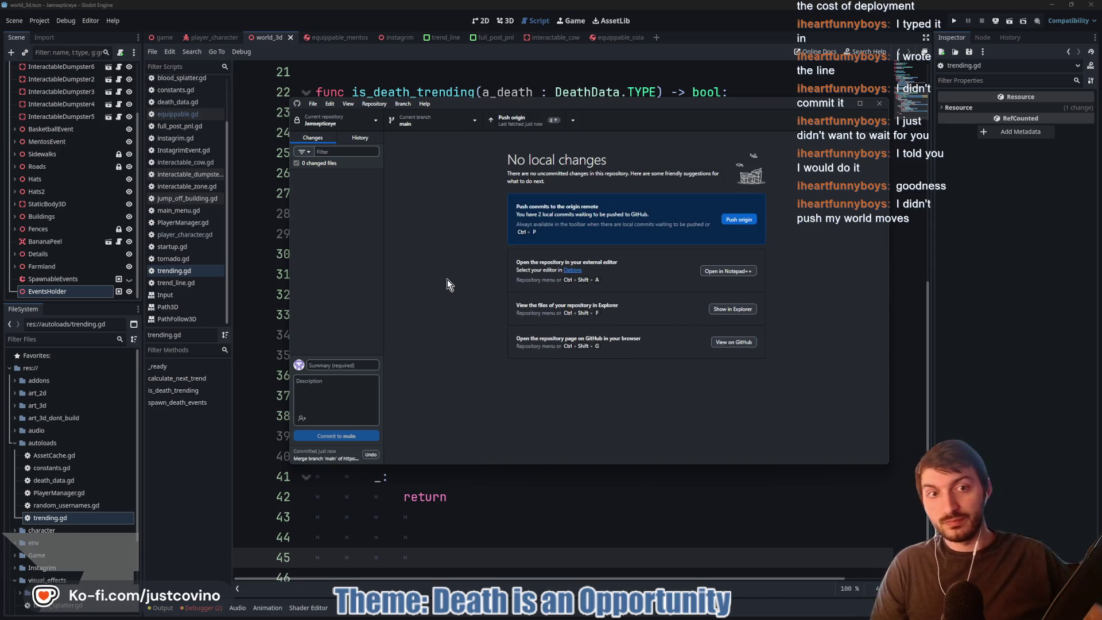
pyautogui.click(733, 222)
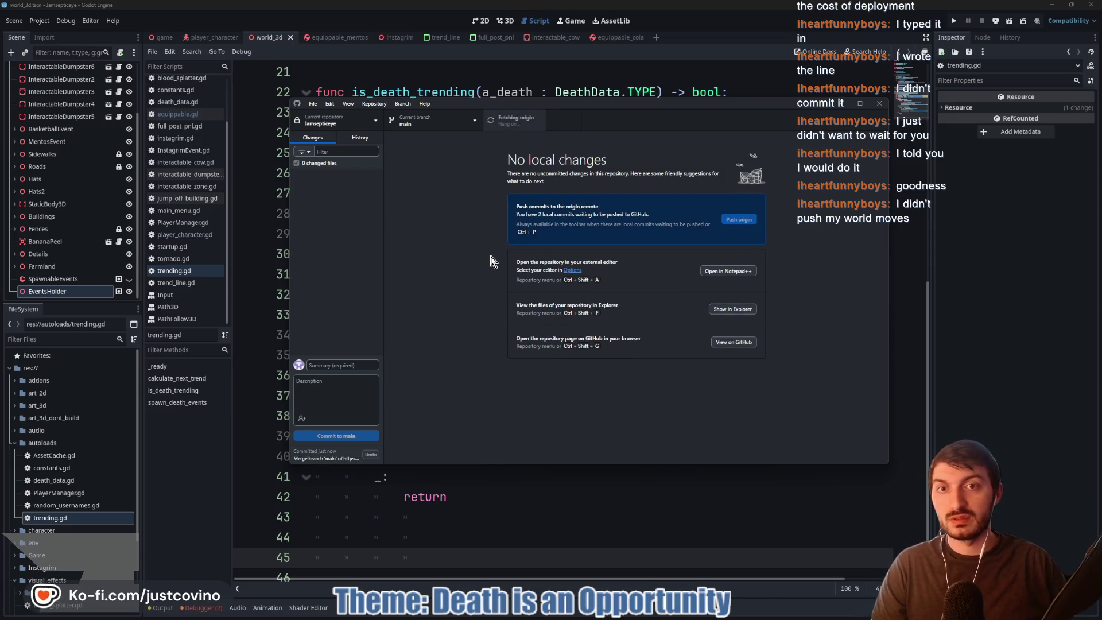
pyautogui.click(362, 138)
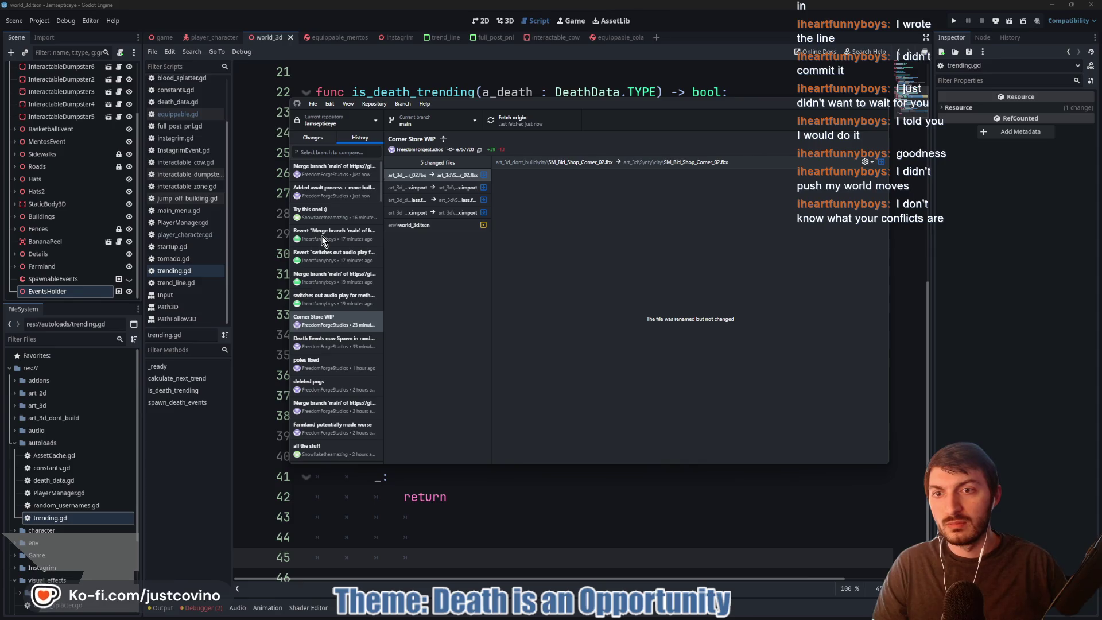
pyautogui.click(311, 139)
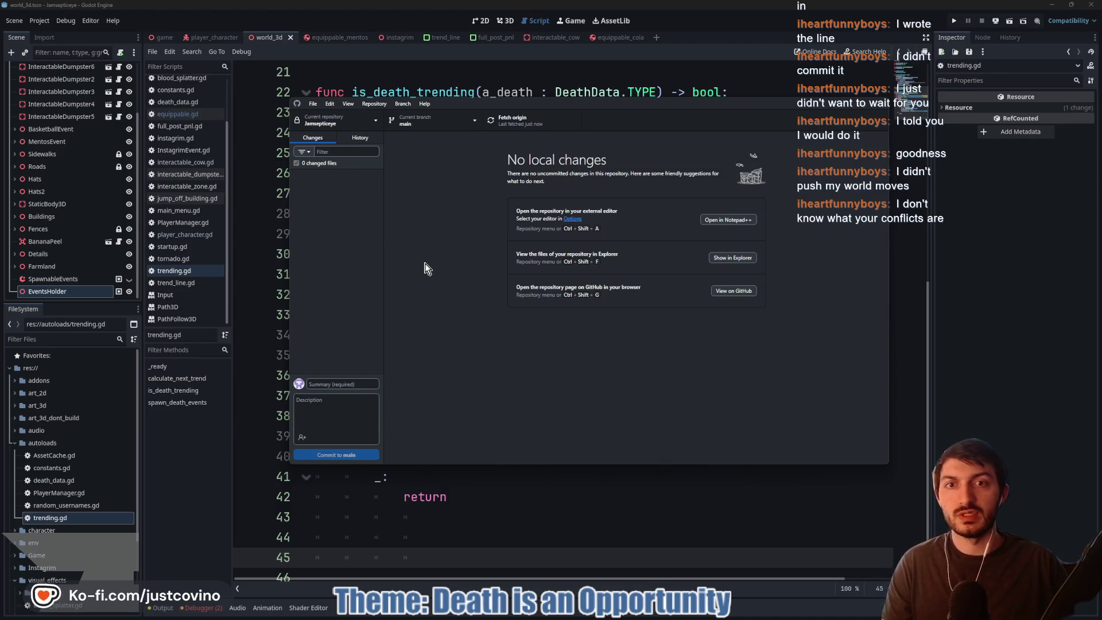
pyautogui.hotkey('alt', 'Tab')
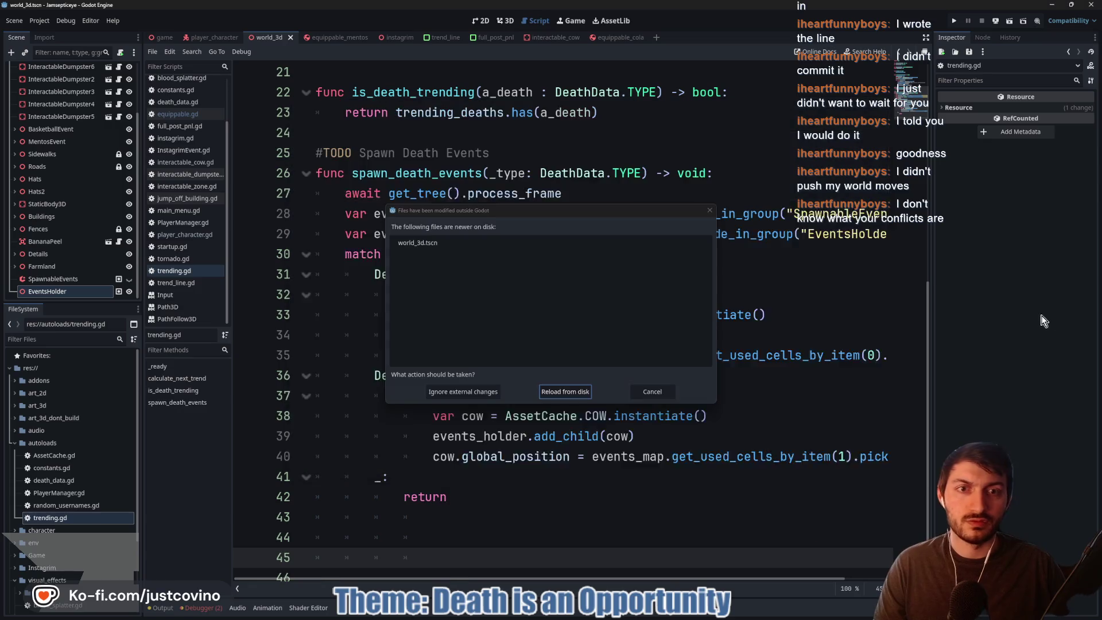
# - Reload world_3d.tscn from disk in Godot and save the scene
pyautogui.click(583, 396)
pyautogui.click(635, 367)
pyautogui.hotkey('ctrl', 's')
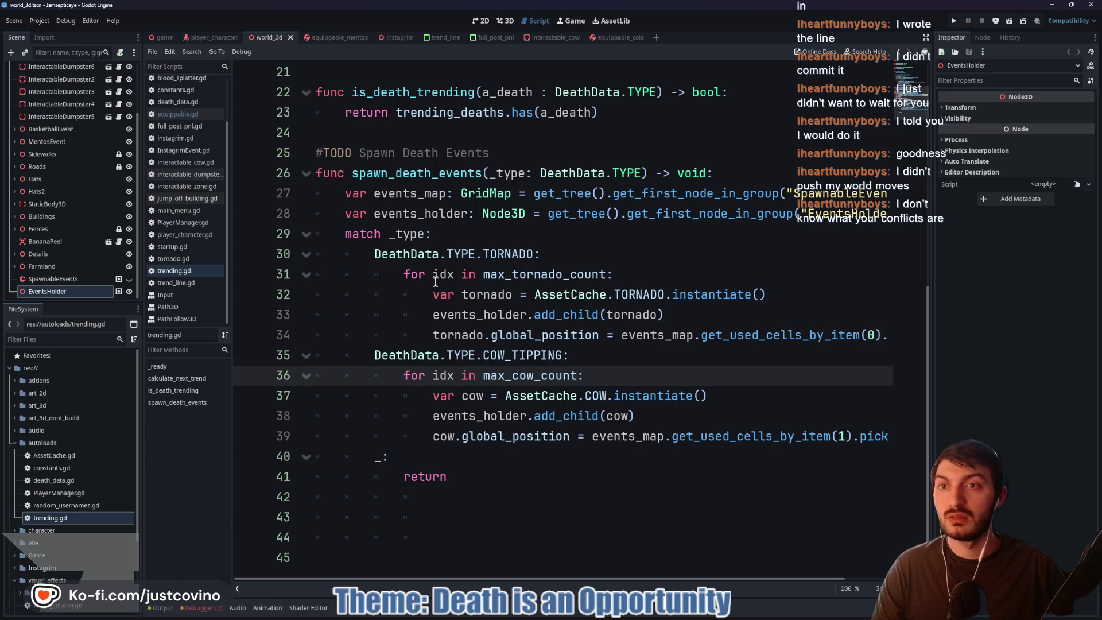
# - Fly the camera down the street in the 3D view to inspect the merged city
pyautogui.click(505, 23)
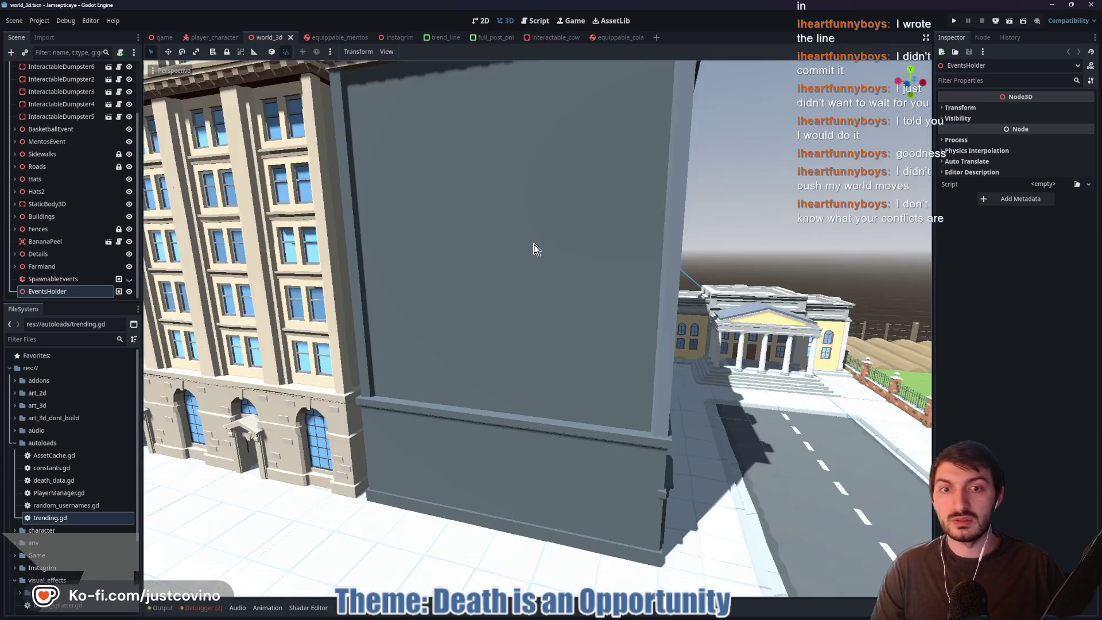
pyautogui.press('w')
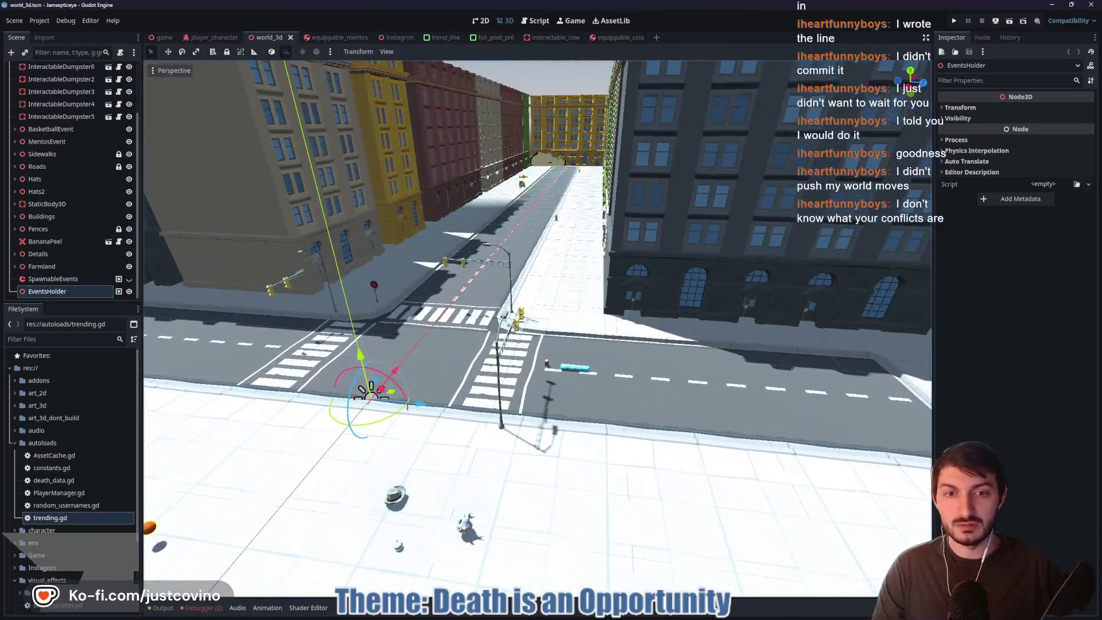
pyautogui.press('w')
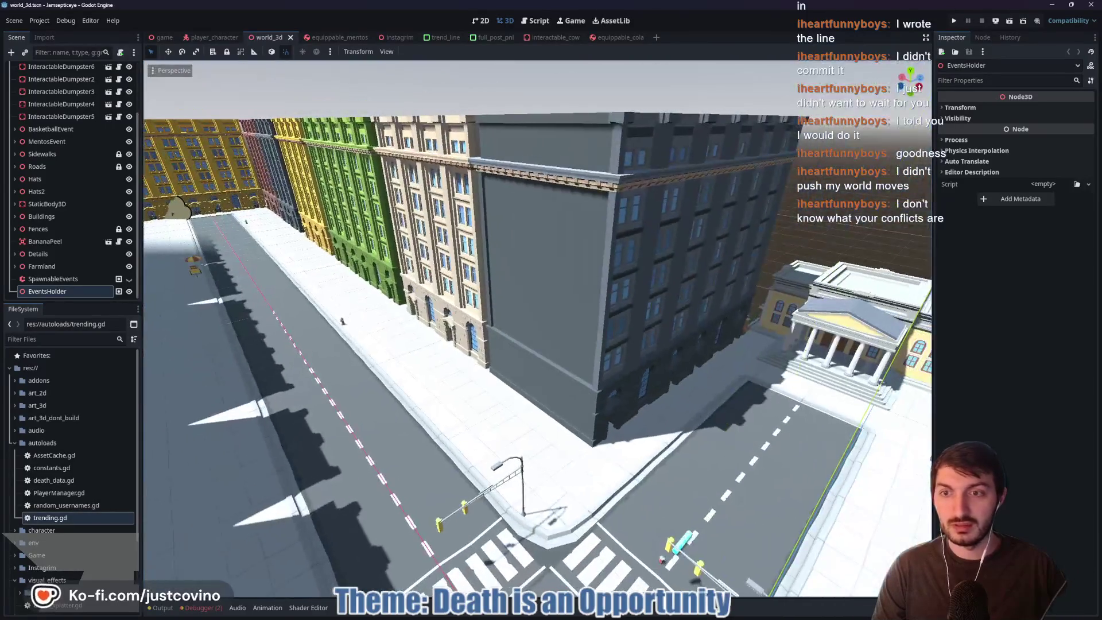
pyautogui.press('s')
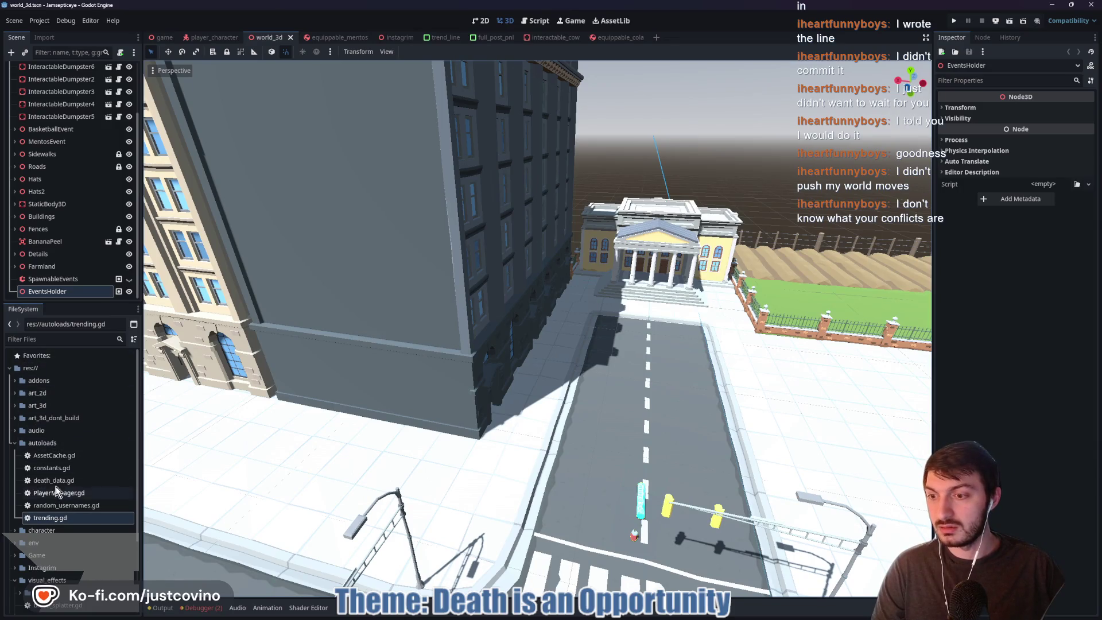
pyautogui.click(14, 530)
pyautogui.scroll(-2, 73, 486)
pyautogui.doubleClick(73, 479)
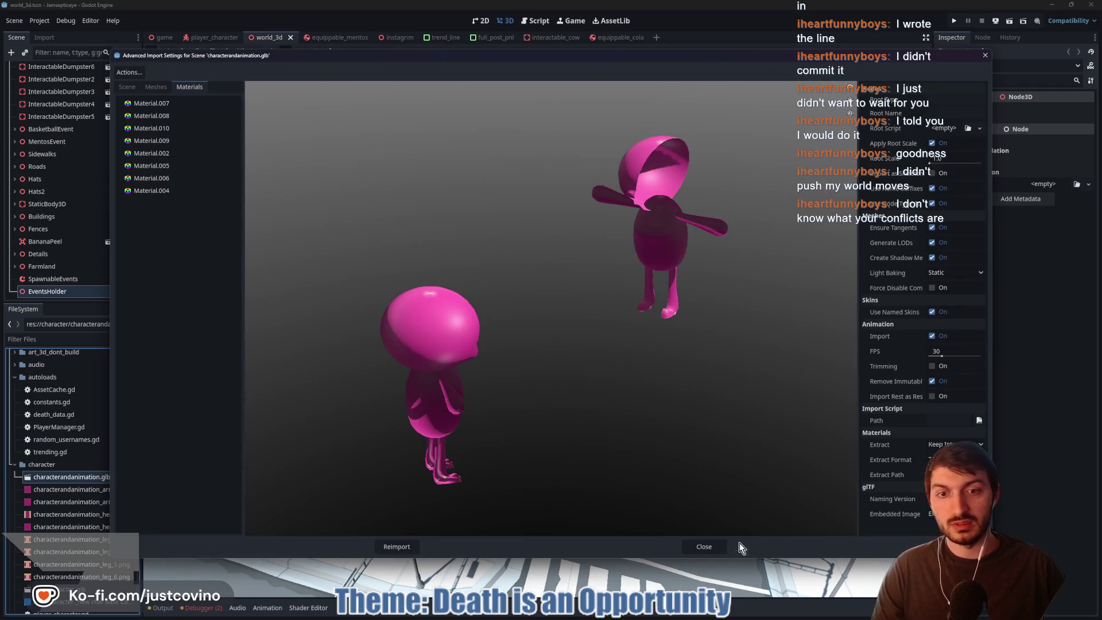
pyautogui.click(701, 547)
pyautogui.scroll(-2, 74, 505)
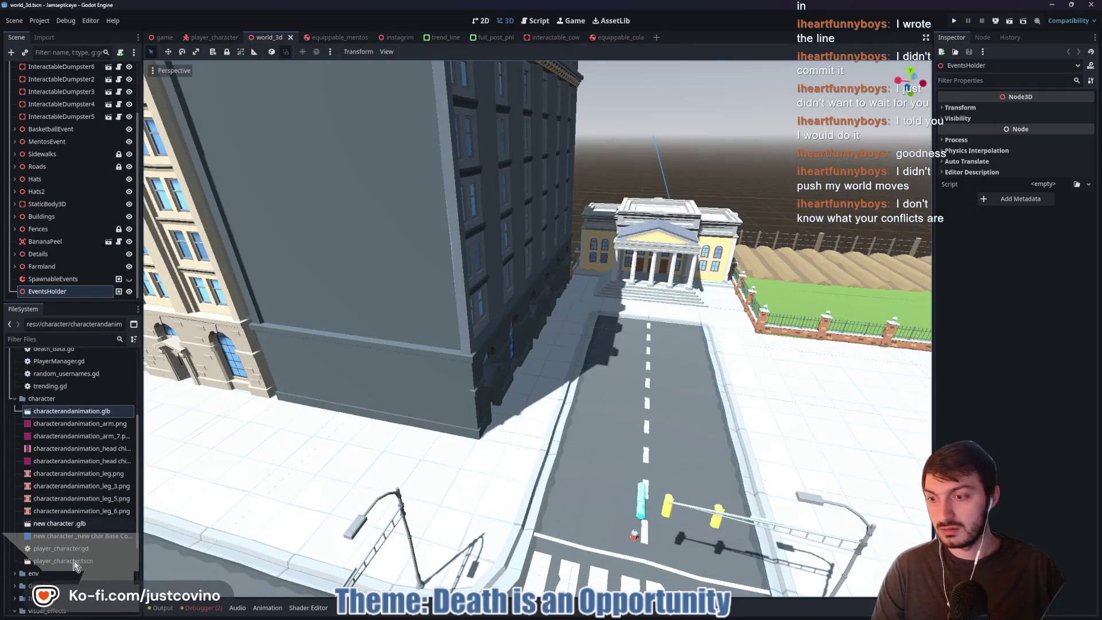
pyautogui.doubleClick(59, 523)
pyautogui.moveTo(673, 322)
pyautogui.mouseDown()
pyautogui.moveTo(584, 324)
pyautogui.moveTo(505, 308)
pyautogui.moveTo(557, 316)
pyautogui.moveTo(567, 256)
pyautogui.moveTo(445, 324)
pyautogui.moveTo(613, 314)
pyautogui.mouseUp()
pyautogui.click(127, 87)
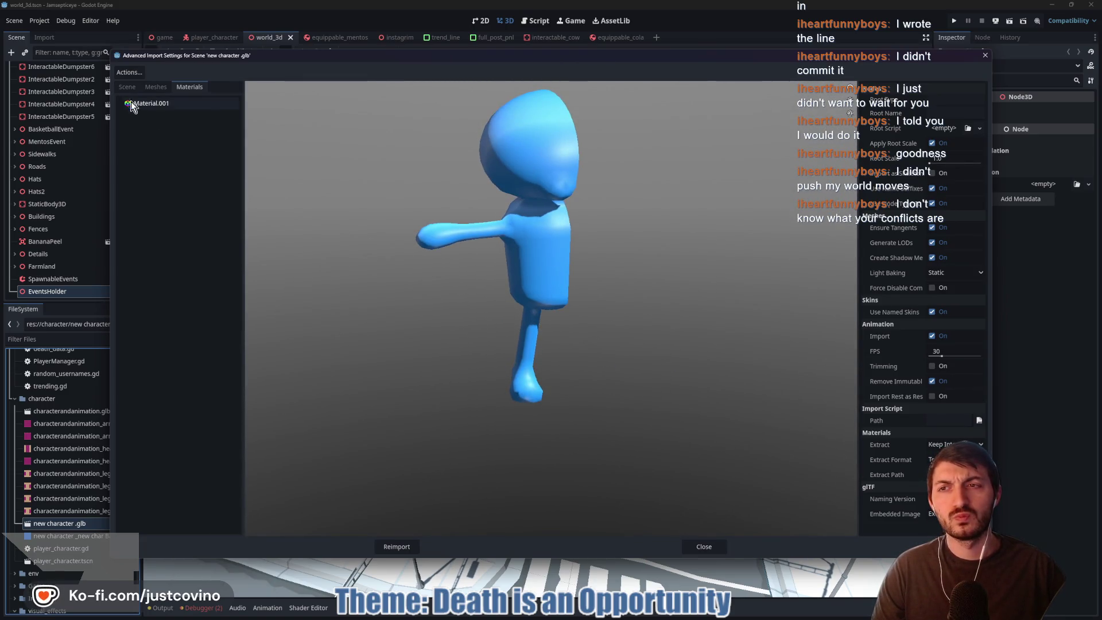
pyautogui.moveTo(511, 306)
pyautogui.mouseDown()
pyautogui.moveTo(552, 347)
pyautogui.moveTo(369, 339)
pyautogui.moveTo(632, 344)
pyautogui.moveTo(343, 349)
pyautogui.moveTo(568, 370)
pyautogui.moveTo(376, 358)
pyautogui.moveTo(595, 350)
pyautogui.moveTo(408, 344)
pyautogui.moveTo(666, 346)
pyautogui.moveTo(479, 366)
pyautogui.moveTo(418, 359)
pyautogui.mouseUp()
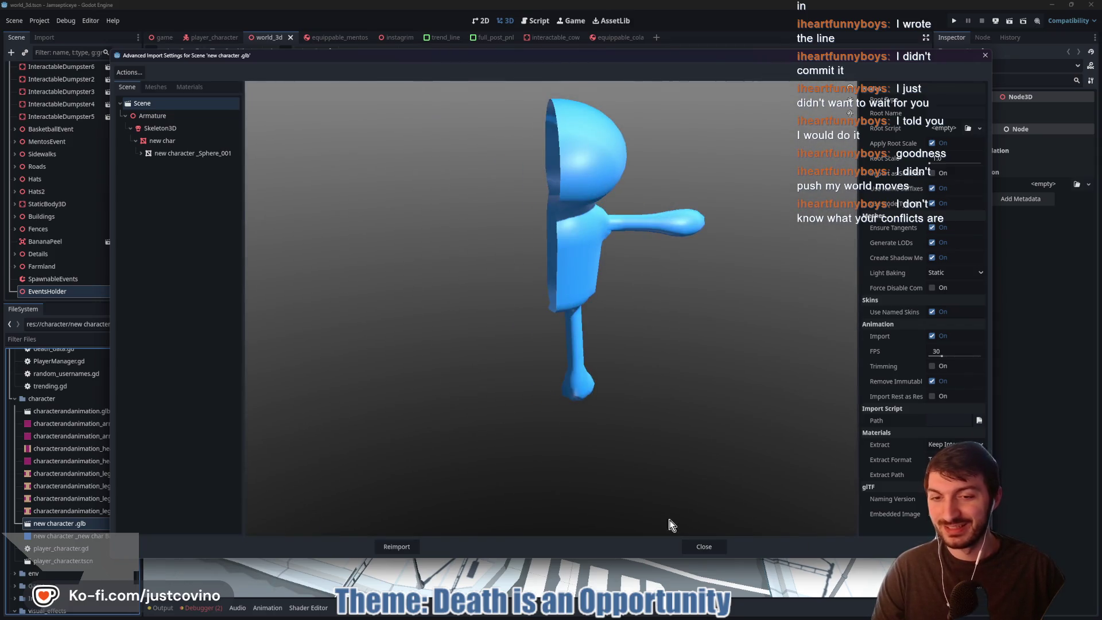
pyautogui.click(703, 546)
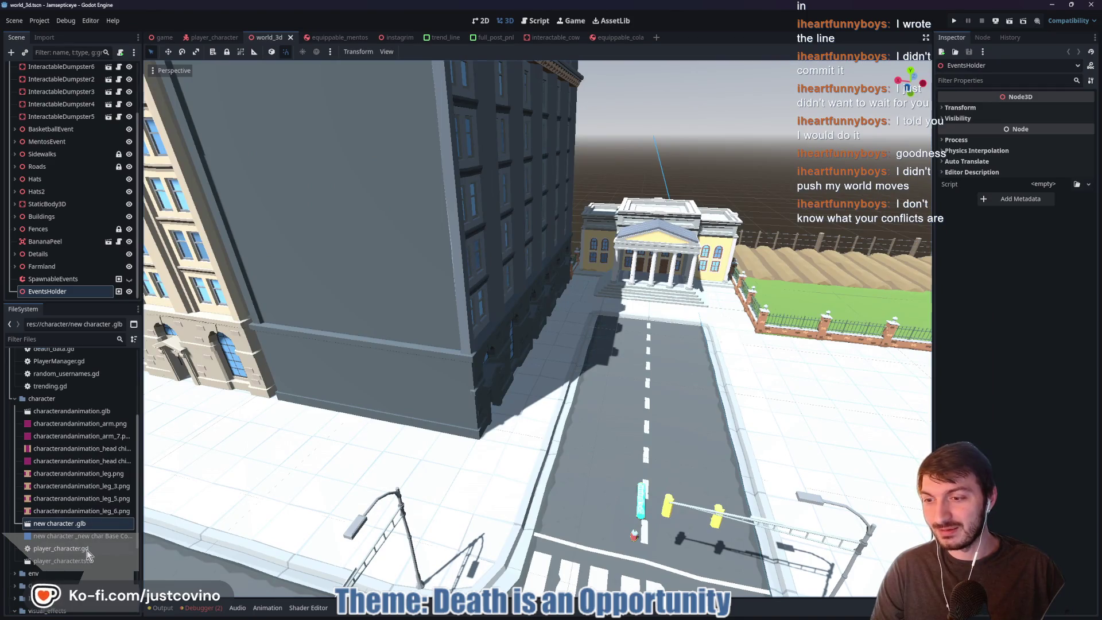
pyautogui.doubleClick(87, 549)
pyautogui.hotkey('ctrl', 'F2')
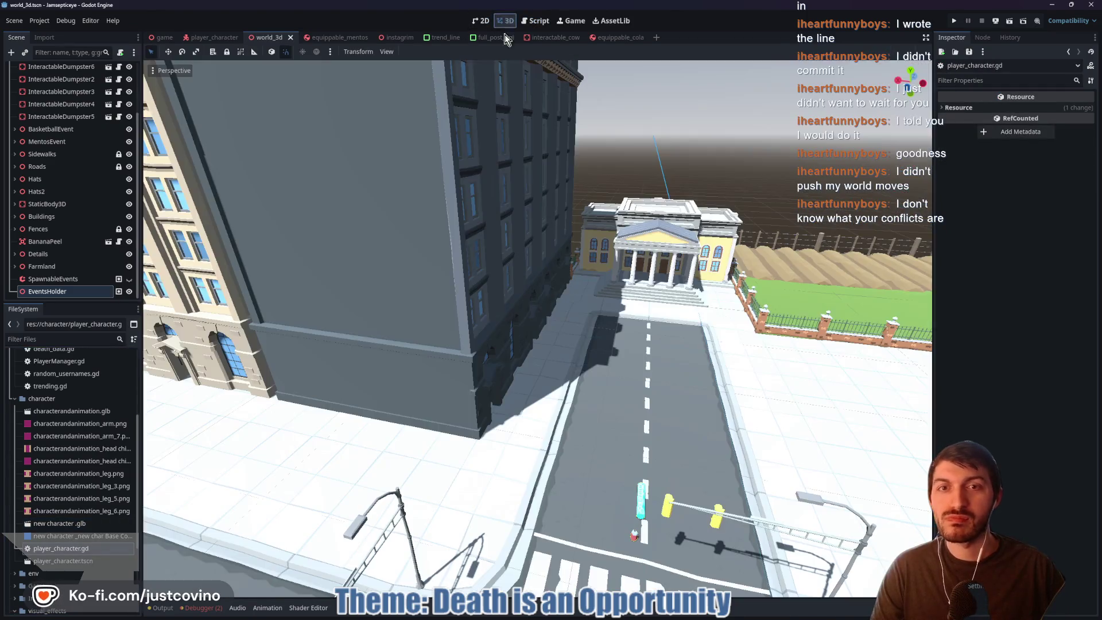
# - Open player_character.tscn, return to the game scene, and check GitHub Desktop's three new import-file changes
pyautogui.doubleClick(64, 560)
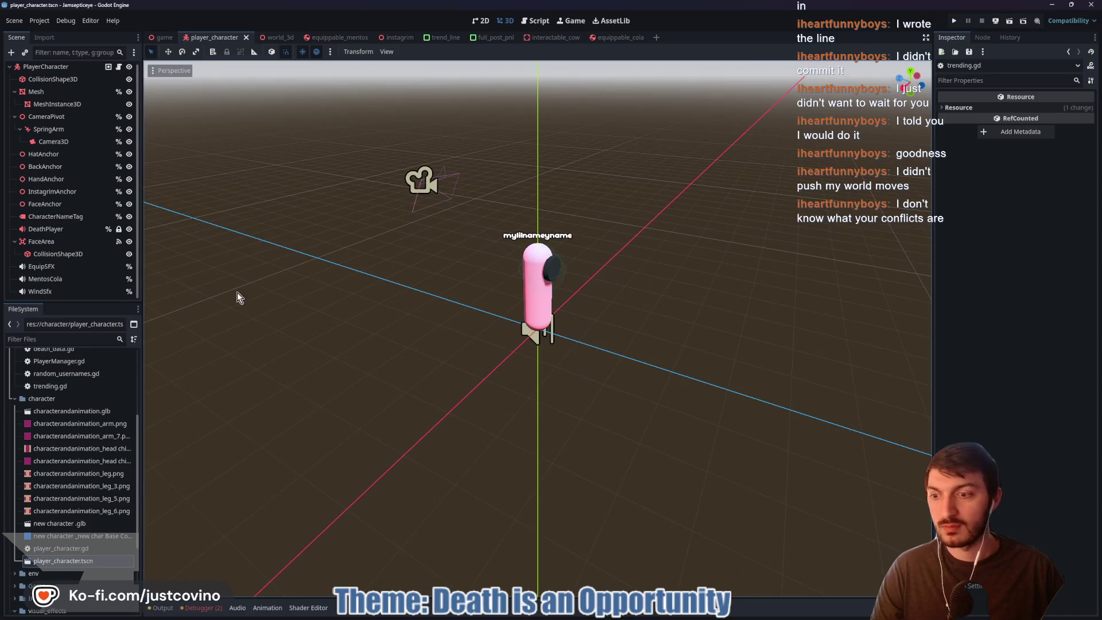
pyautogui.scroll(5, 69, 519)
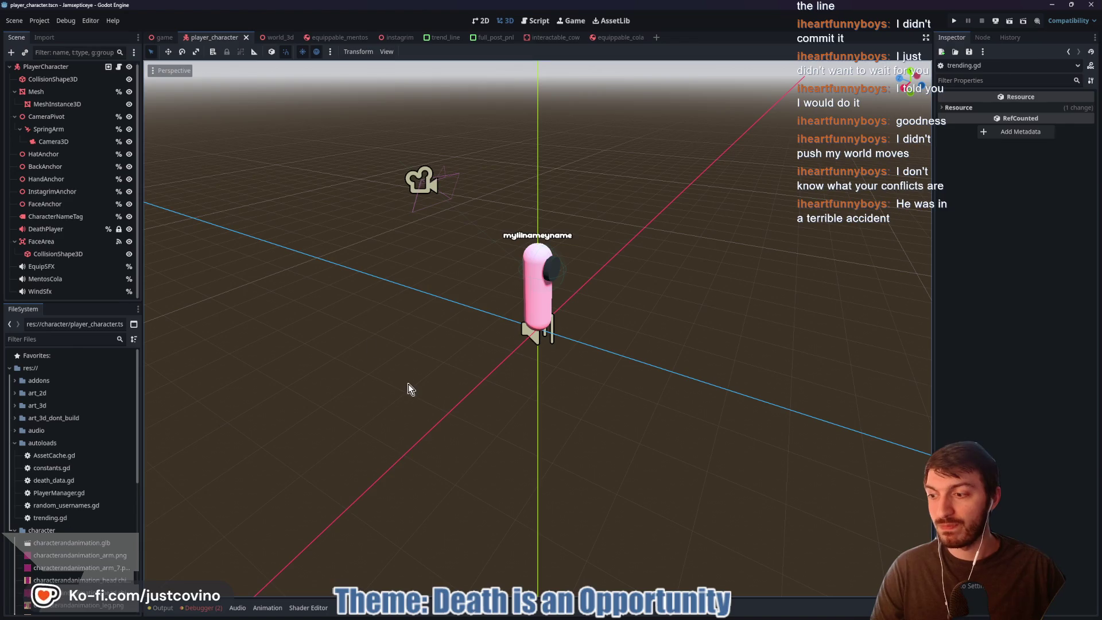
pyautogui.click(164, 37)
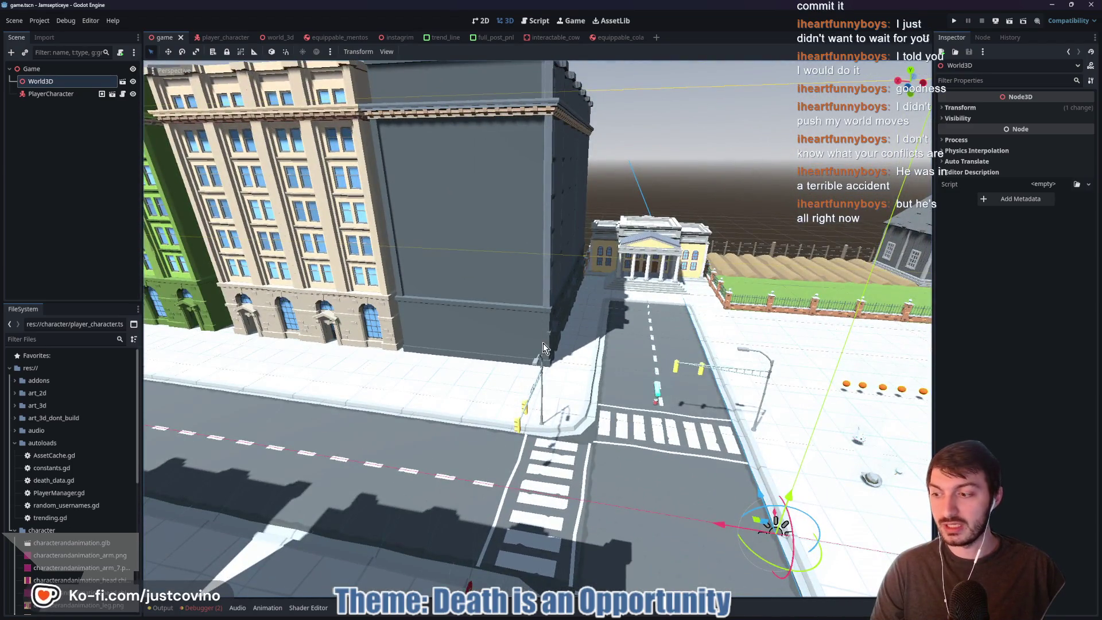
pyautogui.click(633, 615)
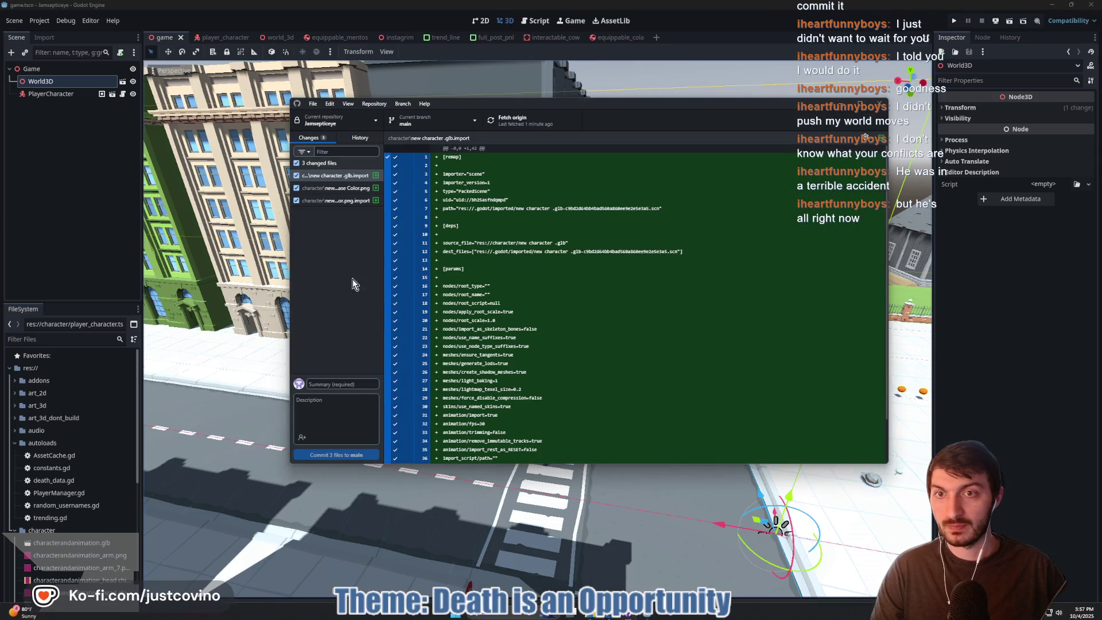
# - Discard the three changed character .import files in GitHub Desktop
pyautogui.click(338, 200)
pyautogui.keyDown('shift'); pyautogui.click(341, 176); pyautogui.keyUp('shift')
pyautogui.rightClick(341, 187)
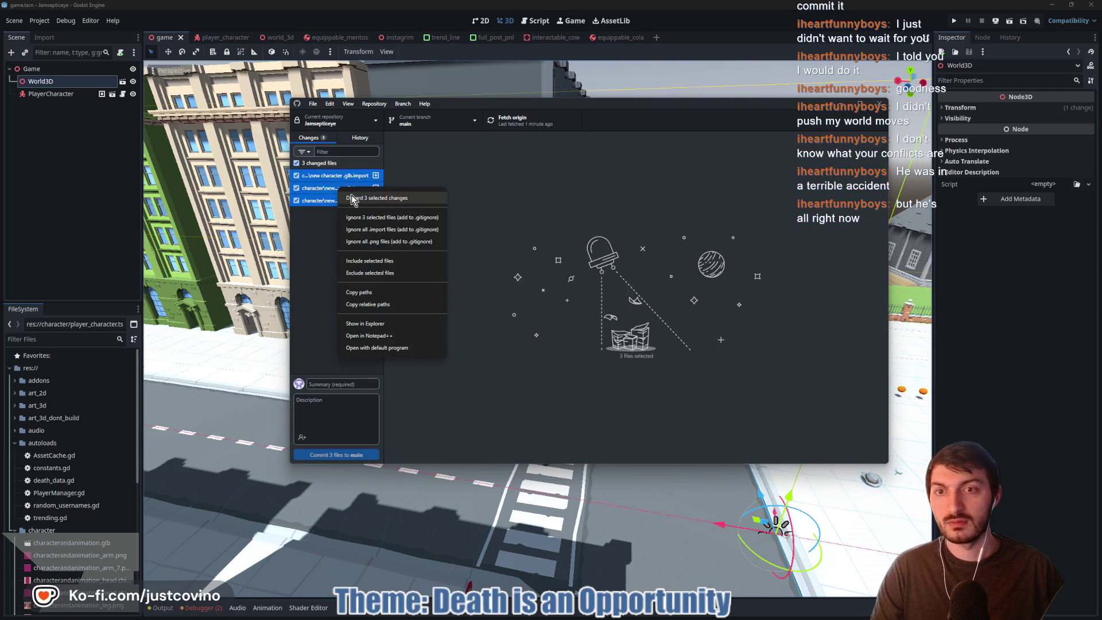
pyautogui.click(367, 200)
pyautogui.click(596, 326)
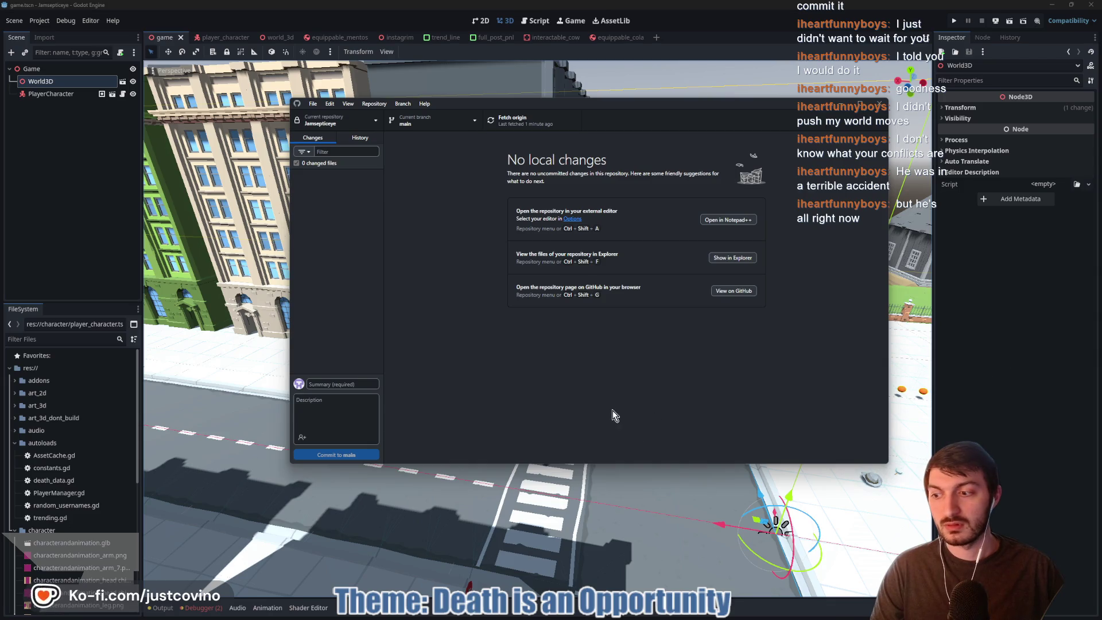
pyautogui.hotkey('alt', 'Tab')
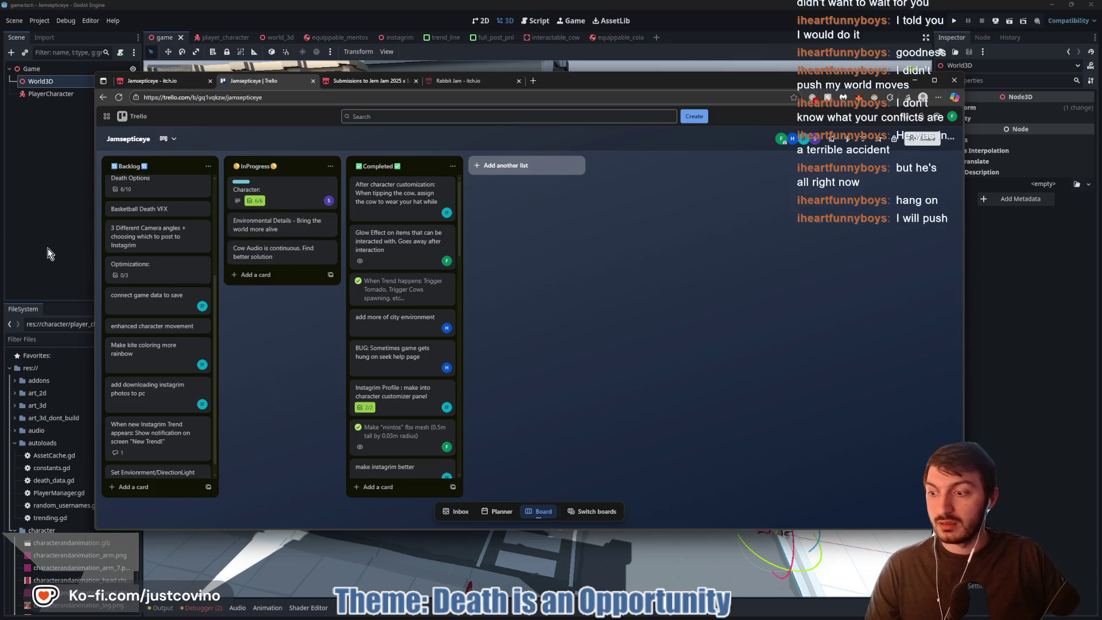
pyautogui.click(656, 613)
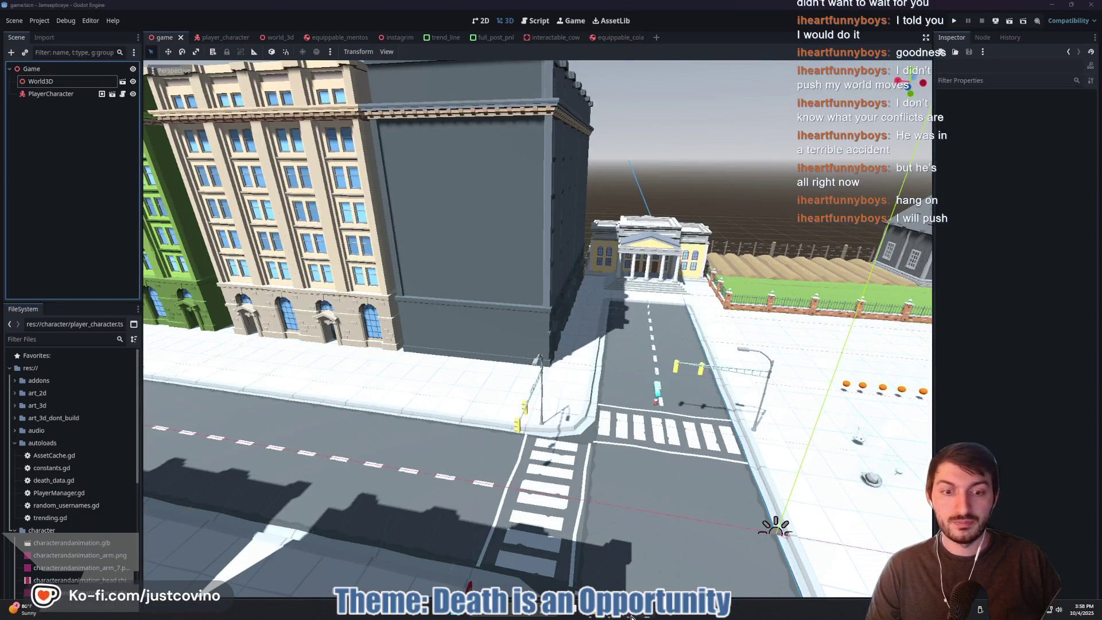
pyautogui.click(656, 612)
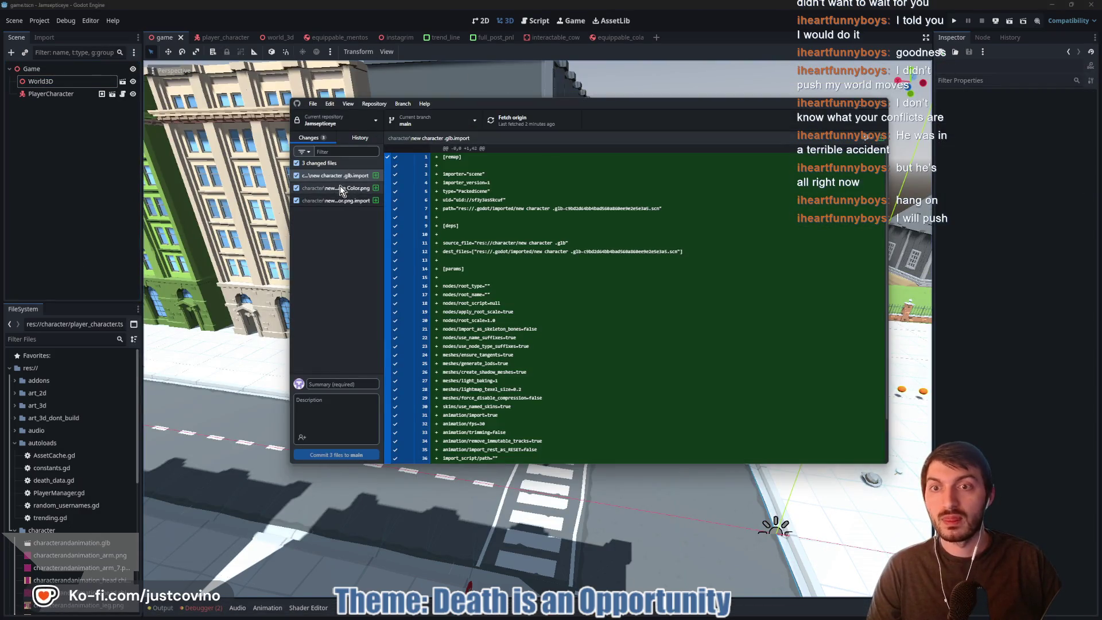
pyautogui.keyDown('shift'); pyautogui.click(340, 201); pyautogui.keyUp('shift')
pyautogui.rightClick(335, 200)
pyautogui.click(350, 212)
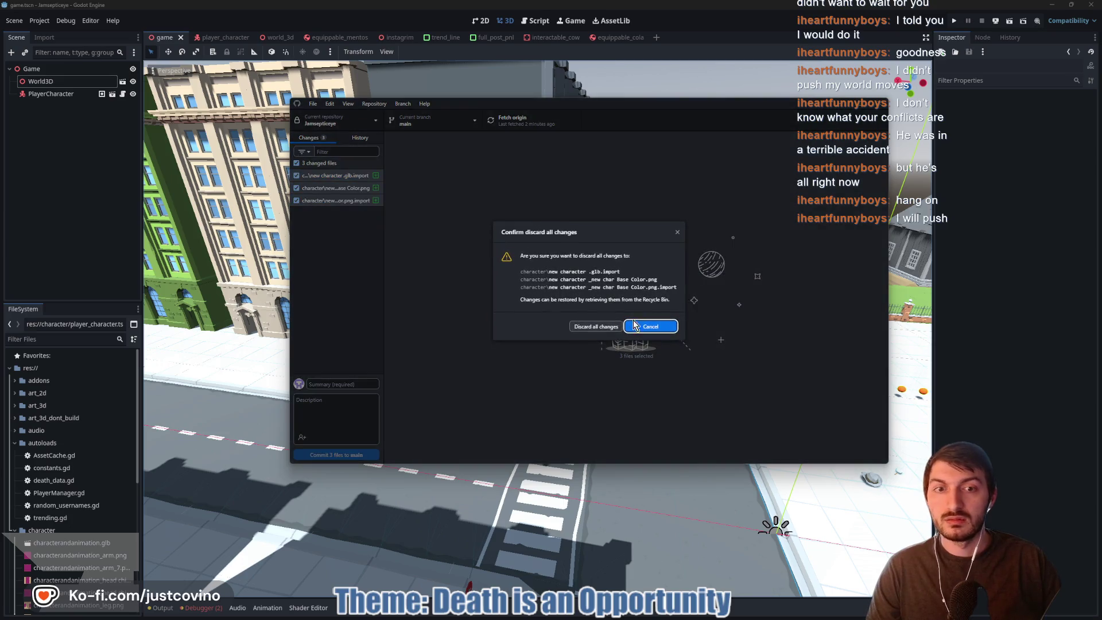
pyautogui.click(591, 325)
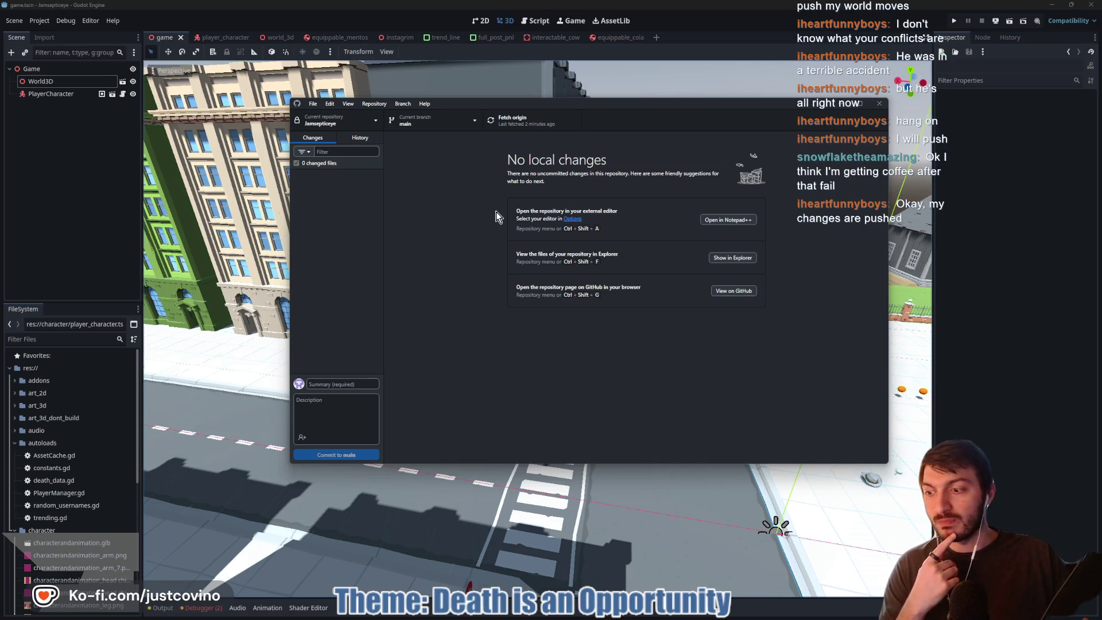
# - Fetch and pull the incoming origin commits, then reload the externally changed files in Godot
pyautogui.click(512, 120)
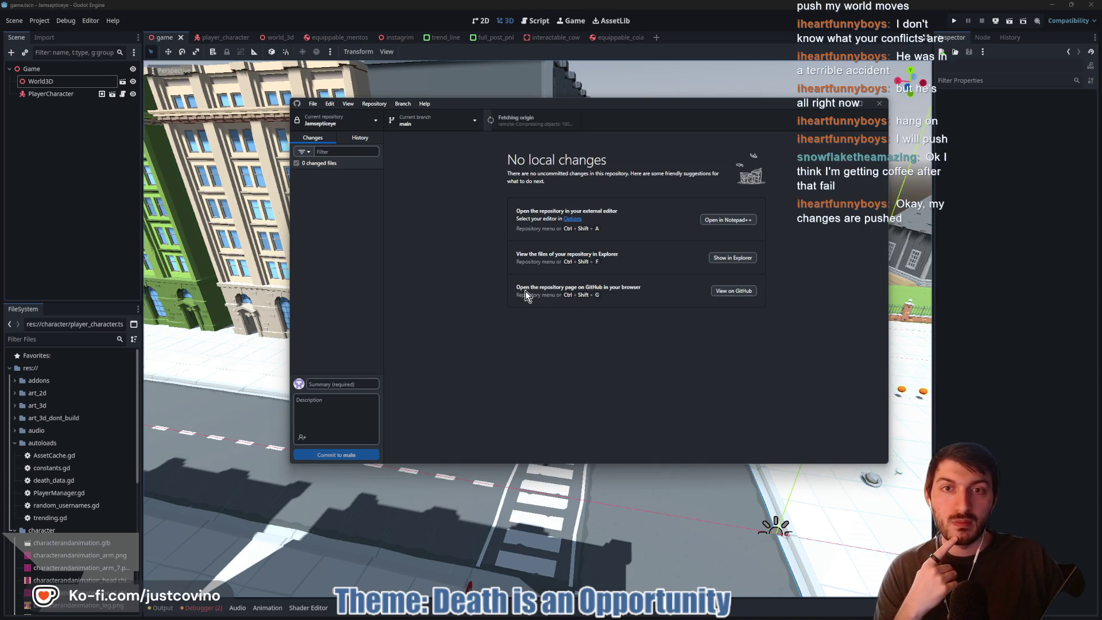
pyautogui.click(741, 216)
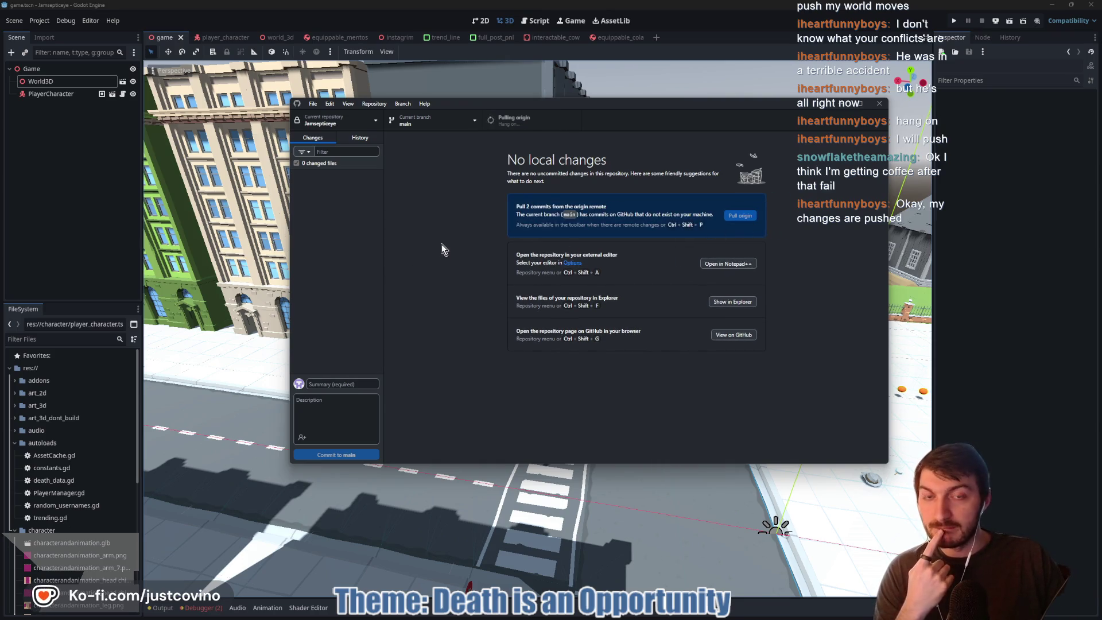
pyautogui.click(89, 202)
pyautogui.click(559, 392)
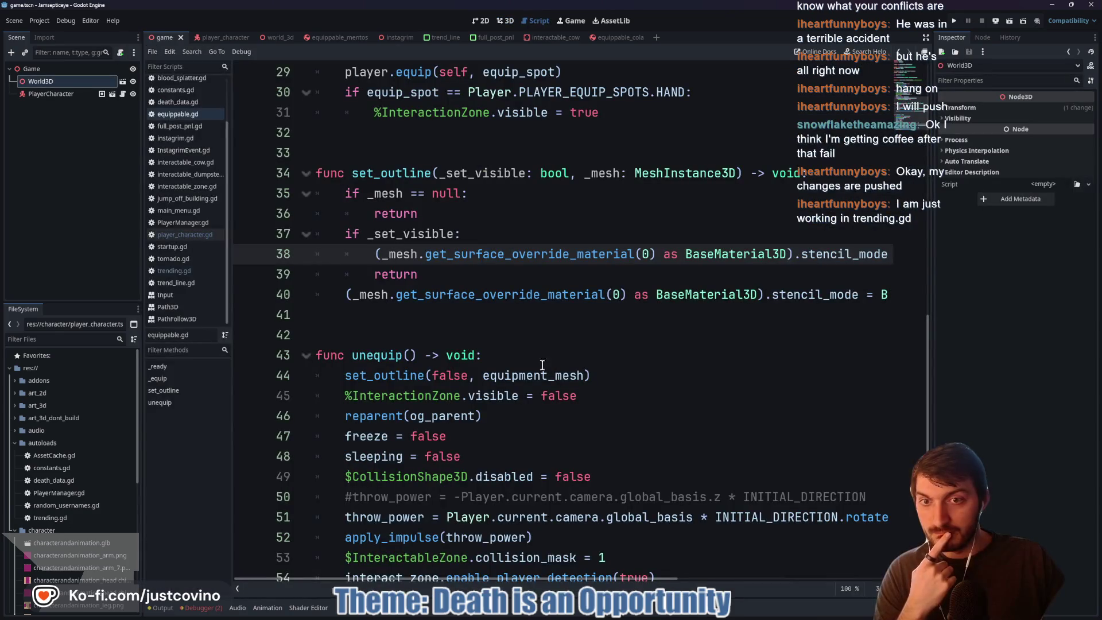
# - Fly through the world_3d city in the 3D view toward the capitol
pyautogui.click(270, 38)
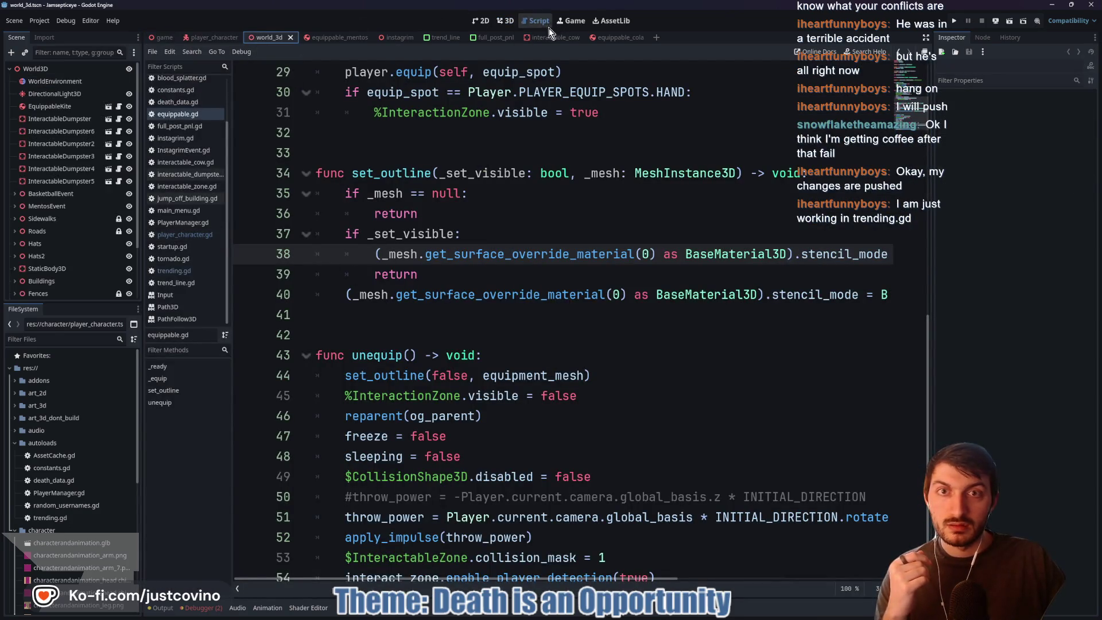
pyautogui.click(505, 22)
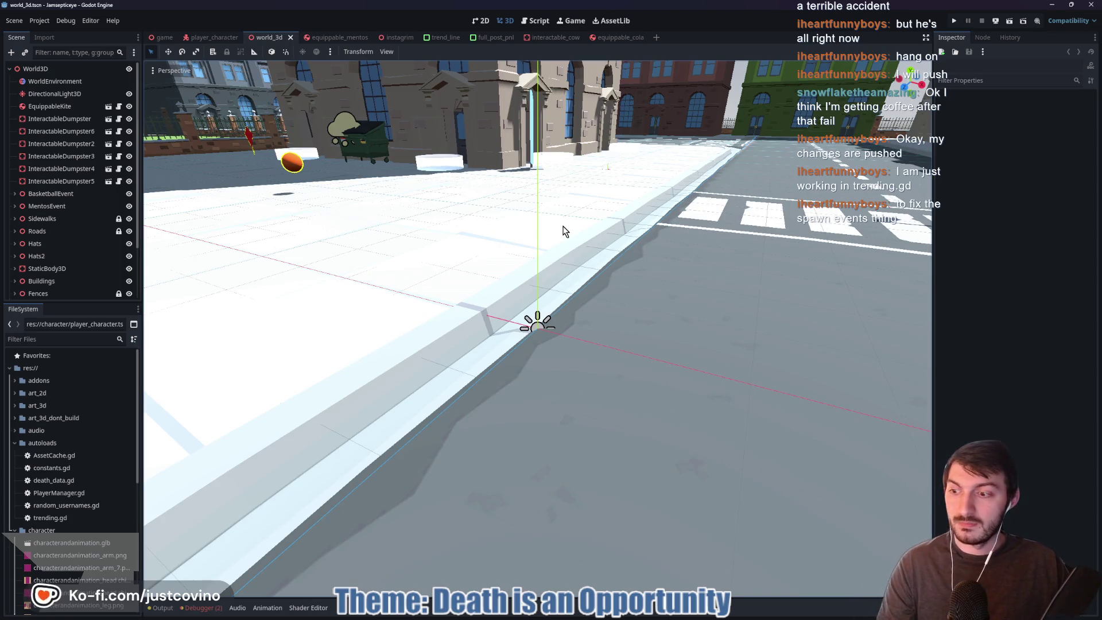
pyautogui.press('w')
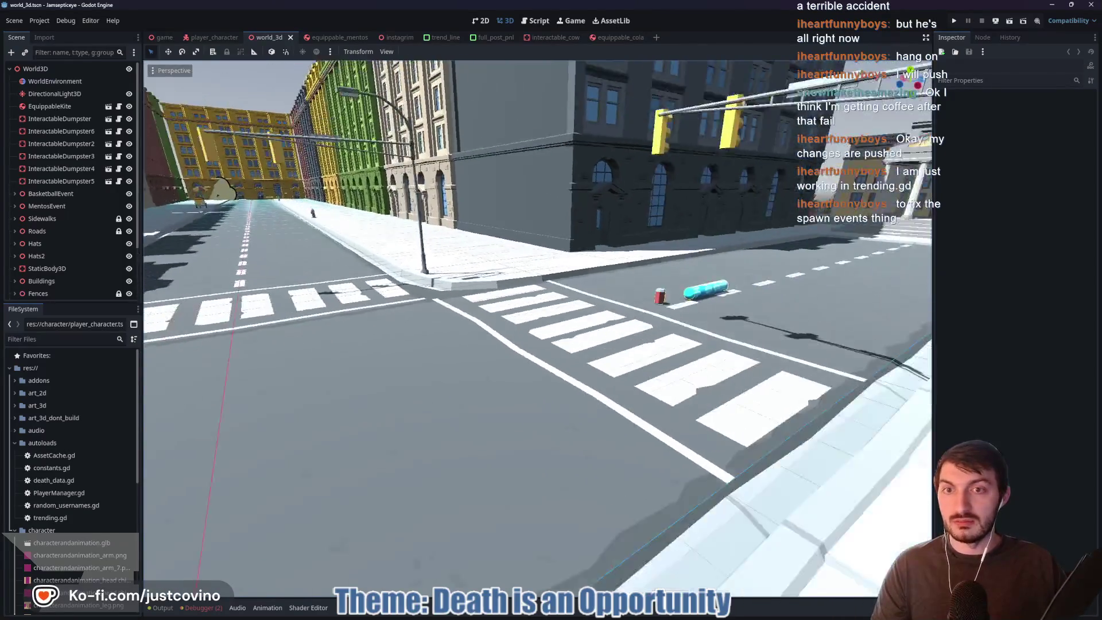
pyautogui.press('w')
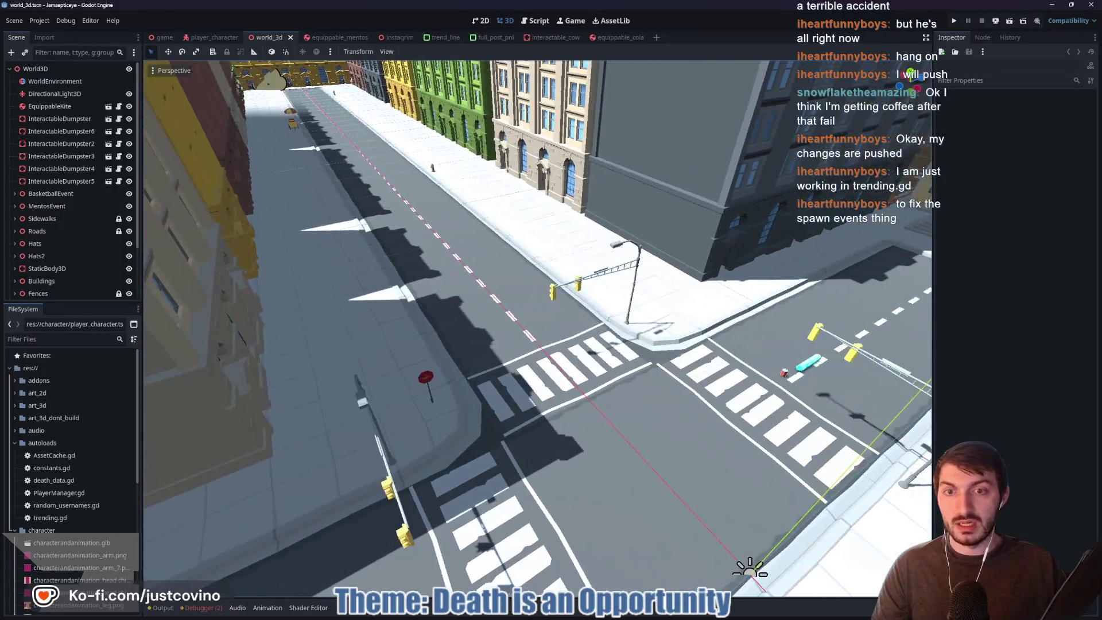
pyautogui.press('w')
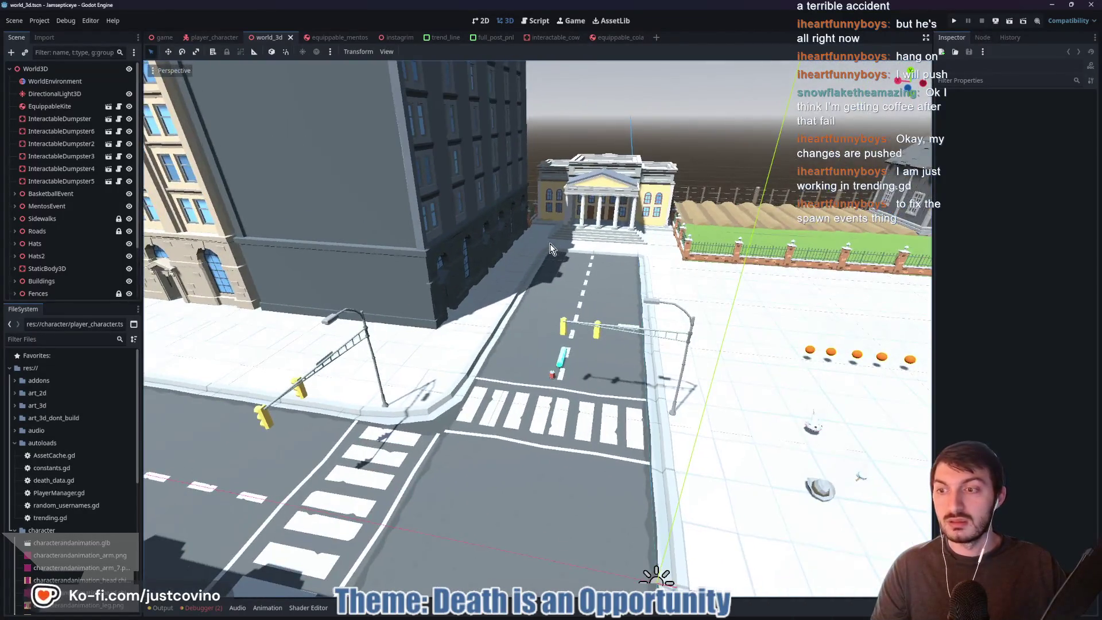
# - Open Debugger > Errors and jump to the line raising the set_outline null-value error
pyautogui.click(201, 607)
pyautogui.click(205, 459)
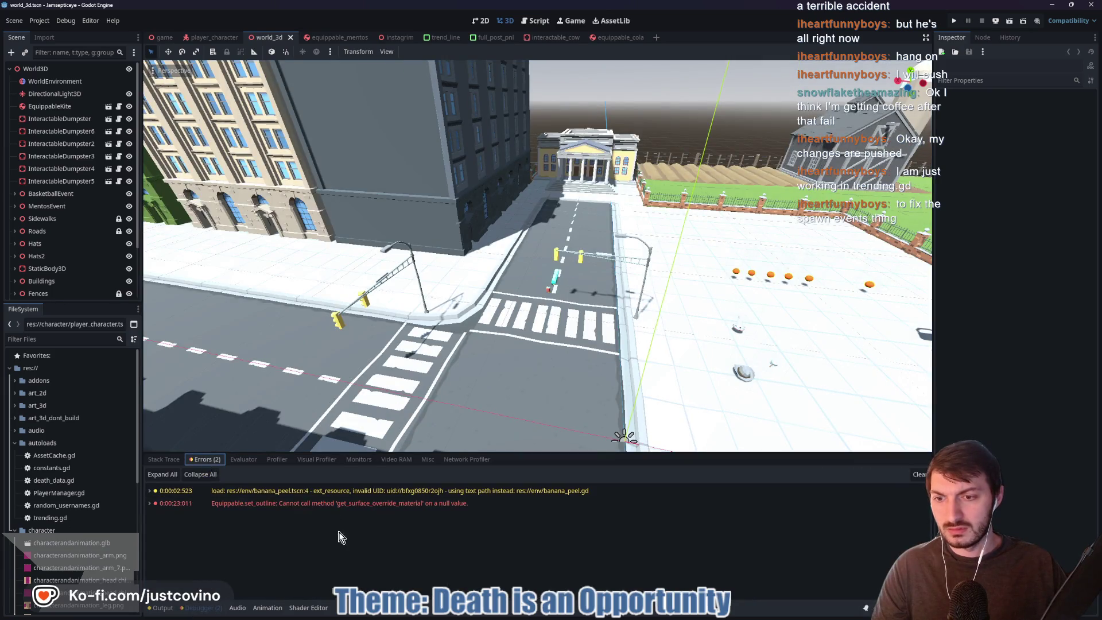
pyautogui.doubleClick(288, 505)
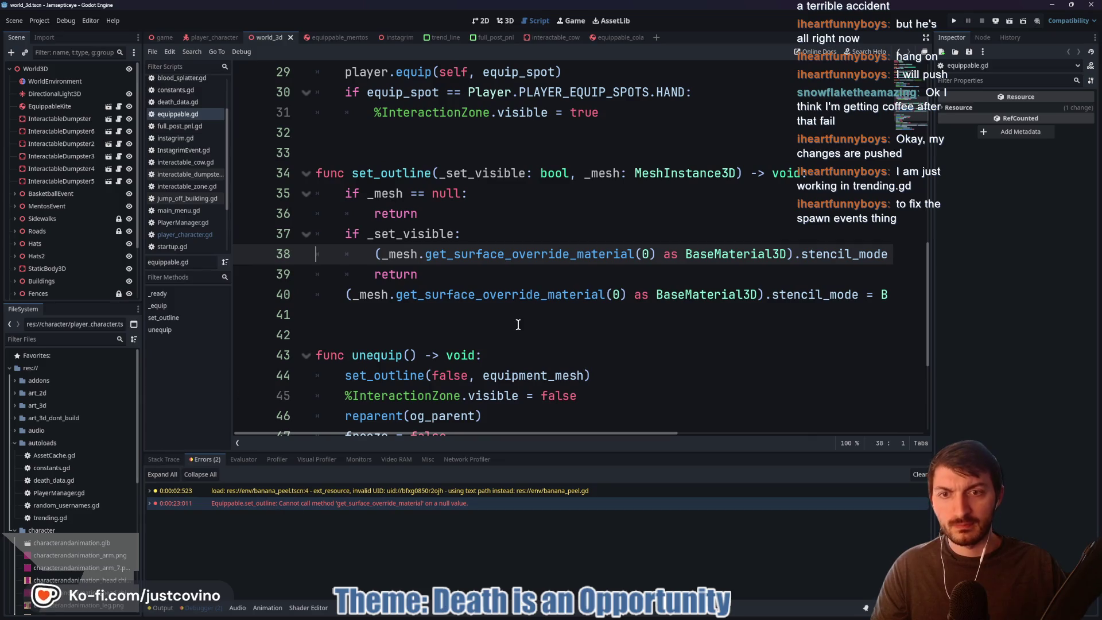
pyautogui.moveTo(325, 493)
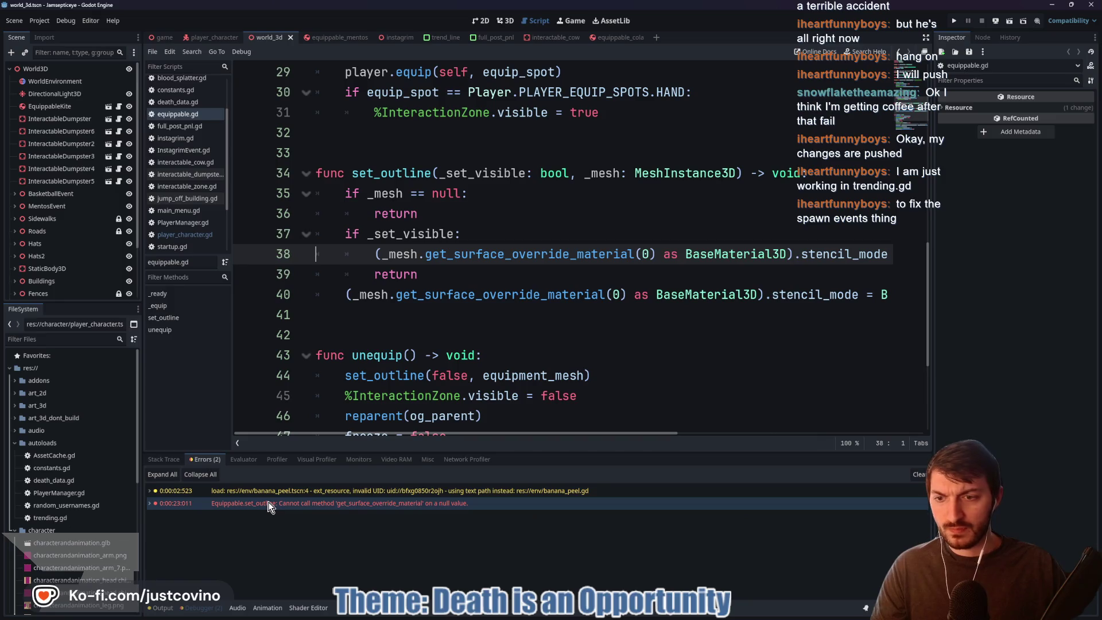
pyautogui.moveTo(246, 506)
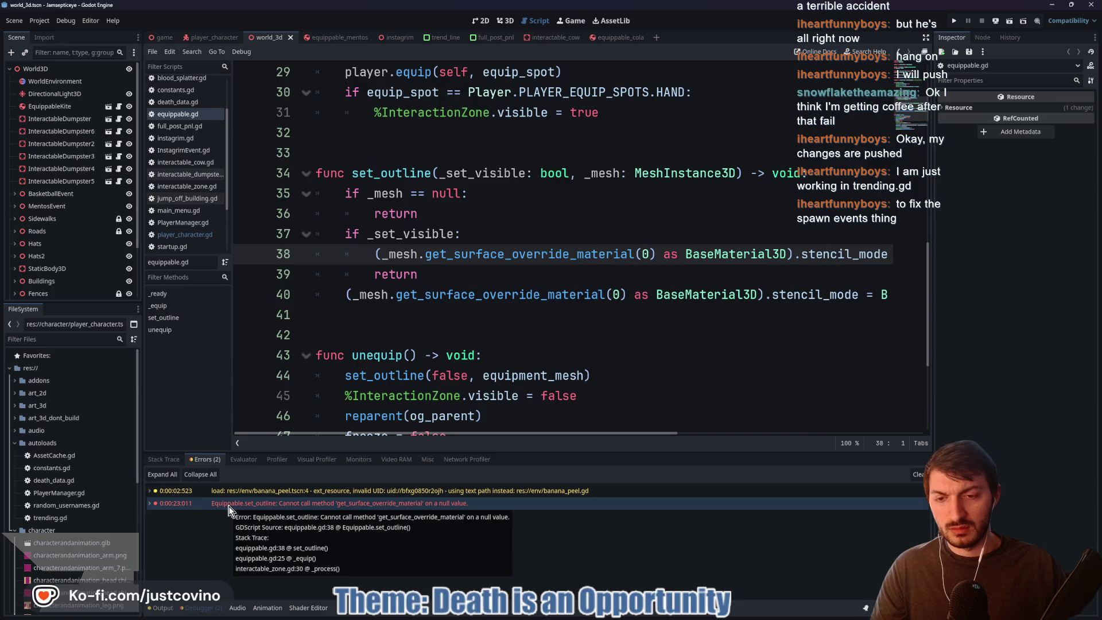
pyautogui.scroll(10, 482, 356)
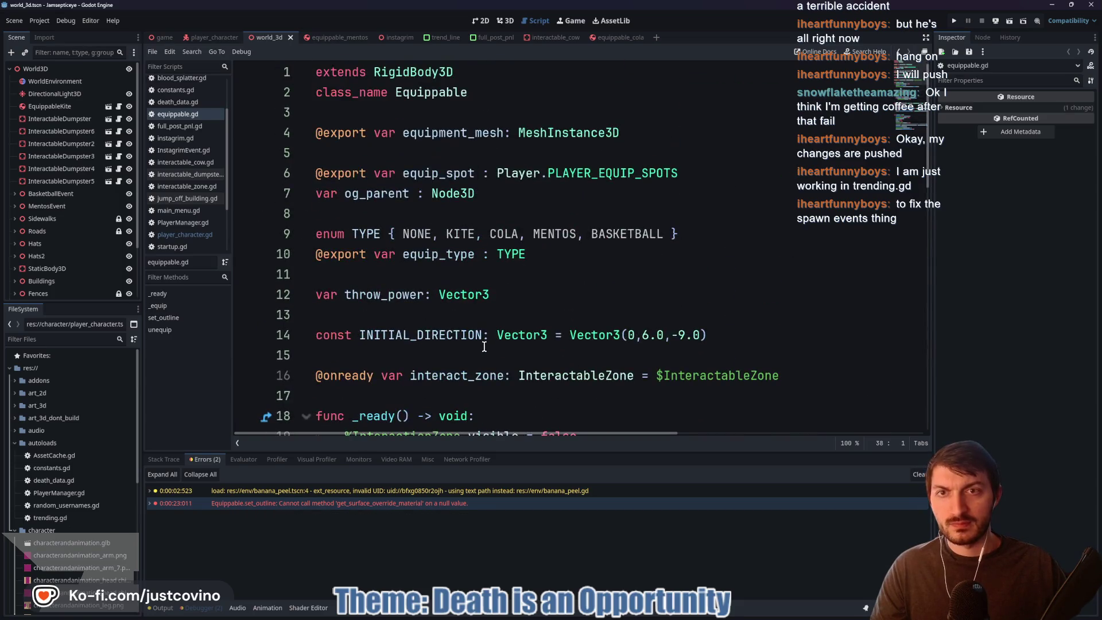
pyautogui.click(317, 214)
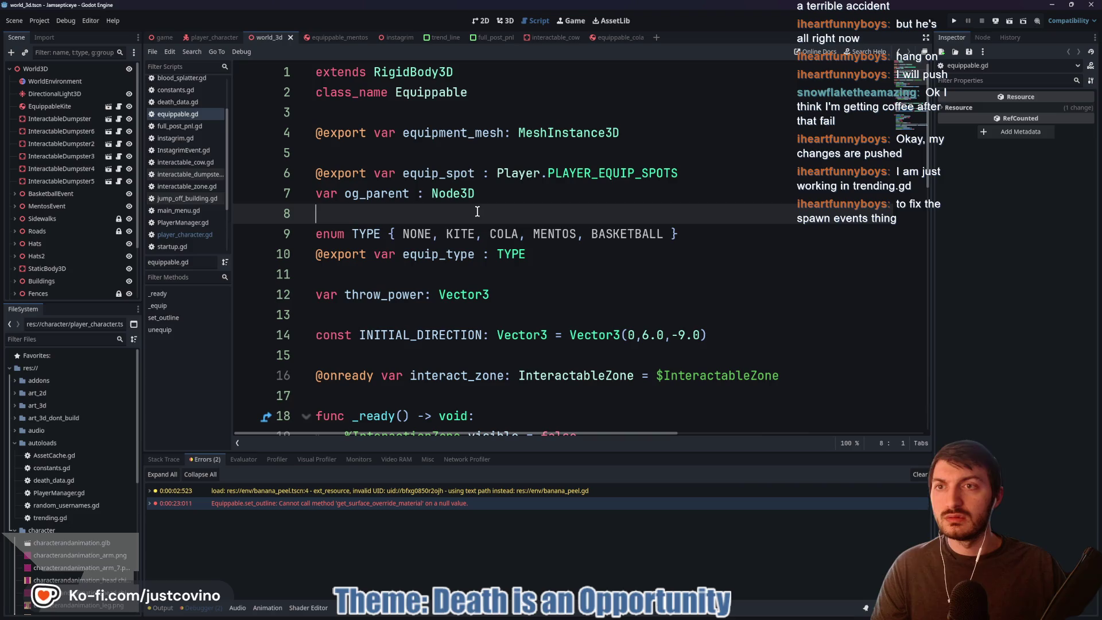
# - Inspect the equippable_mentos scene and the interactable_cow script's tip_cow_on_player function
pyautogui.click(327, 37)
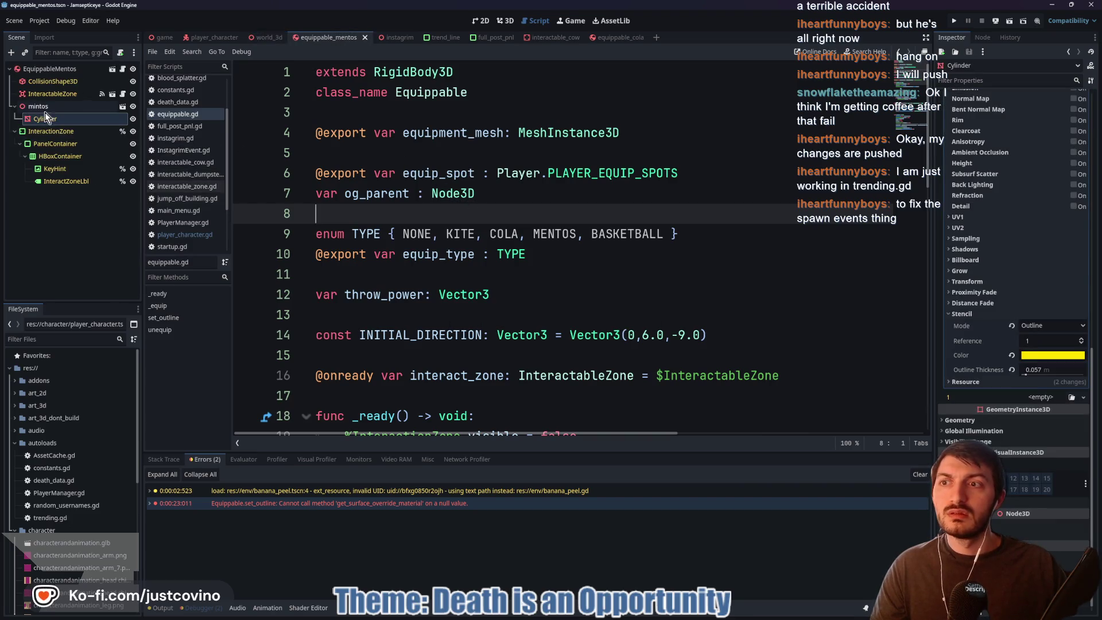
pyautogui.click(50, 68)
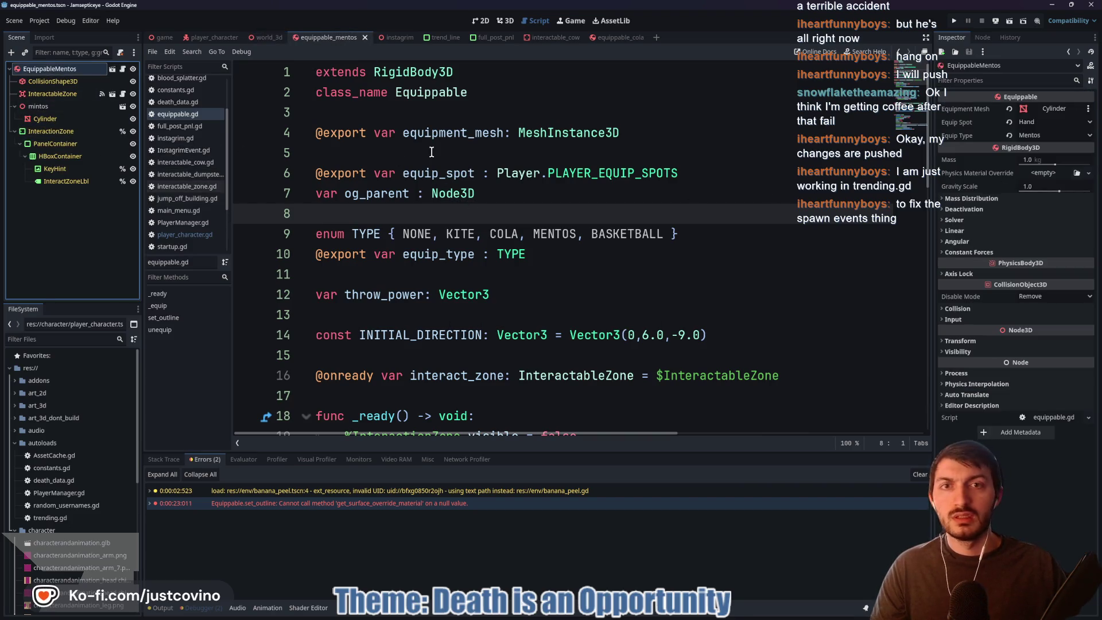
pyautogui.click(554, 37)
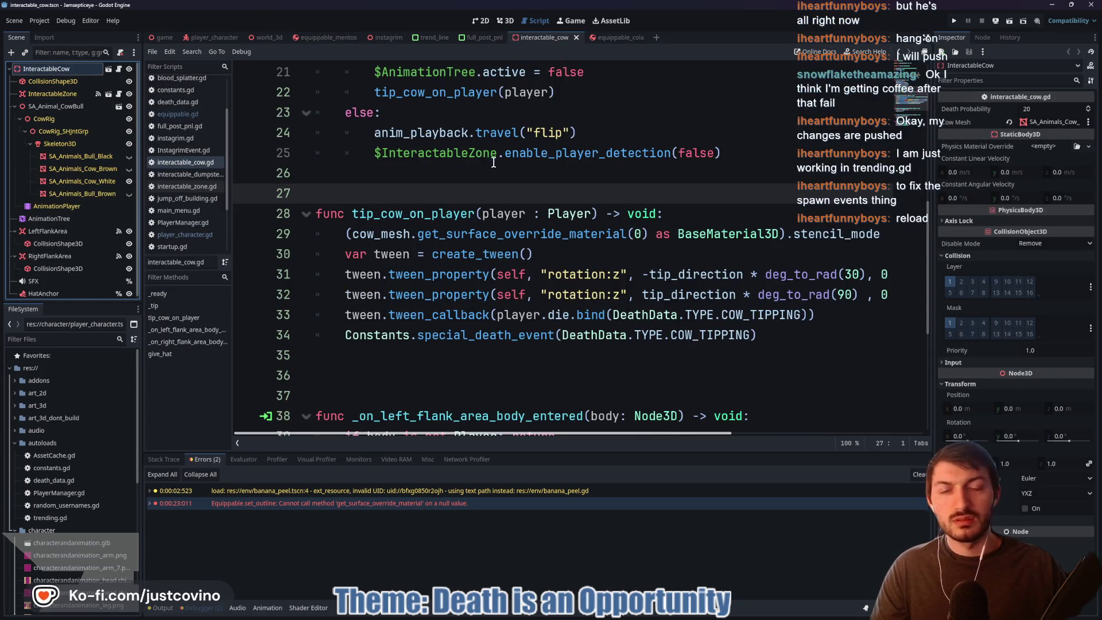
pyautogui.click(502, 222)
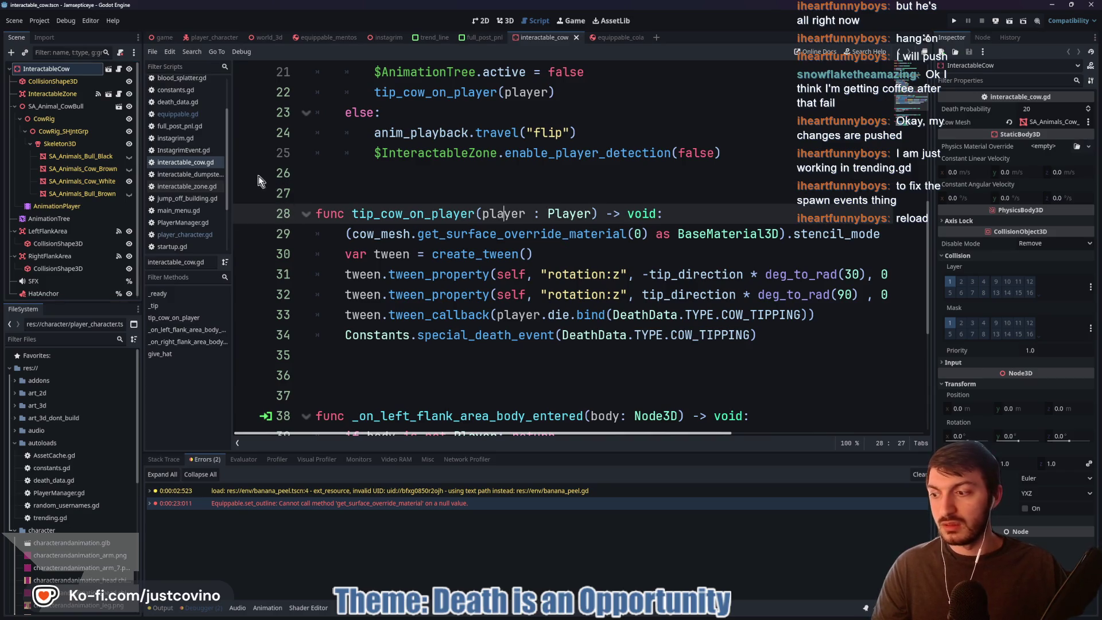
pyautogui.click(39, 21)
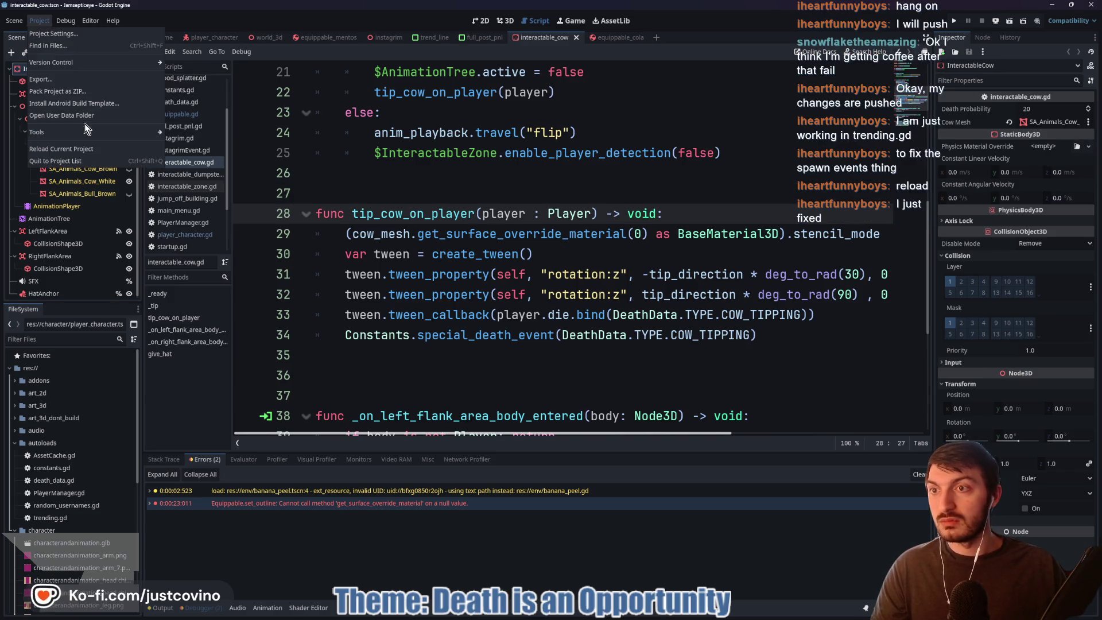
# - Reload the current project to clear the errors, then bring up the game scene
pyautogui.click(52, 148)
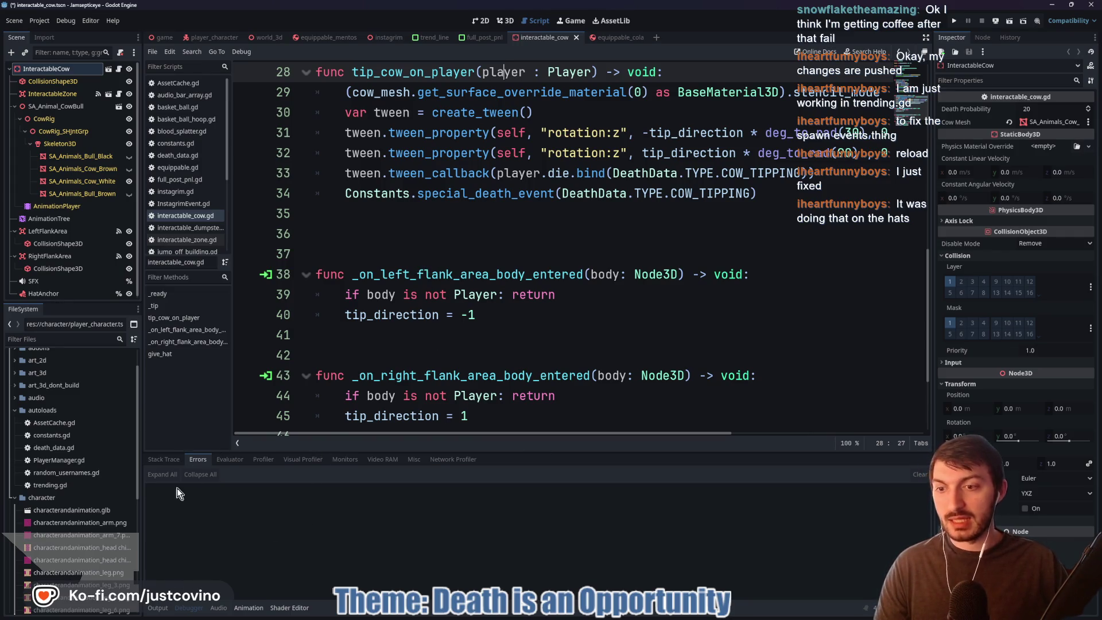
pyautogui.click(404, 214)
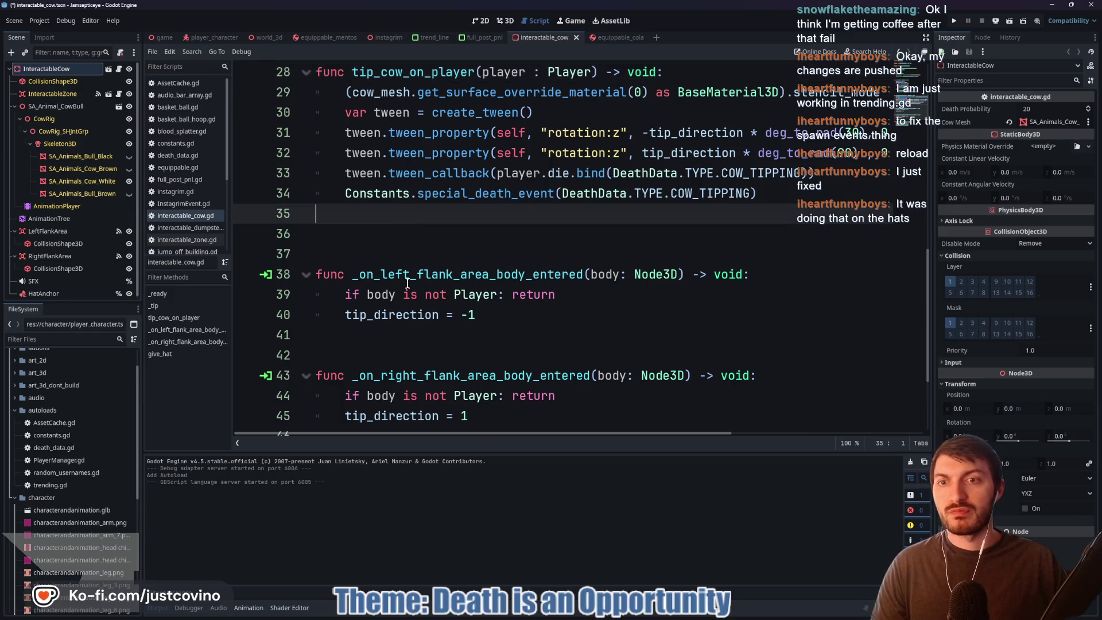
pyautogui.click(166, 38)
pyautogui.click(274, 38)
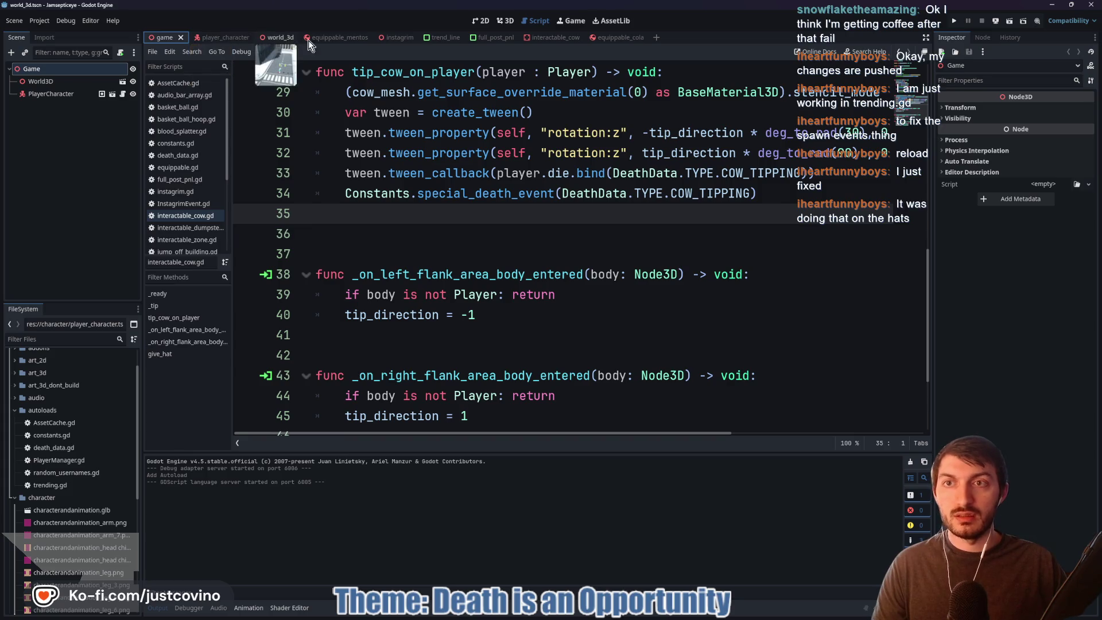
# - Show world_3d in 3D and fly the camera back to look down the street
pyautogui.click(504, 21)
pyautogui.press('w')
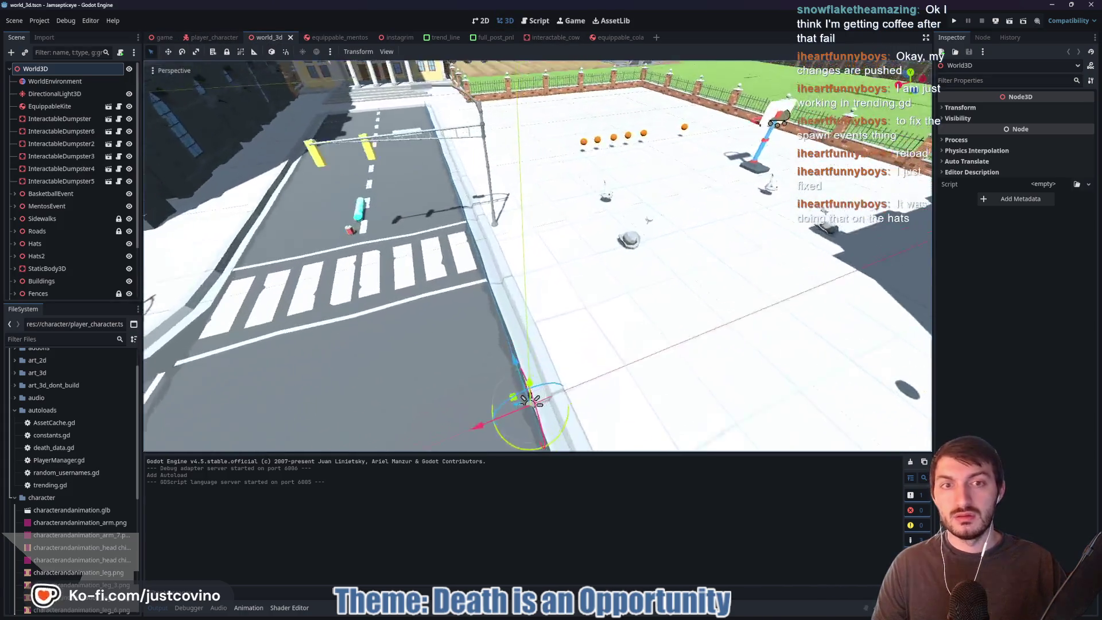
pyautogui.press('s')
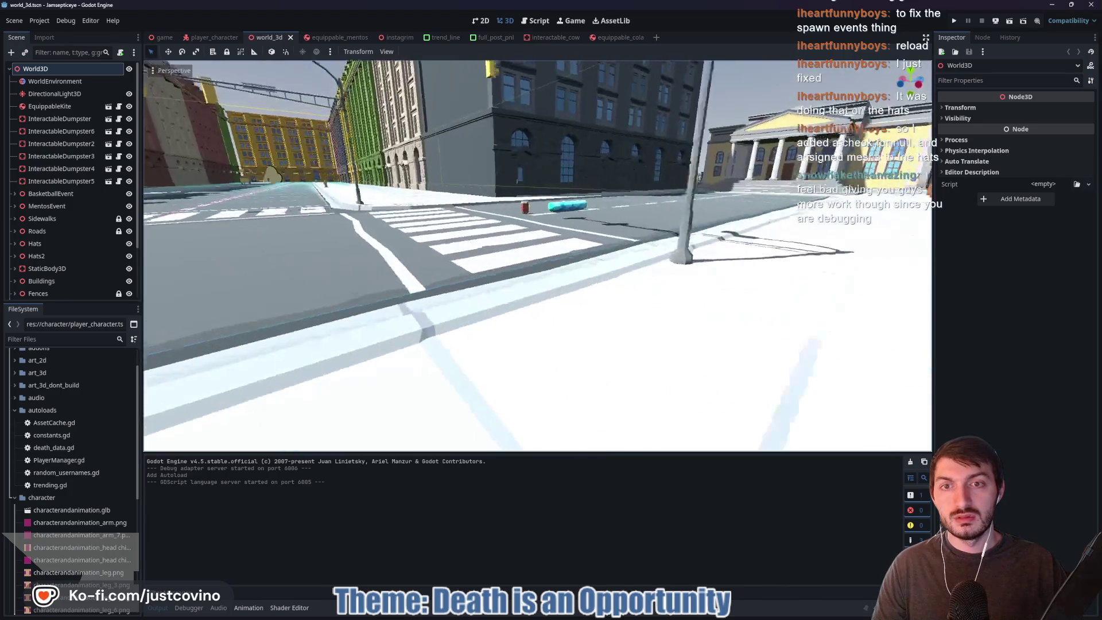
pyautogui.press('s')
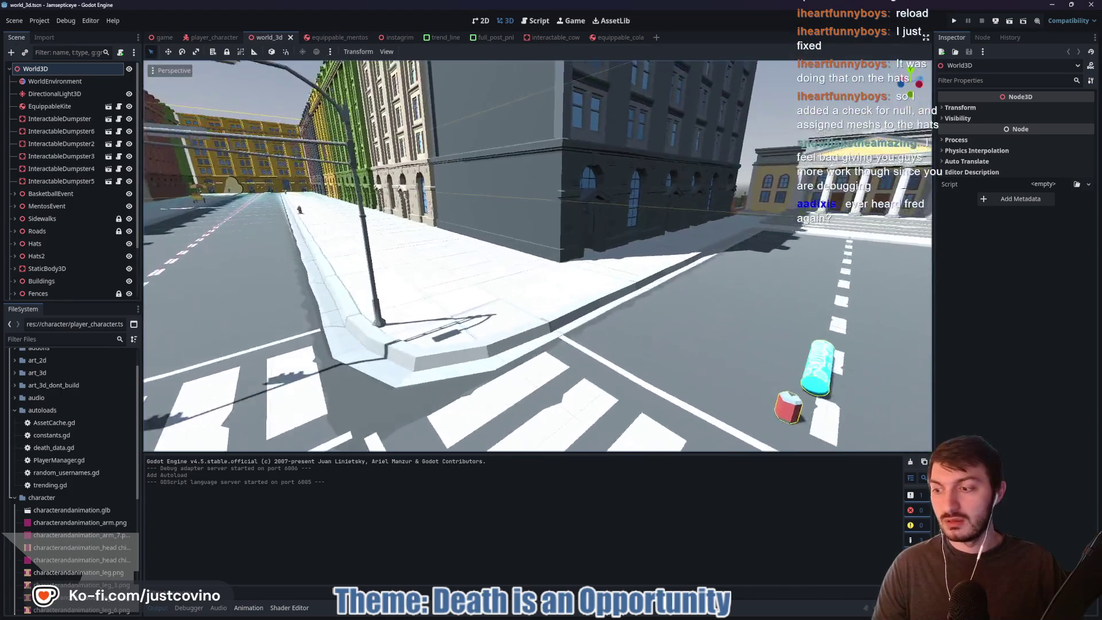
pyautogui.press('s')
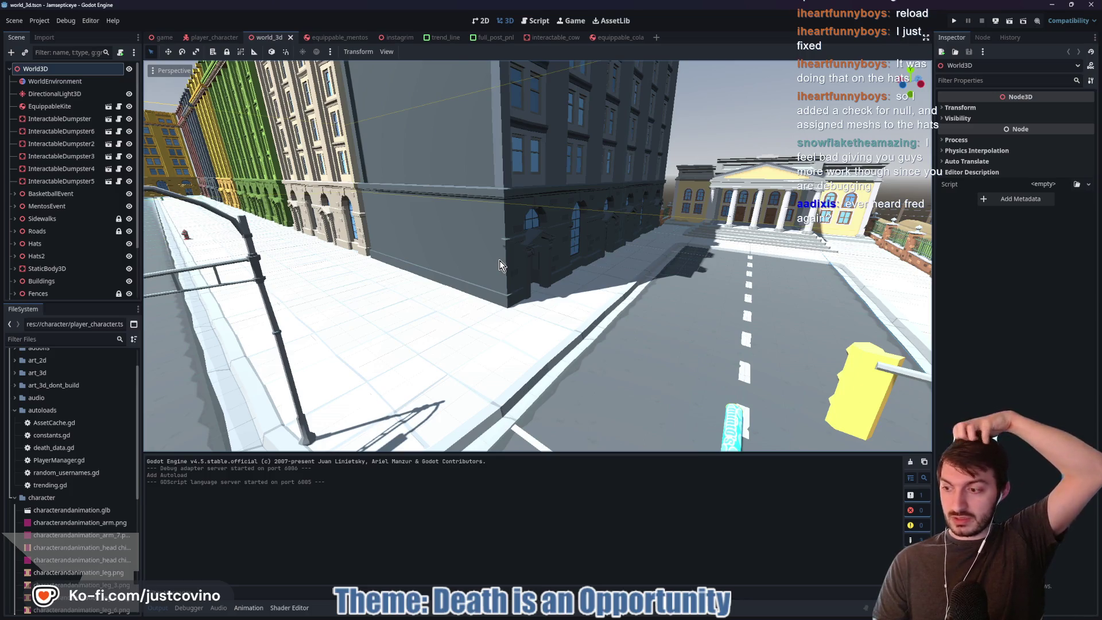
# - Select the office building at the street corner, then bring the Trello board forward
pyautogui.moveTo(530, 296); pyautogui.dragTo(539, 235)
pyautogui.click(539, 235)
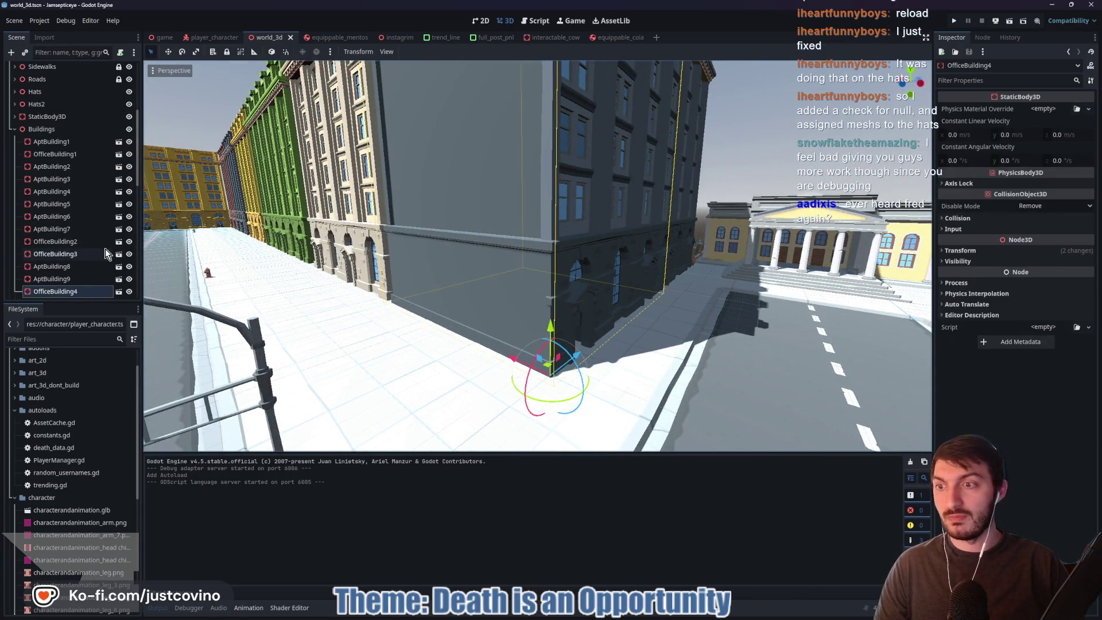
pyautogui.moveTo(512, 274); pyautogui.dragTo(534, 348)
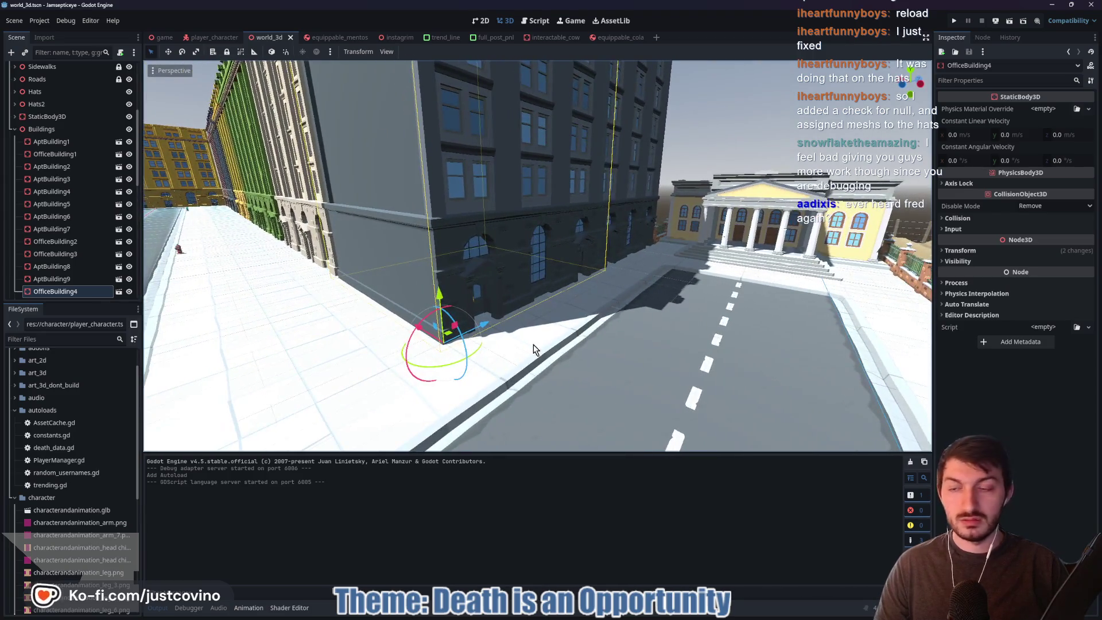
pyautogui.moveTo(613, 609)
pyautogui.click(609, 553)
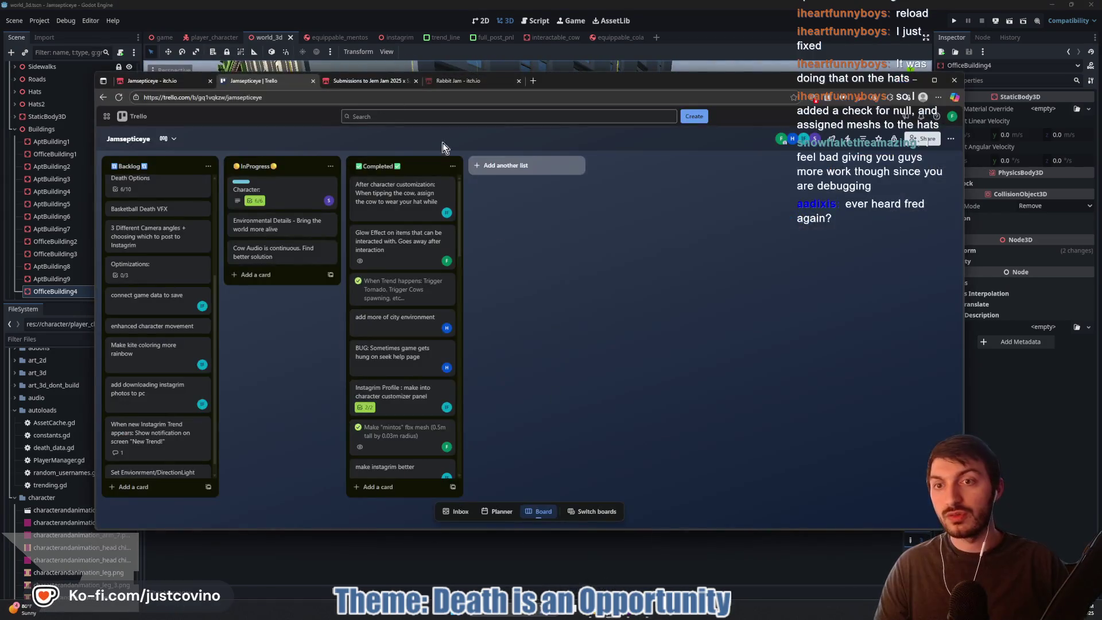
# - Prefix the Environmental Details card title with 'World3D.tscn', close the card and return to Godot
pyautogui.click(290, 230)
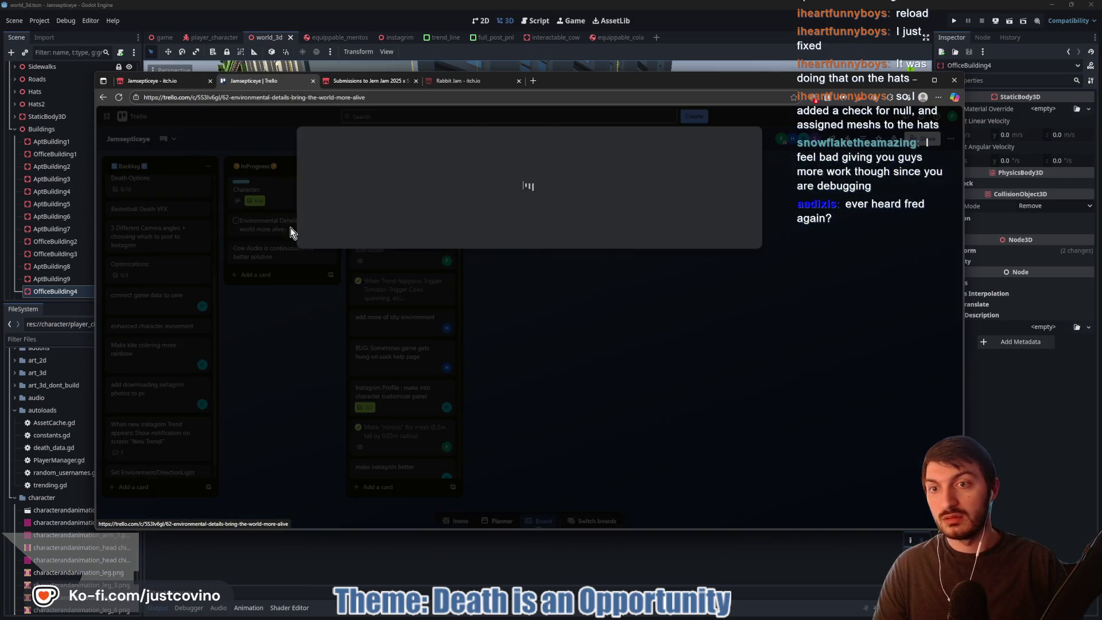
pyautogui.click(326, 171)
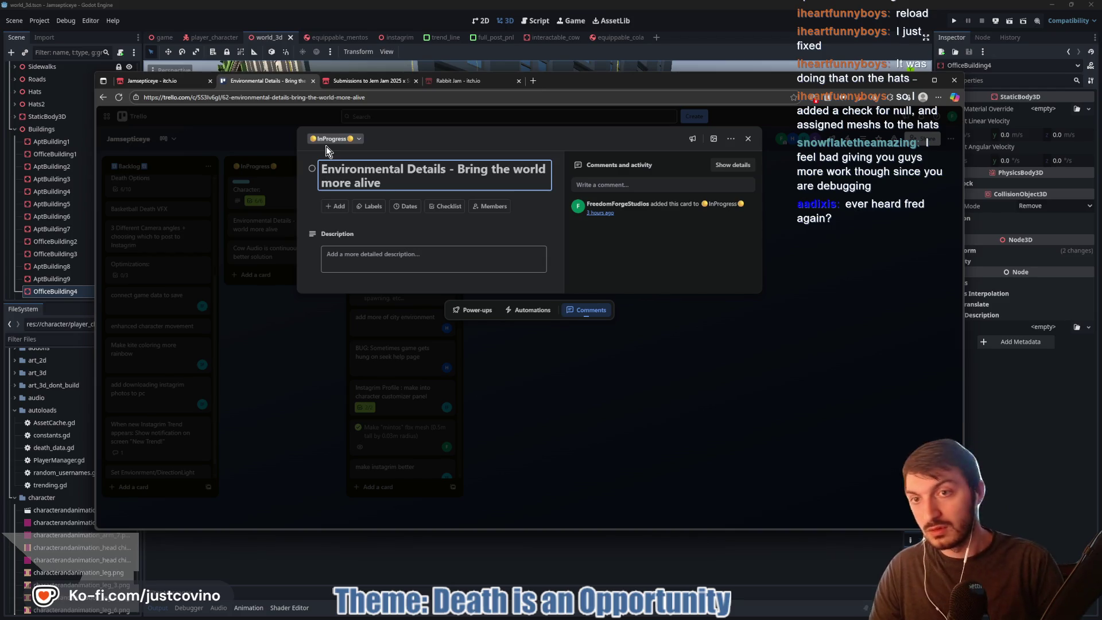
pyautogui.write('World3')
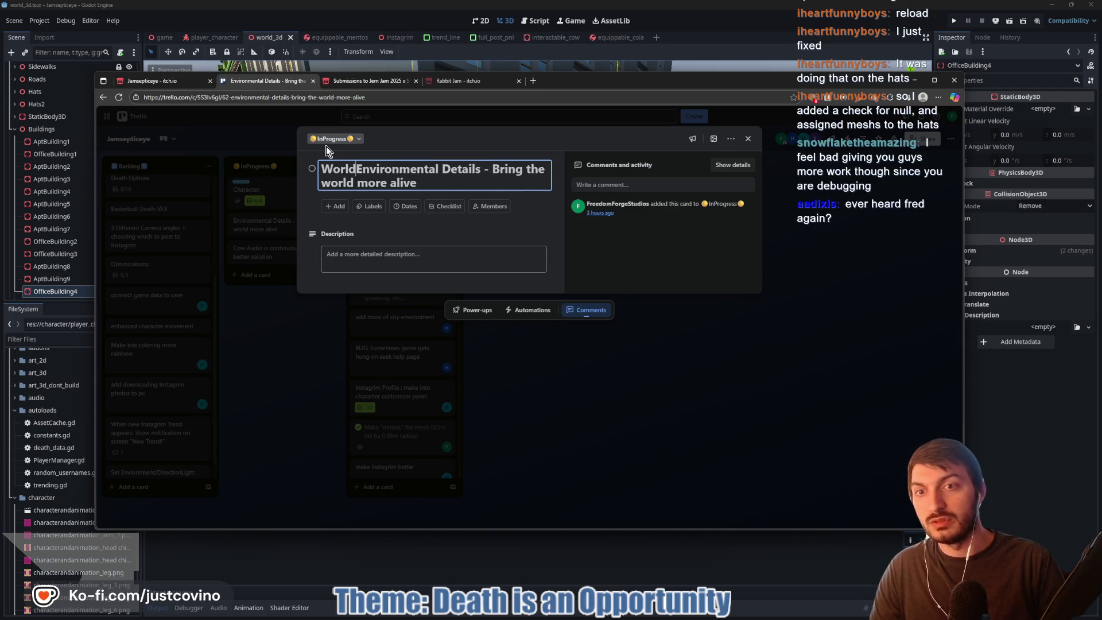
pyautogui.write('D.tsc')
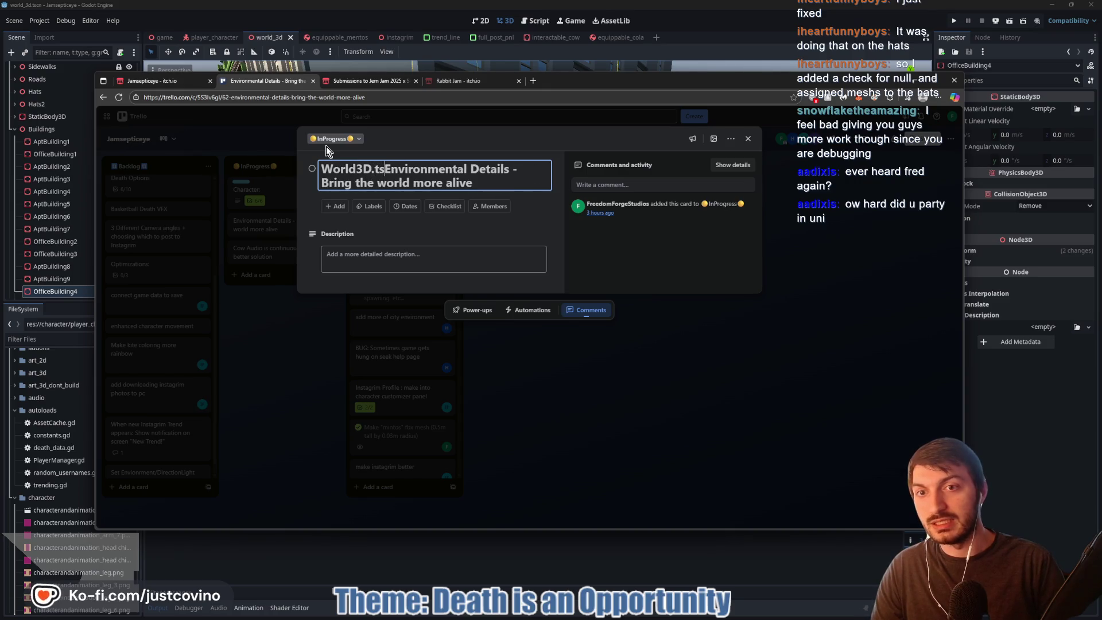
pyautogui.write('n')
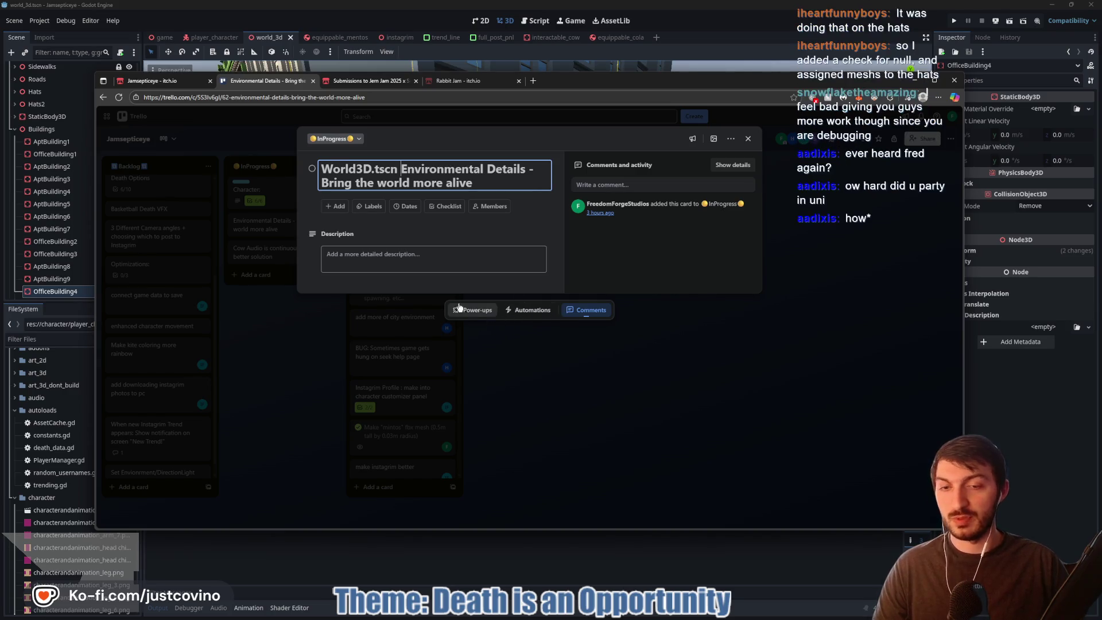
pyautogui.press('Return')
pyautogui.click(741, 333)
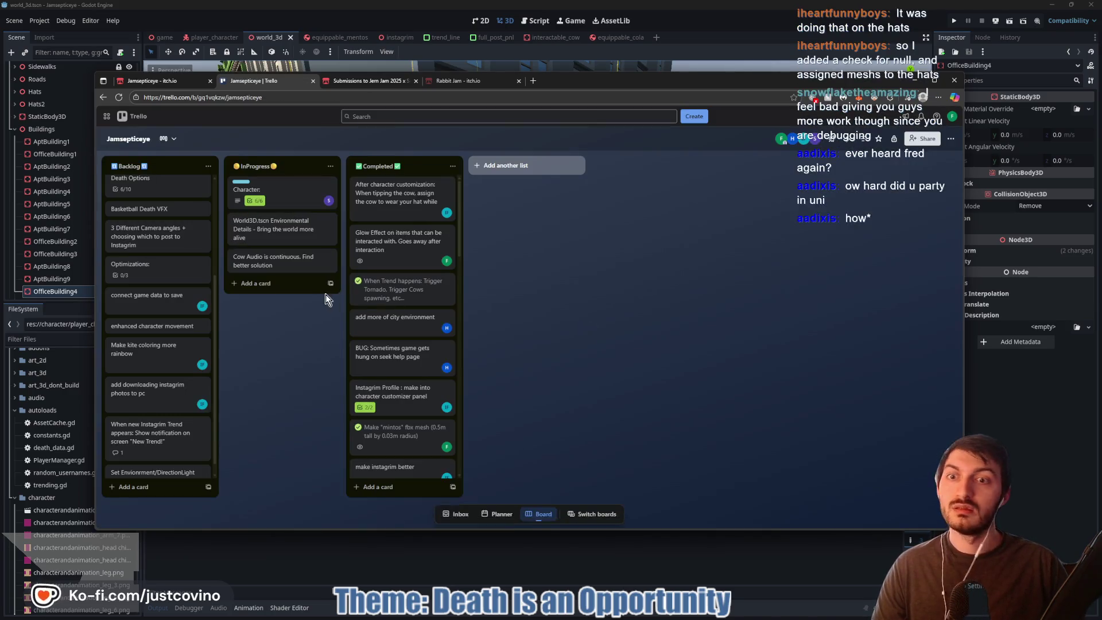
pyautogui.click(1062, 397)
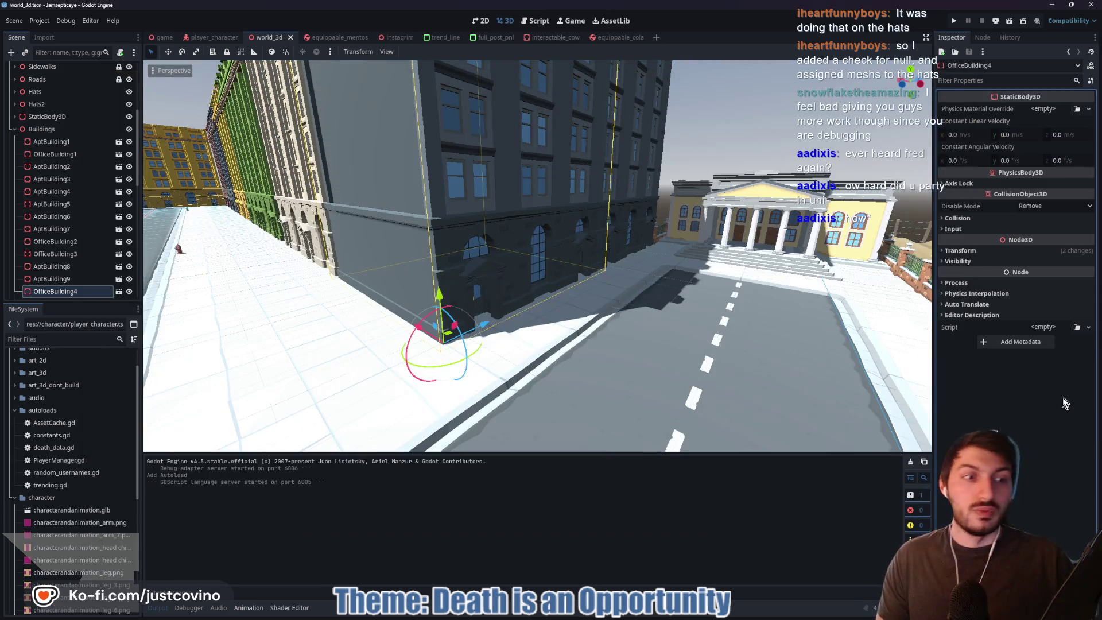
pyautogui.moveTo(706, 356)
pyautogui.mouseDown()
pyautogui.moveTo(643, 348)
pyautogui.moveTo(665, 344)
pyautogui.mouseUp()
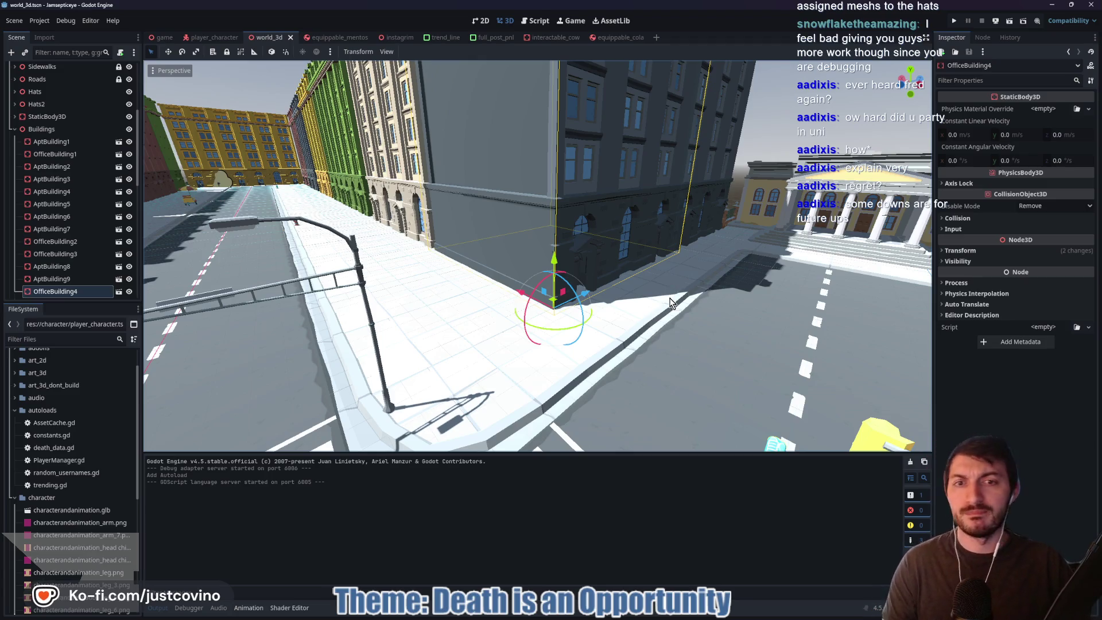
# - Fly the freelook camera around the office building's street corner to inspect it
pyautogui.press('w')
pyautogui.press('a')
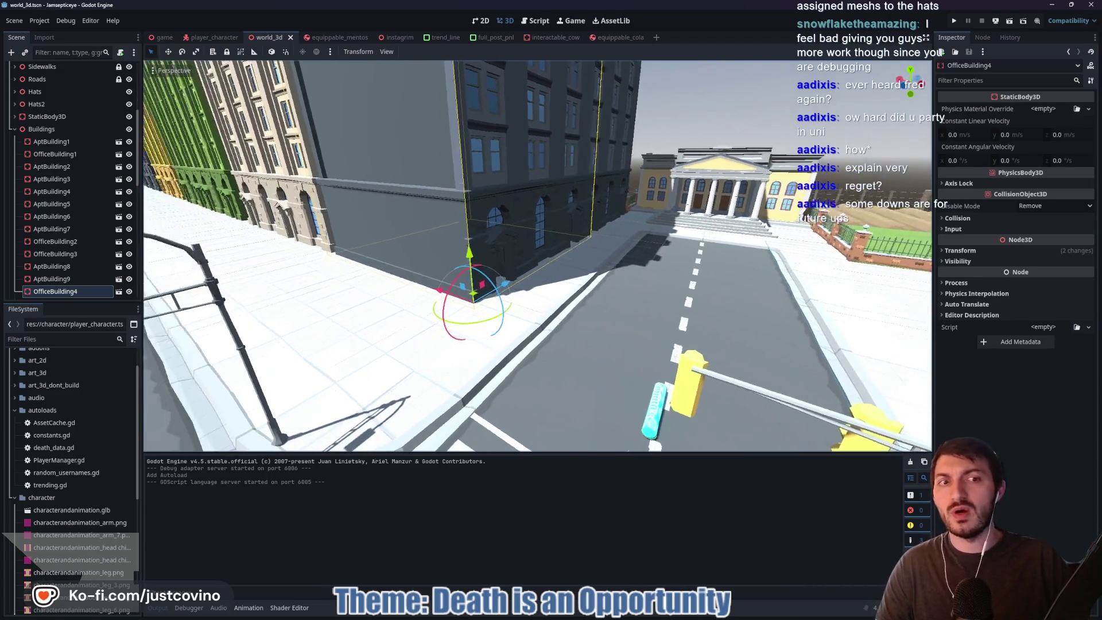
pyautogui.press('w')
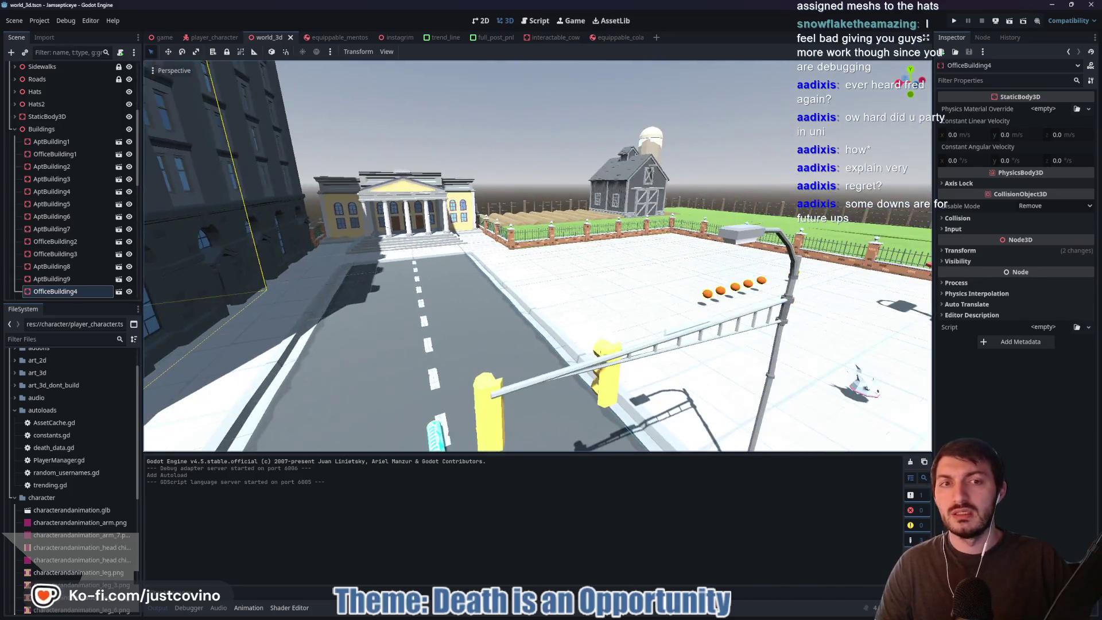
pyautogui.press('s')
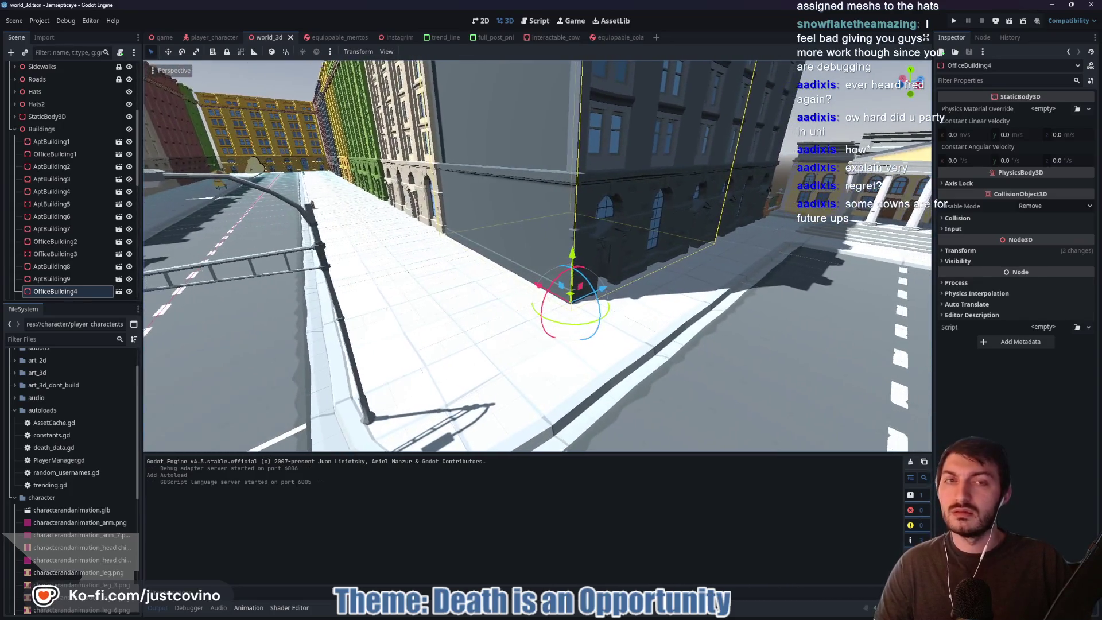
pyautogui.press('e')
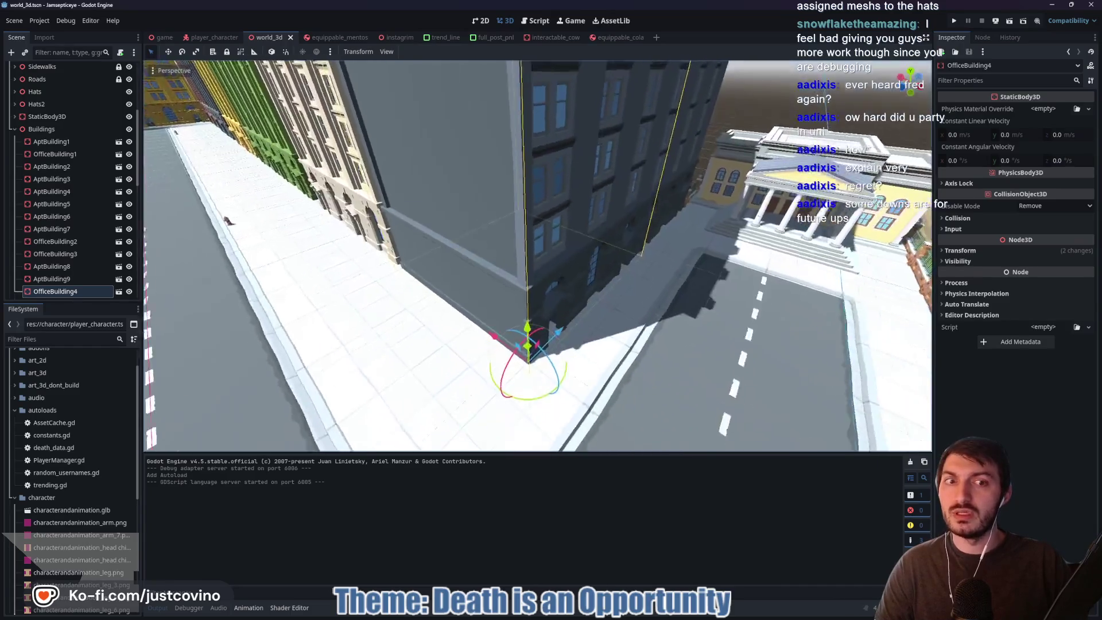
pyautogui.press('q')
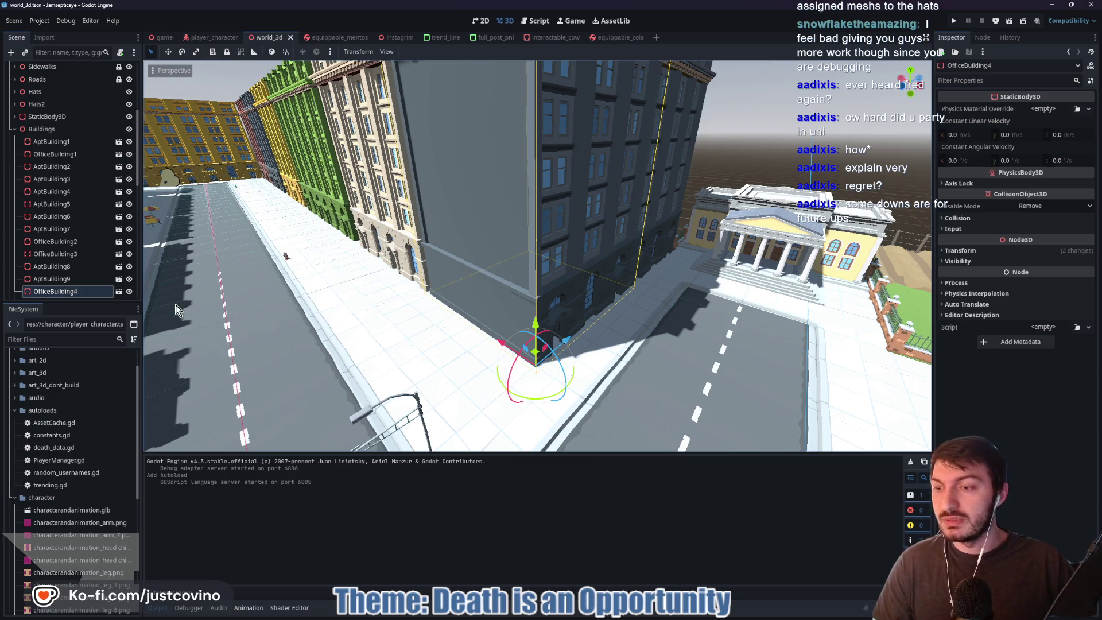
# - Collapse the autoloads folder, select OfficeBuilding4 in the Scene tree and delete it
pyautogui.click(15, 410)
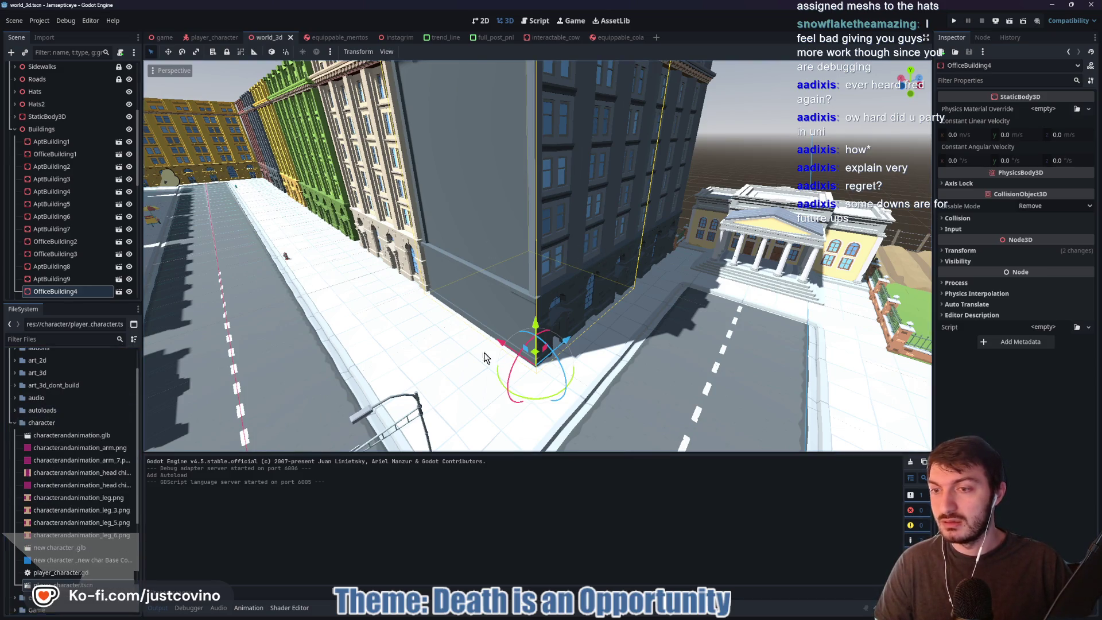
pyautogui.click(60, 291)
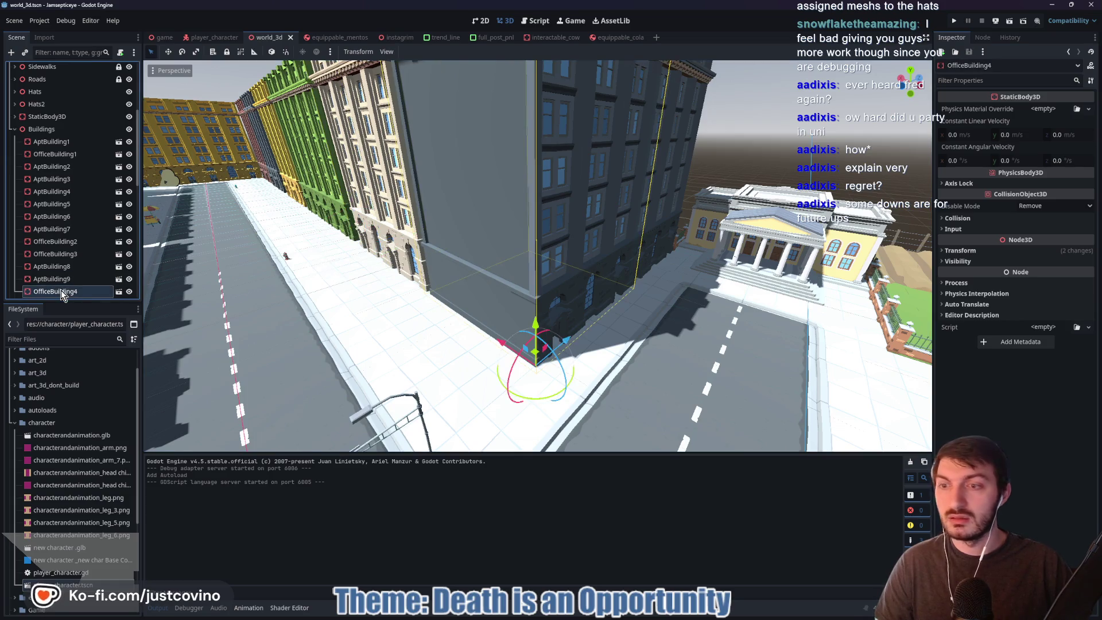
pyautogui.press('Delete')
# - Confirm removing OfficeBuilding4 and collapse the character and visual_effects folders
pyautogui.click(542, 318)
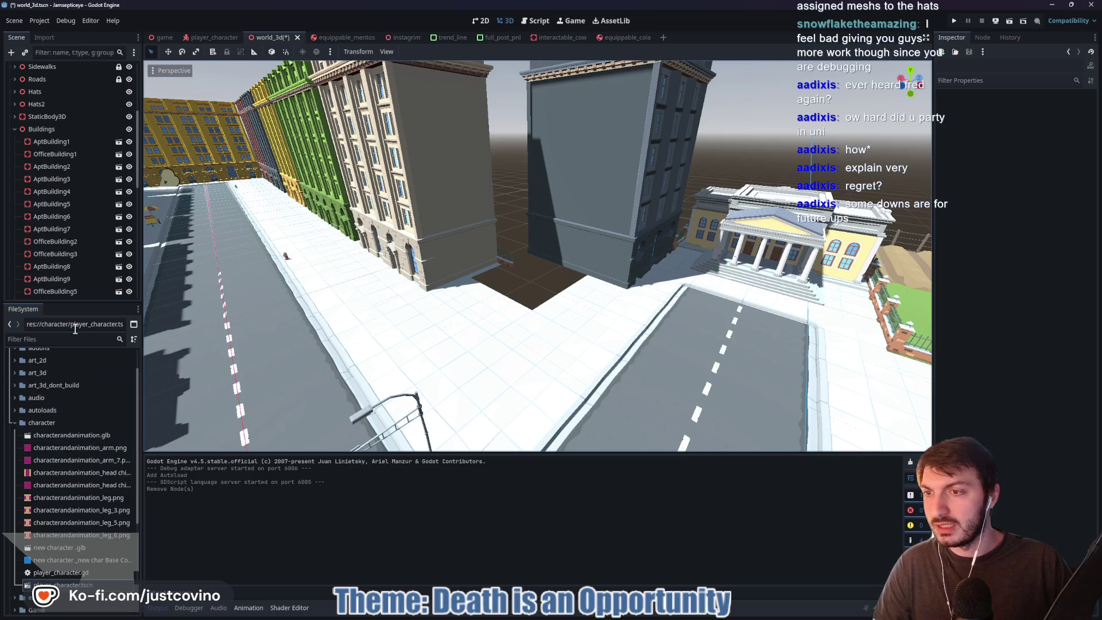
pyautogui.click(14, 422)
pyautogui.click(15, 480)
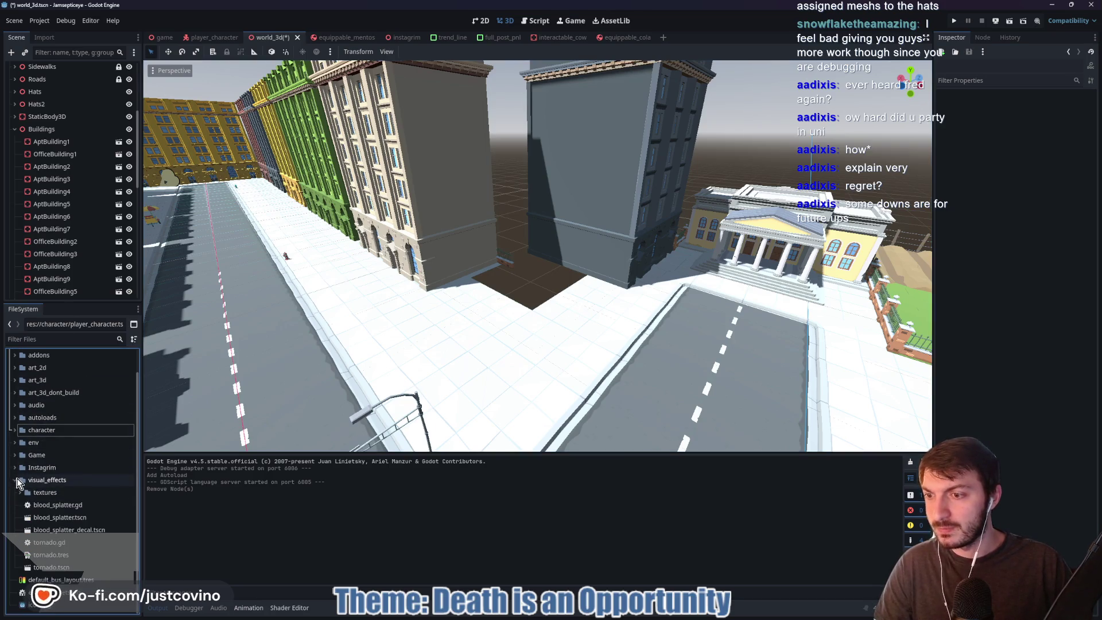
pyautogui.click(15, 480)
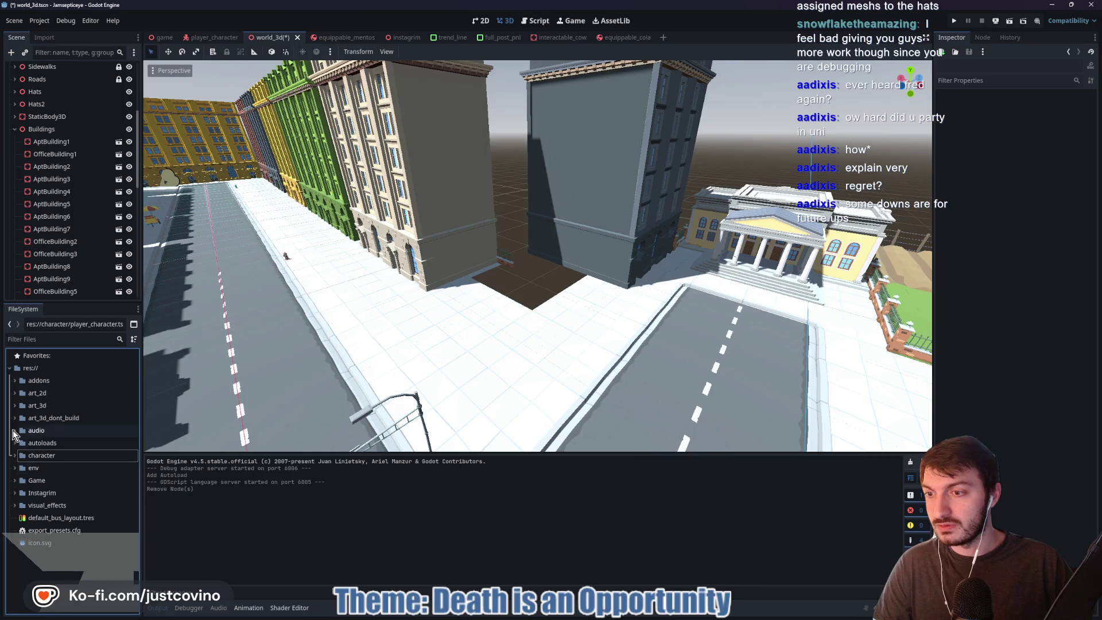
# - Expand art_3d and browse the Synty city files, including road_crossing.tscn
pyautogui.click(14, 405)
pyautogui.scroll(-2, 98, 437)
pyautogui.scroll(-10, 70, 454)
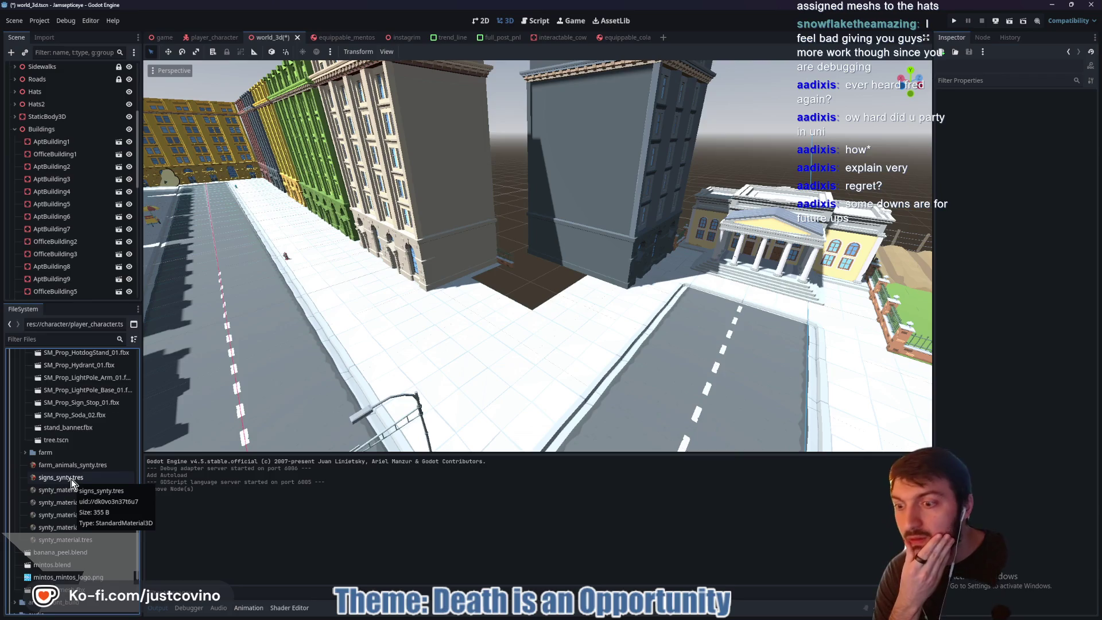
pyautogui.scroll(3, 71, 478)
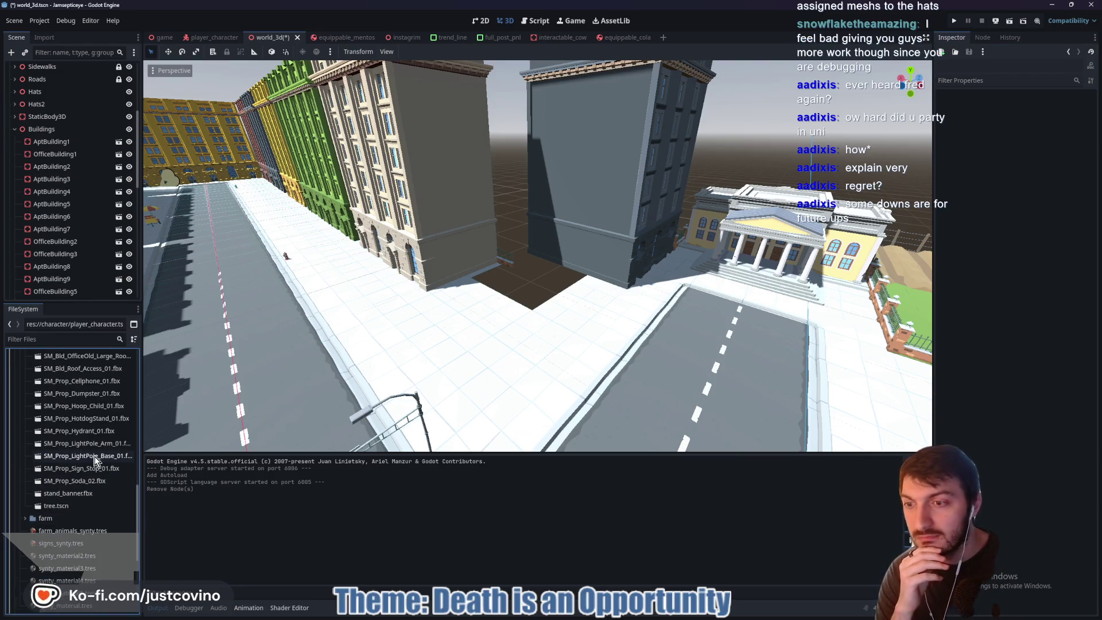
pyautogui.scroll(3, 95, 455)
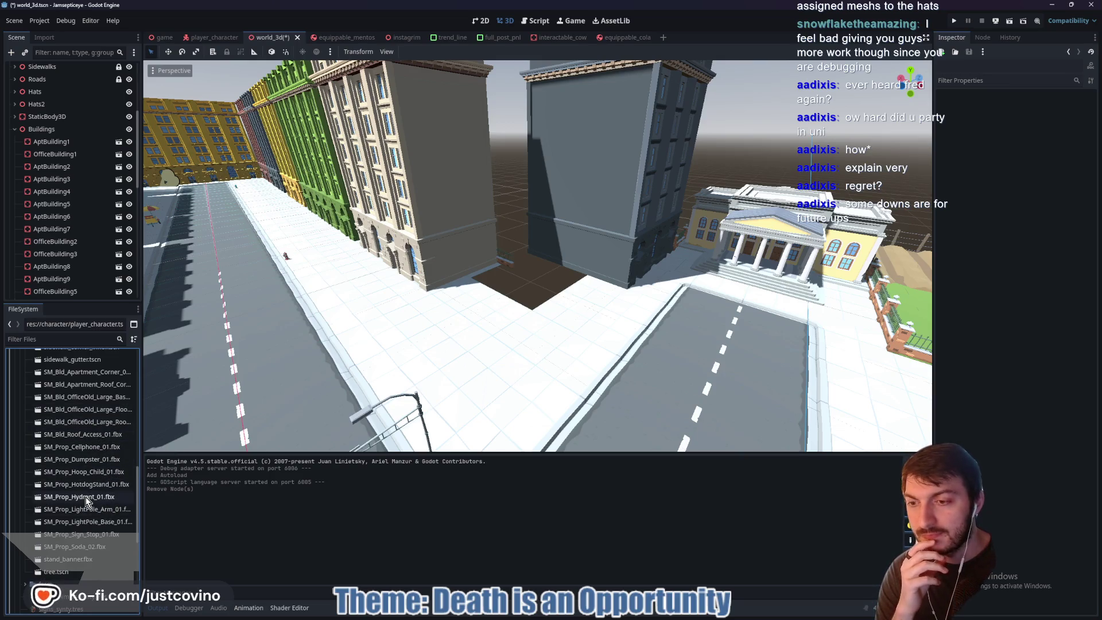
pyautogui.scroll(3, 70, 498)
pyautogui.click(64, 449)
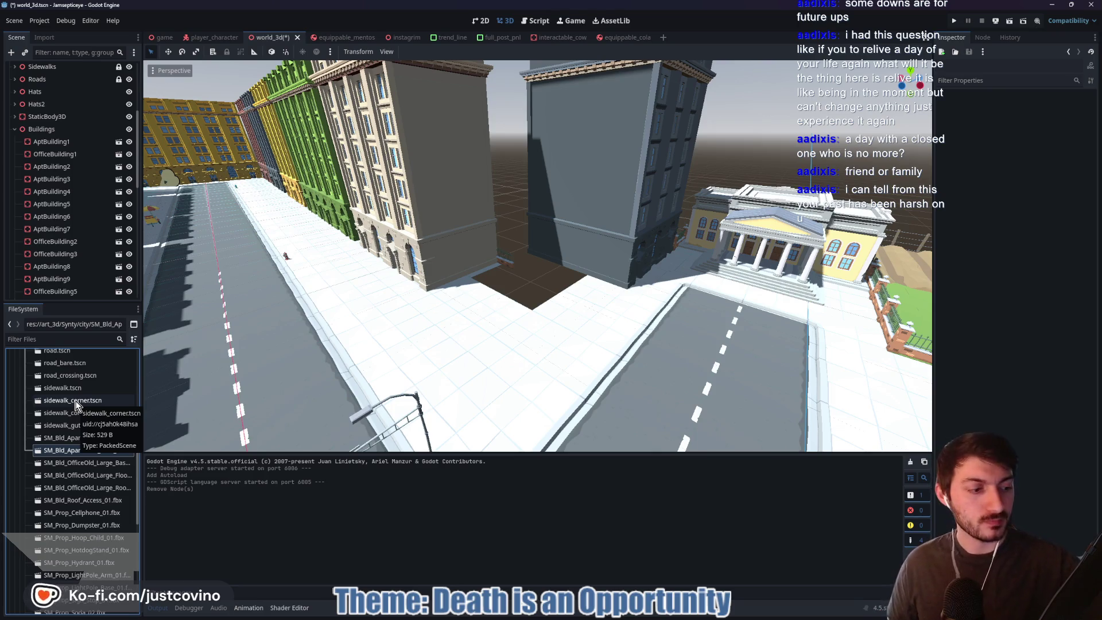
pyautogui.rightClick(86, 376)
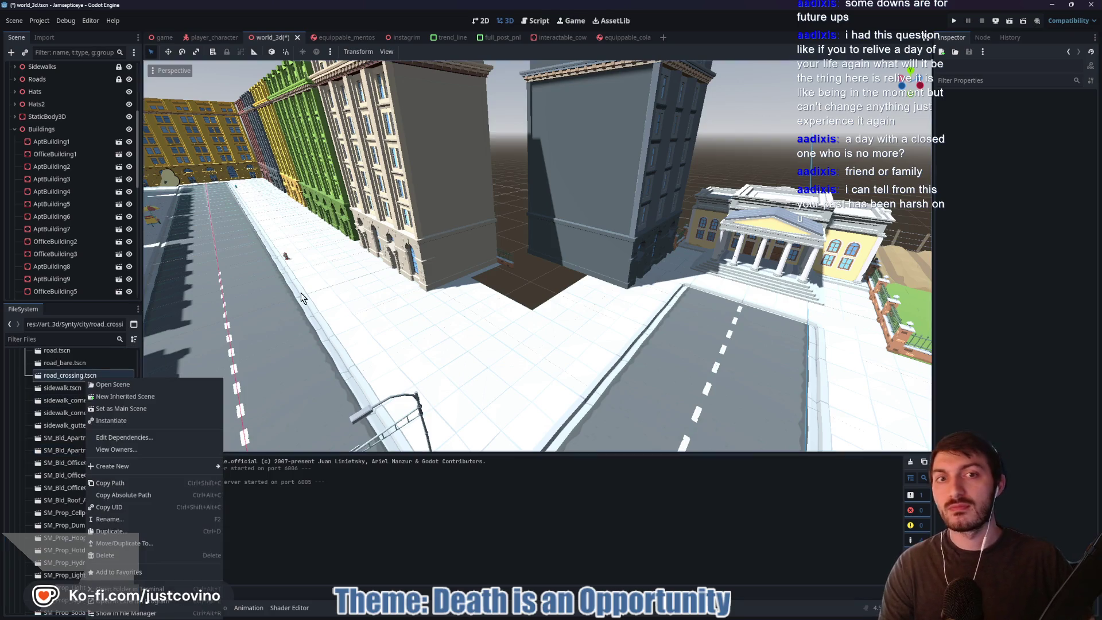
pyautogui.click(54, 388)
pyautogui.scroll(-1, 94, 399)
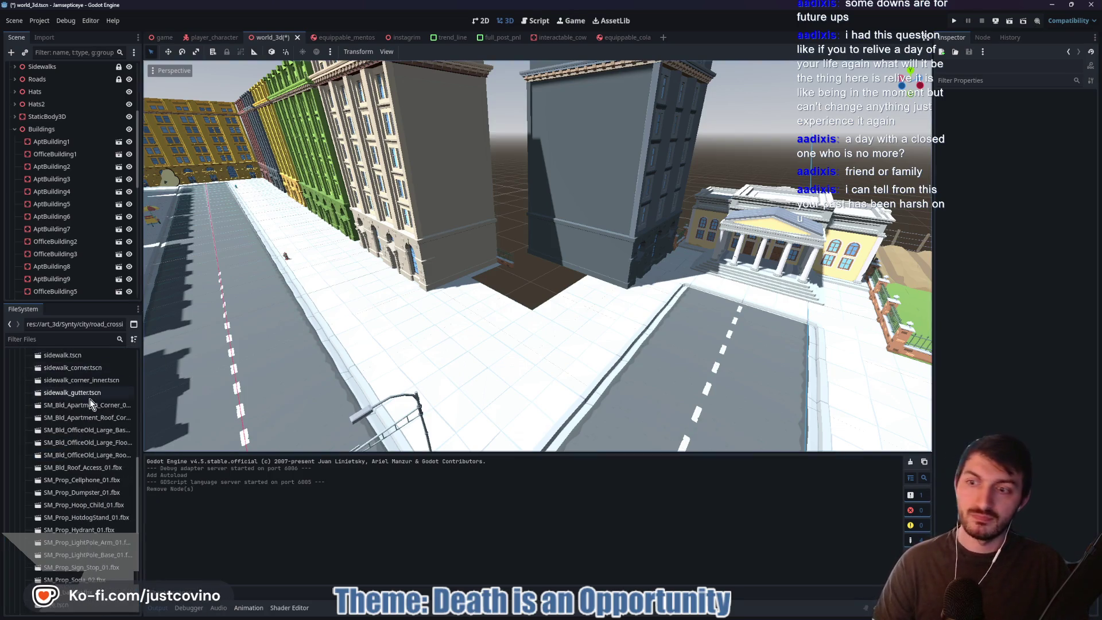
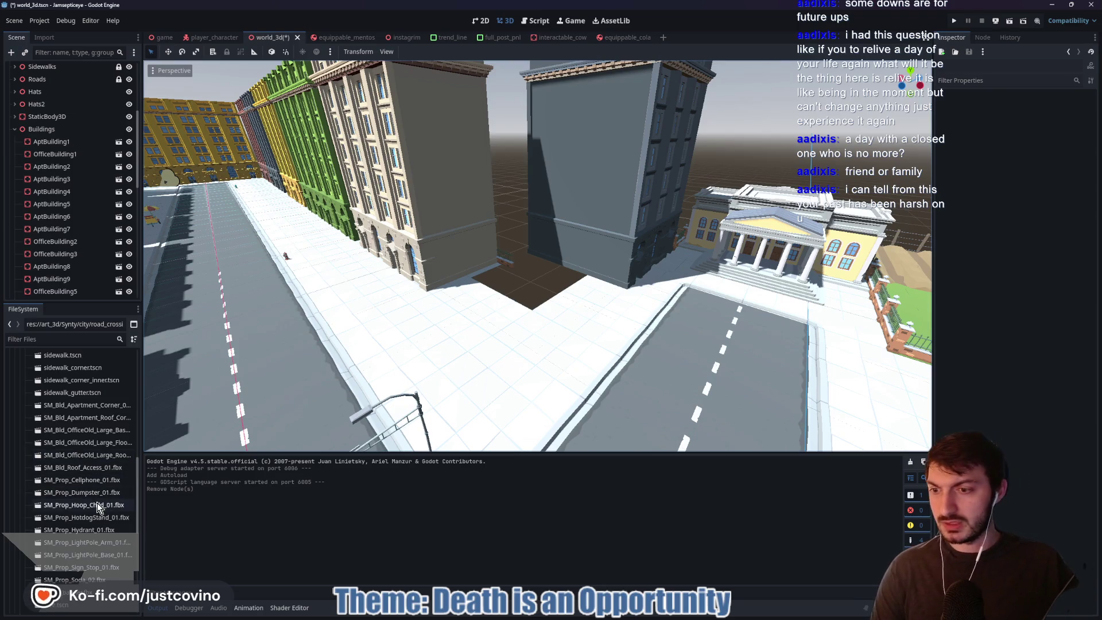
# - Inspect the apartment roof corner, apartment corner and roof access model files in the FileSystem dock
pyautogui.scroll(-2, 92, 514)
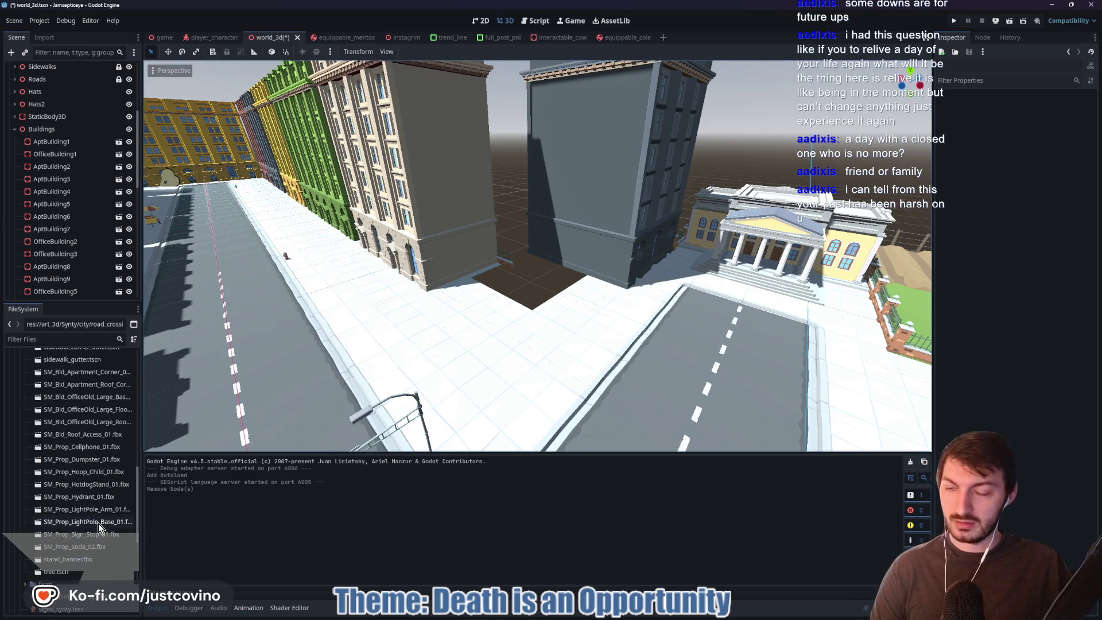
pyautogui.scroll(2, 81, 501)
pyautogui.click(96, 418)
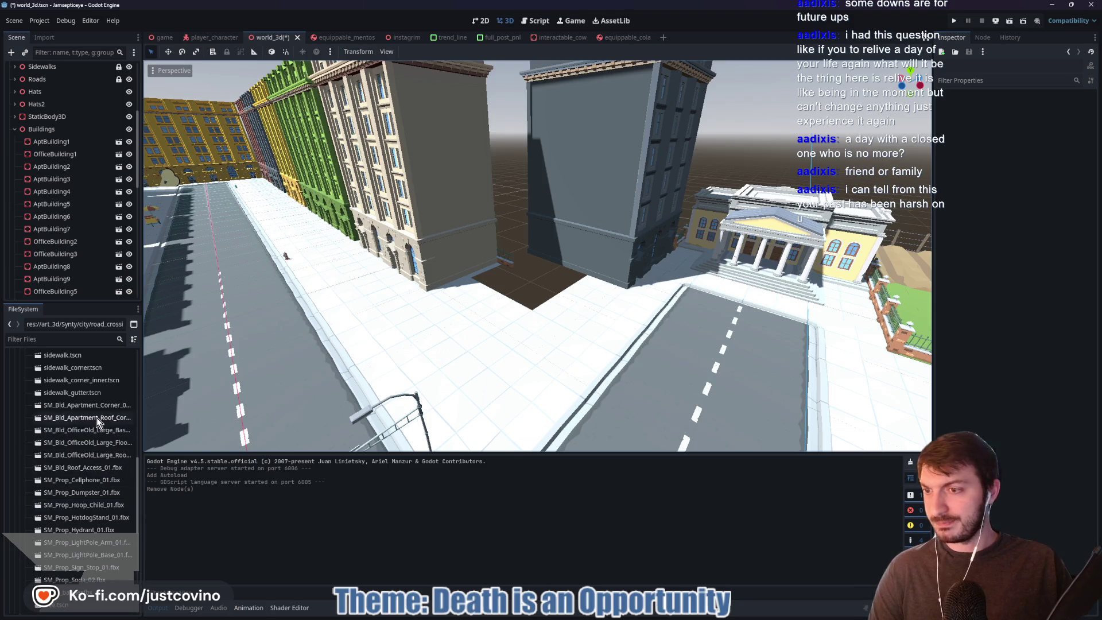
pyautogui.scroll(5, 97, 417)
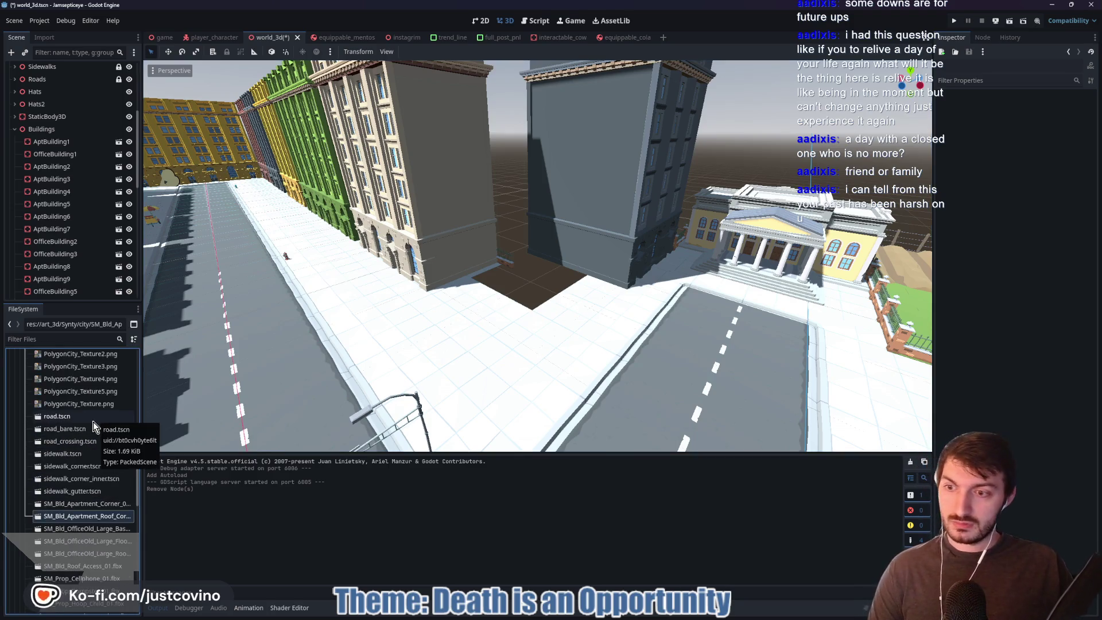
pyautogui.scroll(2, 95, 424)
pyautogui.scroll(5, 93, 427)
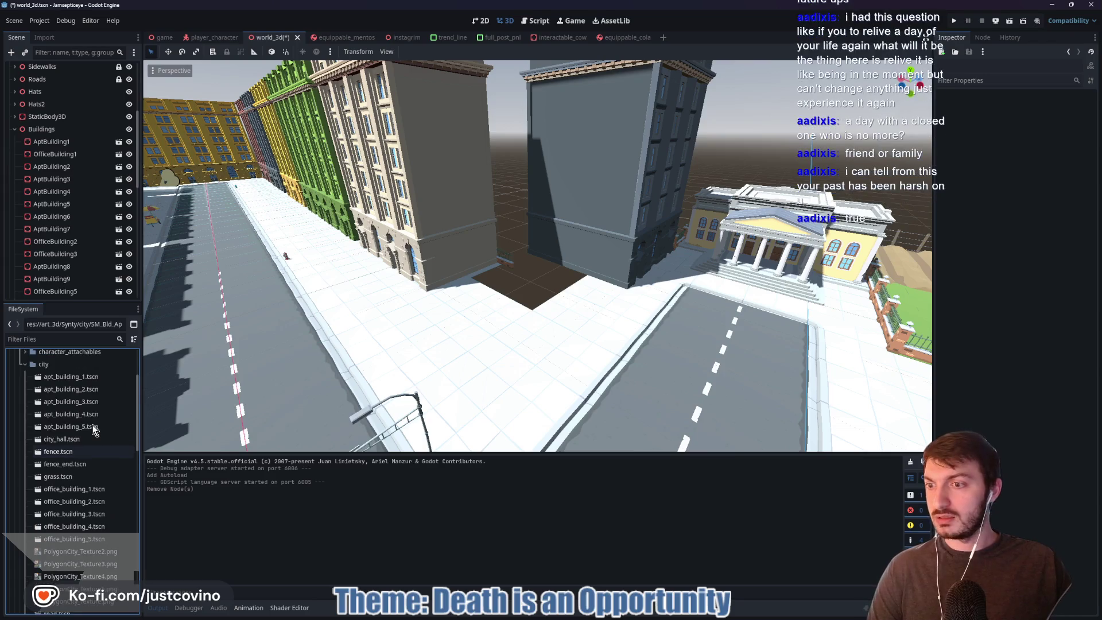
pyautogui.scroll(-8, 92, 427)
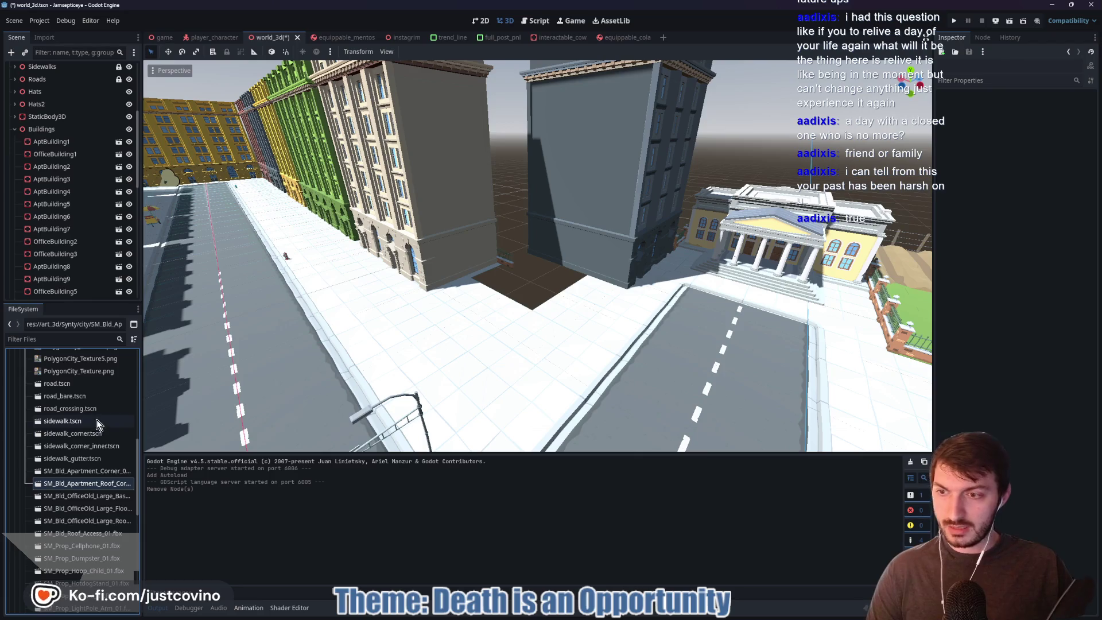
pyautogui.scroll(-1, 94, 434)
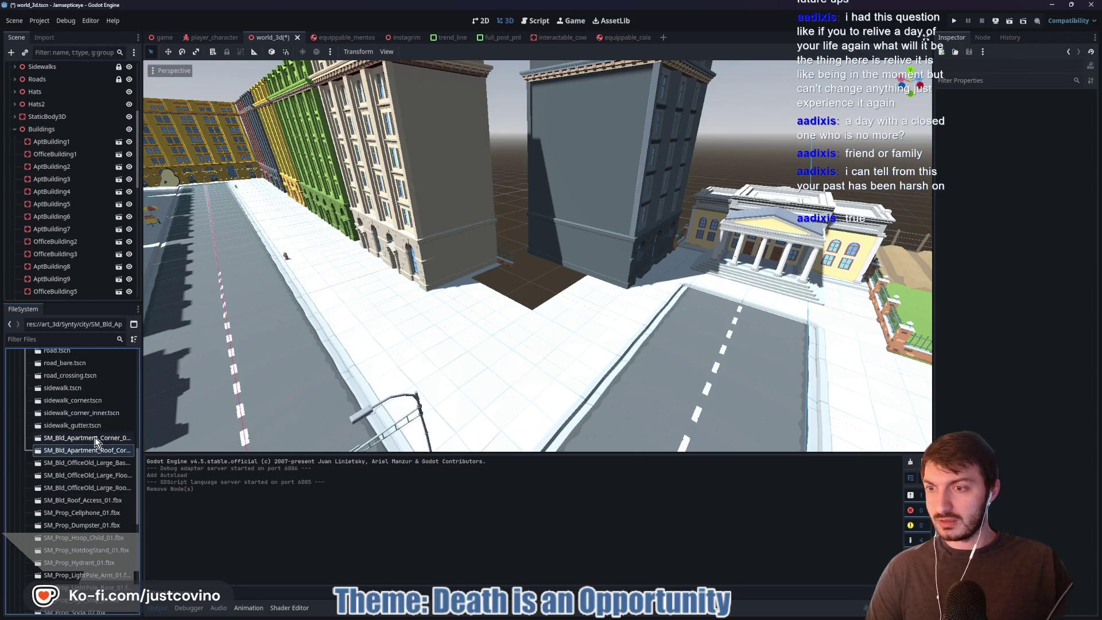
pyautogui.click(95, 436)
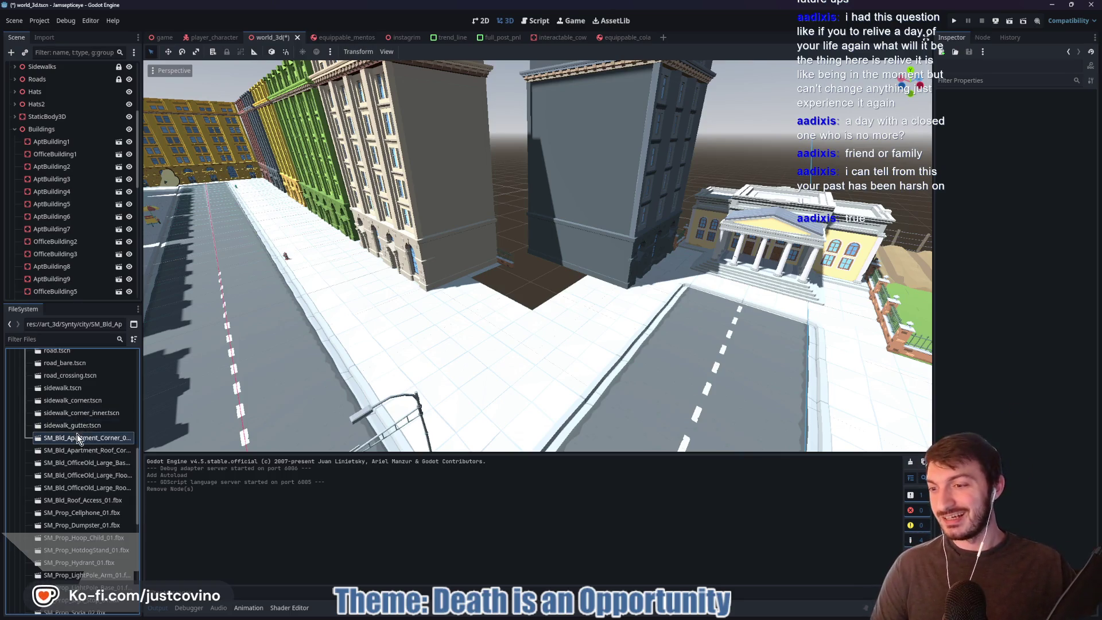
pyautogui.scroll(-1, 116, 451)
pyautogui.scroll(-2, 97, 465)
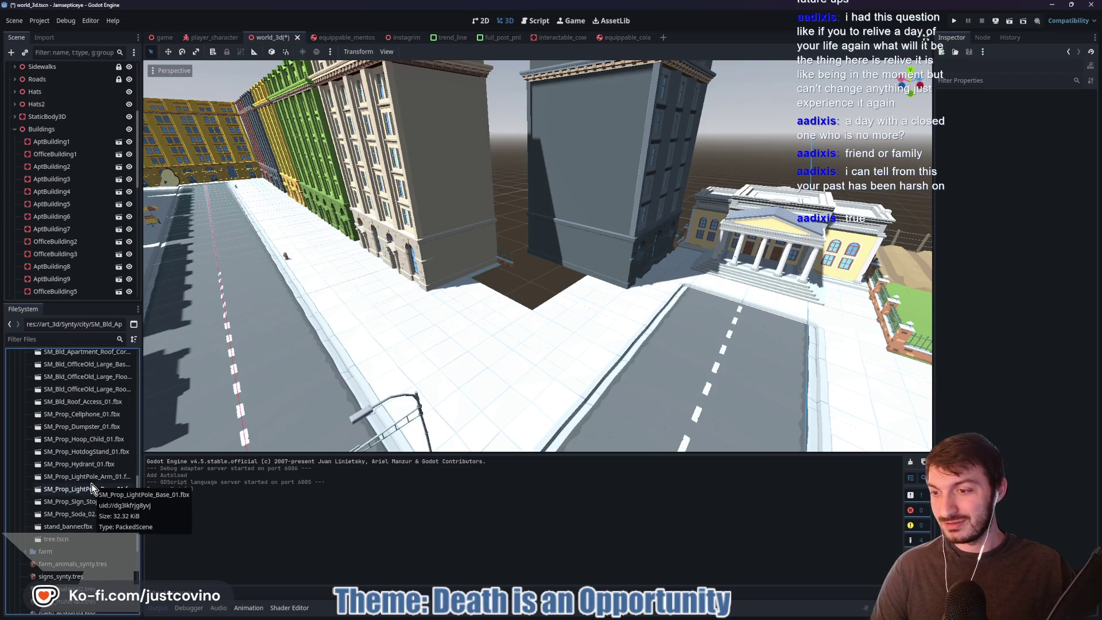
pyautogui.click(95, 415)
pyautogui.press('Up')
# - Select SM_Bld_Shop_Corner_02.fbx with its _Glass file and drag both toward the Synty city folder
pyautogui.scroll(1, 89, 422)
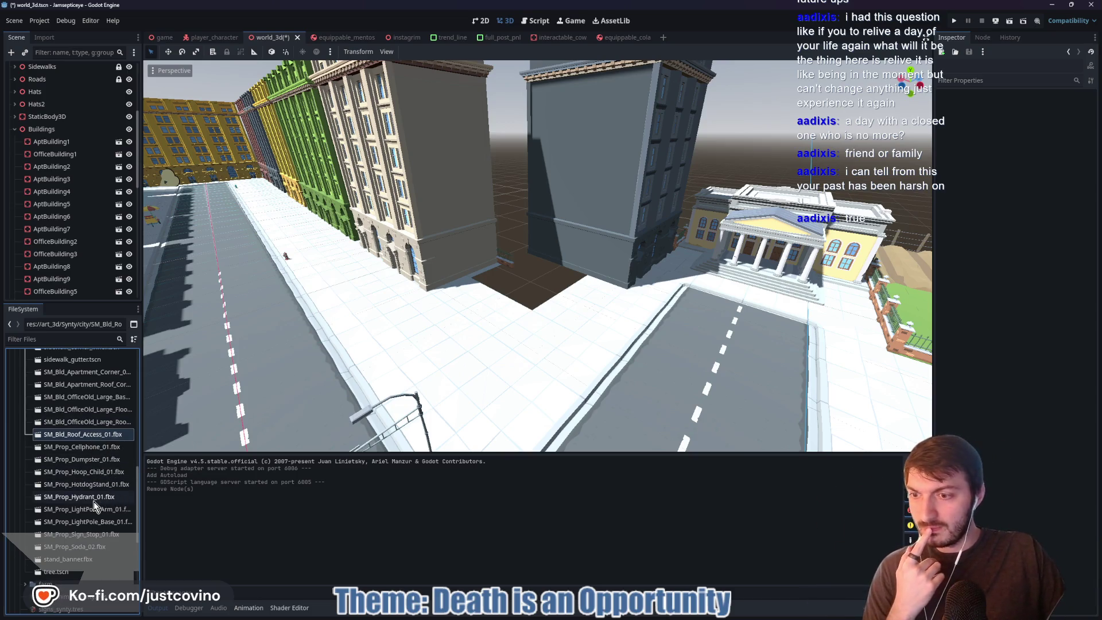
pyautogui.scroll(1, 92, 490)
pyautogui.scroll(4, 103, 458)
pyautogui.scroll(7, 87, 456)
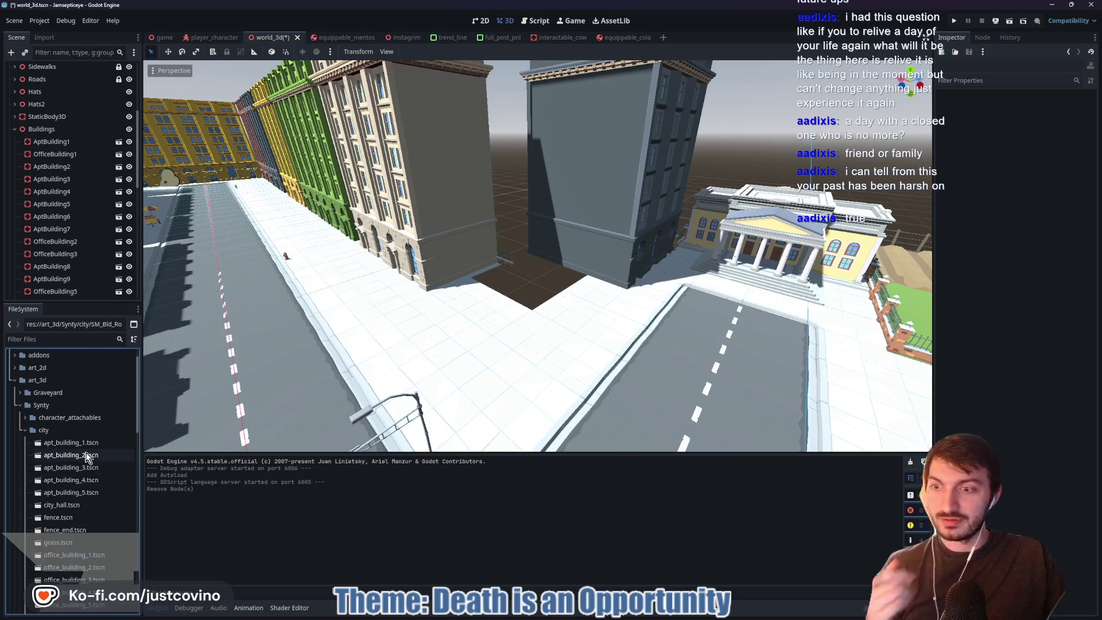
pyautogui.scroll(-2, 78, 481)
pyautogui.scroll(-3, 78, 484)
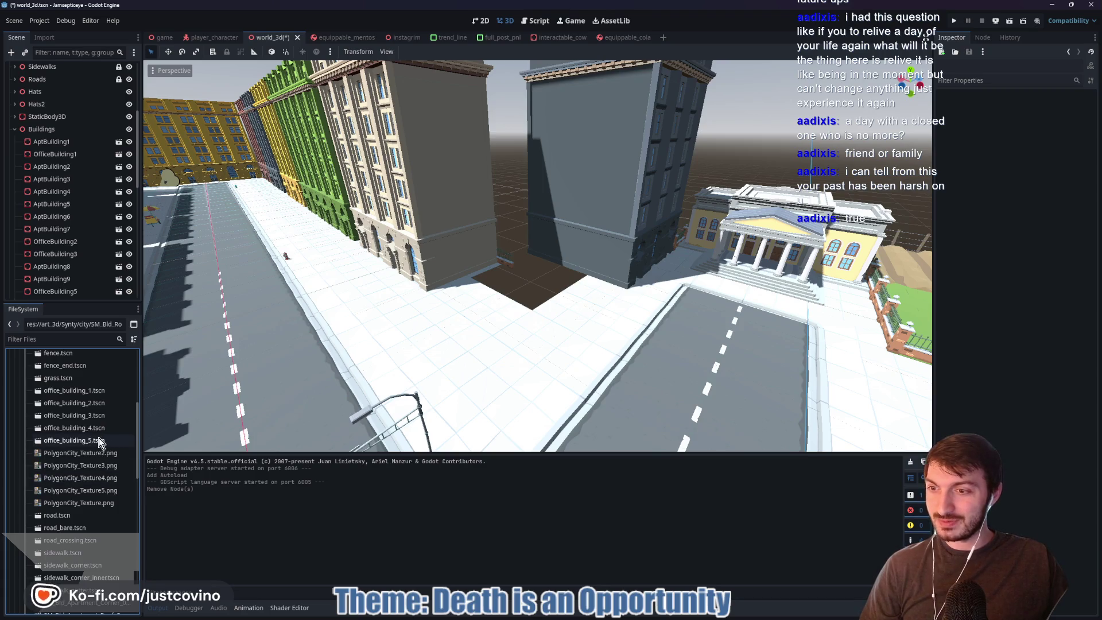
pyautogui.scroll(-5, 94, 447)
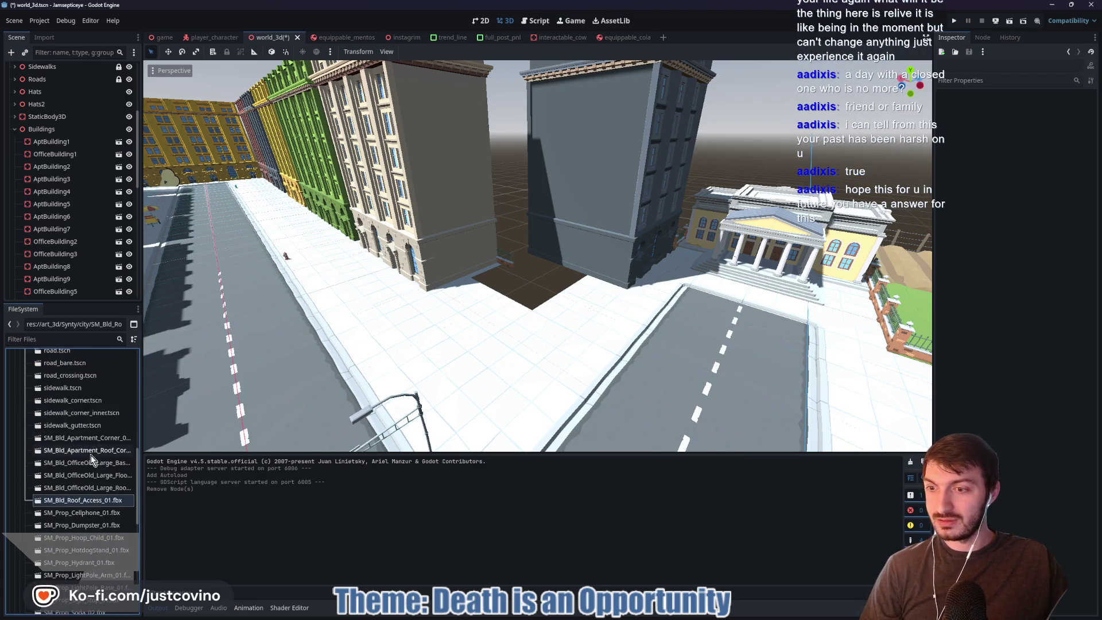
pyautogui.scroll(-1, 88, 481)
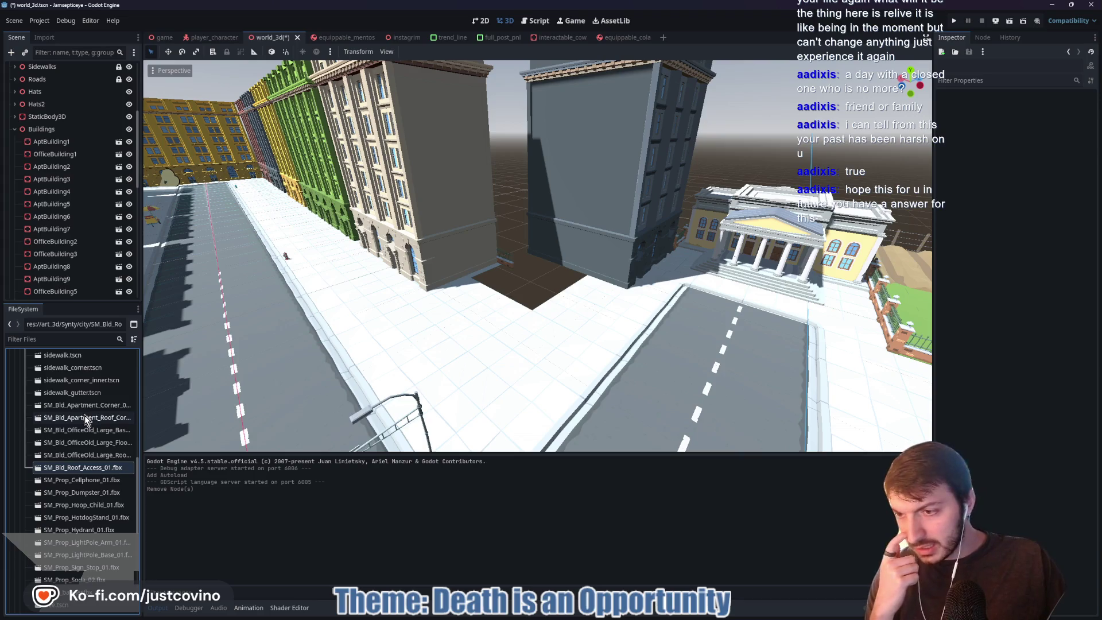
pyautogui.scroll(-1, 84, 416)
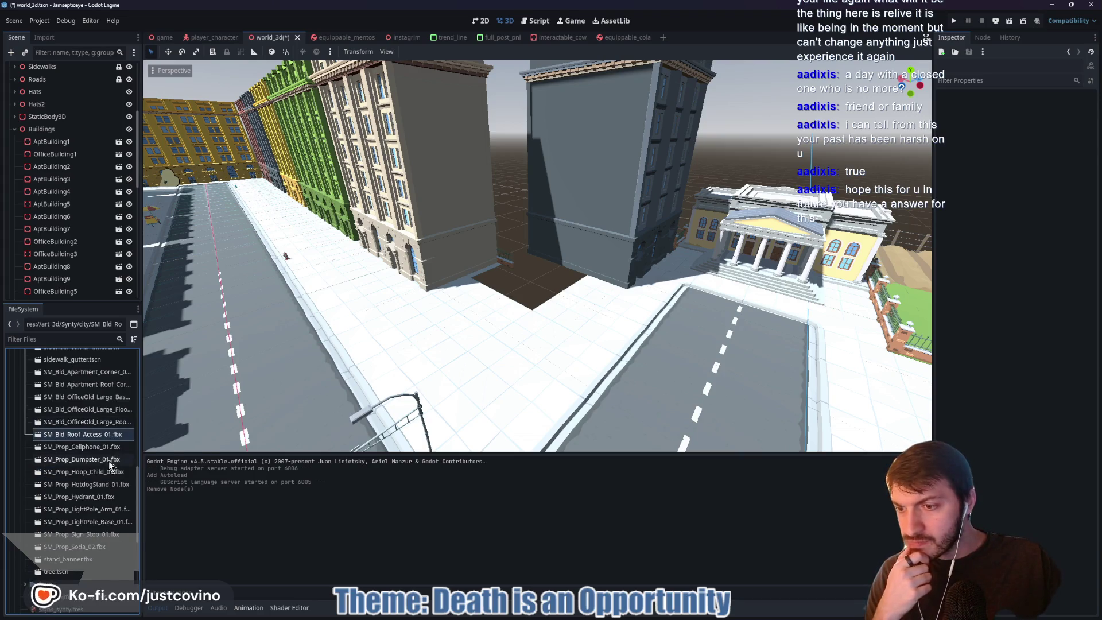
pyautogui.scroll(1, 101, 494)
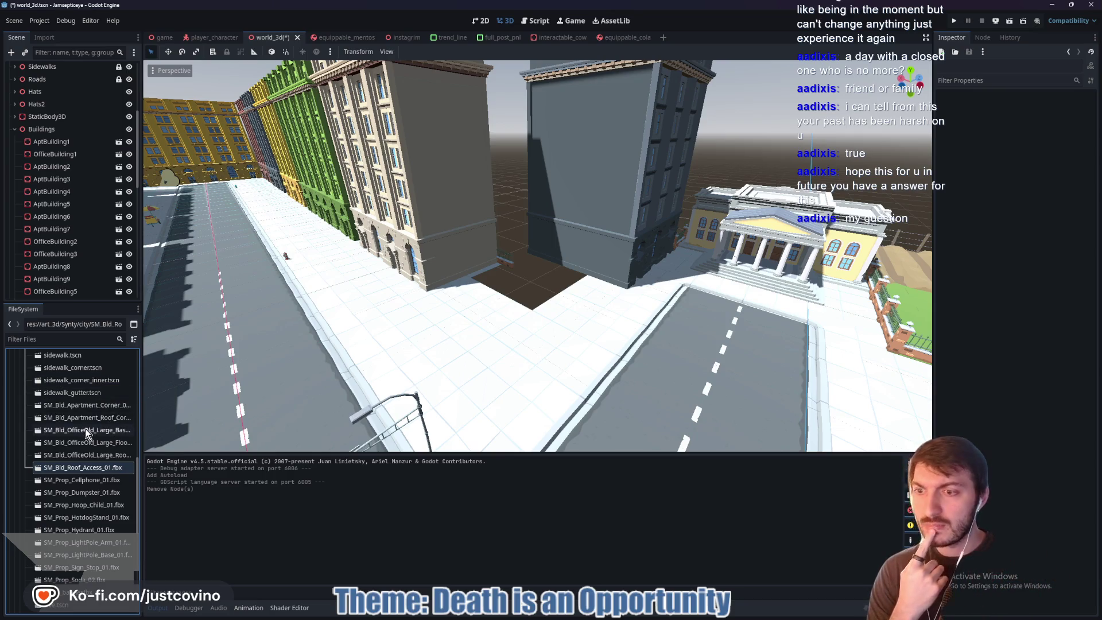
pyautogui.scroll(-2, 86, 426)
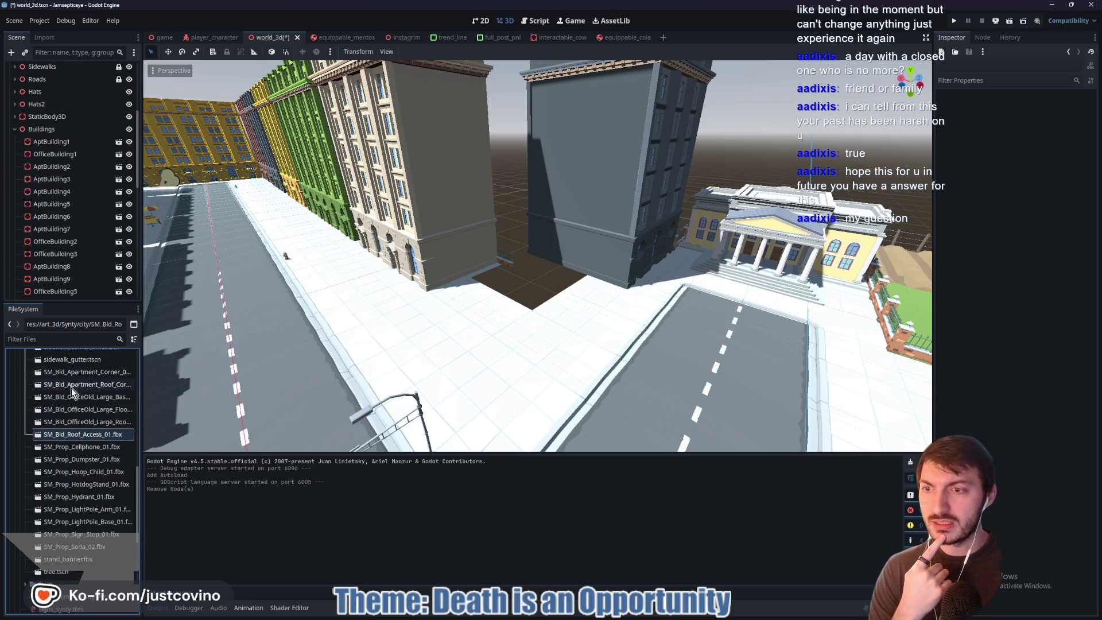
pyautogui.scroll(-2, 73, 408)
pyautogui.moveTo(344, 382); pyautogui.dragTo(379, 374)
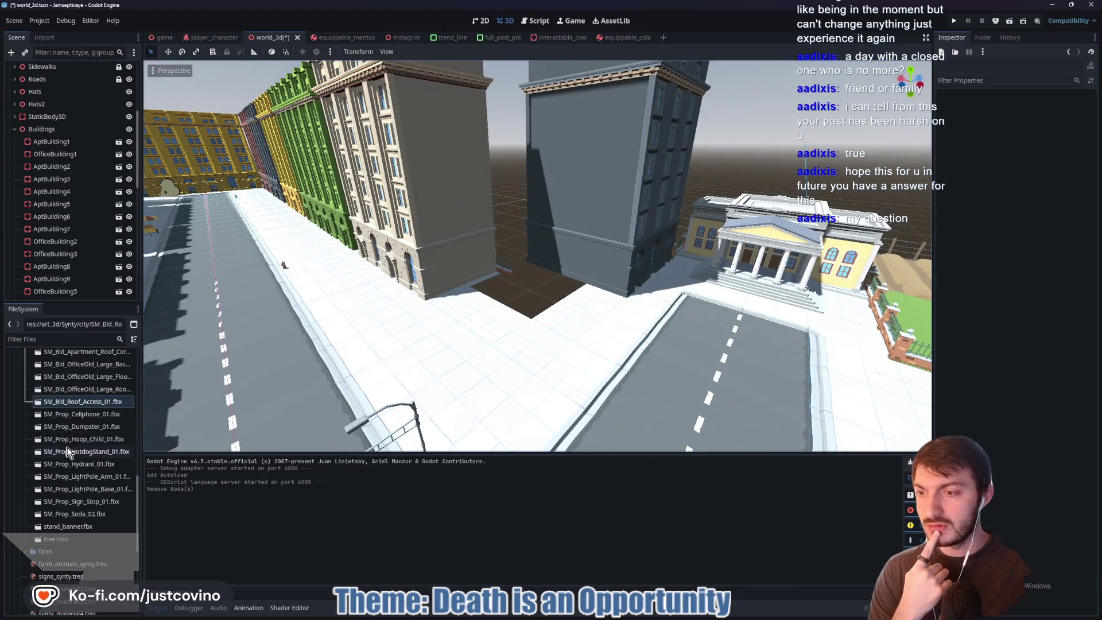
pyautogui.scroll(-2, 104, 471)
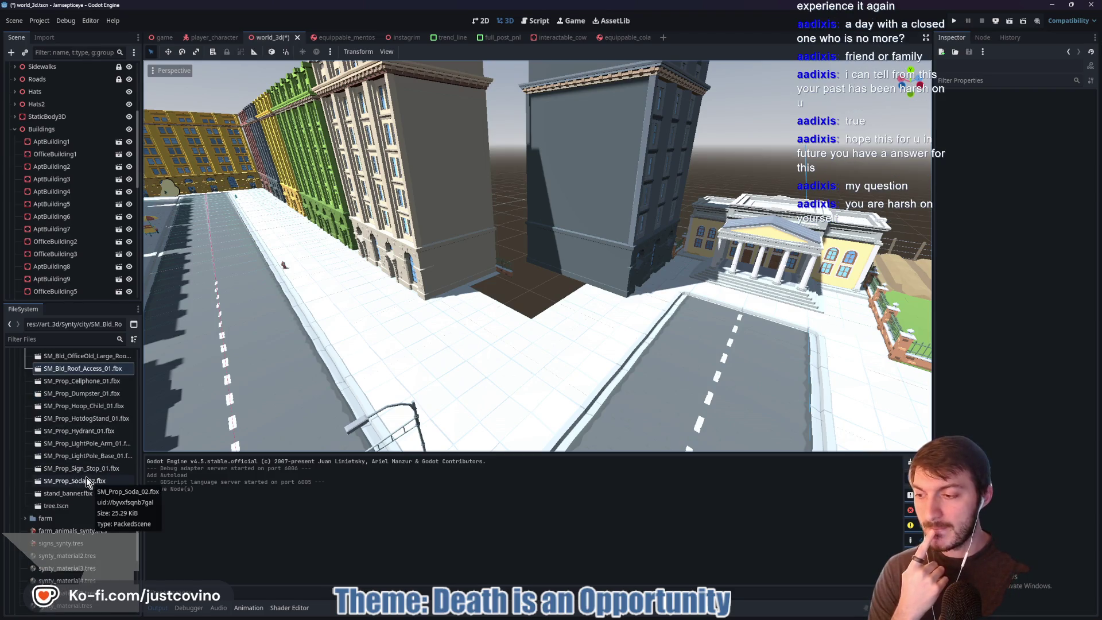
pyautogui.scroll(2, 86, 479)
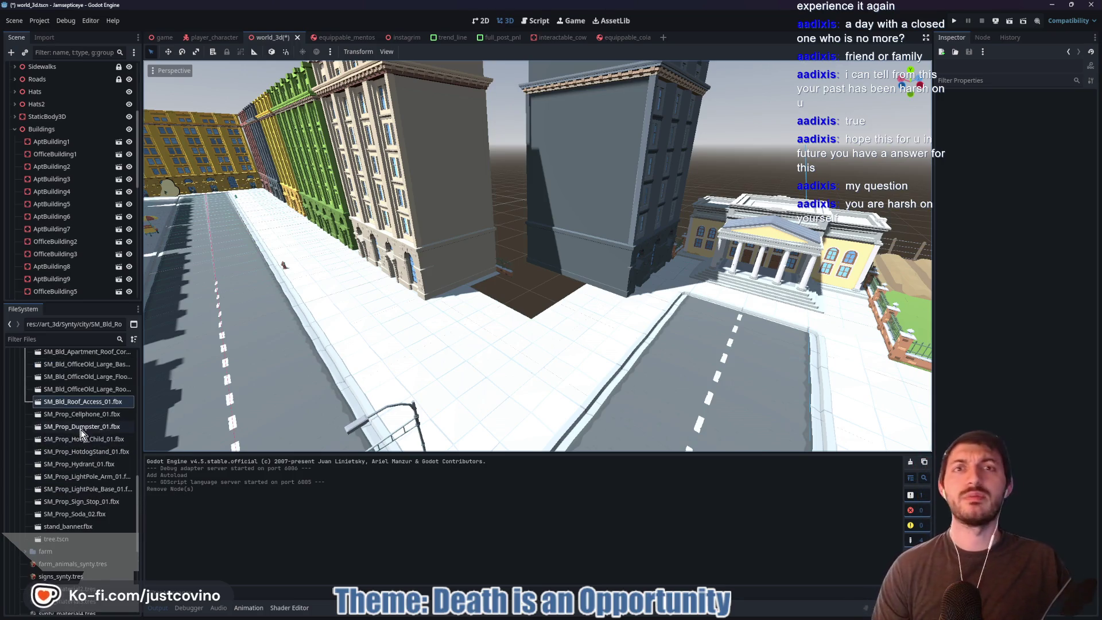
pyautogui.scroll(2, 78, 408)
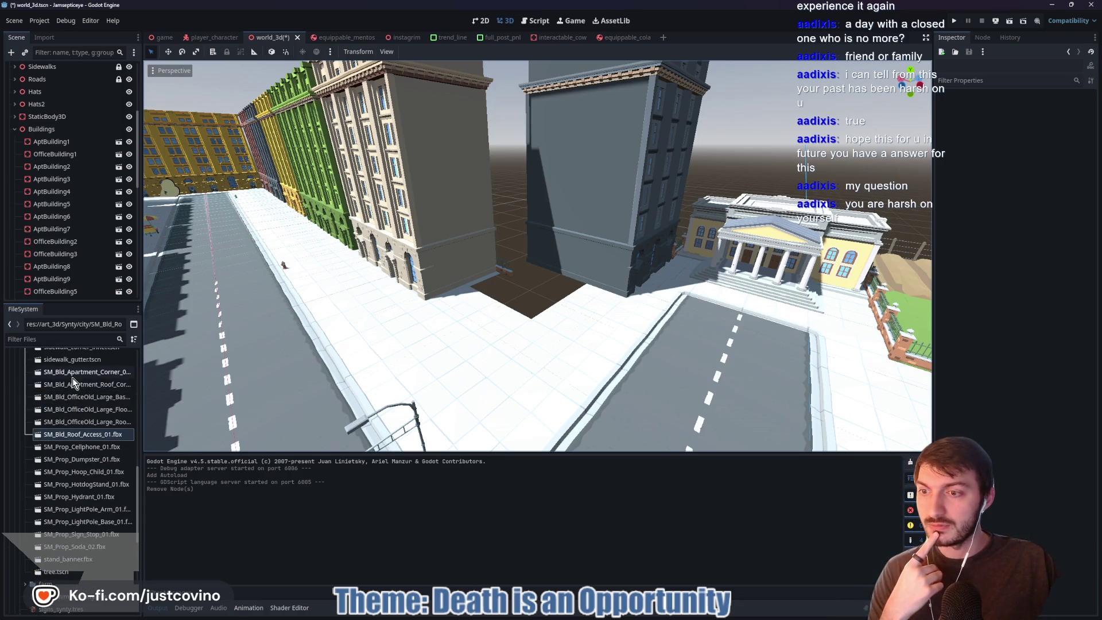
pyautogui.scroll(-5, 73, 388)
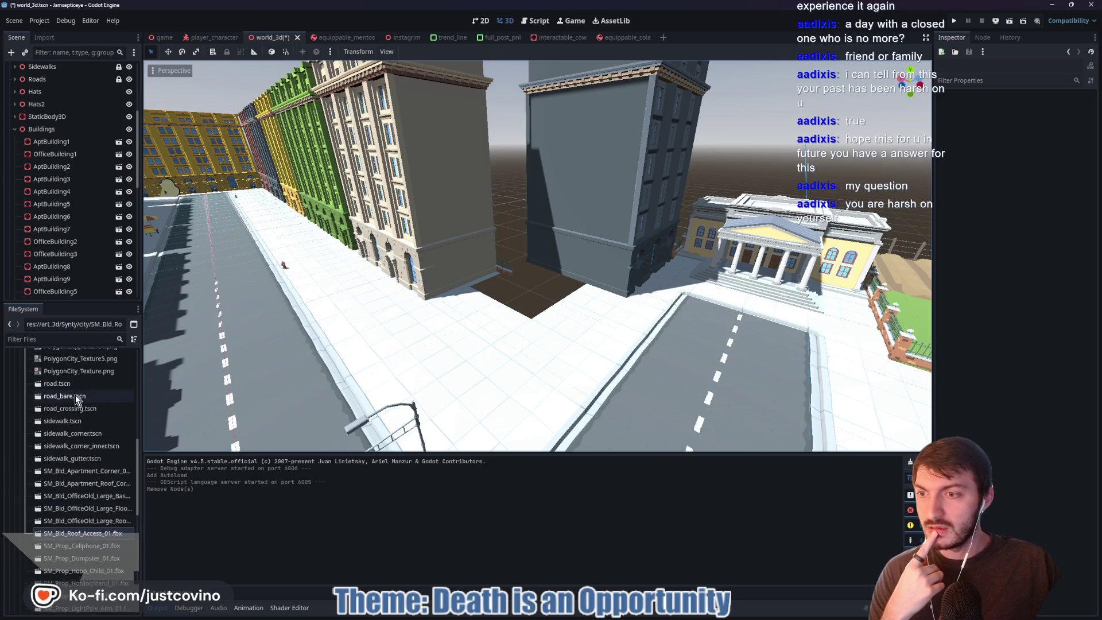
pyautogui.scroll(-6, 75, 400)
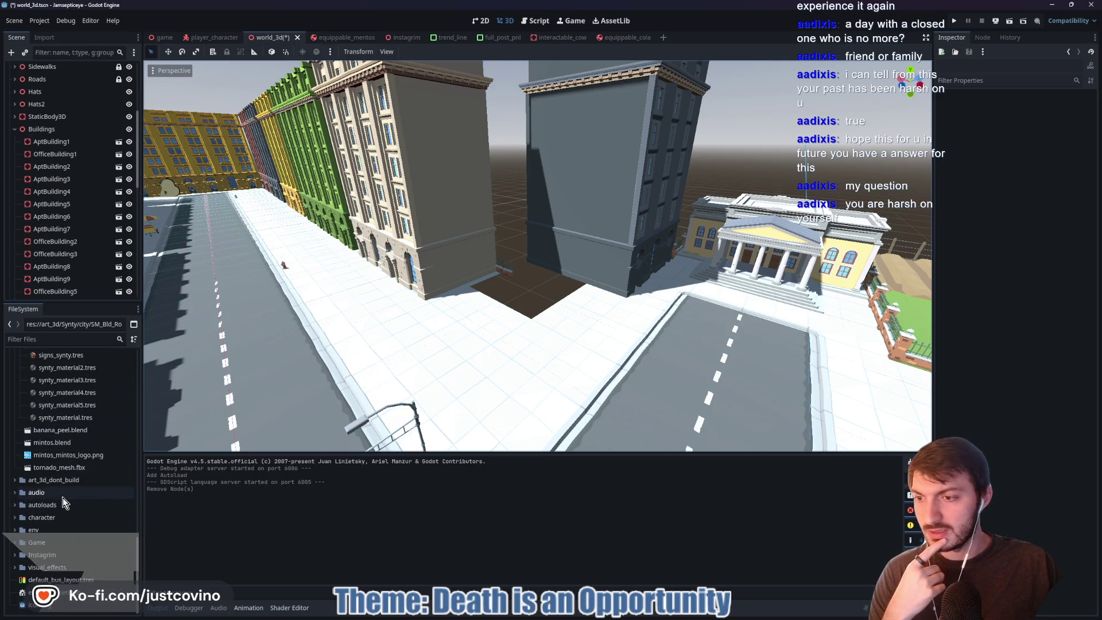
pyautogui.scroll(10, 22, 498)
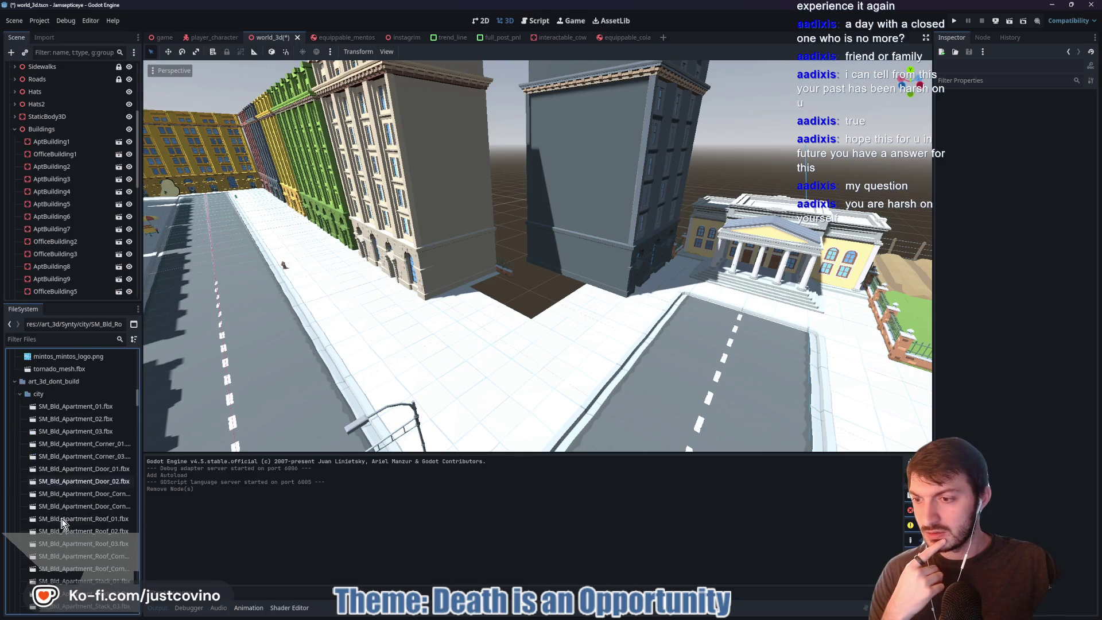
pyautogui.scroll(-5, 69, 445)
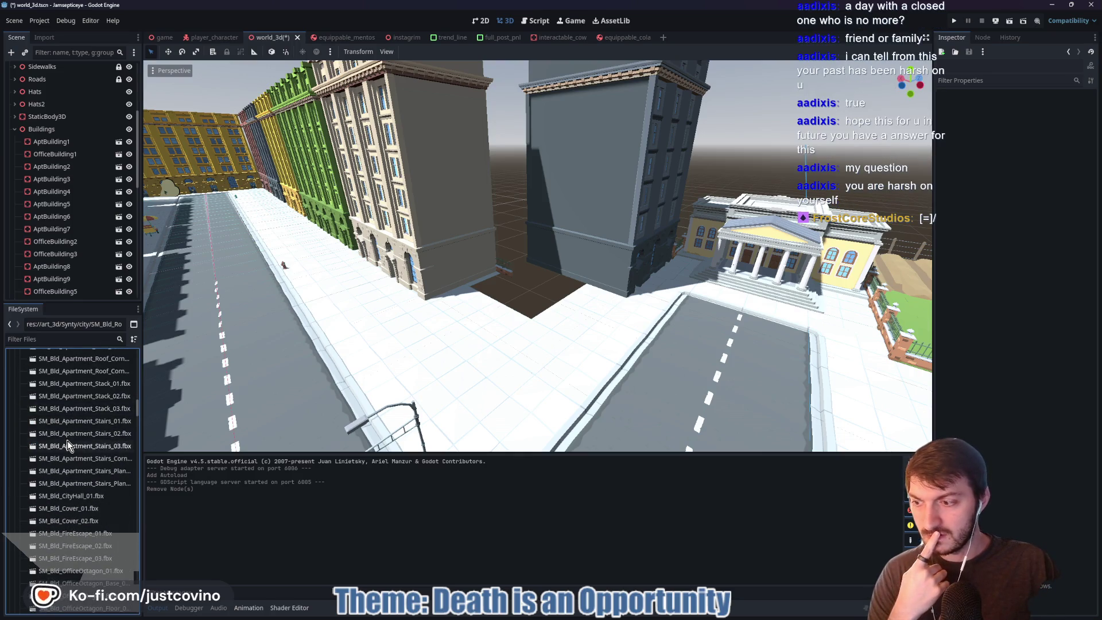
pyautogui.scroll(-6, 83, 459)
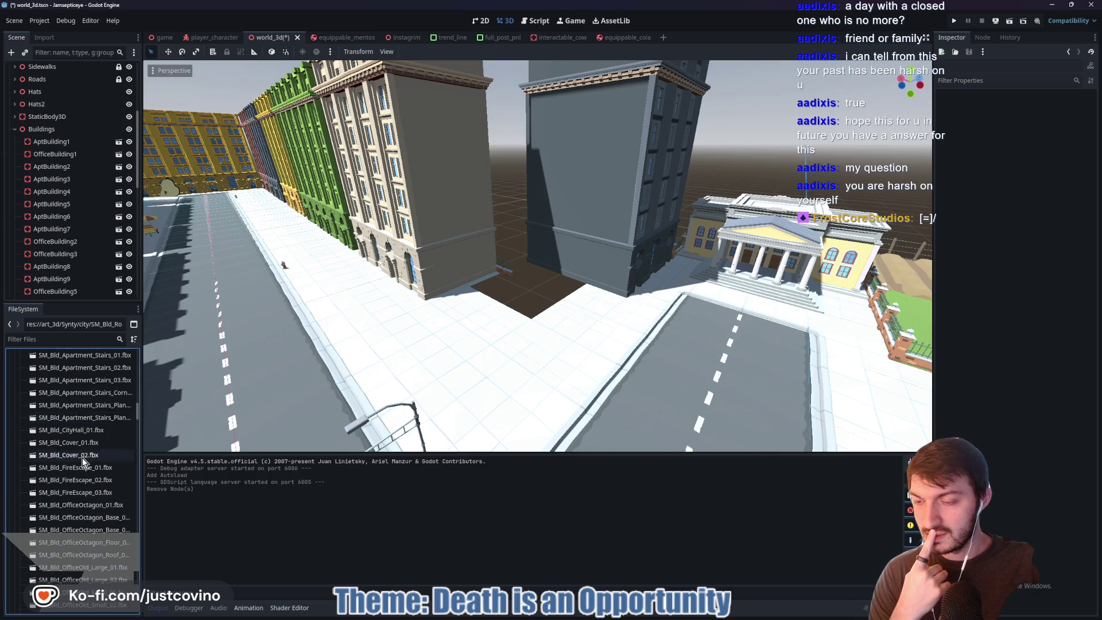
pyautogui.scroll(-1, 80, 466)
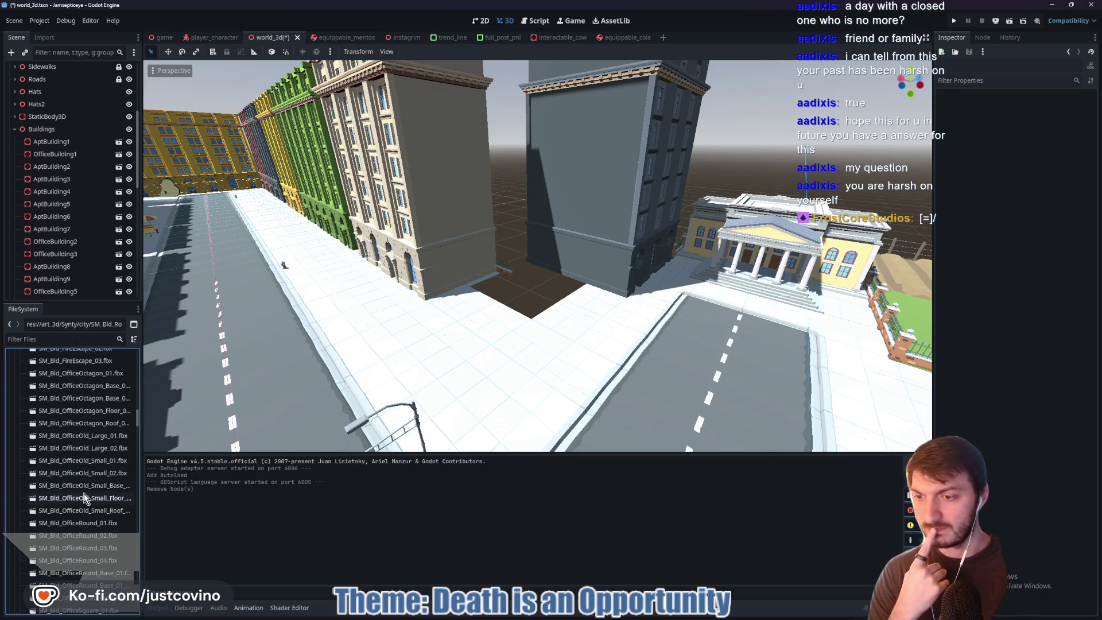
pyautogui.scroll(-8, 93, 497)
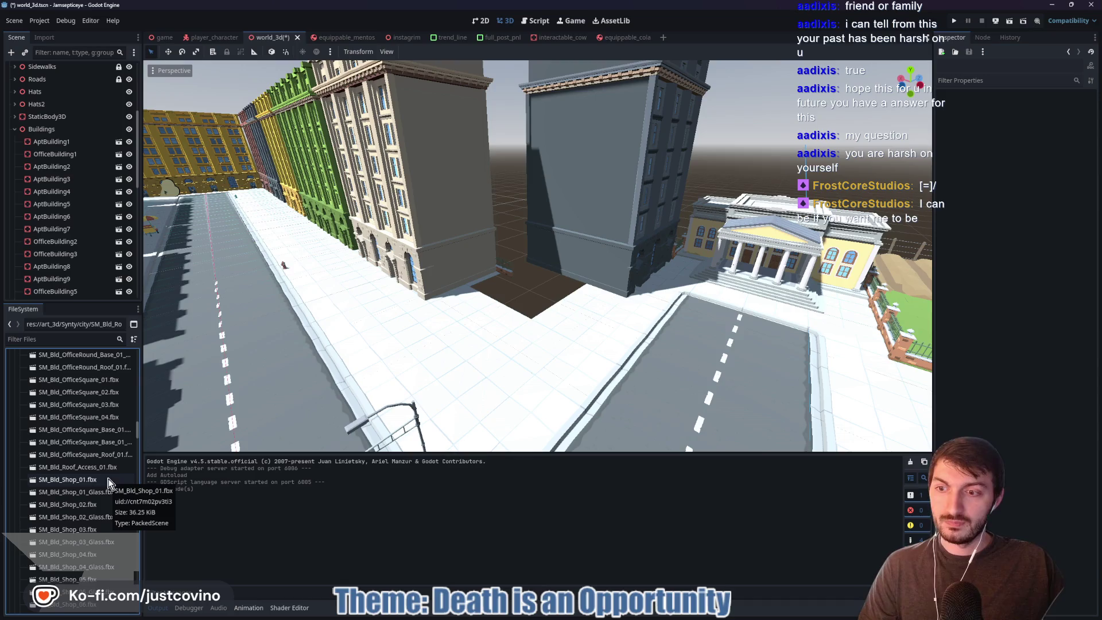
pyautogui.scroll(-2, 107, 472)
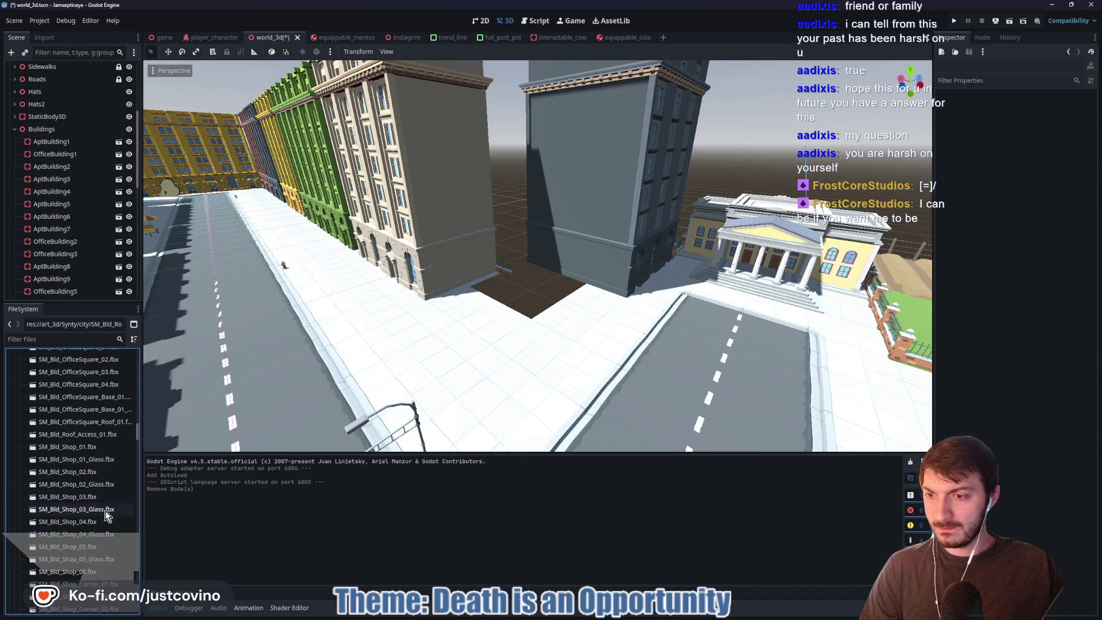
pyautogui.scroll(-2, 94, 518)
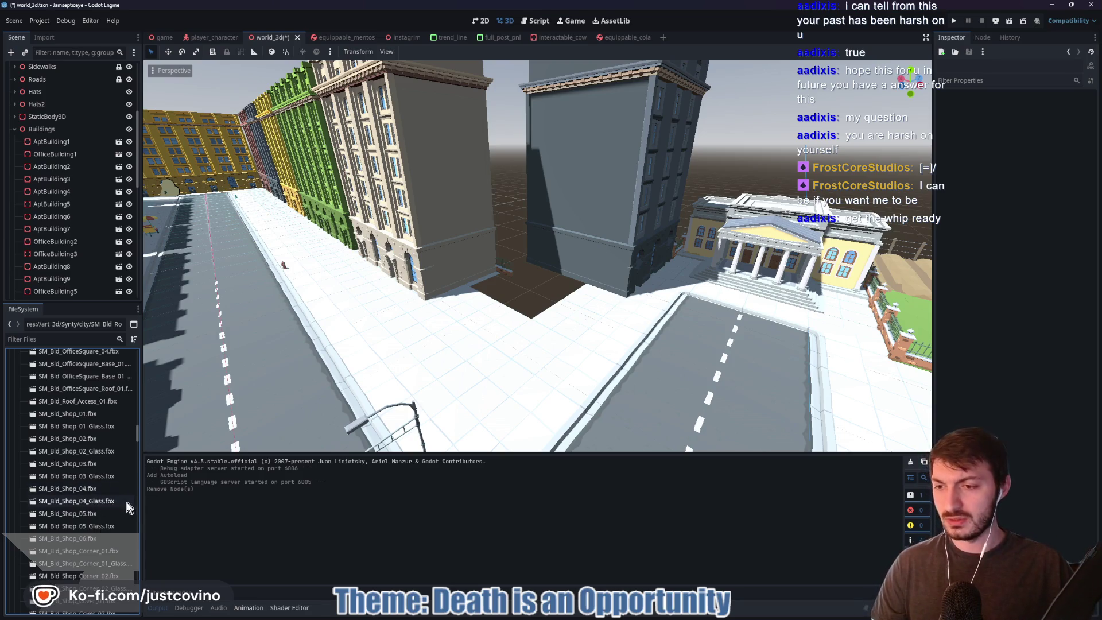
pyautogui.scroll(-1, 112, 515)
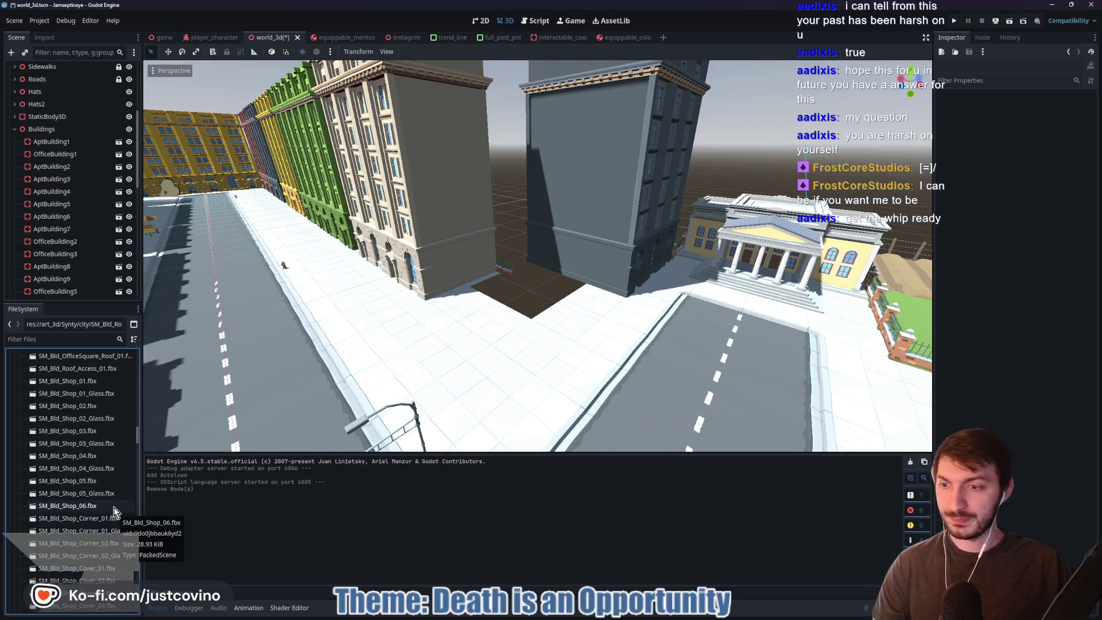
pyautogui.scroll(-1, 109, 514)
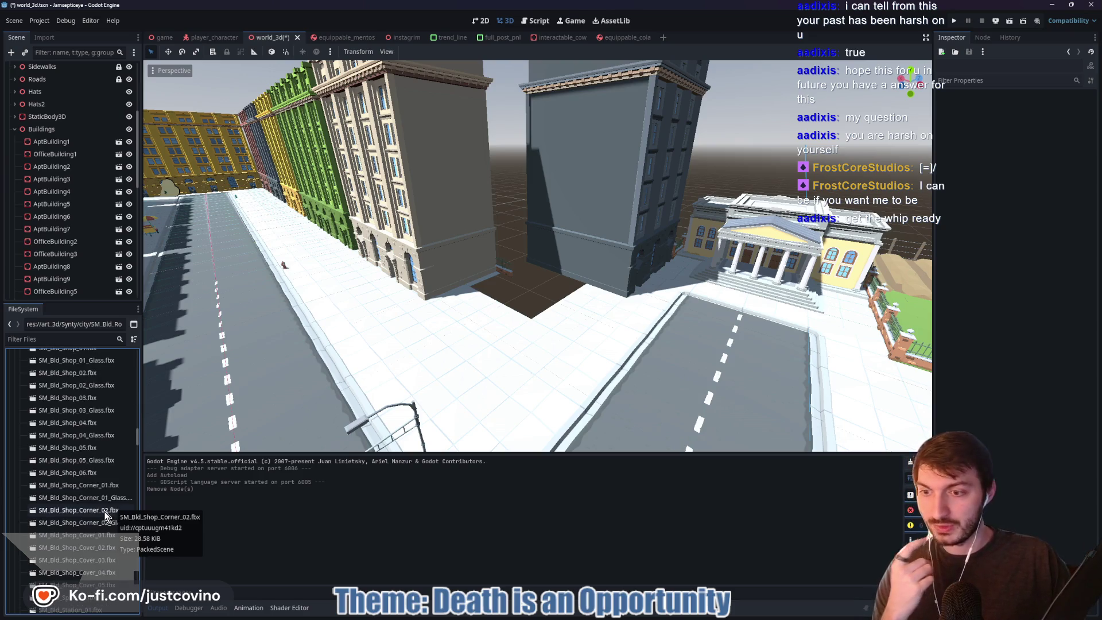
pyautogui.click(104, 512)
pyautogui.keyDown('shift'); pyautogui.click(97, 522); pyautogui.keyUp('shift')
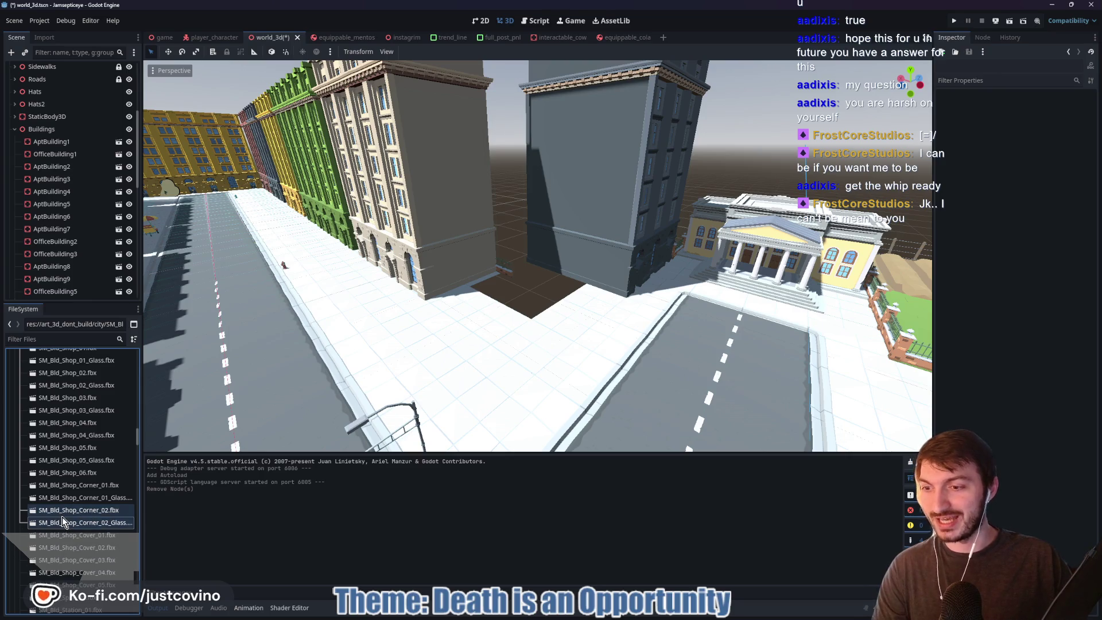
pyautogui.moveTo(62, 514)
pyautogui.mouseDown()
pyautogui.moveTo(71, 443)
pyautogui.moveTo(46, 406)
pyautogui.mouseUp()
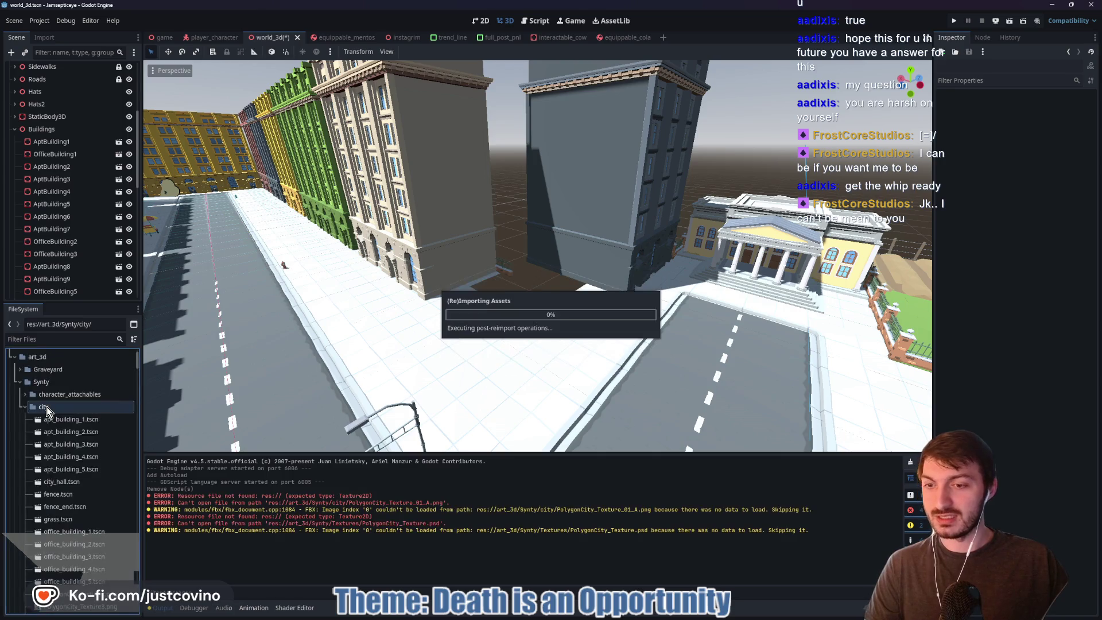
# - Drag the moved SM_Bld_Shop_Corner_02.fbx into the viewport onto the empty pavement lot
pyautogui.scroll(-10, 77, 446)
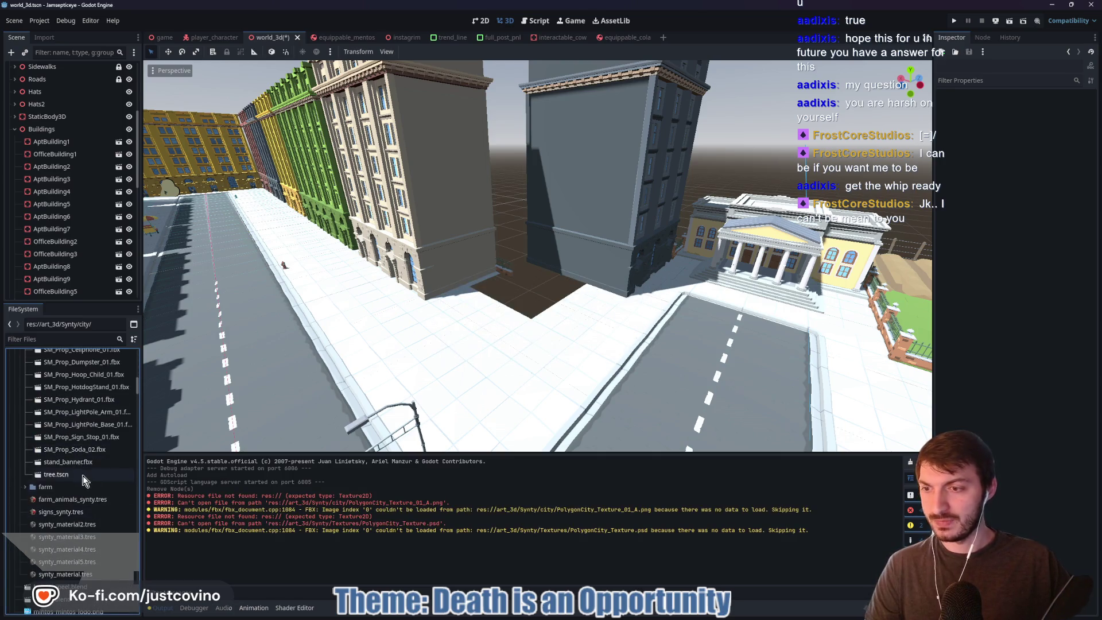
pyautogui.scroll(5, 83, 475)
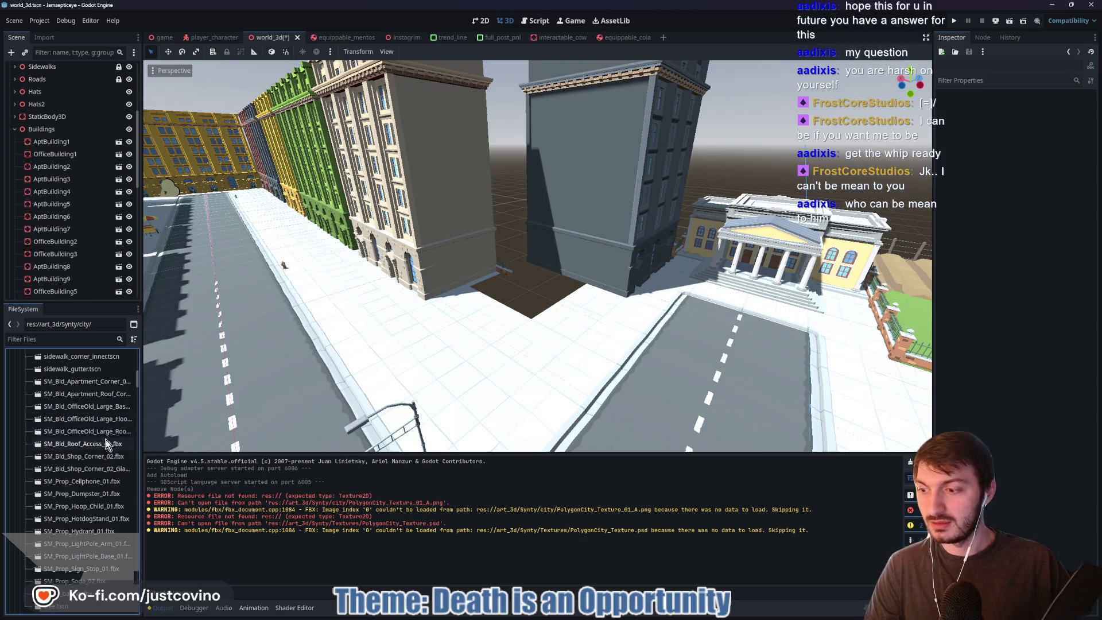
pyautogui.click(94, 468)
pyautogui.click(77, 456)
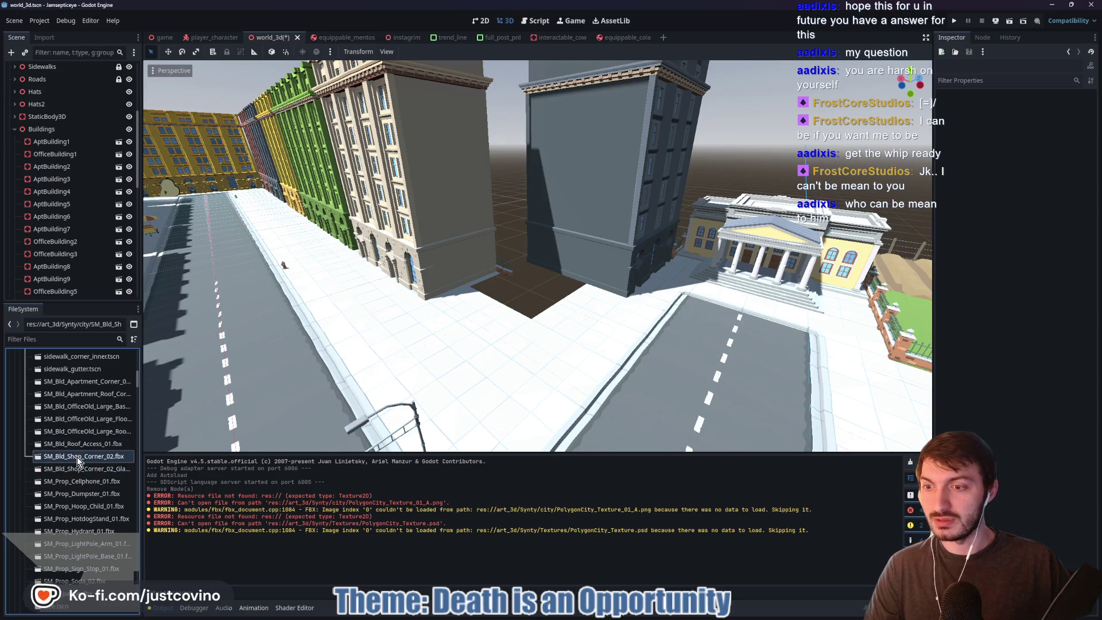
pyautogui.moveTo(77, 457); pyautogui.dragTo(541, 343)
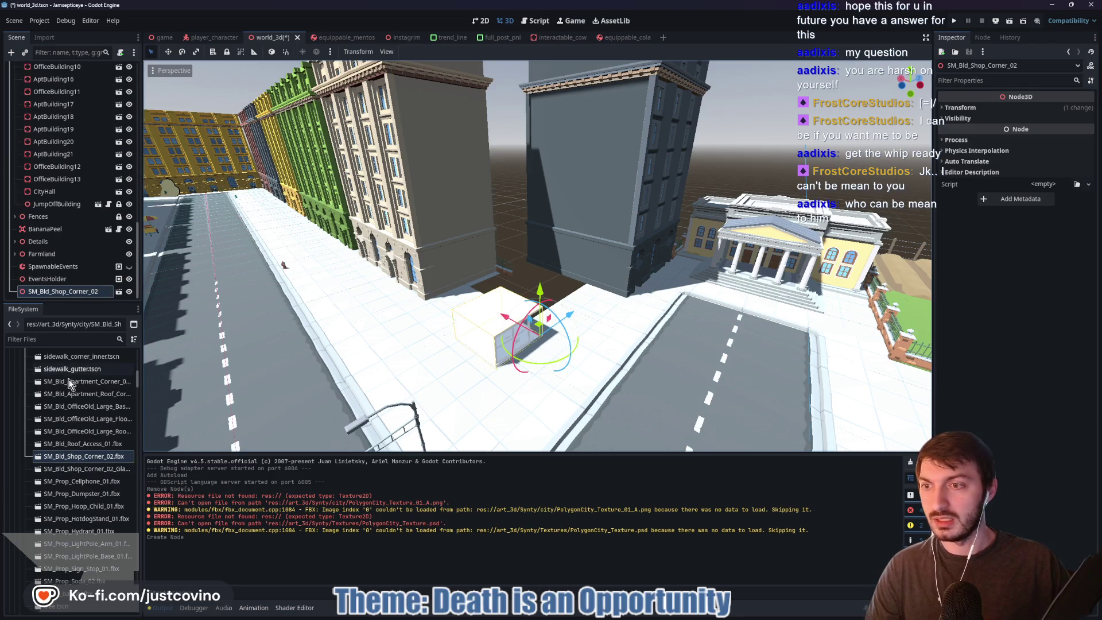
# - Add the SM_Bld_Shop_Corner_02_Glass mesh to the scene and nest it under SM_Bld_Shop_Corner_02
pyautogui.doubleClick(75, 468)
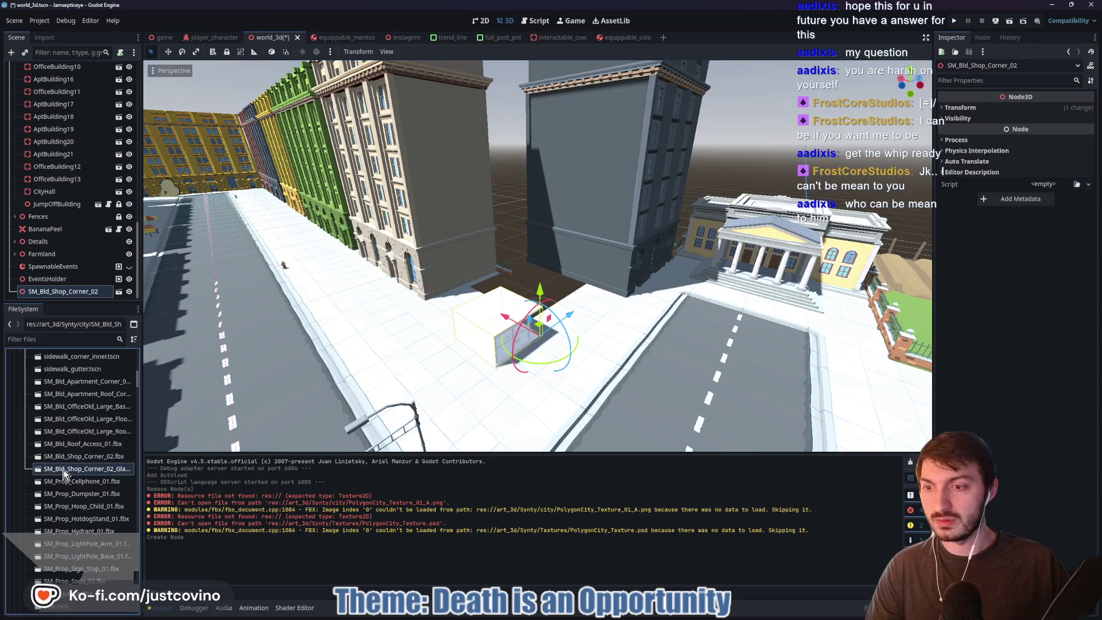
pyautogui.click(724, 546)
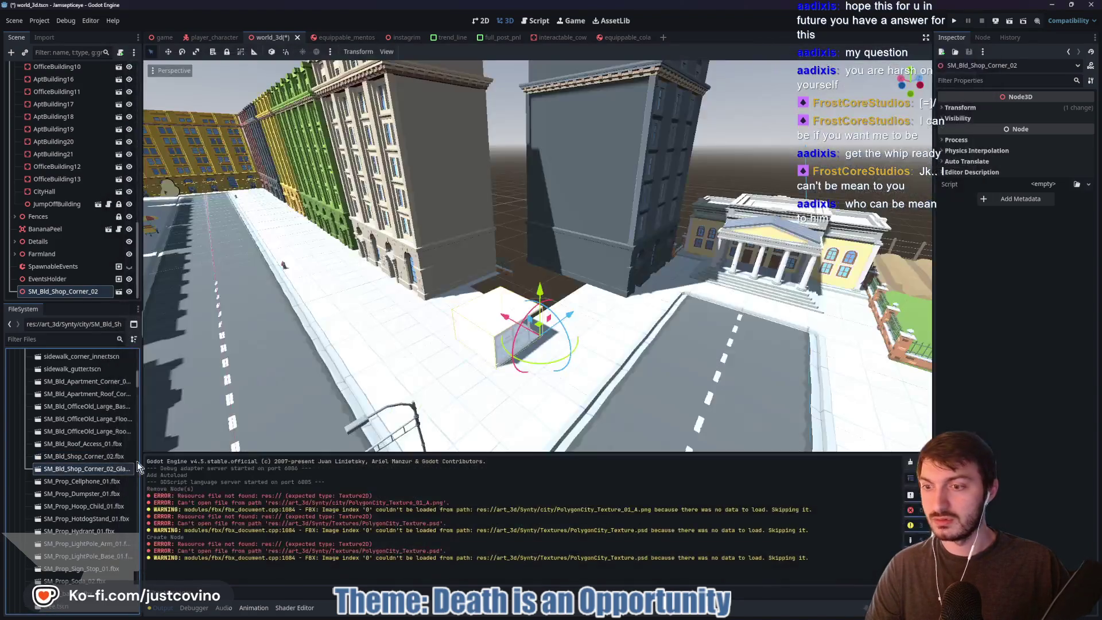
pyautogui.moveTo(84, 471)
pyautogui.mouseDown()
pyautogui.moveTo(470, 372)
pyautogui.moveTo(456, 380)
pyautogui.mouseUp()
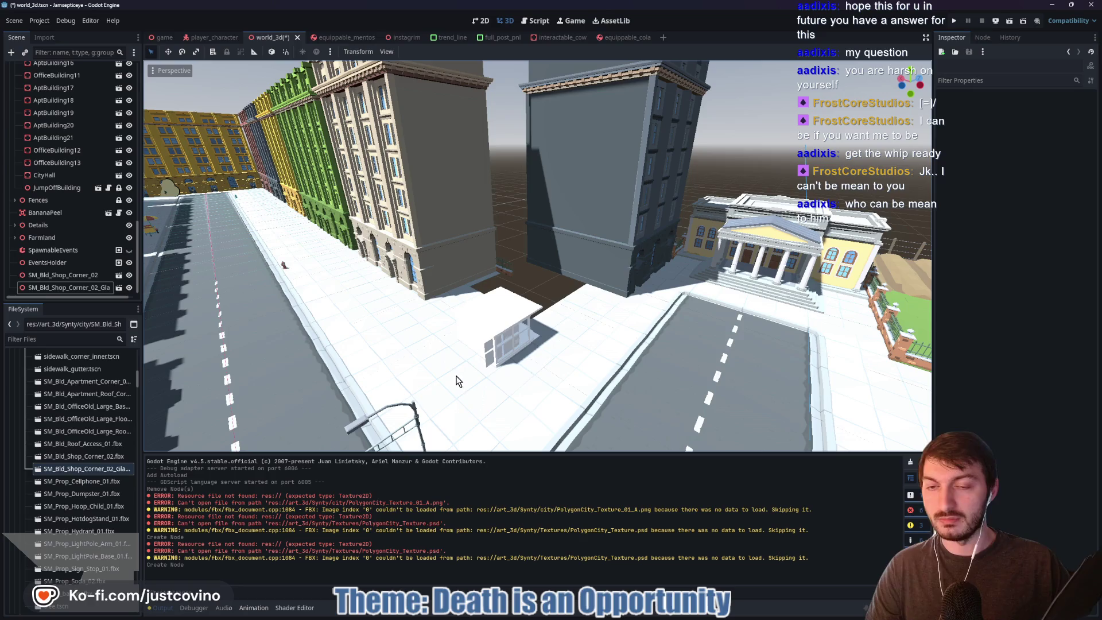
pyautogui.click(60, 288)
pyautogui.moveTo(60, 287); pyautogui.dragTo(63, 275)
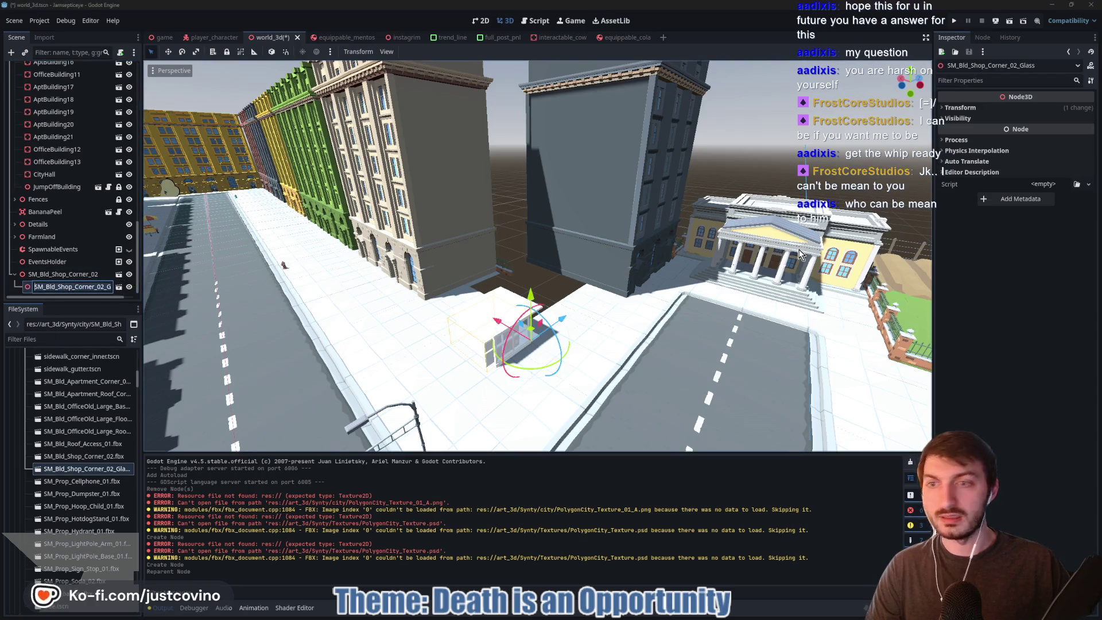
# - Zero the glass node's position and reimport the glass model with blinn283 using external synty_material2.tres
pyautogui.click(989, 108)
pyautogui.click(1087, 120)
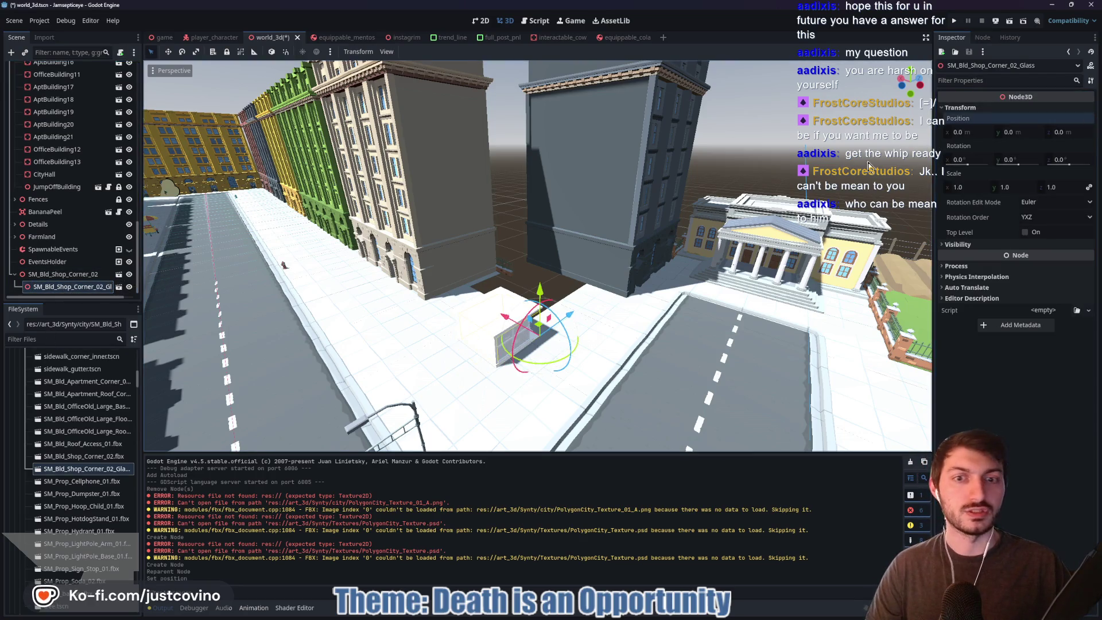
pyautogui.doubleClick(70, 470)
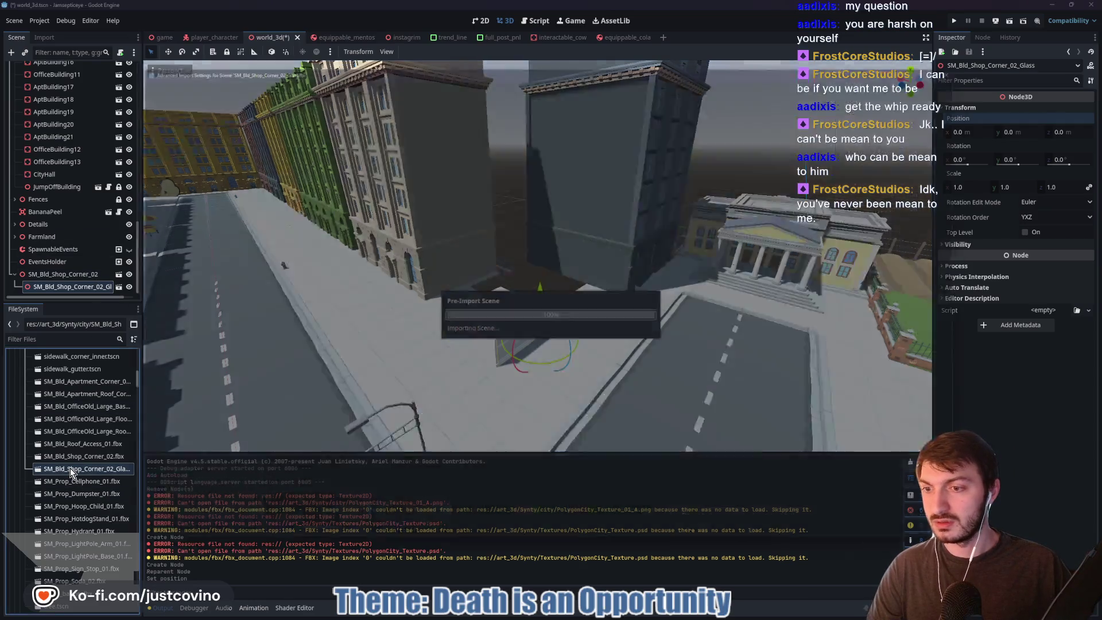
pyautogui.click(154, 84)
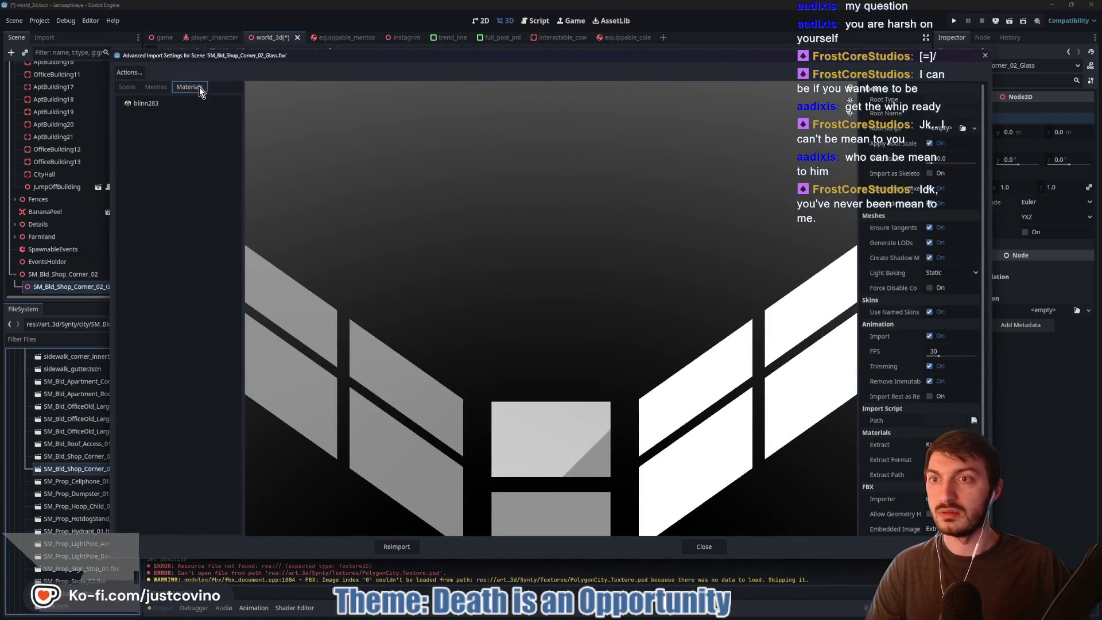
pyautogui.click(189, 87)
pyautogui.click(931, 100)
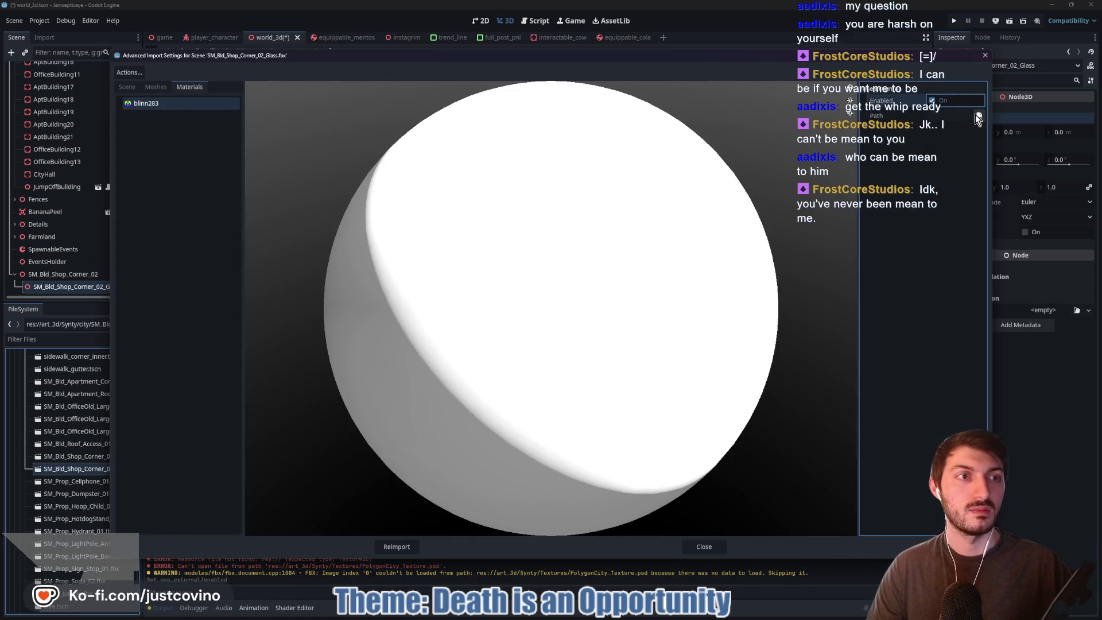
pyautogui.click(979, 115)
pyautogui.doubleClick(505, 227)
pyautogui.doubleClick(463, 217)
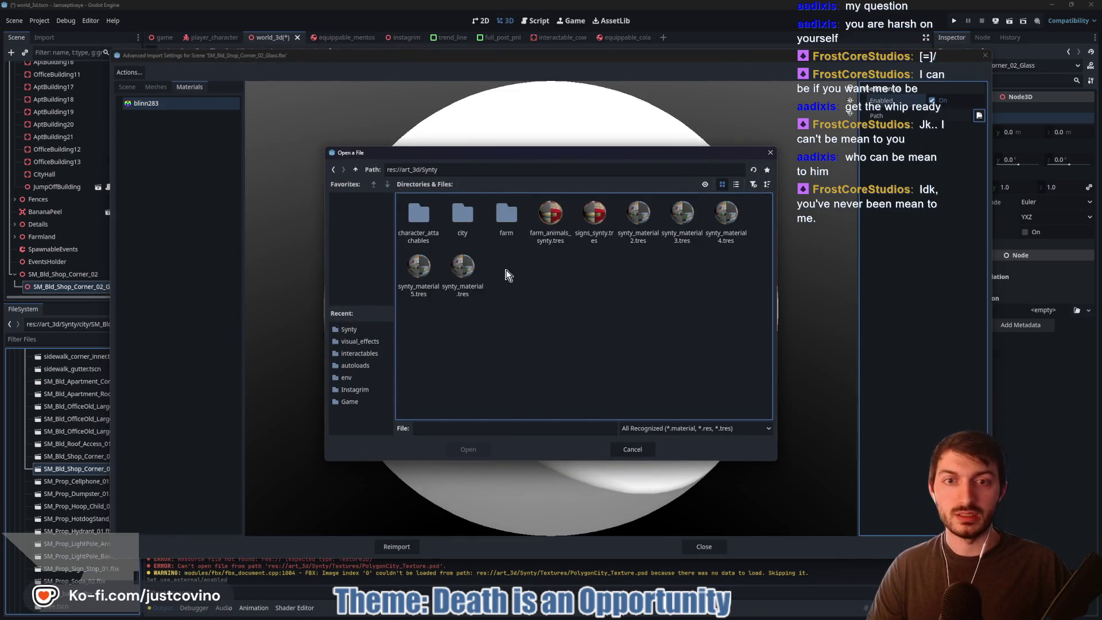
pyautogui.click(638, 217)
pyautogui.click(465, 448)
pyautogui.click(402, 545)
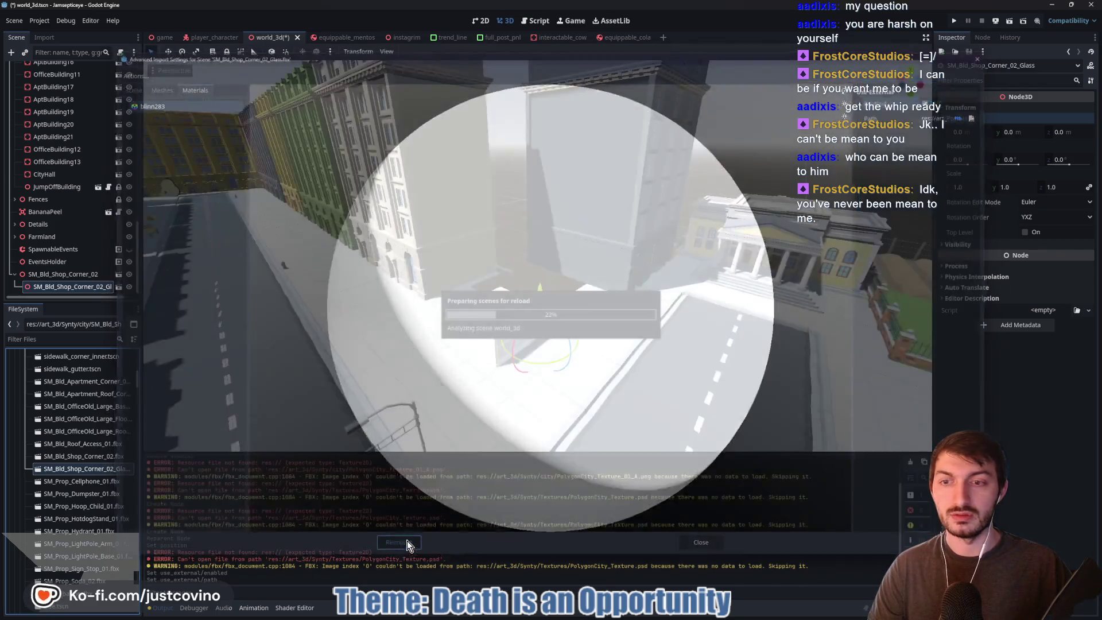
# - Reimport SM_Bld_Shop_Corner_02.fbx with its lambert2 material set to external synty_material2.tres
pyautogui.doubleClick(55, 275)
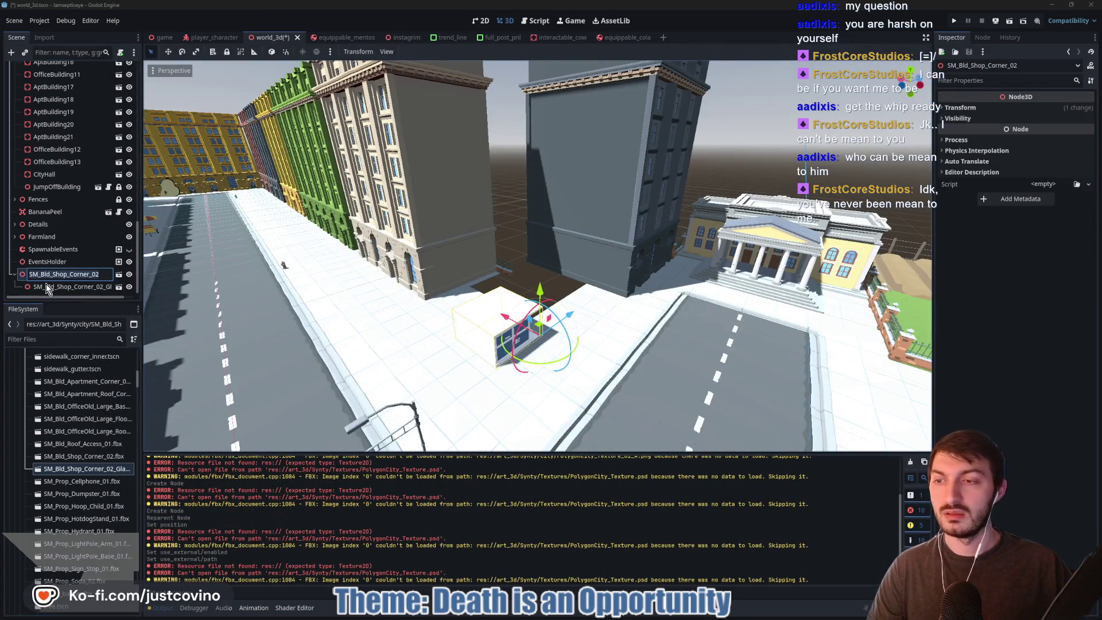
pyautogui.doubleClick(86, 456)
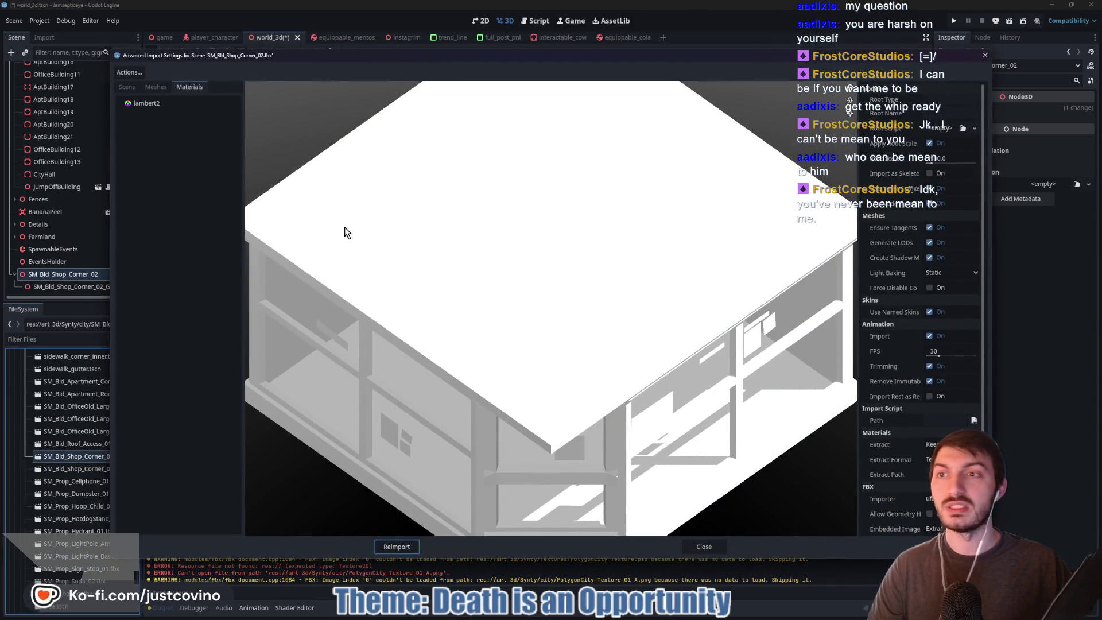
pyautogui.click(177, 108)
pyautogui.click(933, 101)
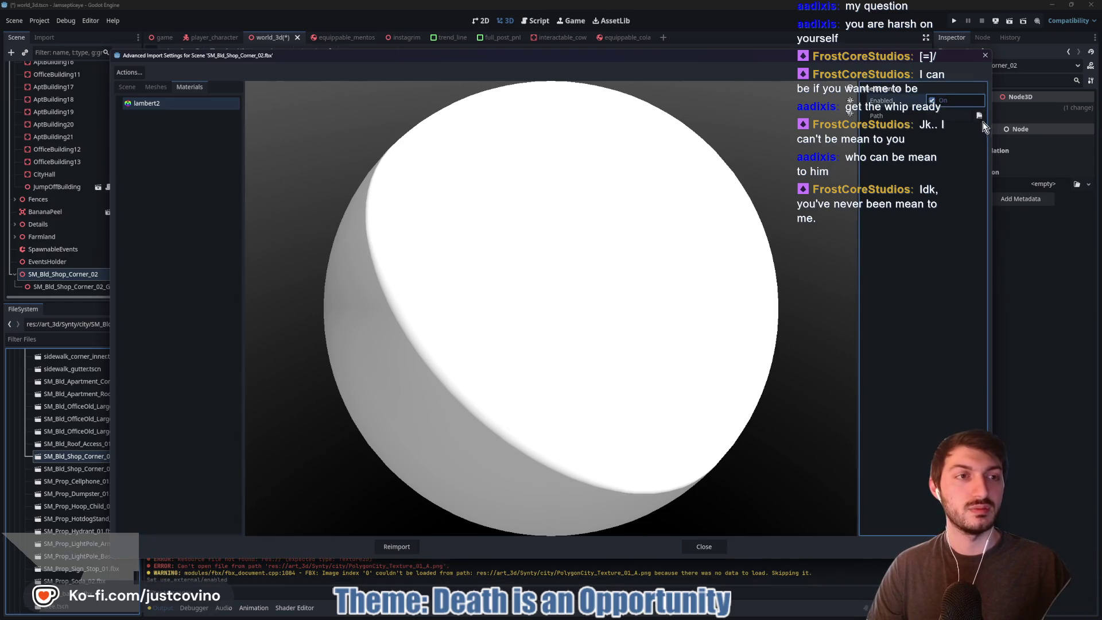
pyautogui.click(979, 115)
pyautogui.doubleClick(507, 218)
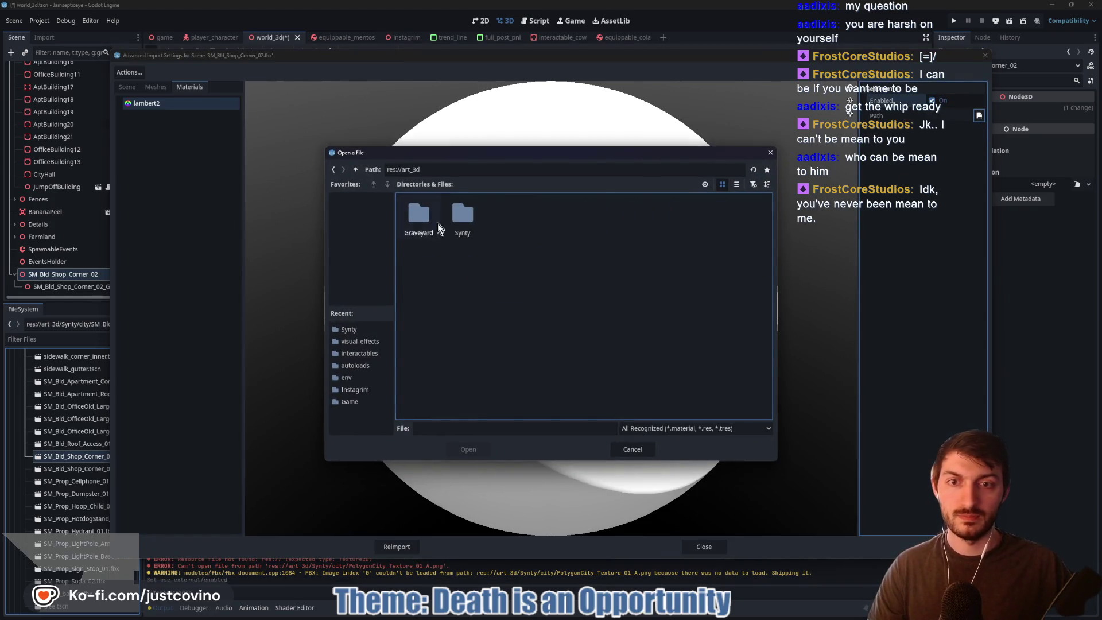
pyautogui.doubleClick(463, 217)
pyautogui.click(638, 221)
pyautogui.click(468, 449)
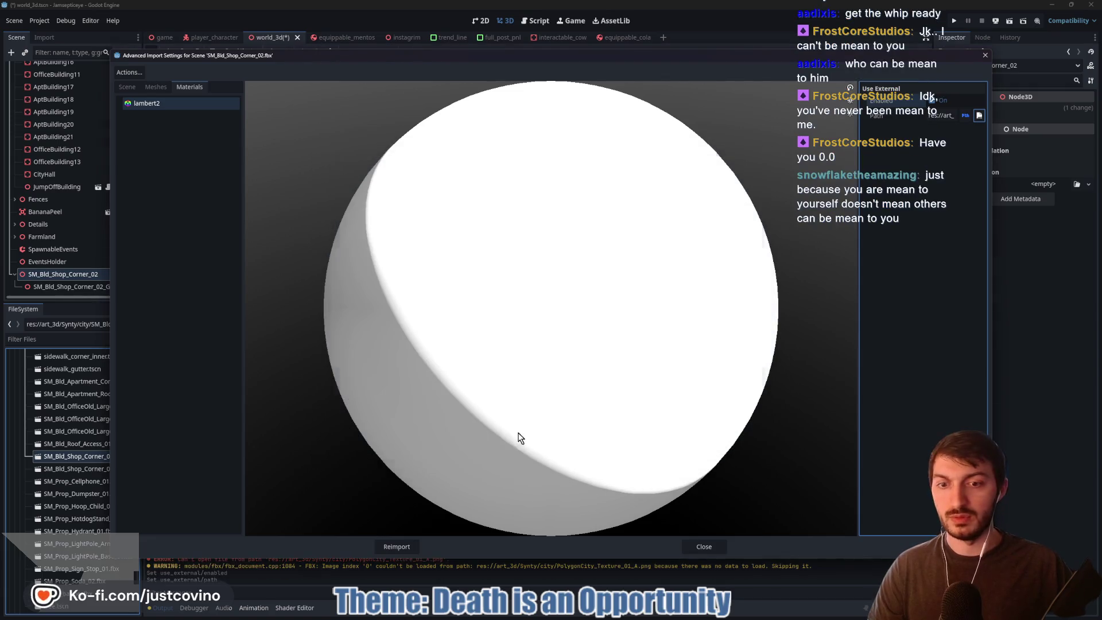
pyautogui.click(401, 545)
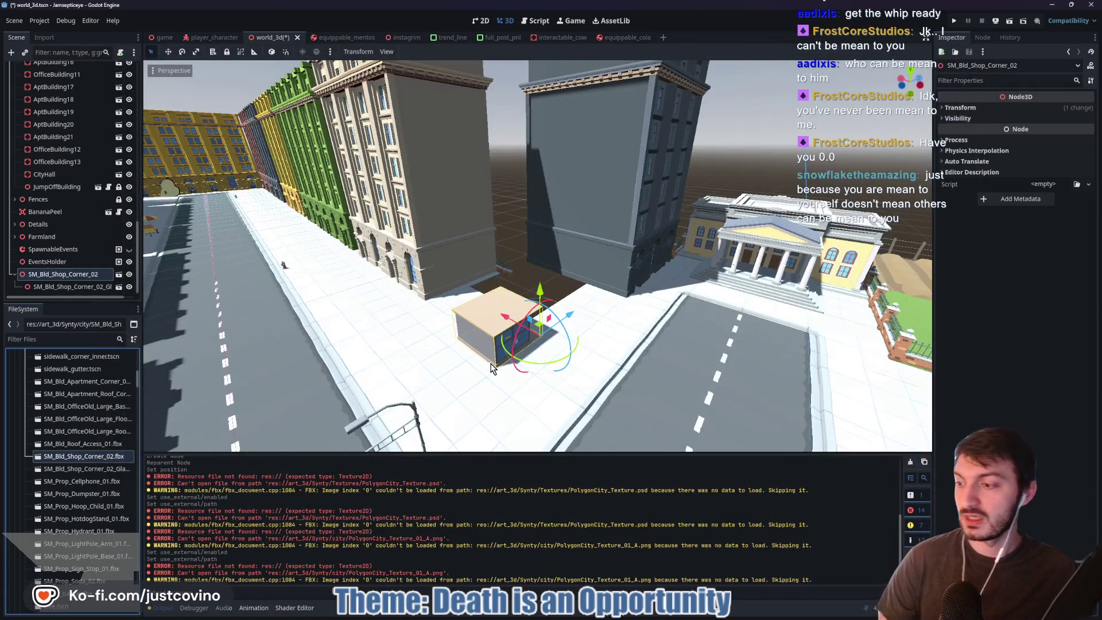
pyautogui.moveTo(492, 367)
pyautogui.mouseDown()
pyautogui.moveTo(585, 338)
pyautogui.moveTo(546, 333)
pyautogui.mouseUp()
pyautogui.press('f')
pyautogui.scroll(10, 559, 372)
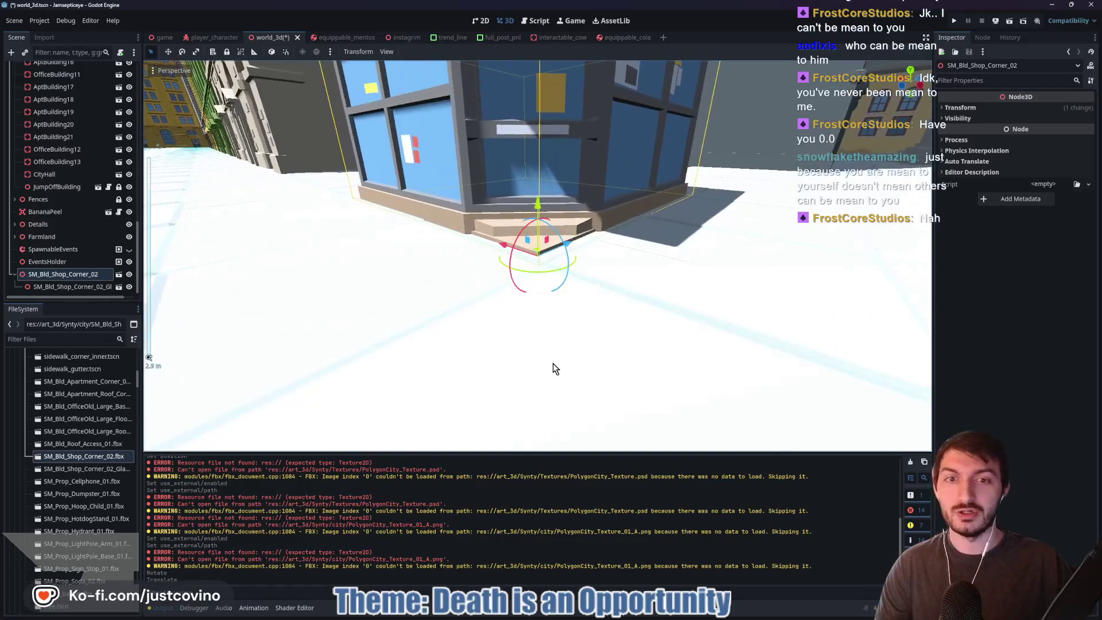
pyautogui.scroll(-5, 625, 384)
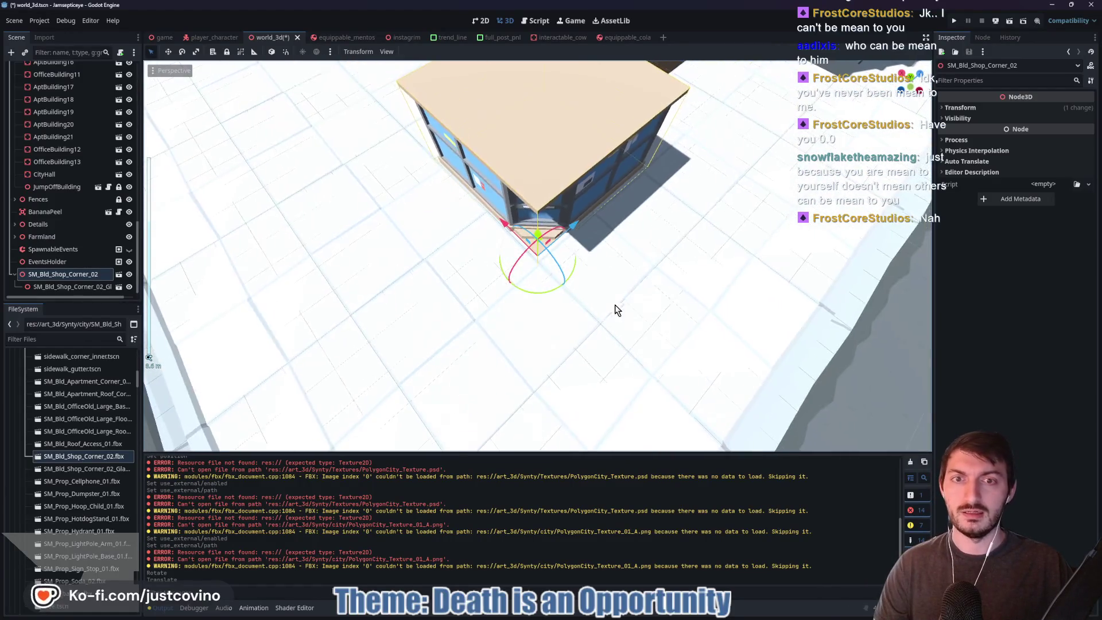
pyautogui.moveTo(503, 223)
pyautogui.mouseDown()
pyautogui.moveTo(587, 223)
pyautogui.moveTo(579, 237)
pyautogui.mouseUp()
pyautogui.moveTo(683, 290)
pyautogui.mouseDown()
pyautogui.moveTo(652, 270)
pyautogui.moveTo(583, 259)
pyautogui.moveTo(709, 244)
pyautogui.mouseUp()
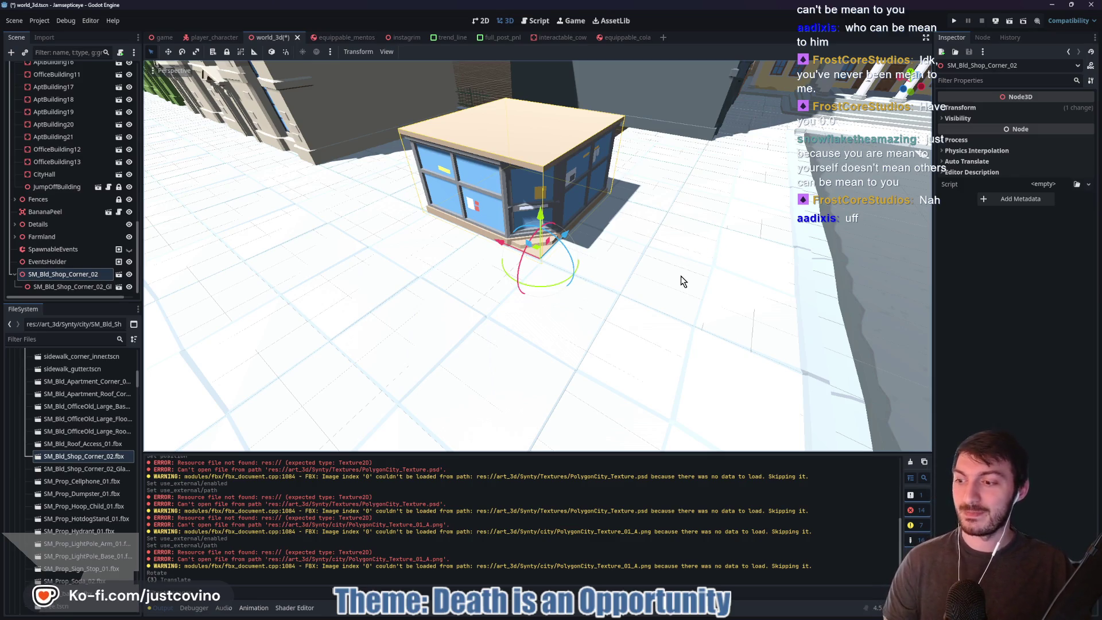
pyautogui.moveTo(679, 343); pyautogui.dragTo(190, 433)
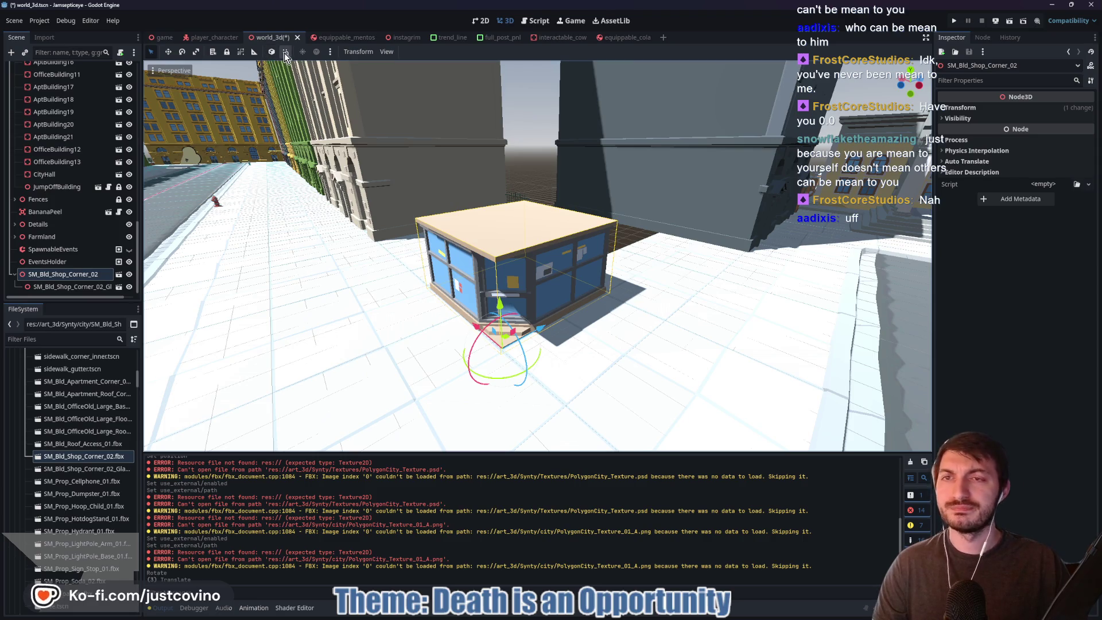
pyautogui.click(241, 55)
pyautogui.hotkey('ctrl', 's')
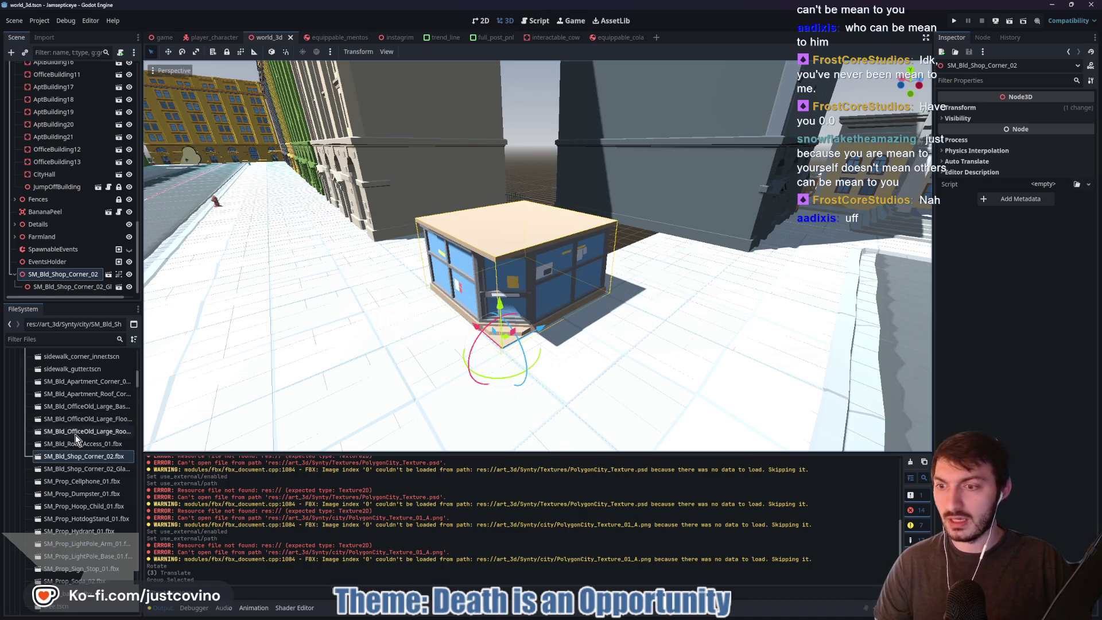
pyautogui.moveTo(389, 358); pyautogui.dragTo(425, 370)
pyautogui.scroll(-10, 88, 460)
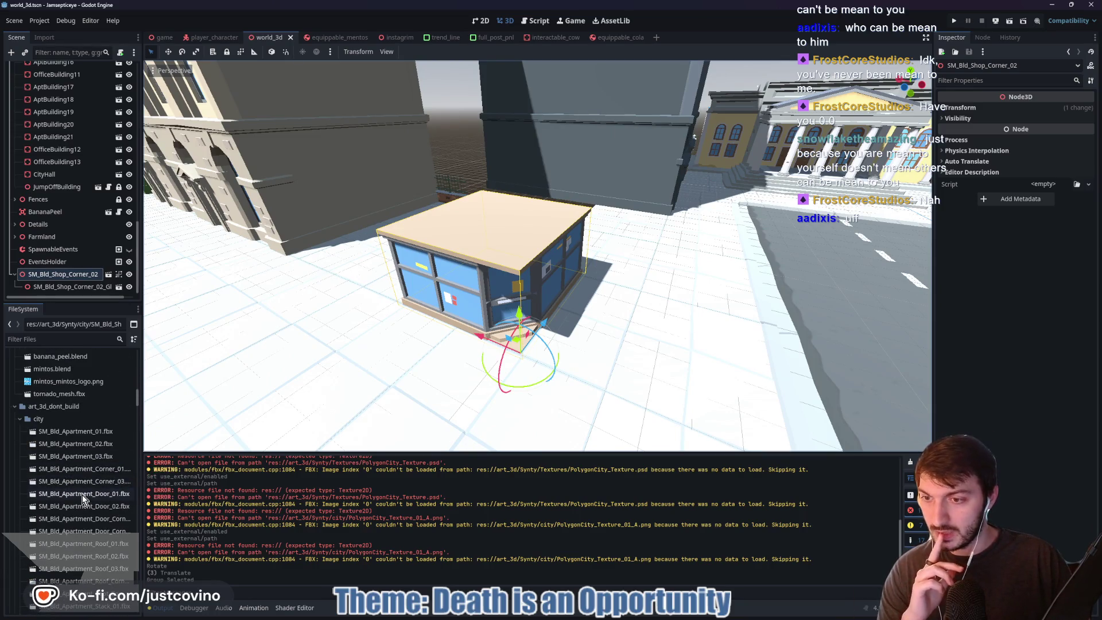
pyautogui.doubleClick(73, 469)
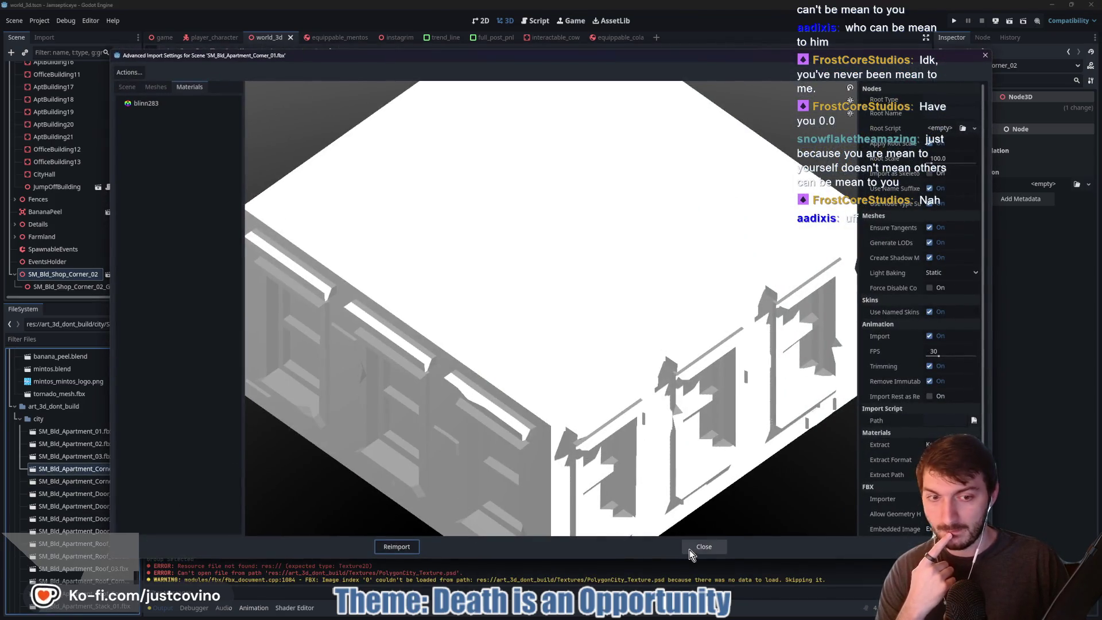
pyautogui.click(697, 546)
pyautogui.doubleClick(73, 482)
pyautogui.moveTo(527, 407)
pyautogui.mouseDown()
pyautogui.moveTo(606, 340)
pyautogui.moveTo(620, 356)
pyautogui.mouseUp()
pyautogui.click(704, 546)
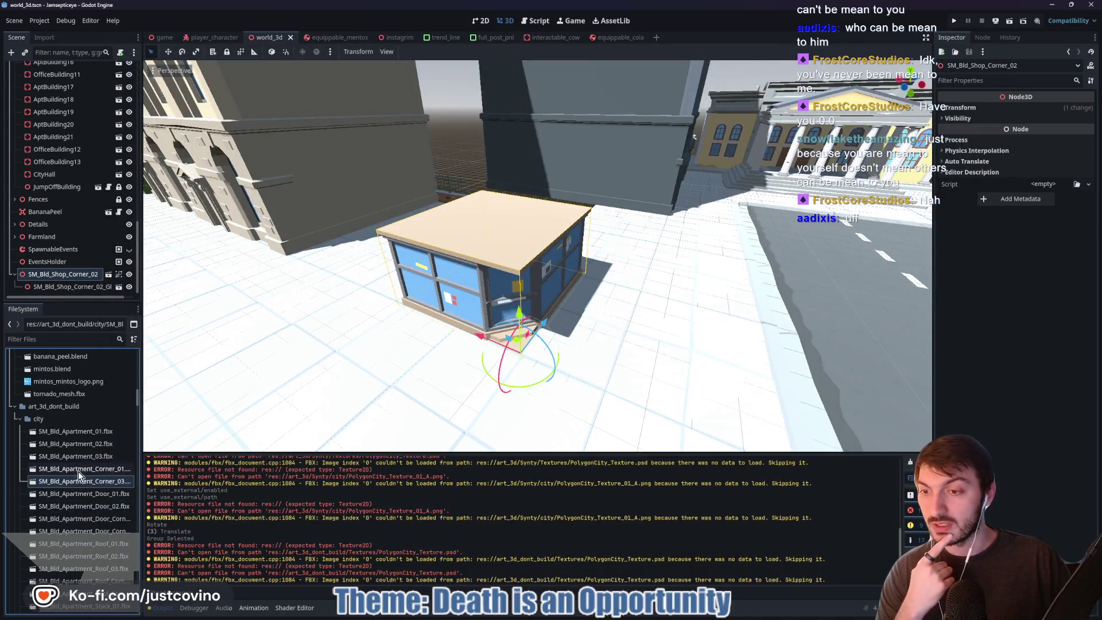
pyautogui.scroll(-10, 77, 469)
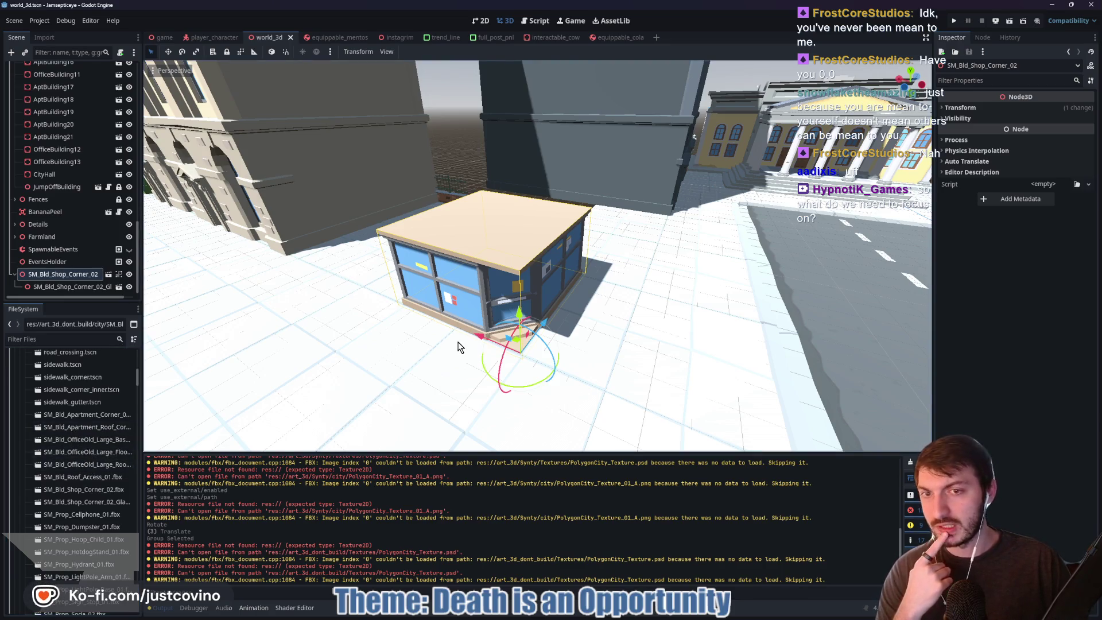
# - Orbit around the shop building and fly over the farmland plaza to overlook the city
pyautogui.scroll(-8, 458, 345)
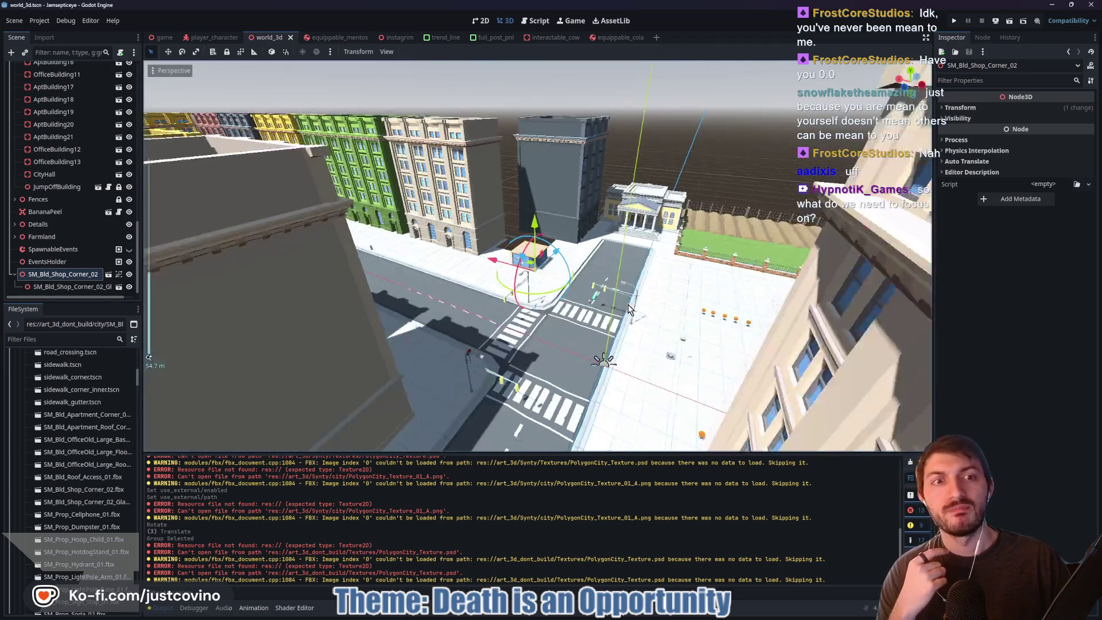
pyautogui.scroll(6, 621, 305)
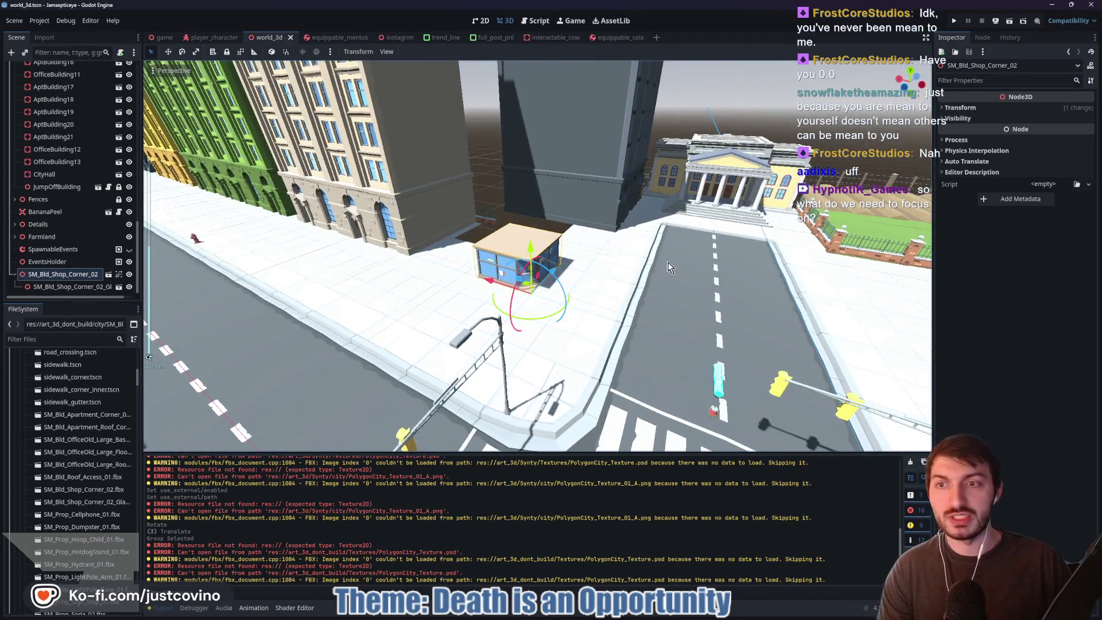
pyautogui.moveTo(669, 267); pyautogui.dragTo(609, 286)
pyautogui.scroll(3, 559, 279)
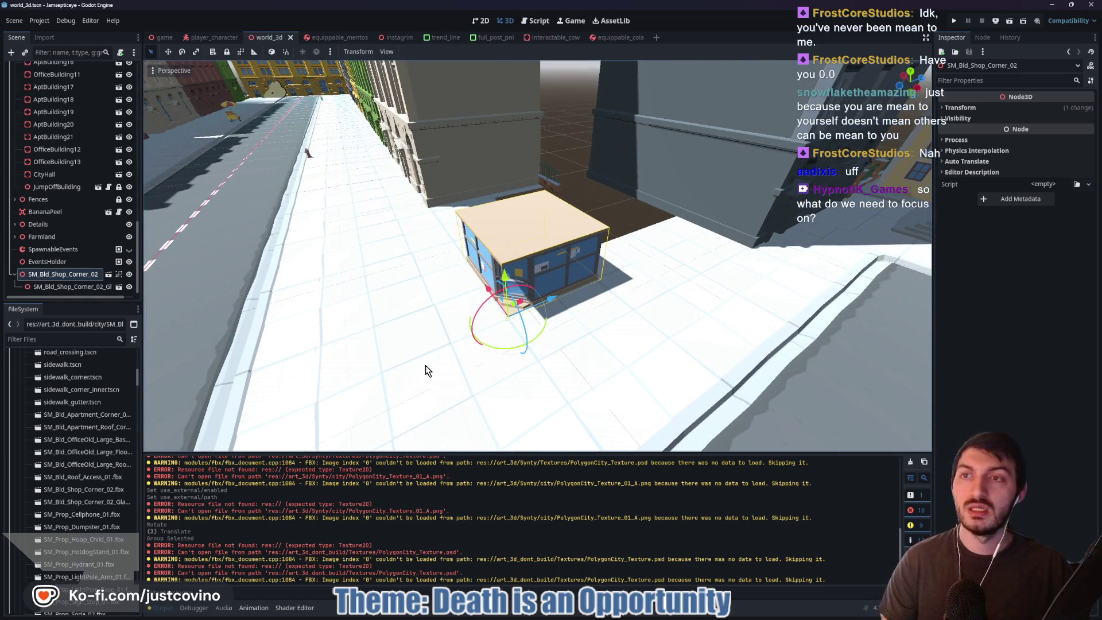
pyautogui.press('w')
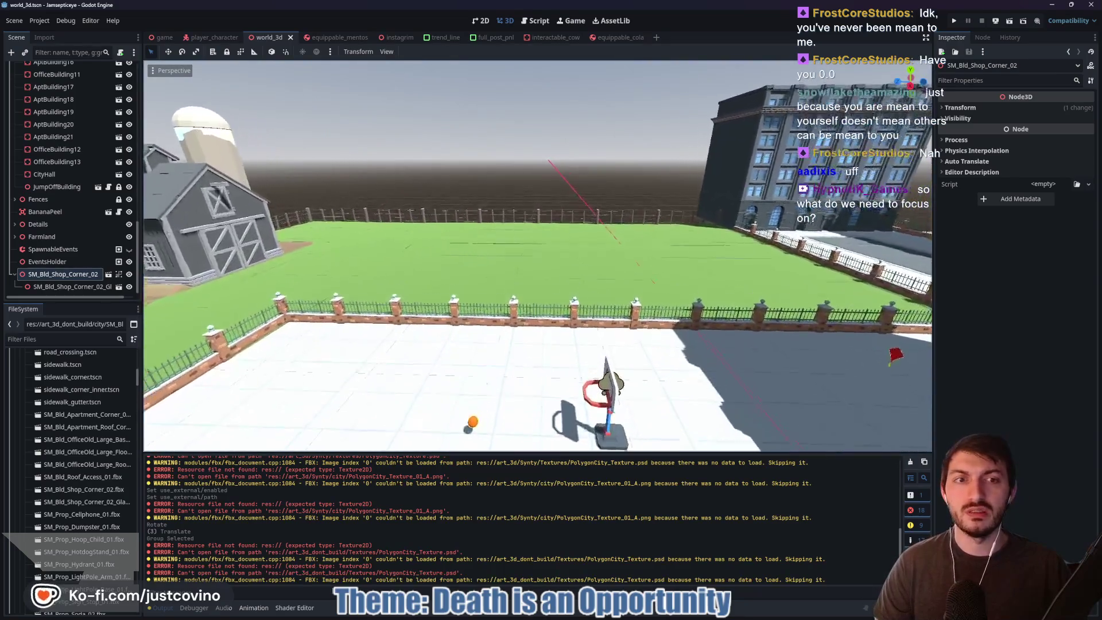
pyautogui.press('w')
pyautogui.press('s')
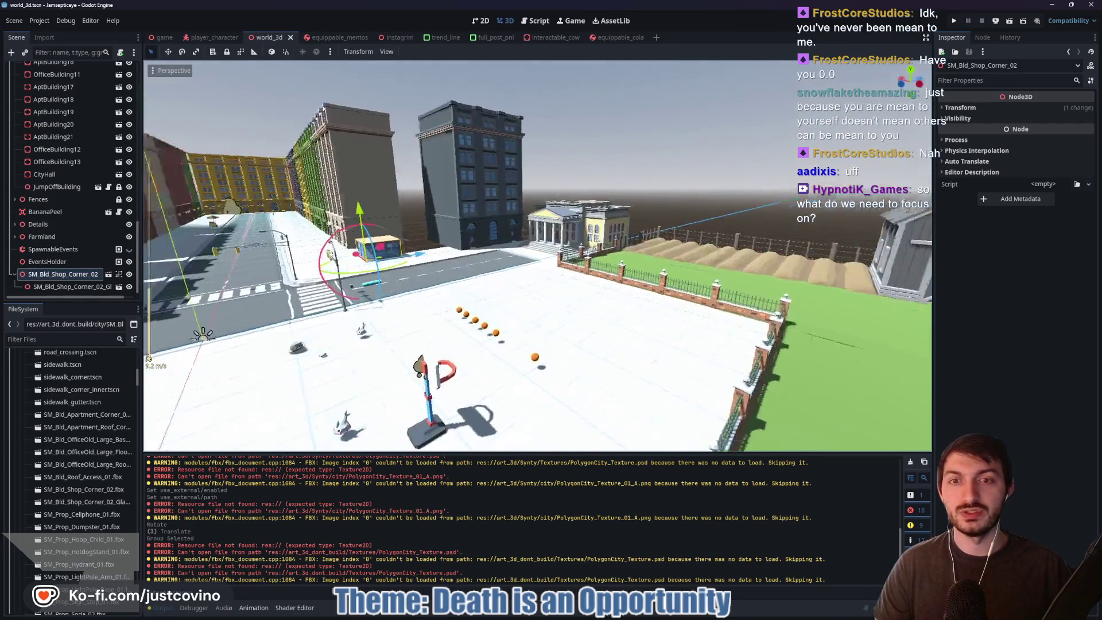
# - Fly along the streets past the hot-dog cart to the barn plaza, then bring up the Trello board
pyautogui.press('w')
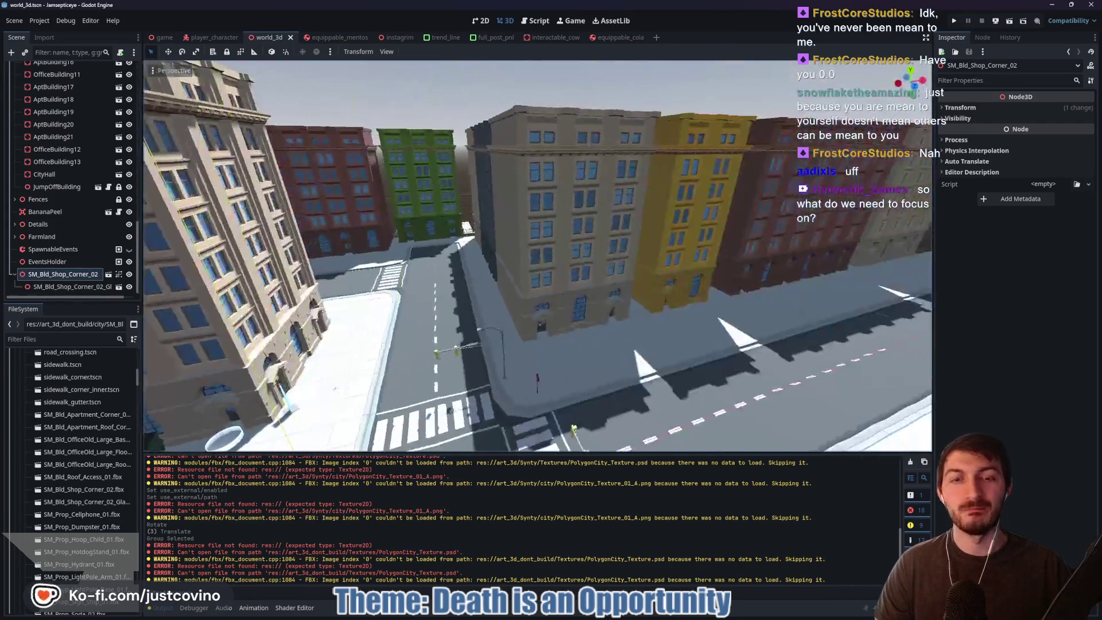
pyautogui.press('w')
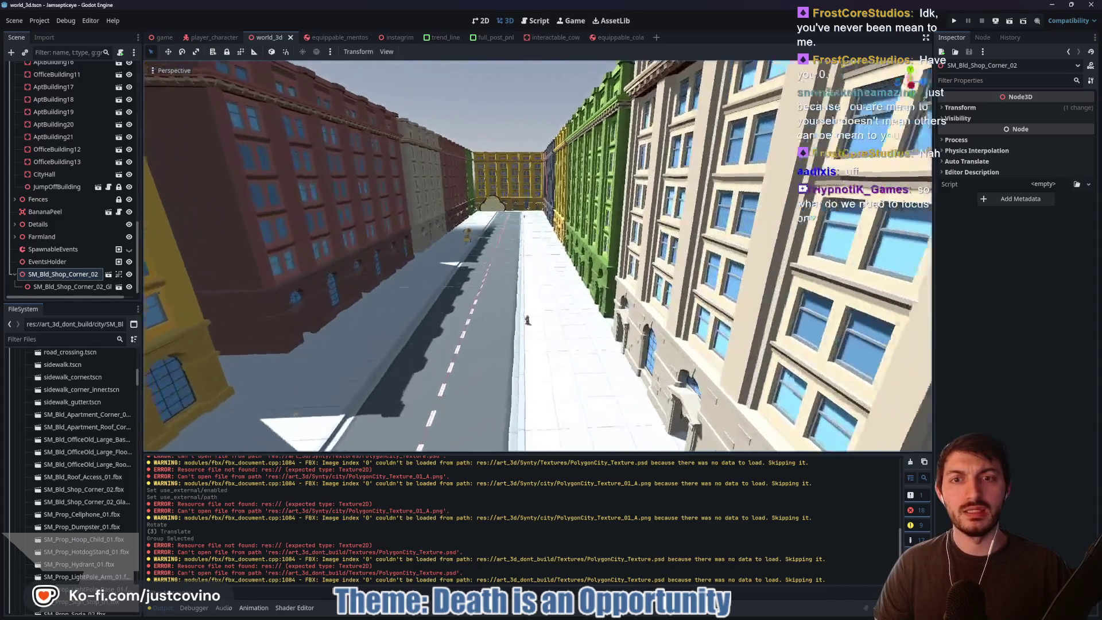
pyautogui.press('w')
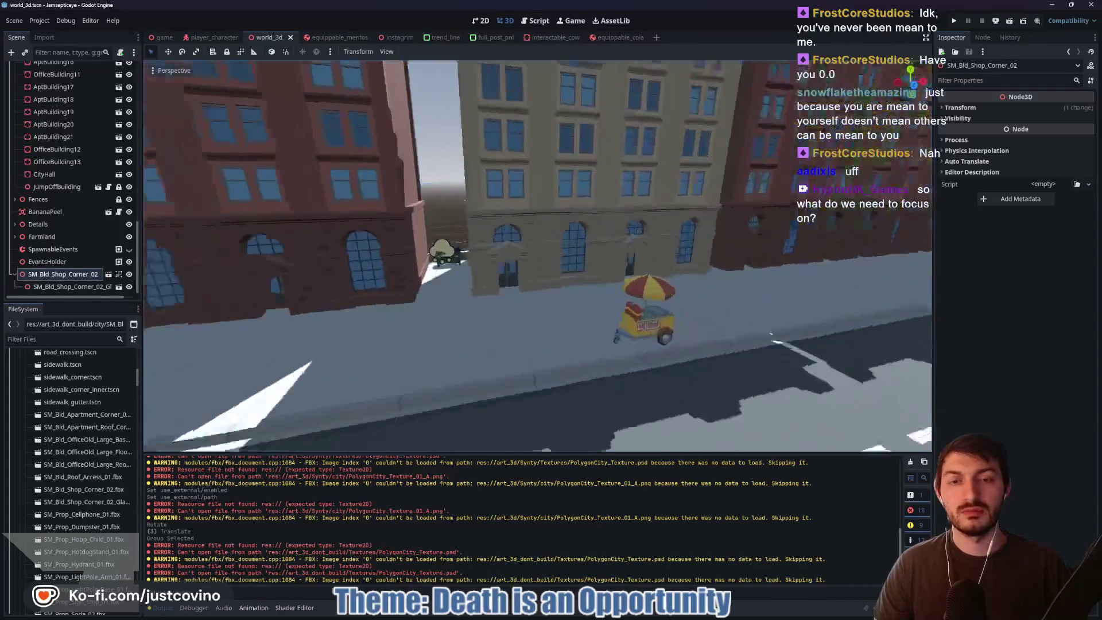
pyautogui.press('w')
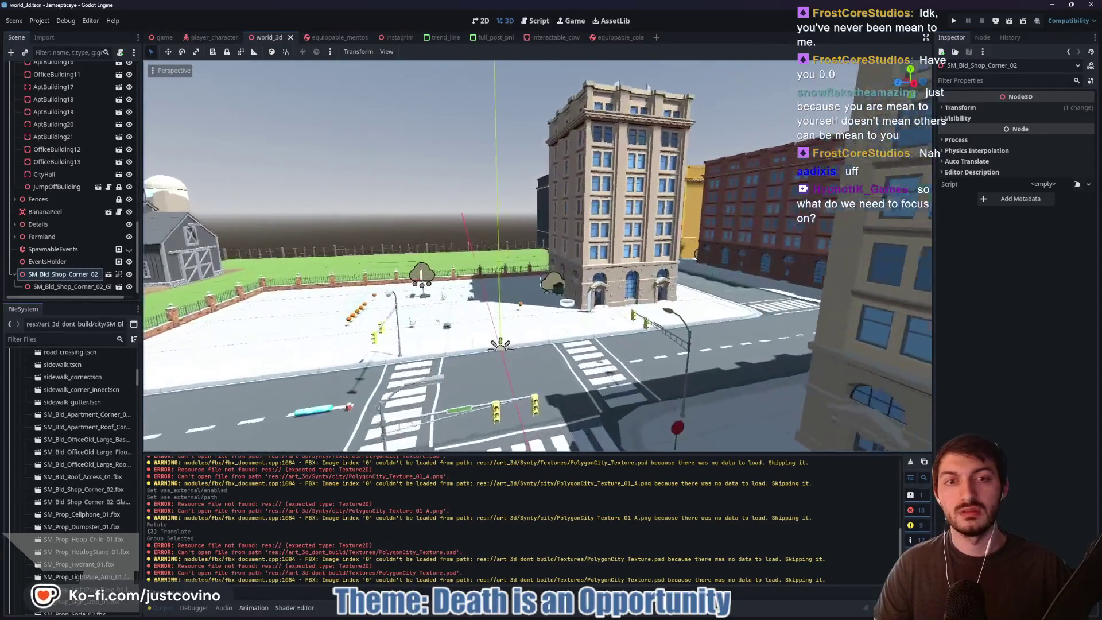
pyautogui.press('w')
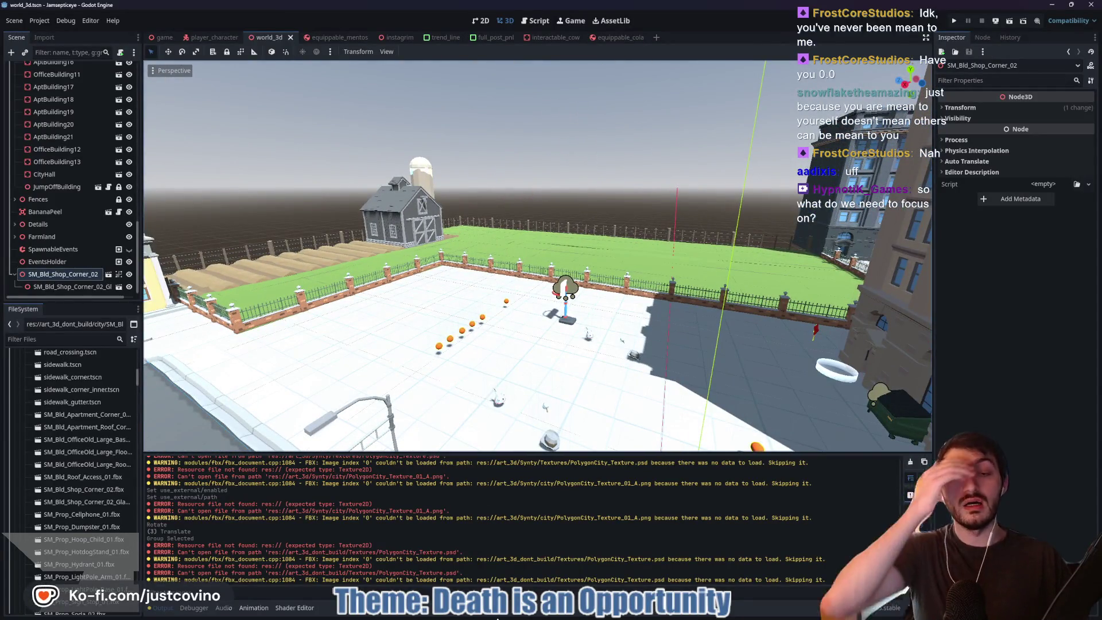
pyautogui.hotkey('alt', 'Tab')
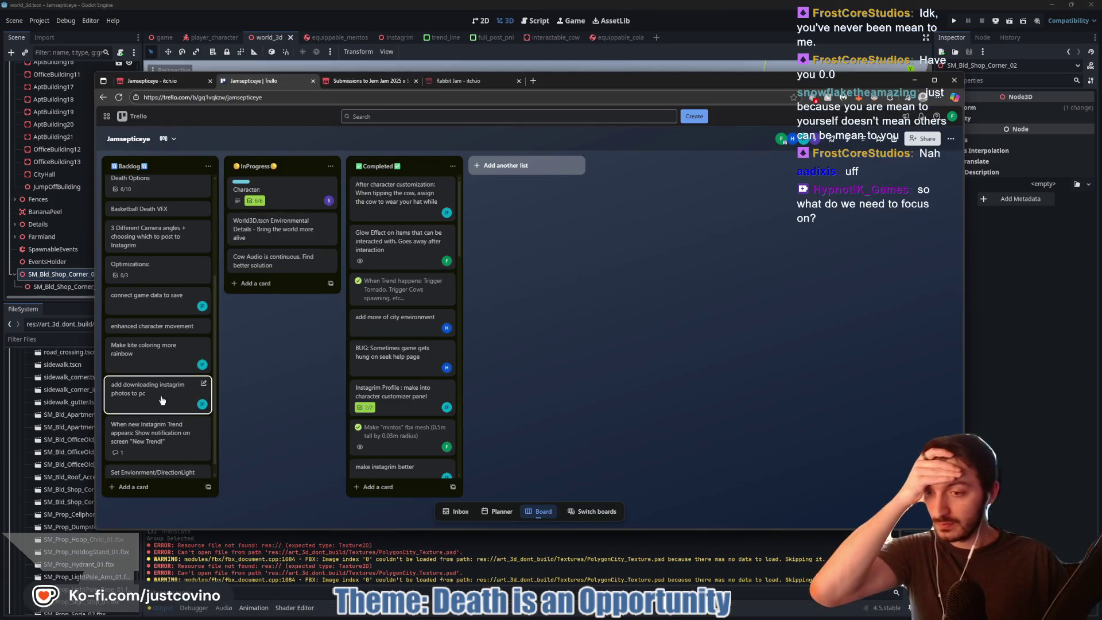
# - Scroll through the Backlog cards on Trello, then return to the Godot city scene
pyautogui.scroll(-1, 166, 390)
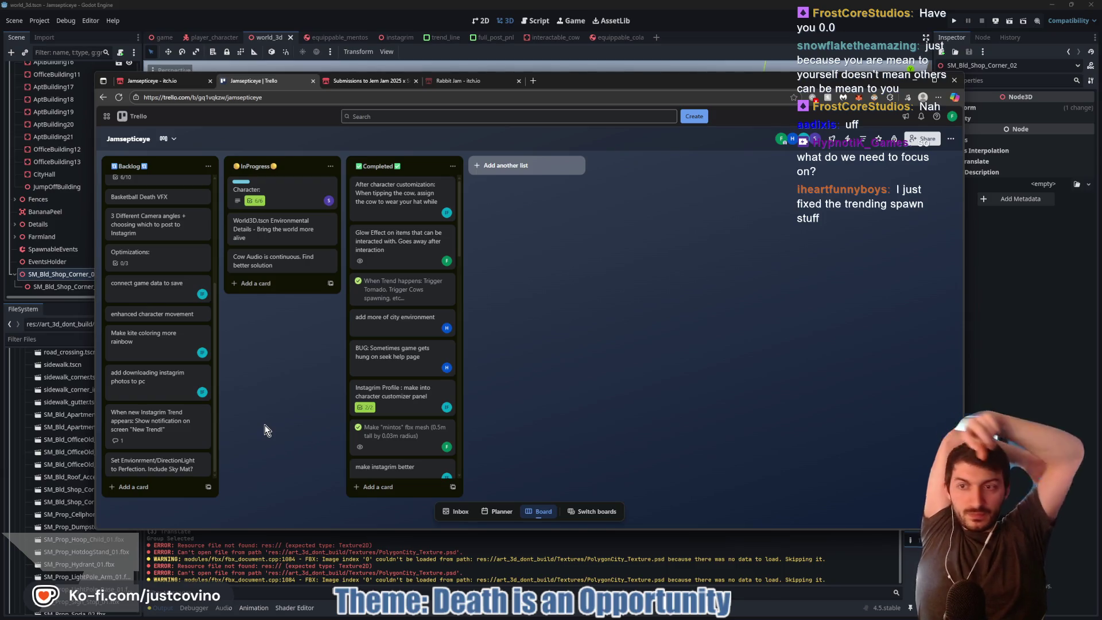
pyautogui.click(985, 384)
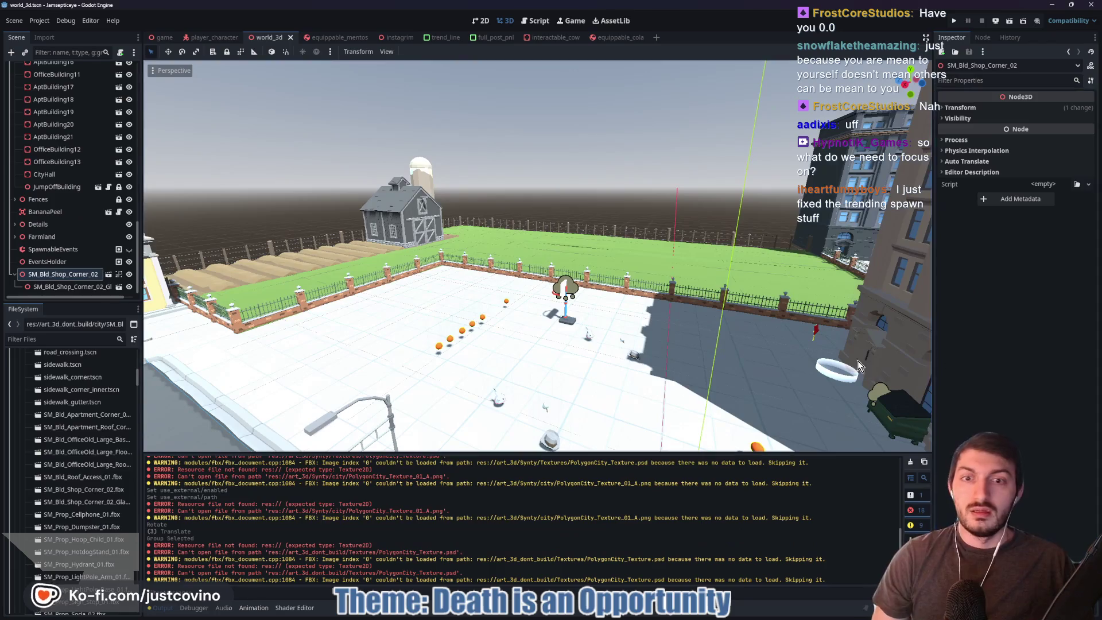
pyautogui.press('f')
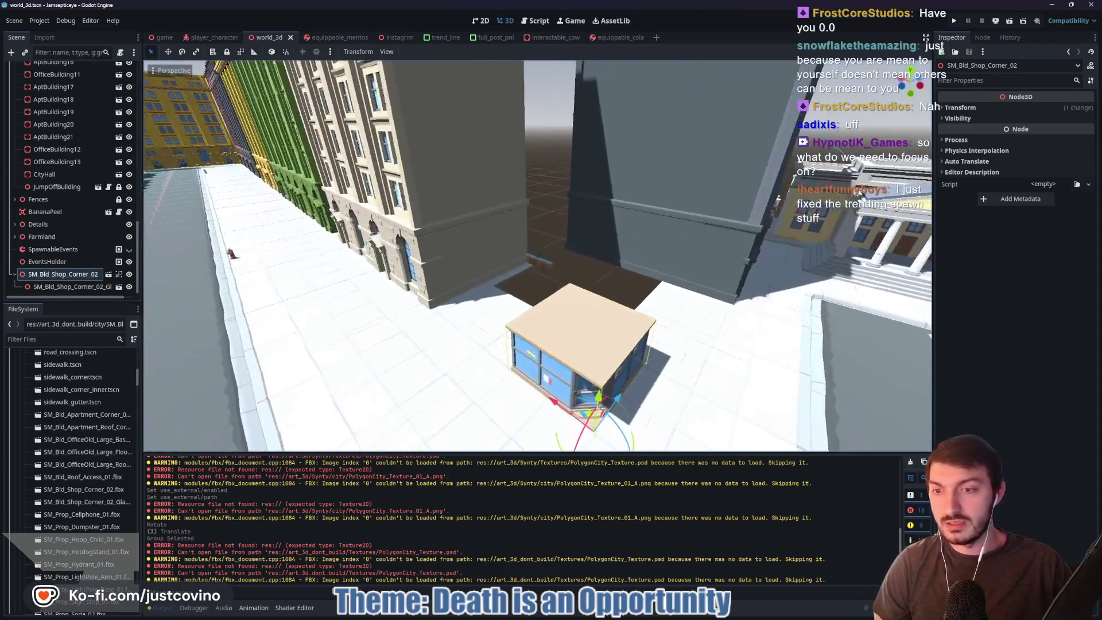
pyautogui.moveTo(376, 269); pyautogui.dragTo(377, 318)
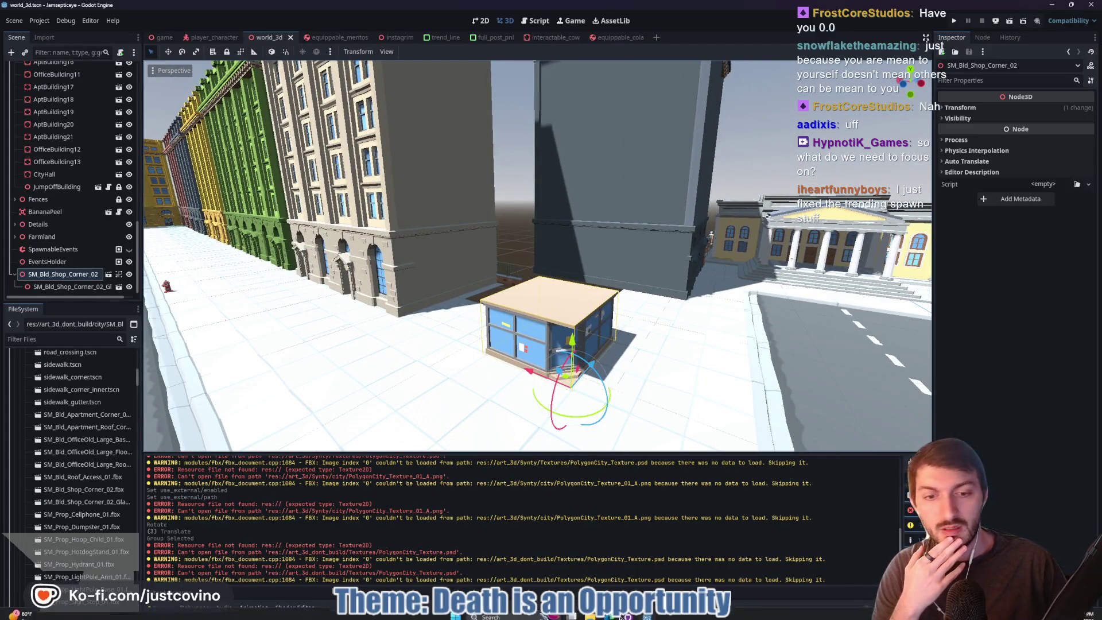
pyautogui.hotkey('alt', 'Tab')
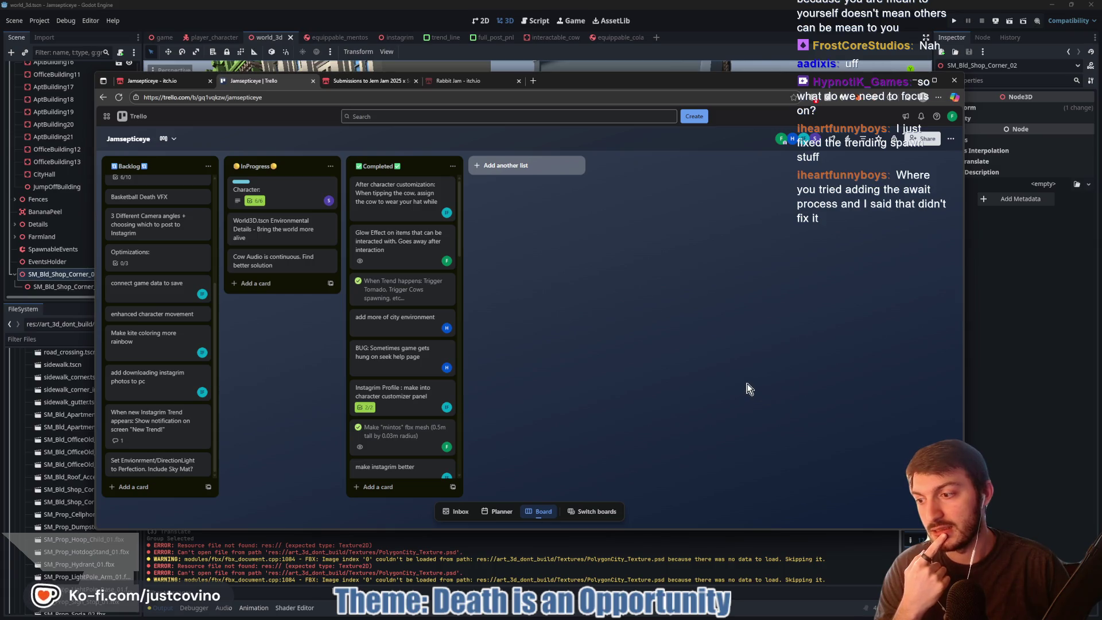
pyautogui.click(1085, 383)
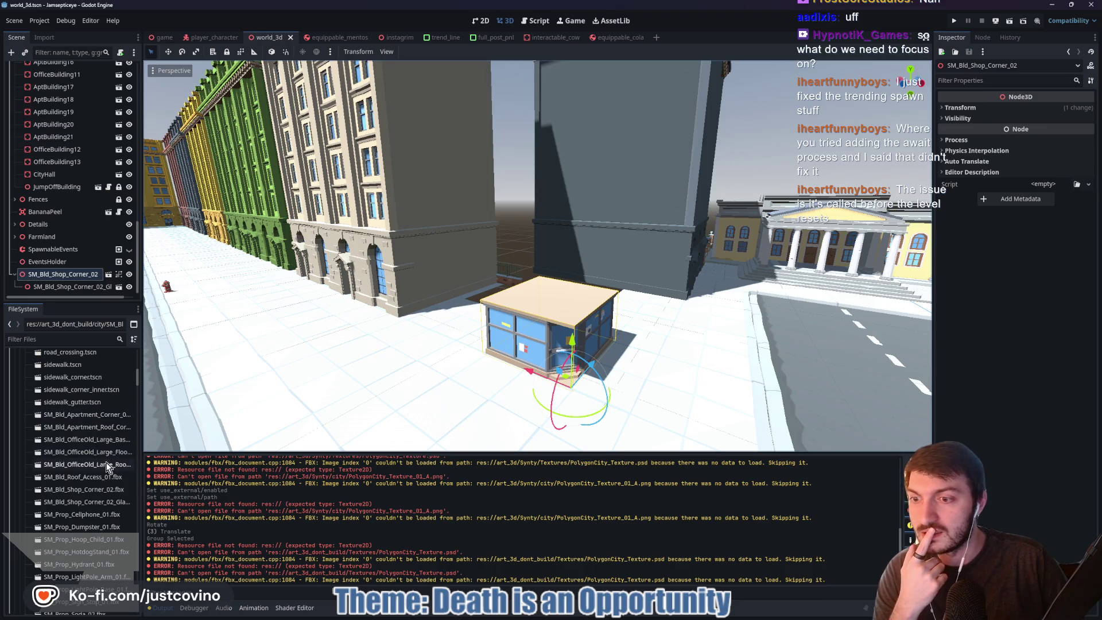
pyautogui.scroll(-2, 106, 463)
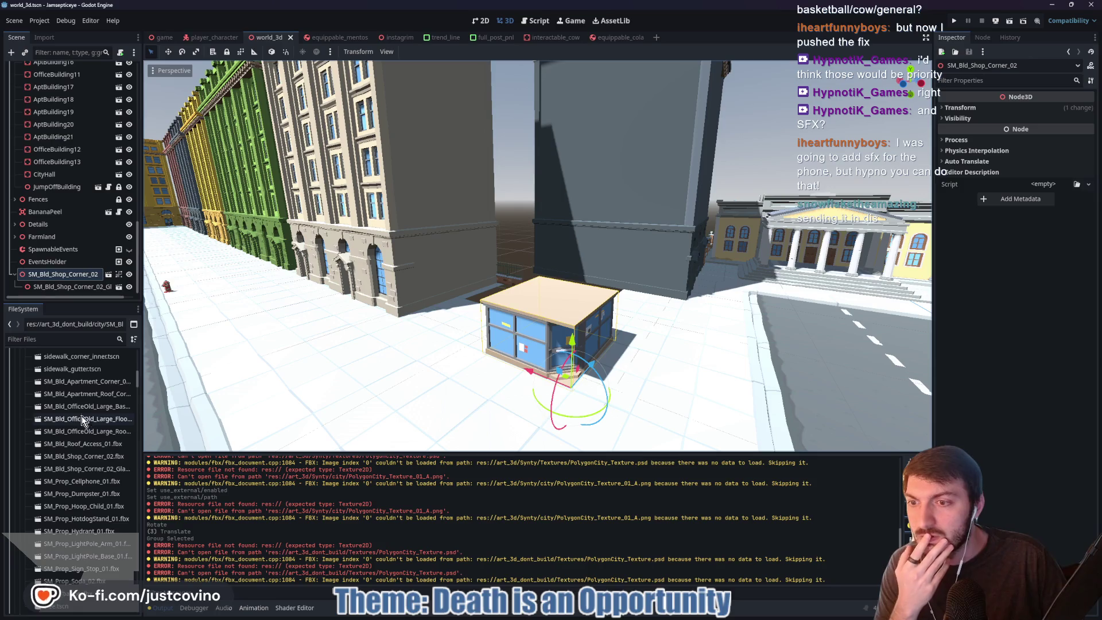
pyautogui.moveTo(77, 384)
pyautogui.mouseDown()
pyautogui.moveTo(528, 309)
pyautogui.moveTo(519, 321)
pyautogui.moveTo(466, 328)
pyautogui.moveTo(608, 341)
pyautogui.moveTo(522, 345)
pyautogui.mouseUp()
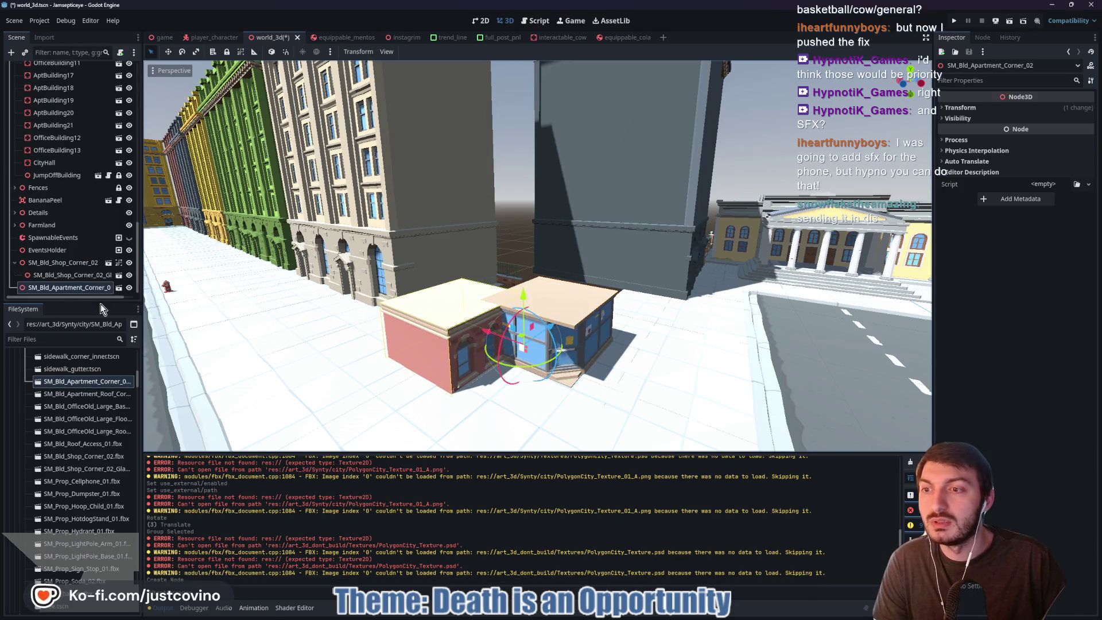
# - Lift the apartment block onto the shop, rotate it to match, and shift it right
pyautogui.click(15, 263)
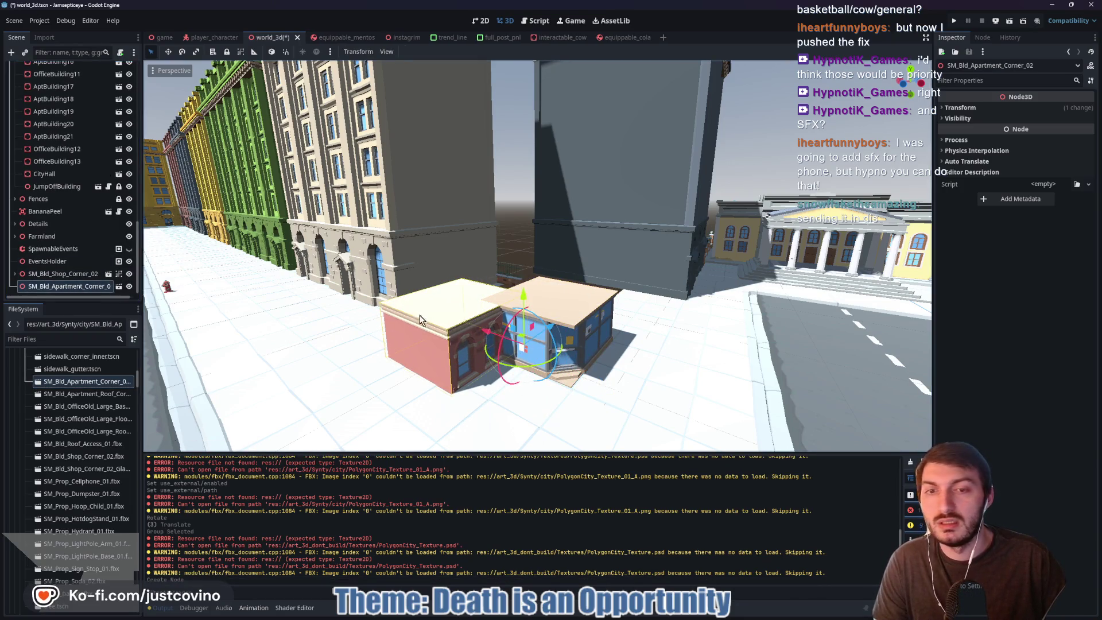
pyautogui.moveTo(527, 299); pyautogui.dragTo(525, 224)
pyautogui.moveTo(488, 270)
pyautogui.mouseDown()
pyautogui.moveTo(515, 288)
pyautogui.moveTo(619, 258)
pyautogui.moveTo(555, 256)
pyautogui.moveTo(580, 255)
pyautogui.moveTo(565, 252)
pyautogui.moveTo(567, 263)
pyautogui.mouseUp()
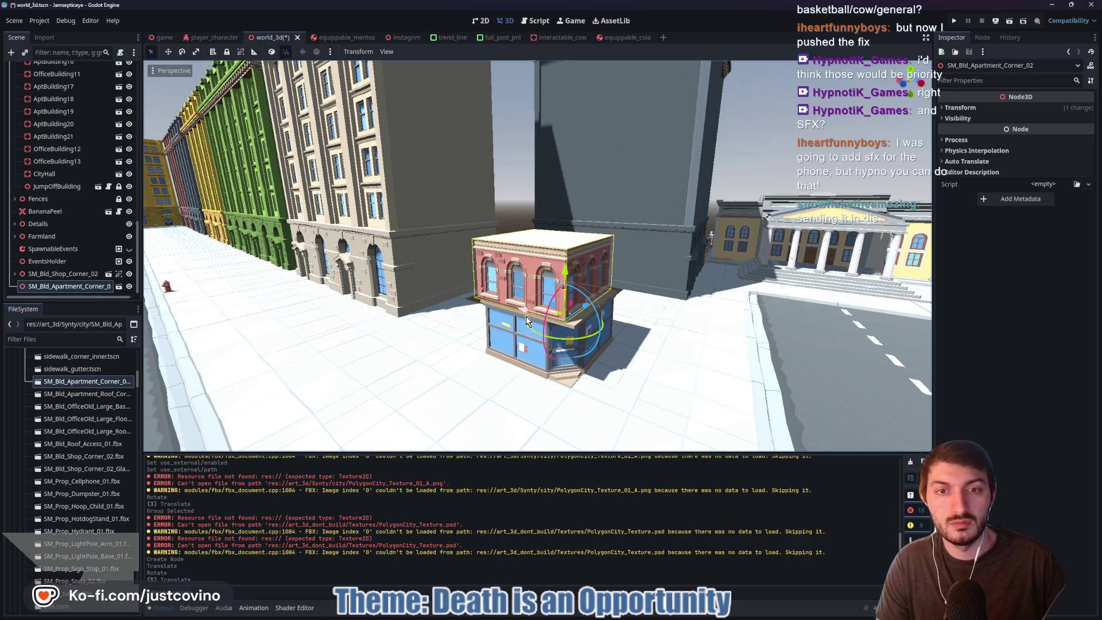
pyautogui.moveTo(533, 312)
pyautogui.mouseDown()
pyautogui.moveTo(538, 321)
pyautogui.moveTo(571, 267)
pyautogui.mouseUp()
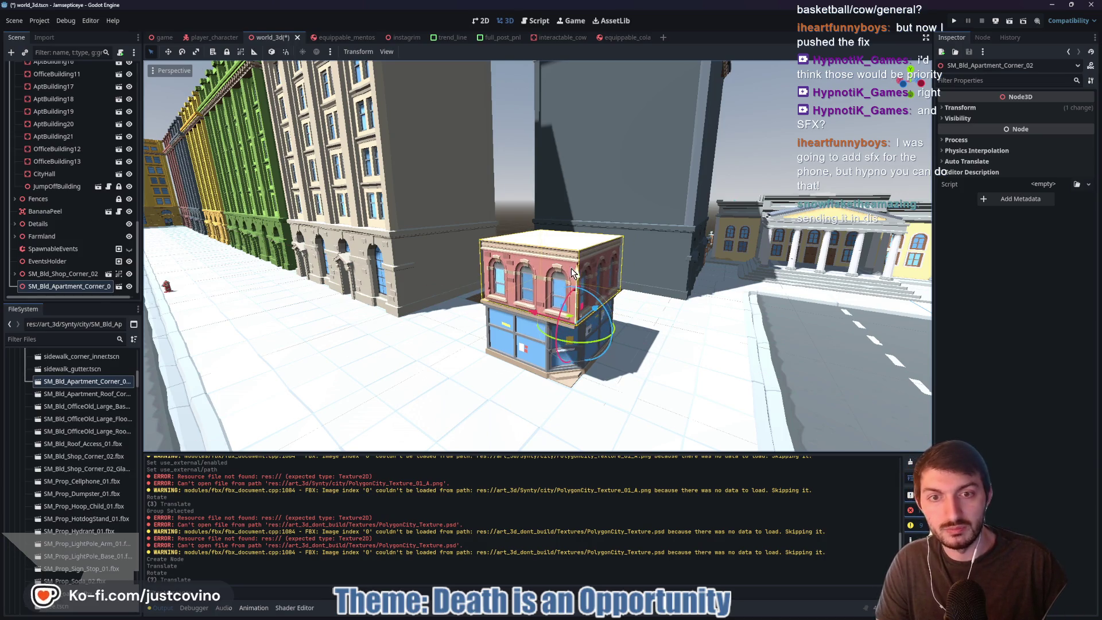
pyautogui.scroll(3, 646, 326)
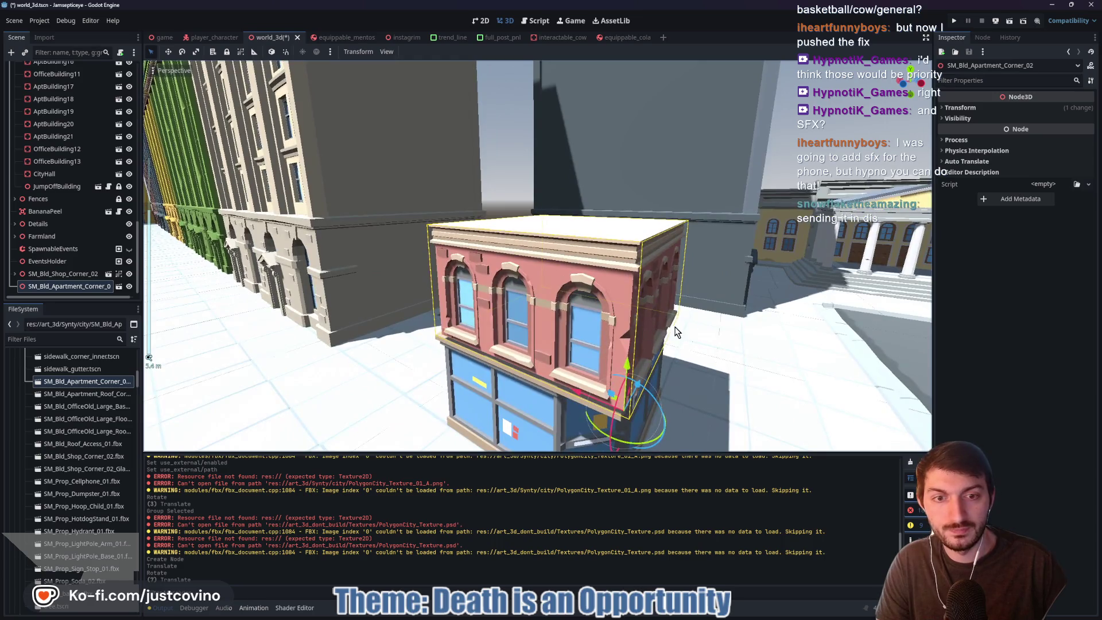
pyautogui.moveTo(676, 332); pyautogui.dragTo(755, 311)
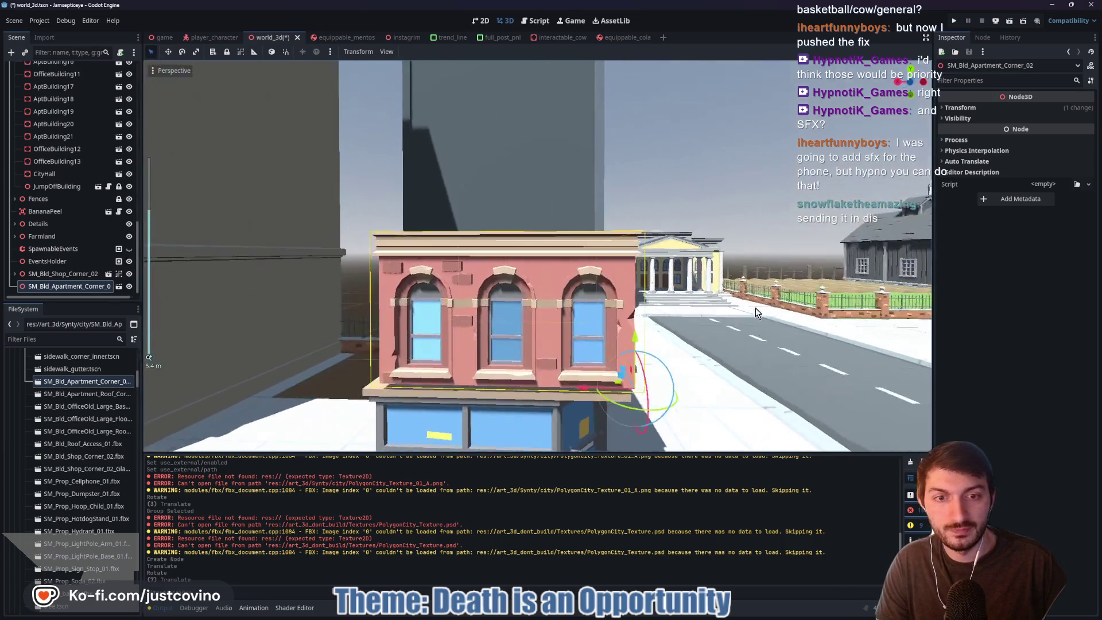
pyautogui.moveTo(629, 377); pyautogui.dragTo(650, 383)
# - Fine-tune the apartment block's height and alignment on the shop, checking it from several angles
pyautogui.moveTo(667, 438)
pyautogui.mouseDown()
pyautogui.moveTo(618, 368)
pyautogui.moveTo(697, 343)
pyautogui.mouseUp()
pyautogui.moveTo(621, 381)
pyautogui.mouseDown()
pyautogui.moveTo(621, 341)
pyautogui.moveTo(626, 366)
pyautogui.mouseUp()
pyautogui.moveTo(795, 373)
pyautogui.mouseDown()
pyautogui.moveTo(713, 361)
pyautogui.moveTo(773, 404)
pyautogui.moveTo(763, 383)
pyautogui.moveTo(845, 352)
pyautogui.moveTo(163, 343)
pyautogui.moveTo(173, 383)
pyautogui.moveTo(149, 391)
pyautogui.mouseUp()
pyautogui.moveTo(314, 364)
pyautogui.mouseDown()
pyautogui.moveTo(552, 361)
pyautogui.moveTo(509, 372)
pyautogui.mouseUp()
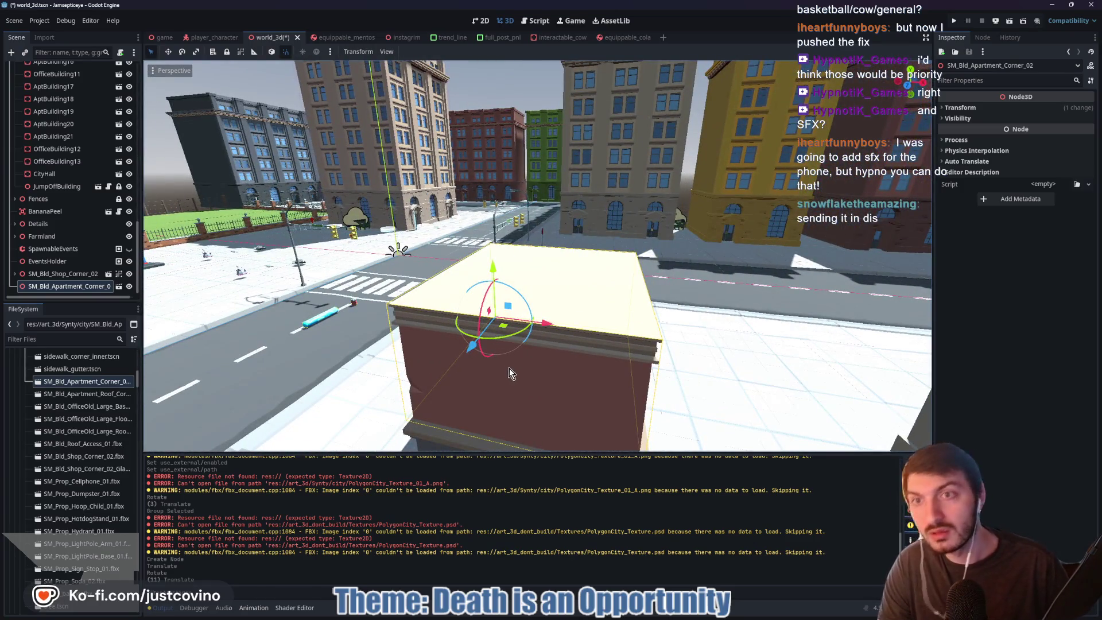
pyautogui.moveTo(580, 328)
pyautogui.mouseDown()
pyautogui.moveTo(649, 343)
pyautogui.moveTo(628, 363)
pyautogui.moveTo(525, 388)
pyautogui.moveTo(448, 332)
pyautogui.mouseUp()
pyautogui.moveTo(535, 298)
pyautogui.mouseDown()
pyautogui.moveTo(567, 315)
pyautogui.moveTo(522, 328)
pyautogui.mouseUp()
pyautogui.moveTo(682, 330)
pyautogui.mouseDown()
pyautogui.moveTo(587, 340)
pyautogui.moveTo(445, 332)
pyautogui.moveTo(345, 300)
pyautogui.moveTo(869, 321)
pyautogui.moveTo(1100, 314)
pyautogui.mouseUp()
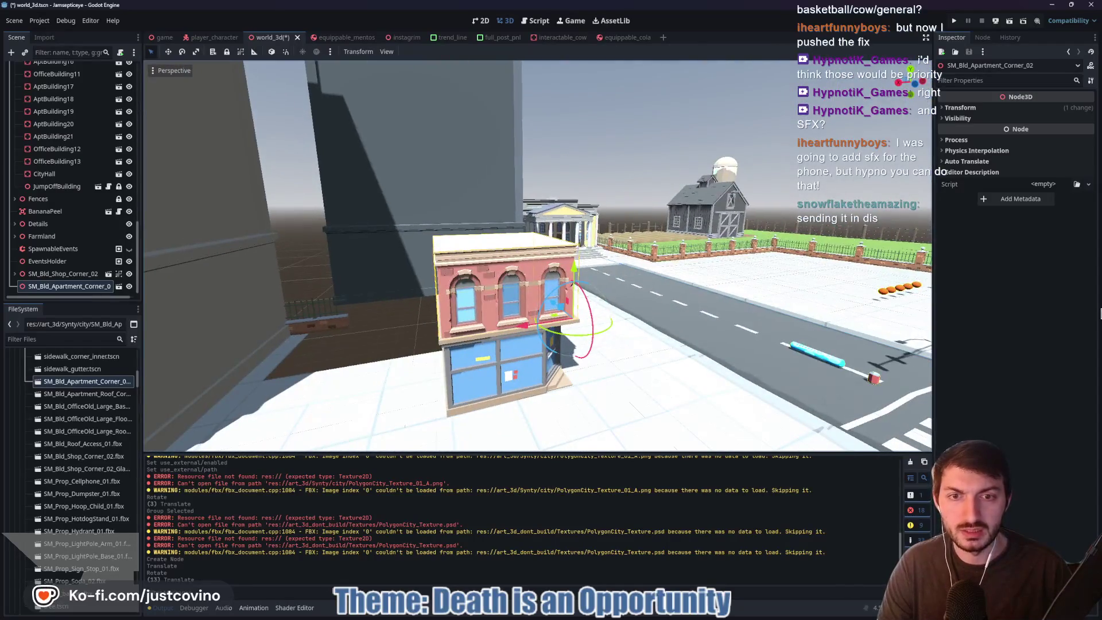
pyautogui.moveTo(736, 331); pyautogui.dragTo(650, 324)
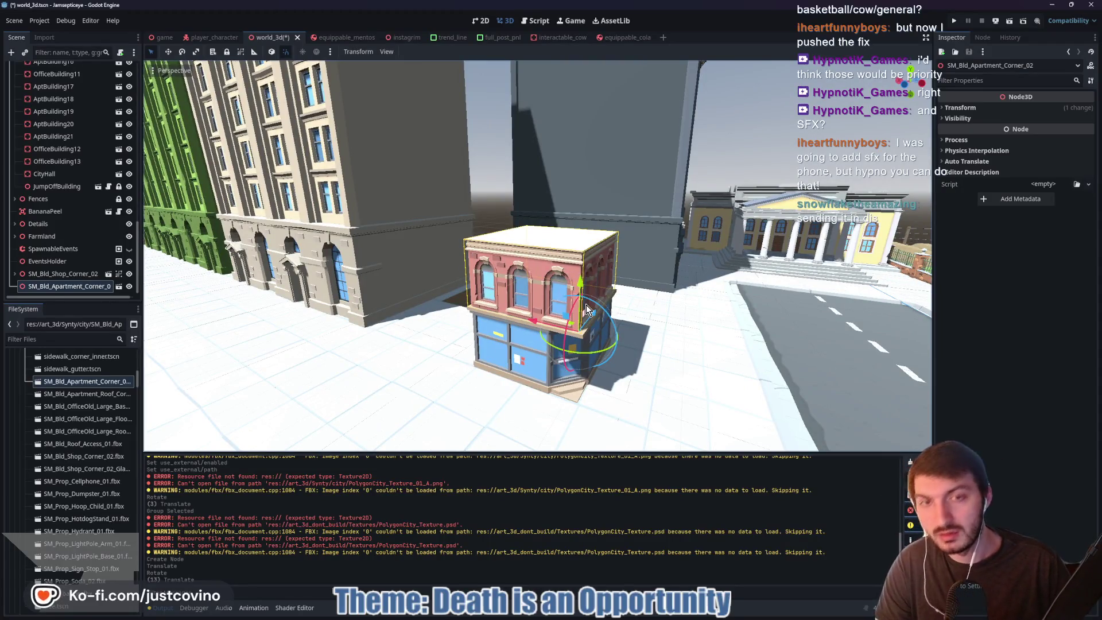
# - Duplicate the apartment storey four times, stacking each copy one level higher
pyautogui.hotkey('ctrl', 'd')
pyautogui.moveTo(581, 291); pyautogui.dragTo(586, 95)
pyautogui.hotkey('ctrl', 'd')
pyautogui.moveTo(662, 186); pyautogui.dragTo(672, 382)
pyautogui.hotkey('ctrl', 'd')
pyautogui.moveTo(603, 351); pyautogui.dragTo(610, 115)
pyautogui.hotkey('ctrl', 'd')
pyautogui.moveTo(706, 195); pyautogui.dragTo(730, 274)
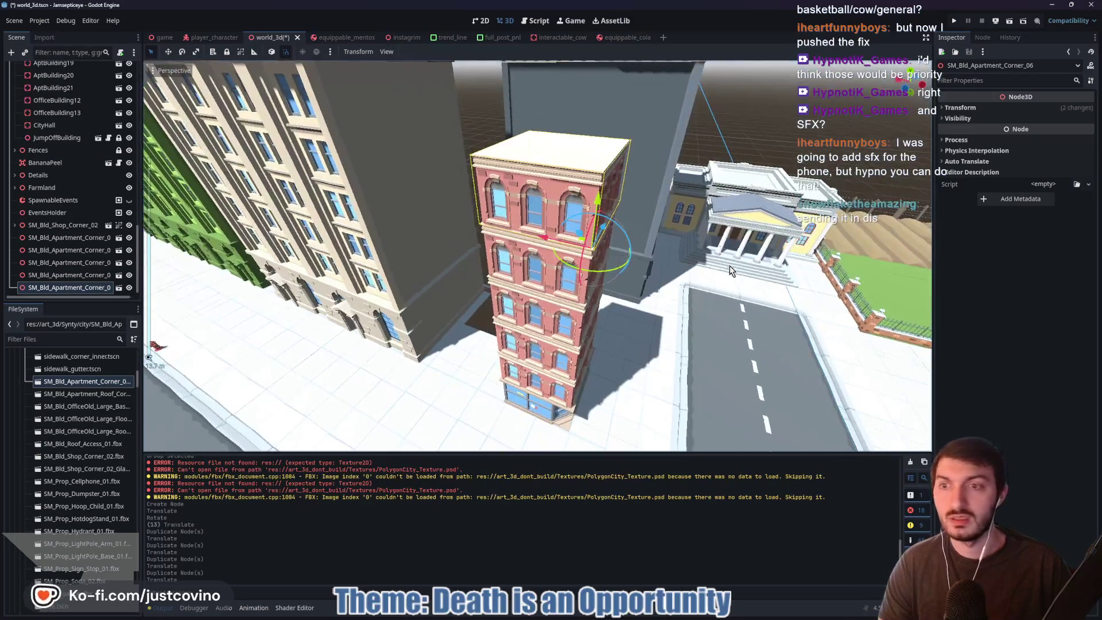
# - Add the apartment roof corner model, rotate it -90 degrees and place it atop the tower
pyautogui.click(88, 395)
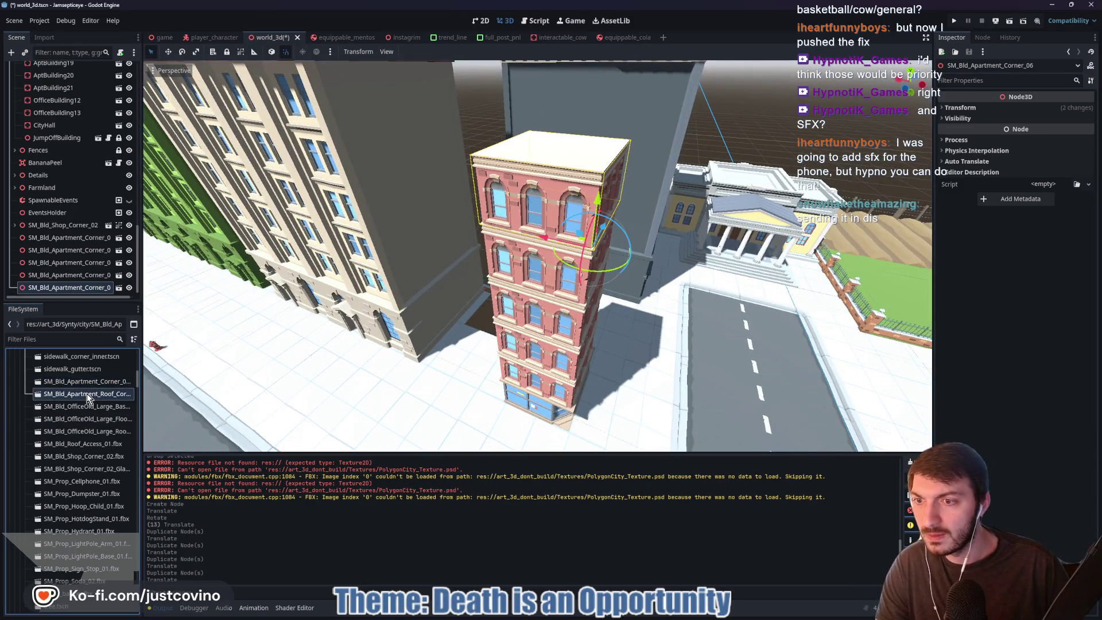
pyautogui.moveTo(87, 396)
pyautogui.mouseDown()
pyautogui.moveTo(474, 207)
pyautogui.moveTo(438, 285)
pyautogui.moveTo(448, 290)
pyautogui.moveTo(488, 129)
pyautogui.moveTo(565, 172)
pyautogui.mouseUp()
pyautogui.moveTo(625, 100); pyautogui.dragTo(627, 66)
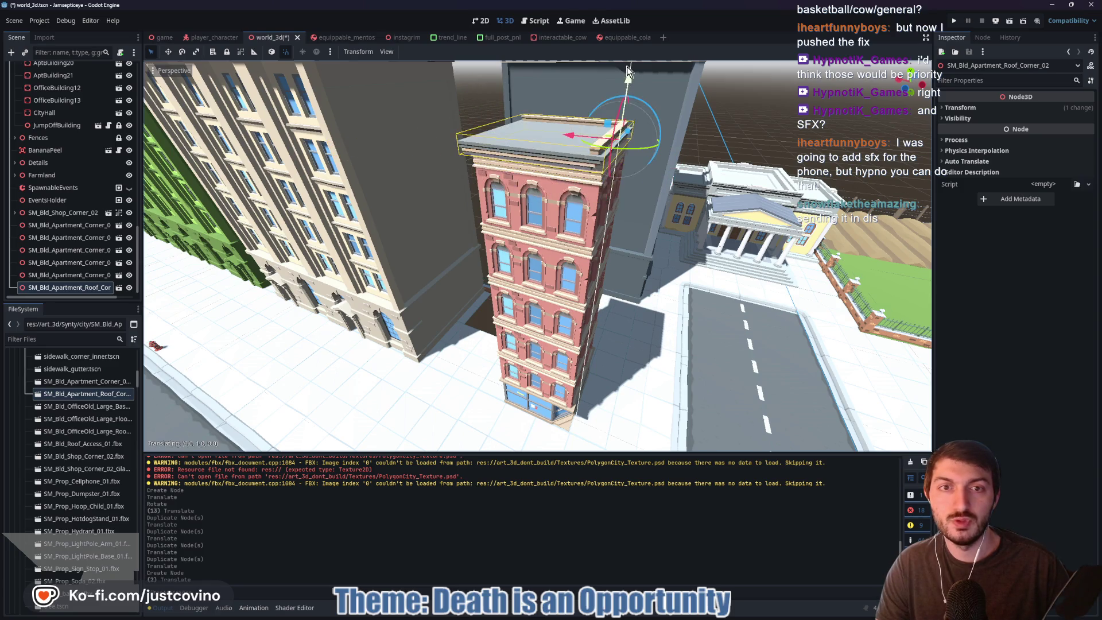
pyautogui.moveTo(647, 152); pyautogui.dragTo(602, 185)
pyautogui.moveTo(627, 130); pyautogui.dragTo(615, 150)
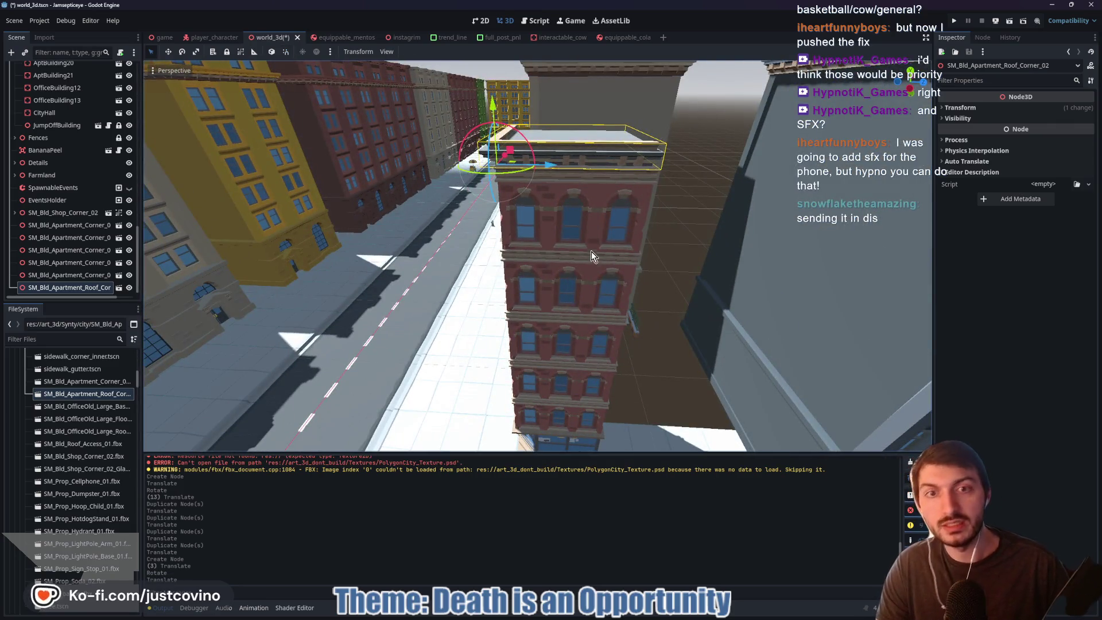
pyautogui.scroll(3, 612, 278)
pyautogui.moveTo(590, 256); pyautogui.dragTo(553, 246)
# - Slide the roof piece sideways until it aligns with the tower's corner
pyautogui.moveTo(827, 289); pyautogui.dragTo(780, 296)
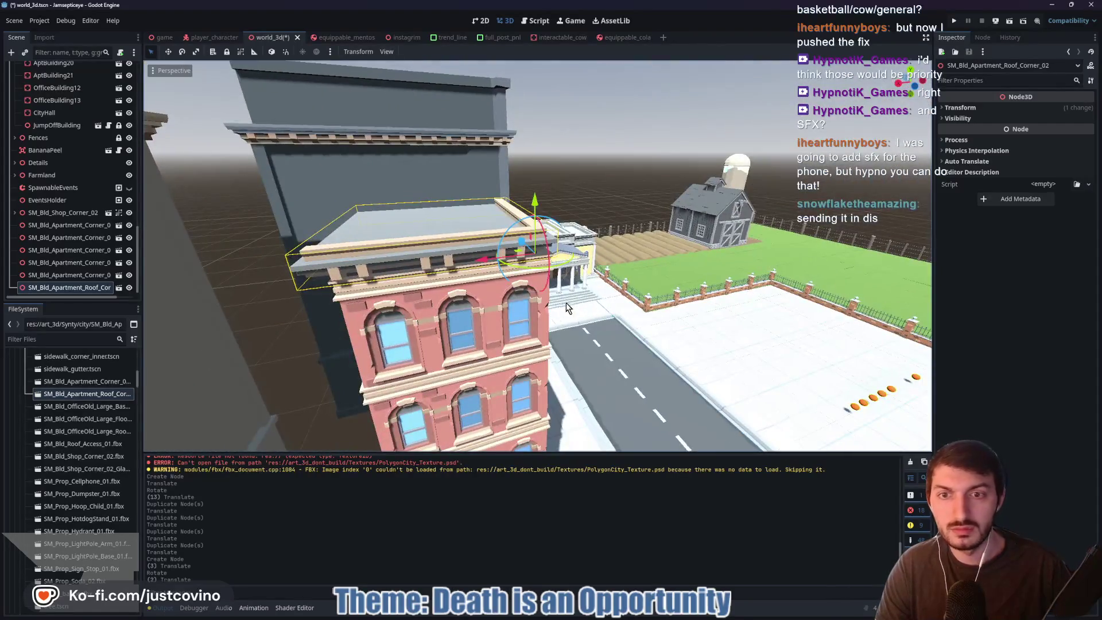
pyautogui.moveTo(488, 260)
pyautogui.mouseDown()
pyautogui.moveTo(618, 264)
pyautogui.moveTo(593, 264)
pyautogui.moveTo(574, 315)
pyautogui.mouseUp()
pyautogui.scroll(5, 574, 315)
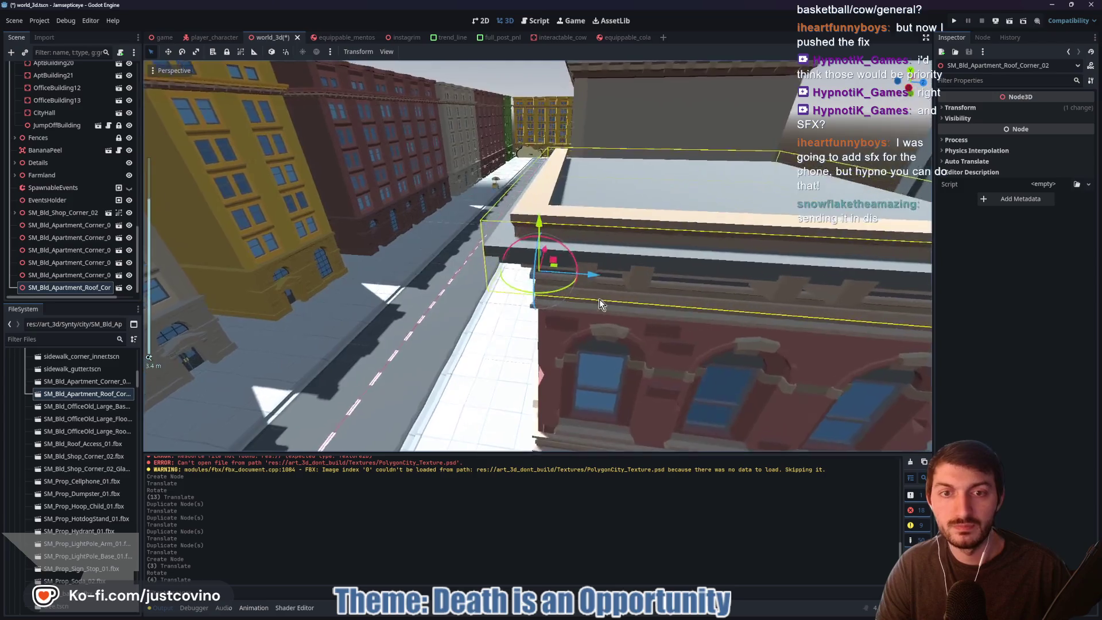
pyautogui.scroll(-5, 585, 351)
pyautogui.moveTo(698, 308)
pyautogui.mouseDown()
pyautogui.moveTo(762, 300)
pyautogui.moveTo(724, 301)
pyautogui.mouseUp()
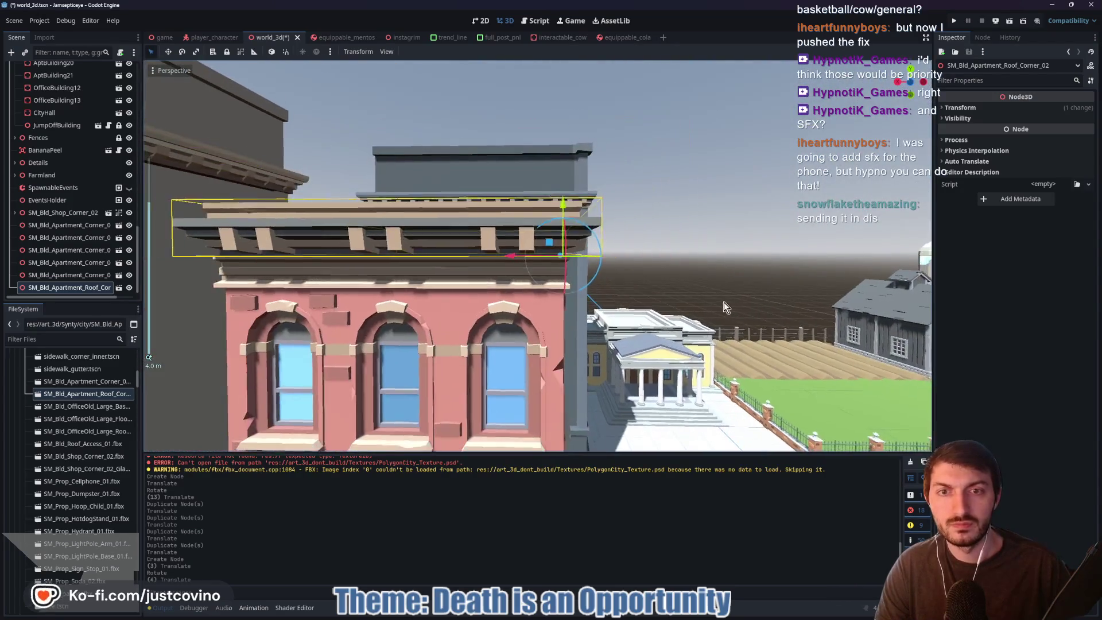
pyautogui.scroll(3, 645, 293)
pyautogui.moveTo(645, 291)
pyautogui.mouseDown()
pyautogui.moveTo(542, 274)
pyautogui.moveTo(731, 294)
pyautogui.moveTo(687, 295)
pyautogui.moveTo(718, 325)
pyautogui.moveTo(808, 331)
pyautogui.moveTo(783, 346)
pyautogui.moveTo(555, 340)
pyautogui.moveTo(620, 343)
pyautogui.moveTo(607, 339)
pyautogui.mouseUp()
pyautogui.click(730, 293)
# - Move the seven building nodes higher in the scene tree and save the world_3d scene
pyautogui.scroll(-3, 687, 295)
pyautogui.scroll(-2, 560, 343)
pyautogui.scroll(2, 607, 340)
pyautogui.click(63, 213)
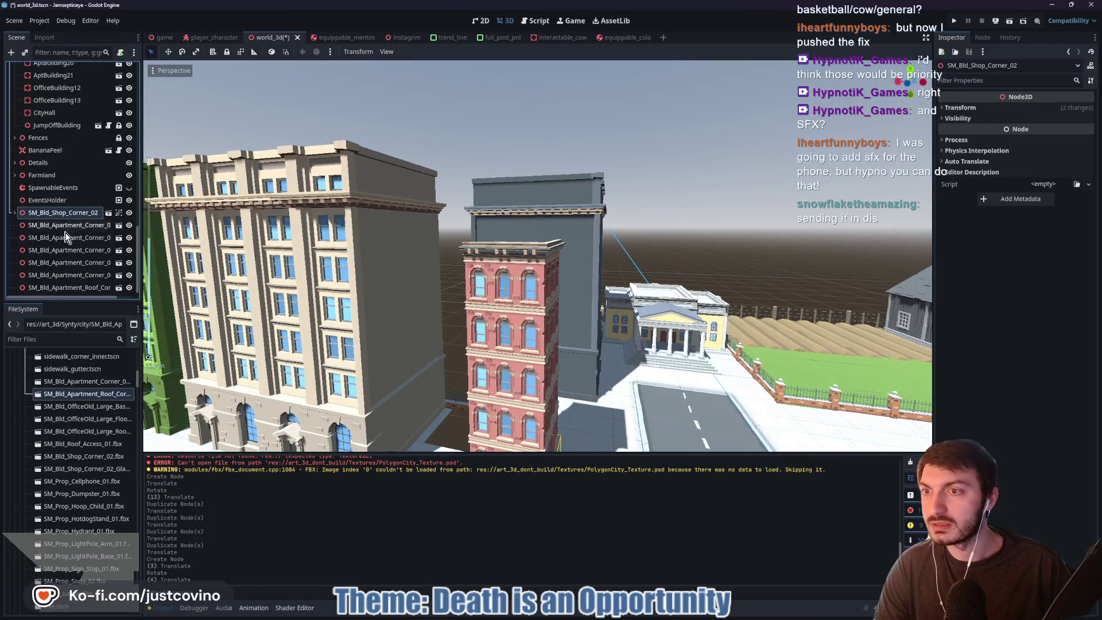
pyautogui.keyDown('shift'); pyautogui.click(54, 288); pyautogui.keyUp('shift')
pyautogui.scroll(2, 74, 273)
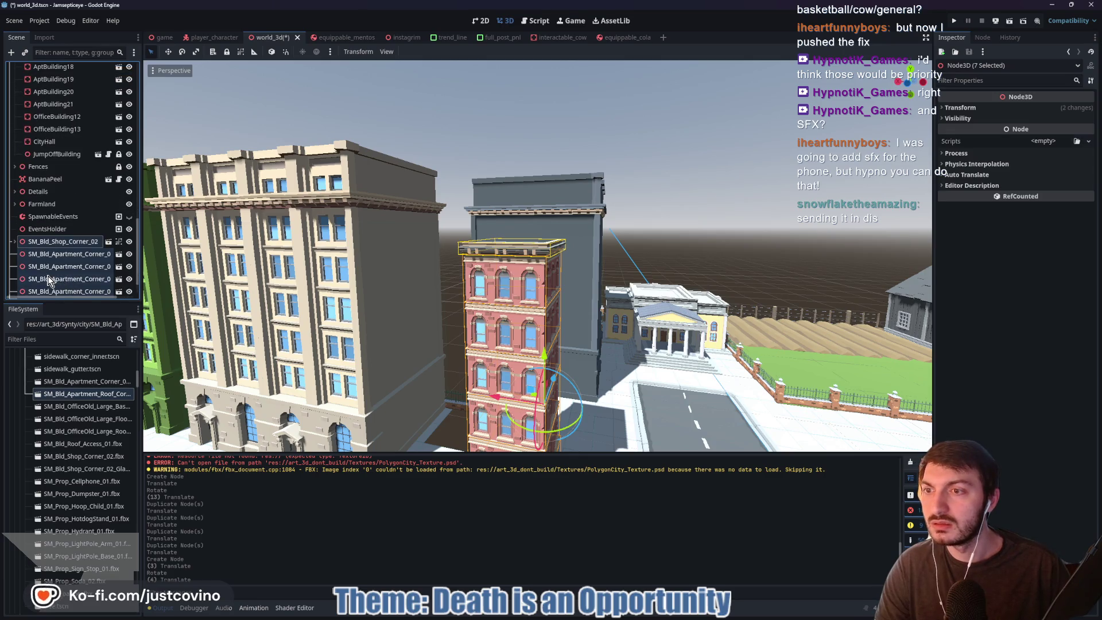
pyautogui.moveTo(50, 281)
pyautogui.mouseDown()
pyautogui.moveTo(50, 62)
pyautogui.moveTo(53, 95)
pyautogui.moveTo(36, 132)
pyautogui.mouseUp()
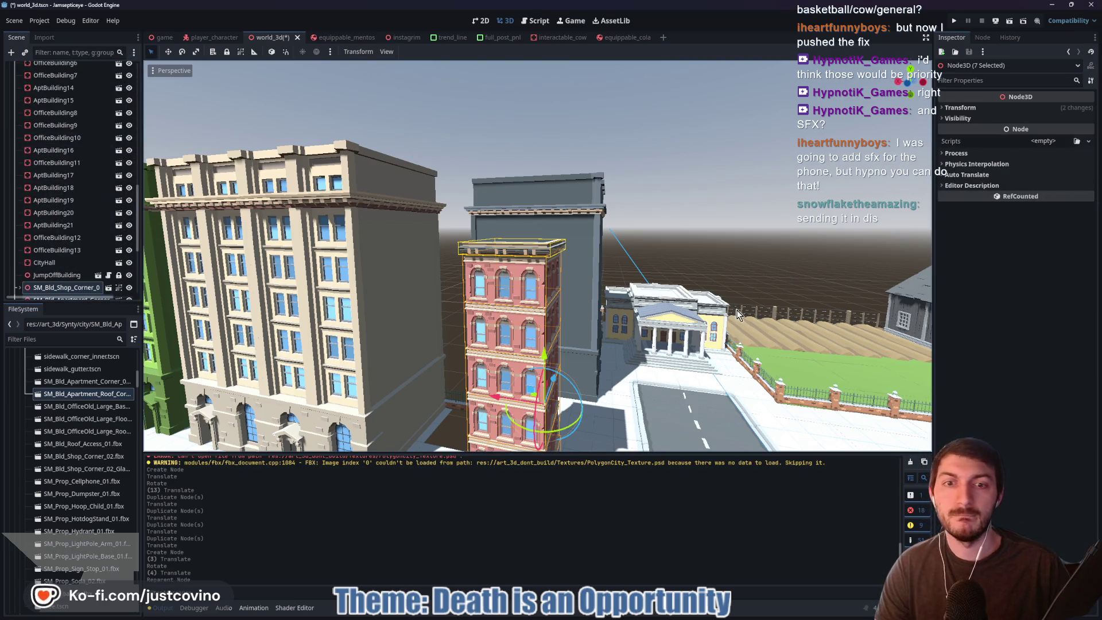
pyautogui.click(690, 202)
pyautogui.hotkey('ctrl', 's')
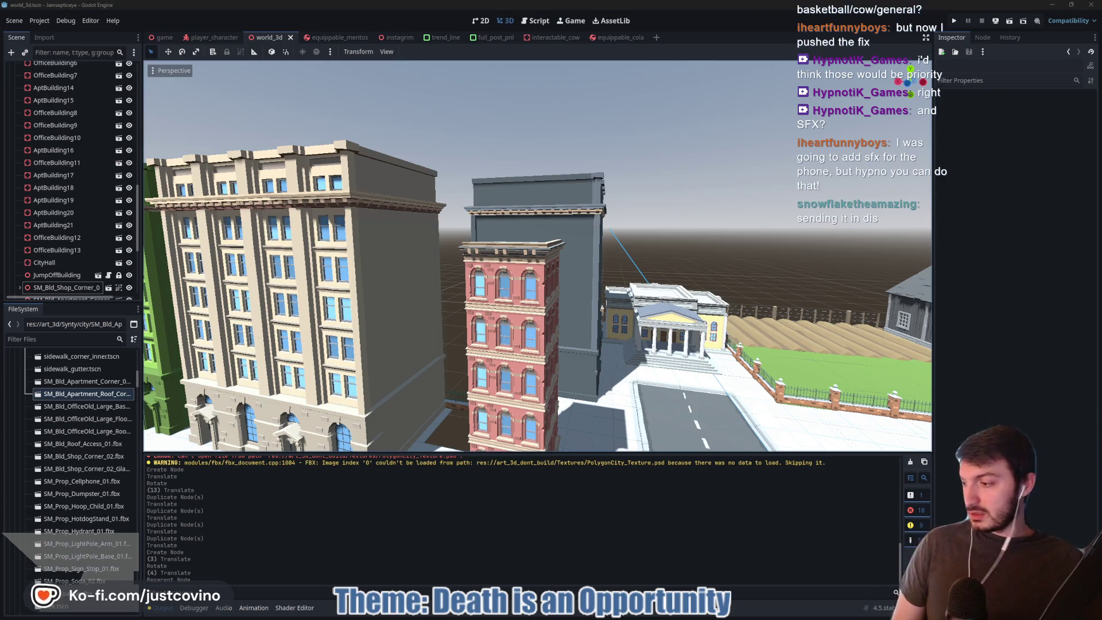
pyautogui.hotkey('alt', 'Tab')
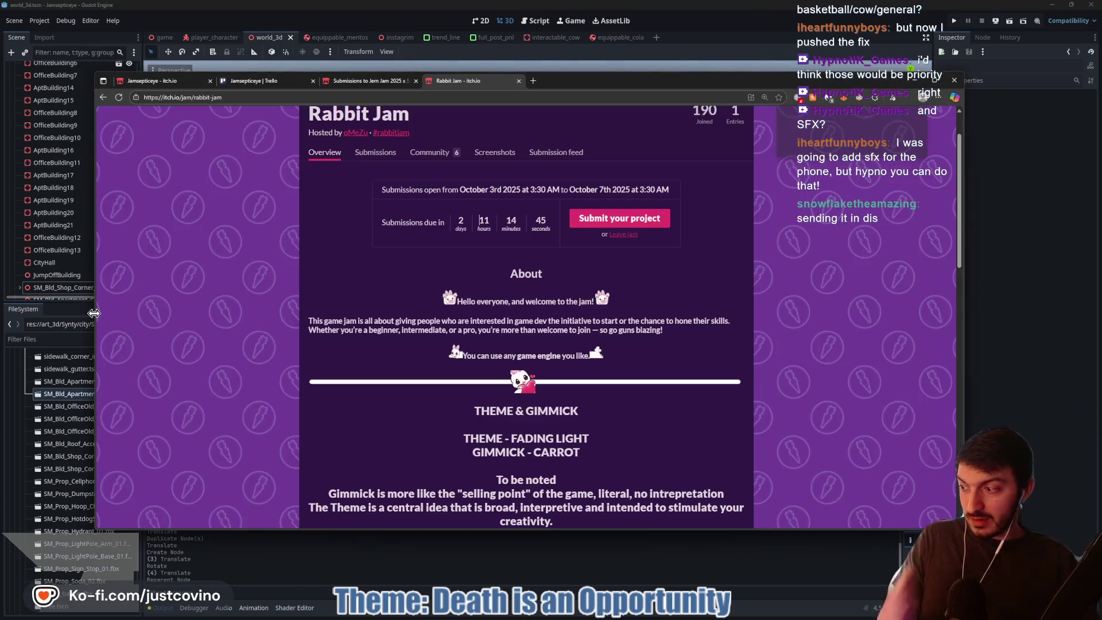
# - Save the downloaded character file to the Desktop as jamsepticeyemainchar.blend
pyautogui.click(833, 149)
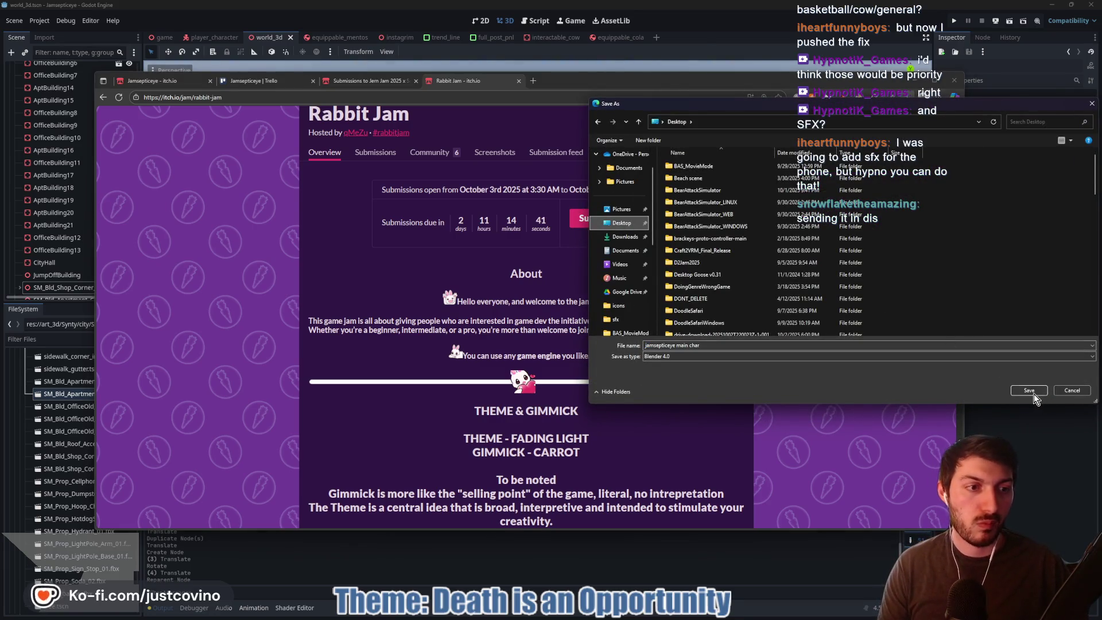
pyautogui.click(686, 346)
pyautogui.hotkey('ctrl', 'a')
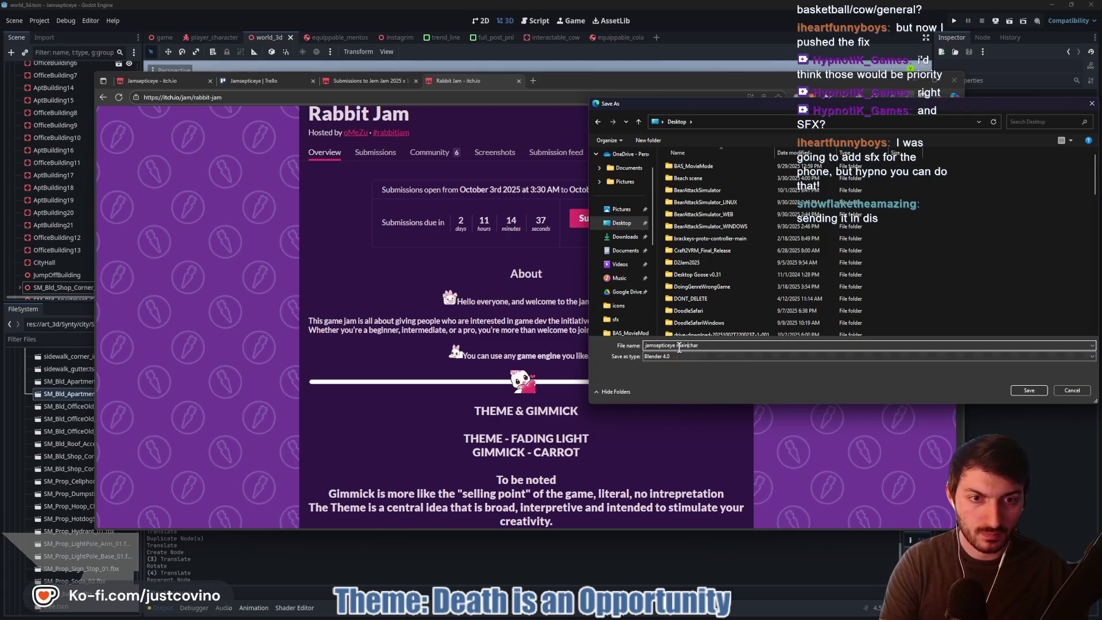
pyautogui.click(1029, 391)
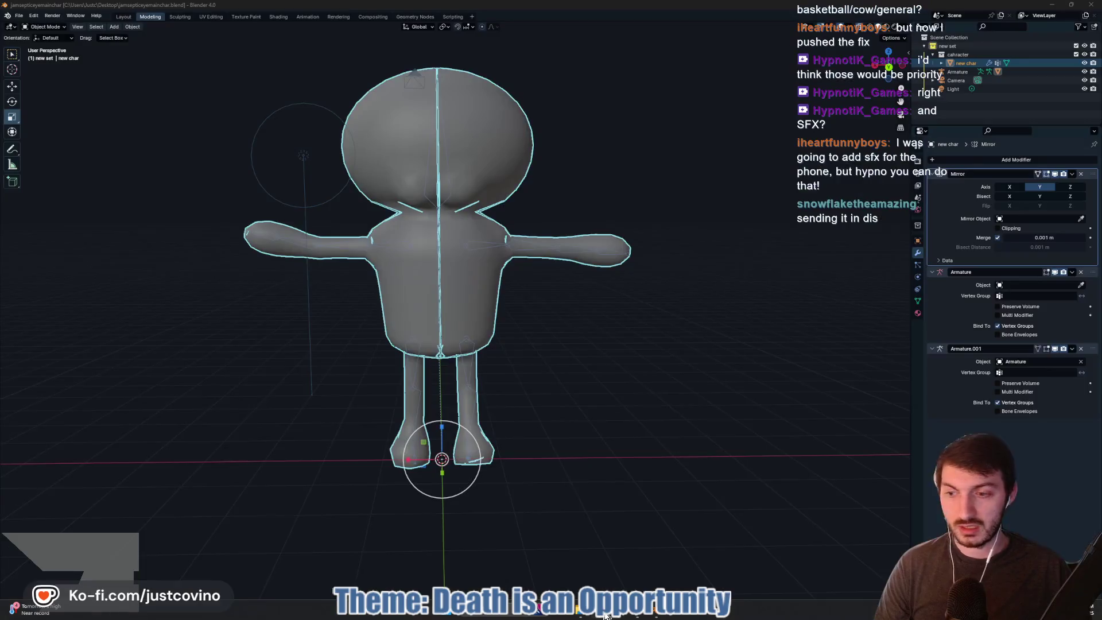
pyautogui.click(607, 560)
# - Commit the 12 changed files to main as 'Corner Shop Added', then fetch and pull the 2 remote commits
pyautogui.click(353, 383)
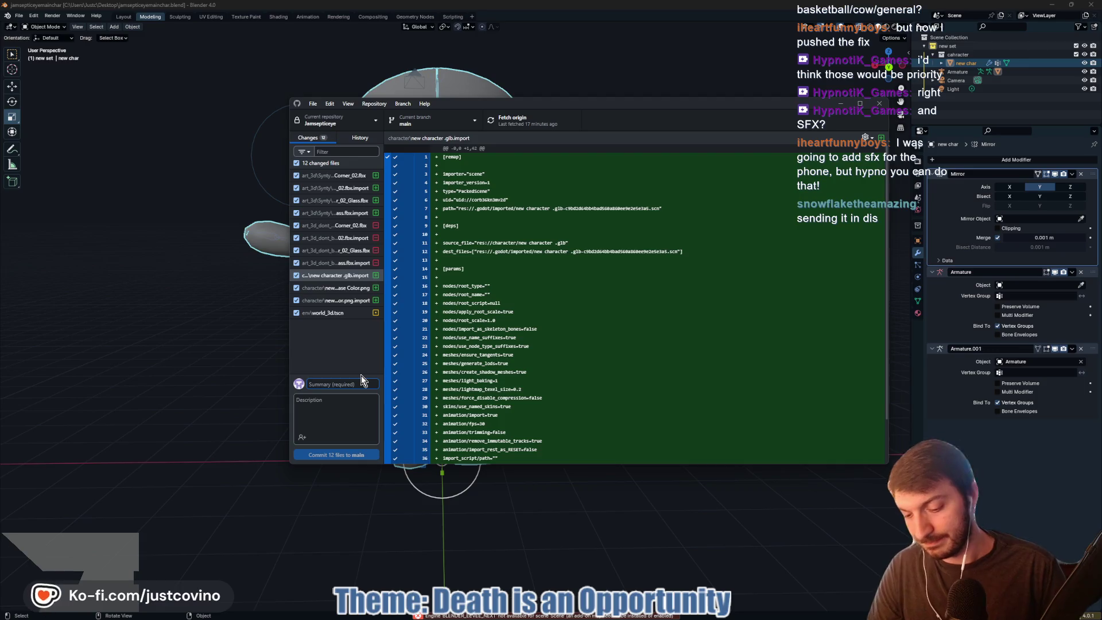
pyautogui.write('Corner Shop')
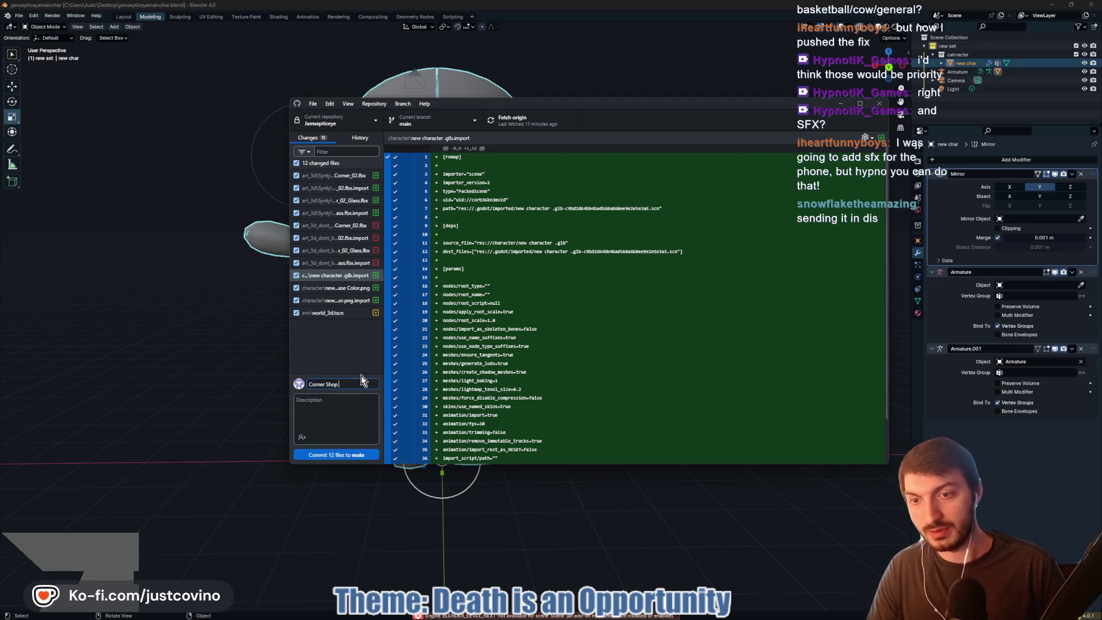
pyautogui.write(' Added')
pyautogui.click(338, 454)
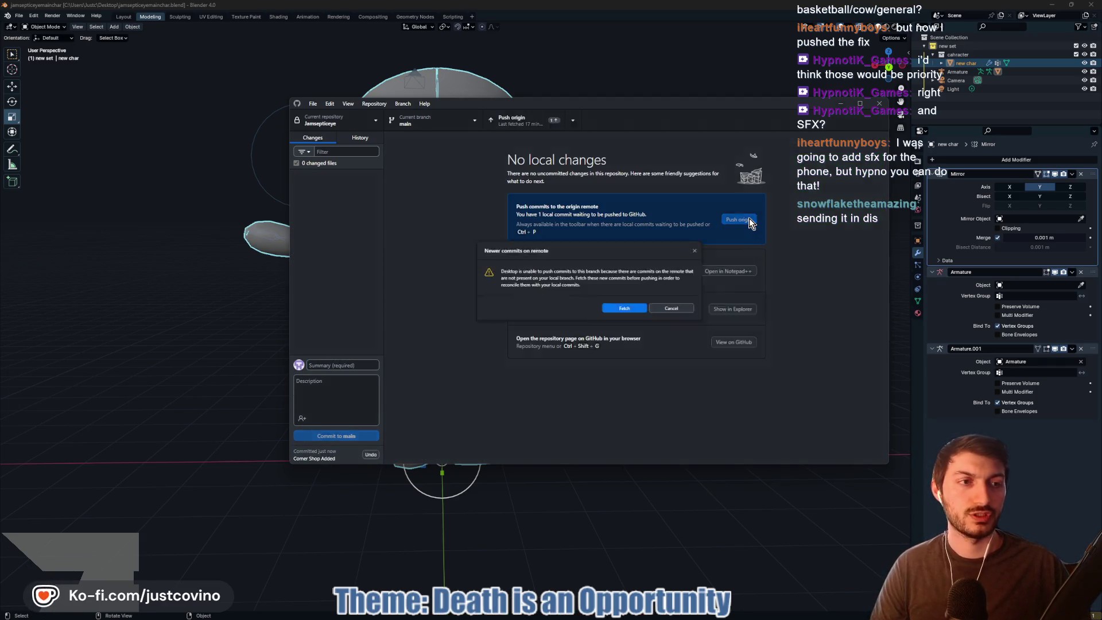
pyautogui.click(636, 318)
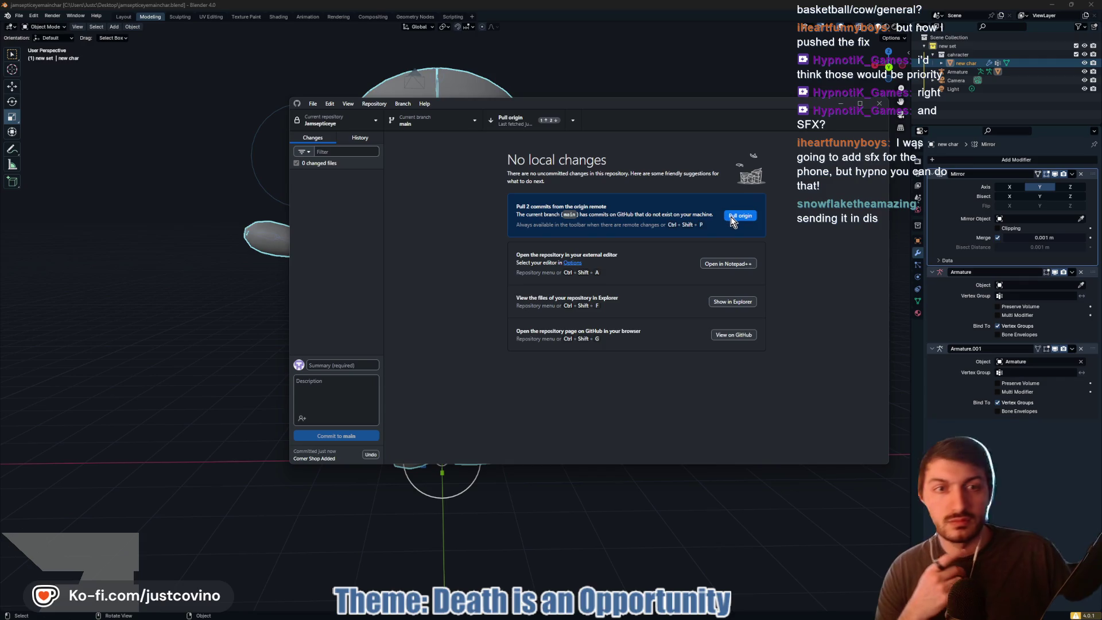
pyautogui.click(732, 217)
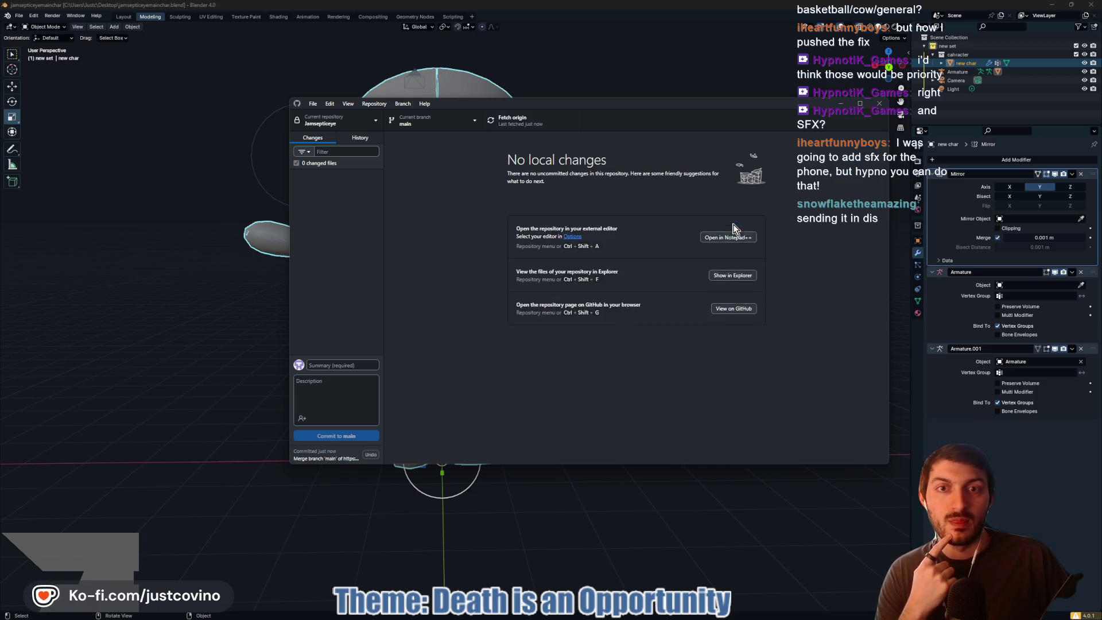
# - Reload the updated cow scene from disk in Godot
pyautogui.click(638, 613)
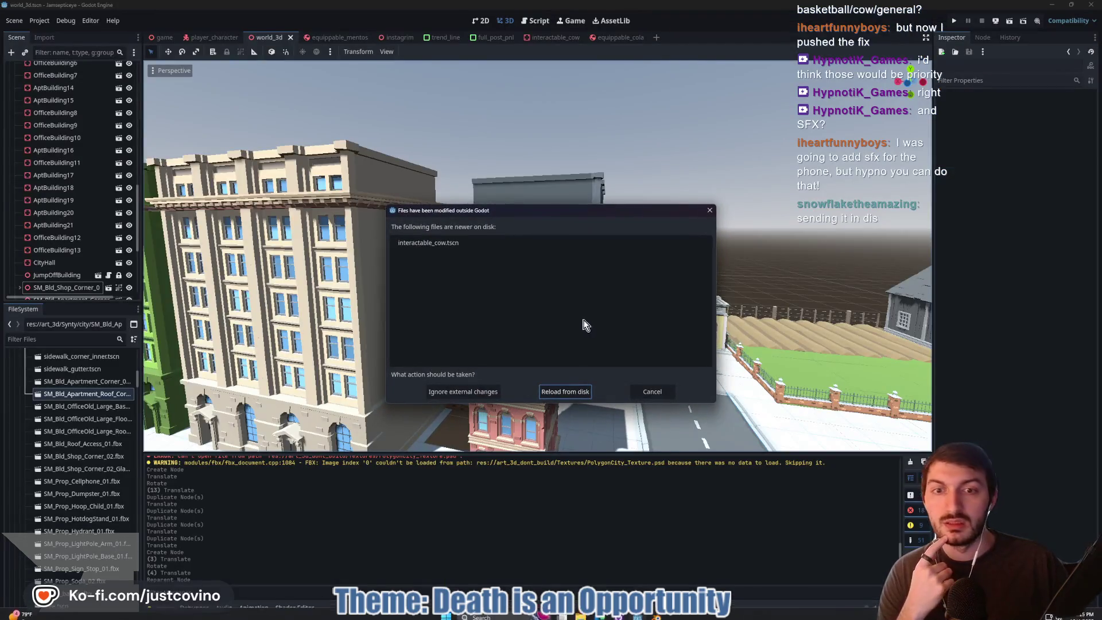
pyautogui.click(578, 392)
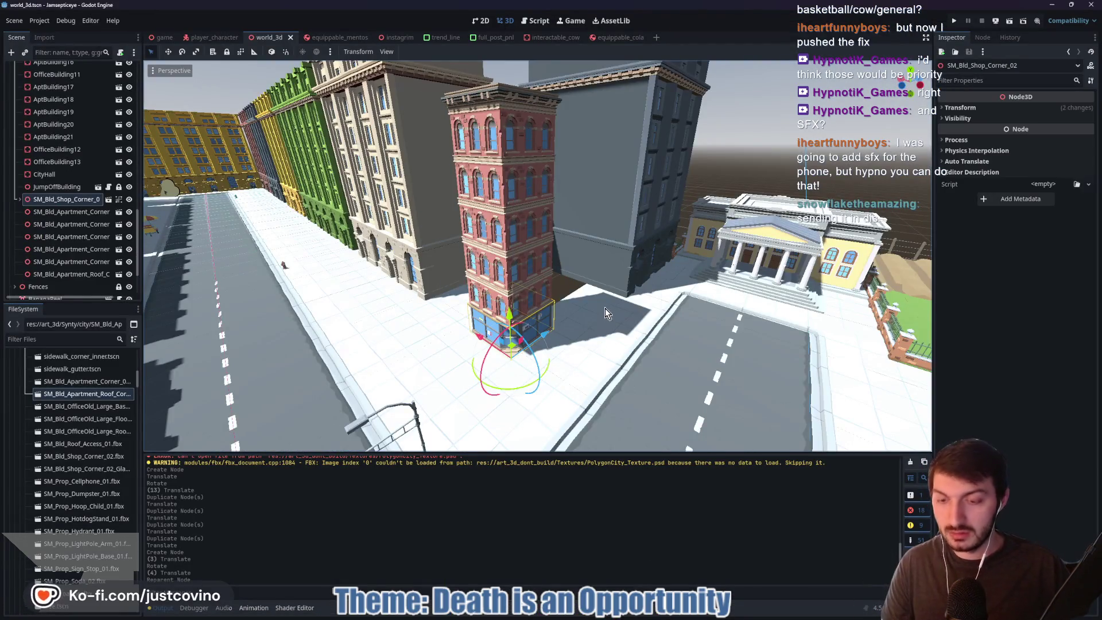
pyautogui.moveTo(591, 615)
pyautogui.click(658, 615)
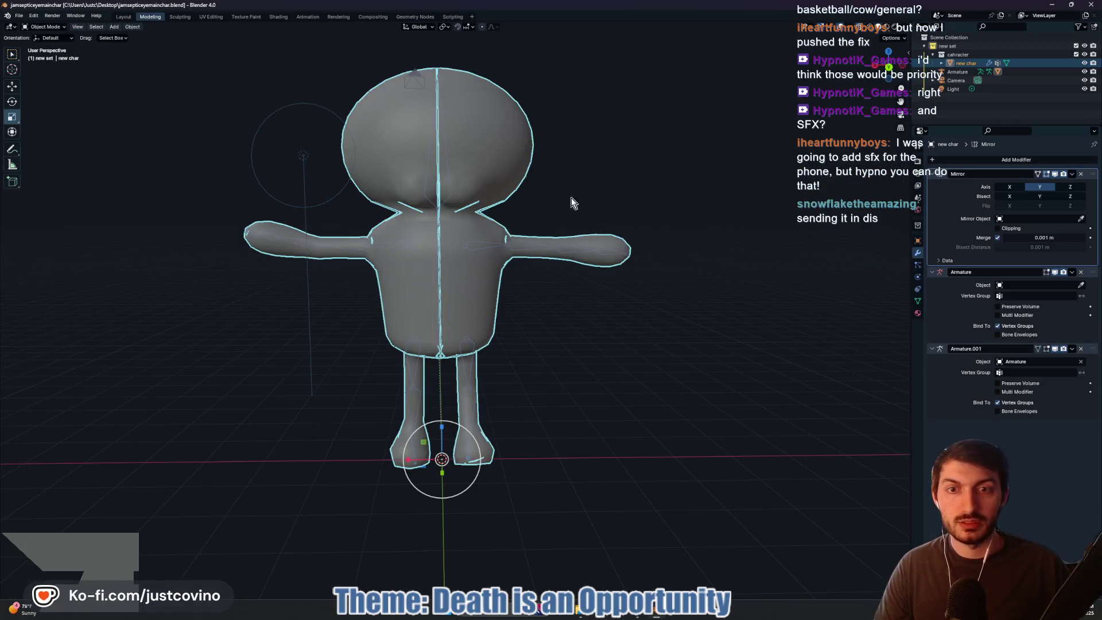
# - Apply the Mirror modifier on the character mesh and check the mesh in edit mode
pyautogui.moveTo(684, 198)
pyautogui.mouseDown()
pyautogui.moveTo(724, 234)
pyautogui.moveTo(710, 297)
pyautogui.moveTo(572, 276)
pyautogui.moveTo(708, 297)
pyautogui.moveTo(580, 196)
pyautogui.mouseUp()
pyautogui.click(631, 257)
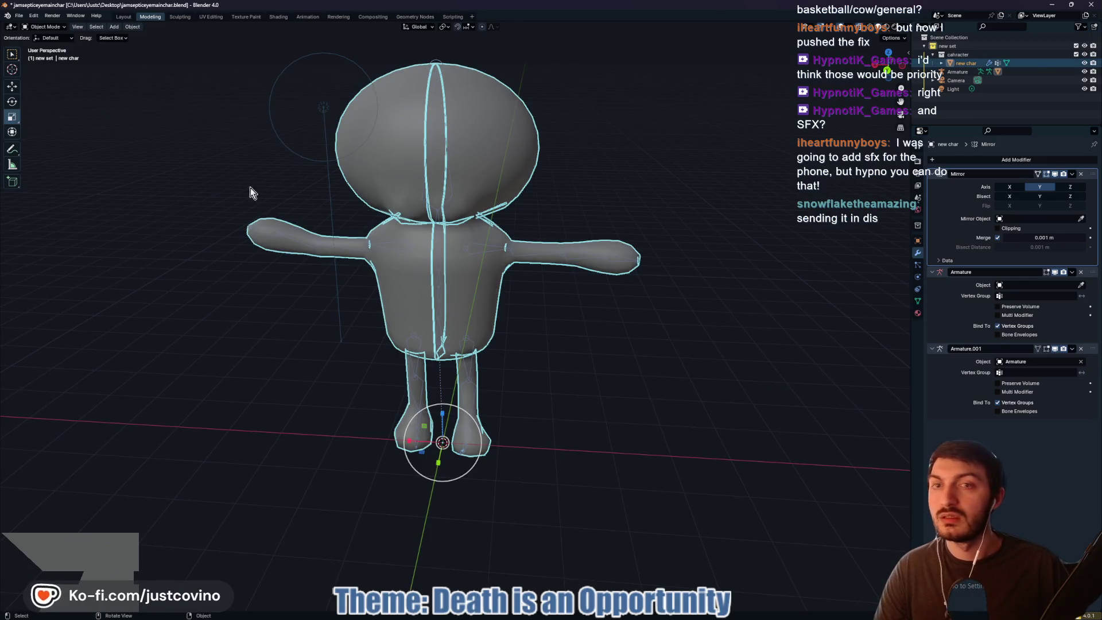
pyautogui.click(1072, 174)
pyautogui.click(1011, 186)
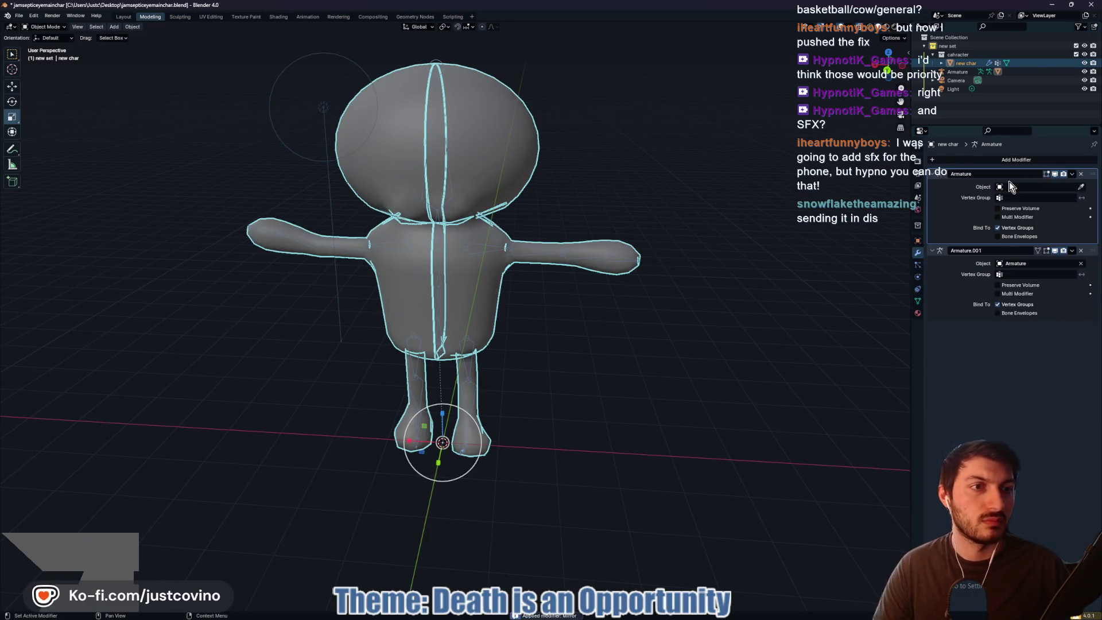
pyautogui.click(947, 255)
pyautogui.moveTo(790, 238)
pyautogui.mouseDown()
pyautogui.moveTo(708, 310)
pyautogui.moveTo(674, 315)
pyautogui.moveTo(729, 264)
pyautogui.moveTo(714, 273)
pyautogui.mouseUp()
pyautogui.click(714, 274)
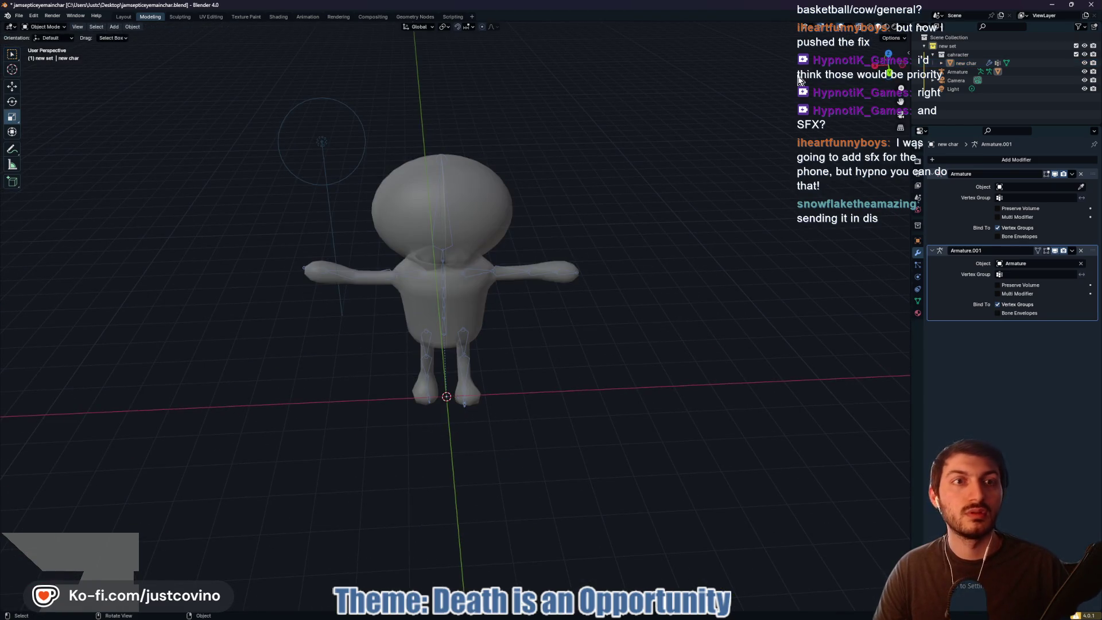
pyautogui.moveTo(740, 267)
pyautogui.mouseDown()
pyautogui.moveTo(649, 289)
pyautogui.moveTo(669, 297)
pyautogui.moveTo(613, 286)
pyautogui.moveTo(646, 338)
pyautogui.moveTo(728, 314)
pyautogui.moveTo(610, 295)
pyautogui.mouseUp()
pyautogui.moveTo(586, 274)
pyautogui.mouseDown()
pyautogui.moveTo(577, 263)
pyautogui.moveTo(637, 285)
pyautogui.moveTo(622, 300)
pyautogui.moveTo(590, 284)
pyautogui.moveTo(617, 260)
pyautogui.moveTo(652, 256)
pyautogui.moveTo(590, 225)
pyautogui.moveTo(629, 197)
pyautogui.moveTo(566, 303)
pyautogui.mouseUp()
pyautogui.click(427, 306)
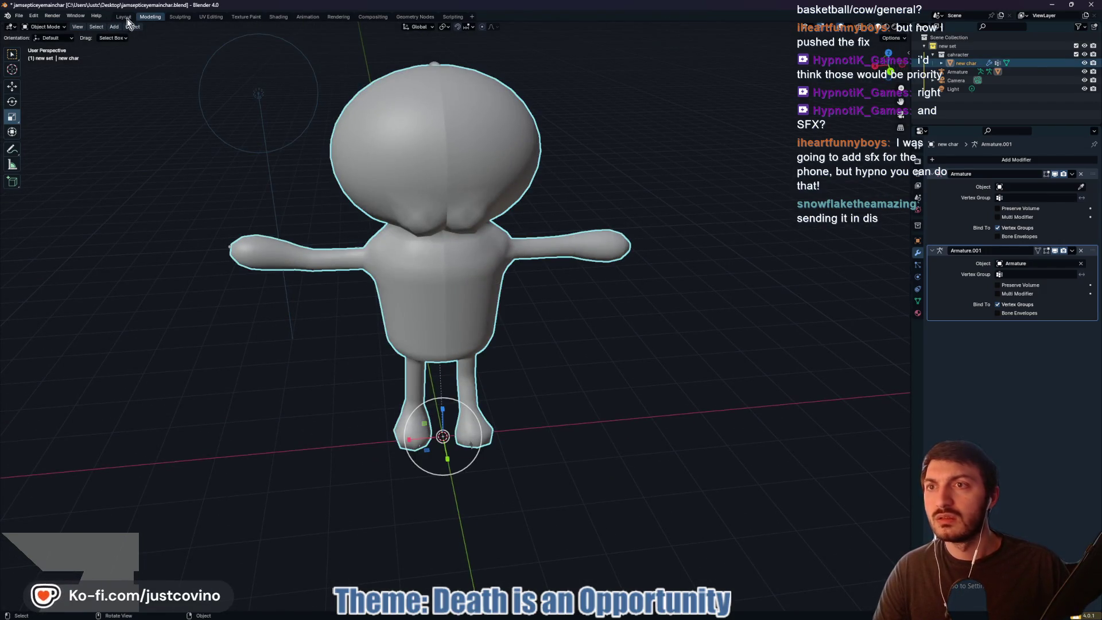
pyautogui.press('Tab')
pyautogui.press('Tab')
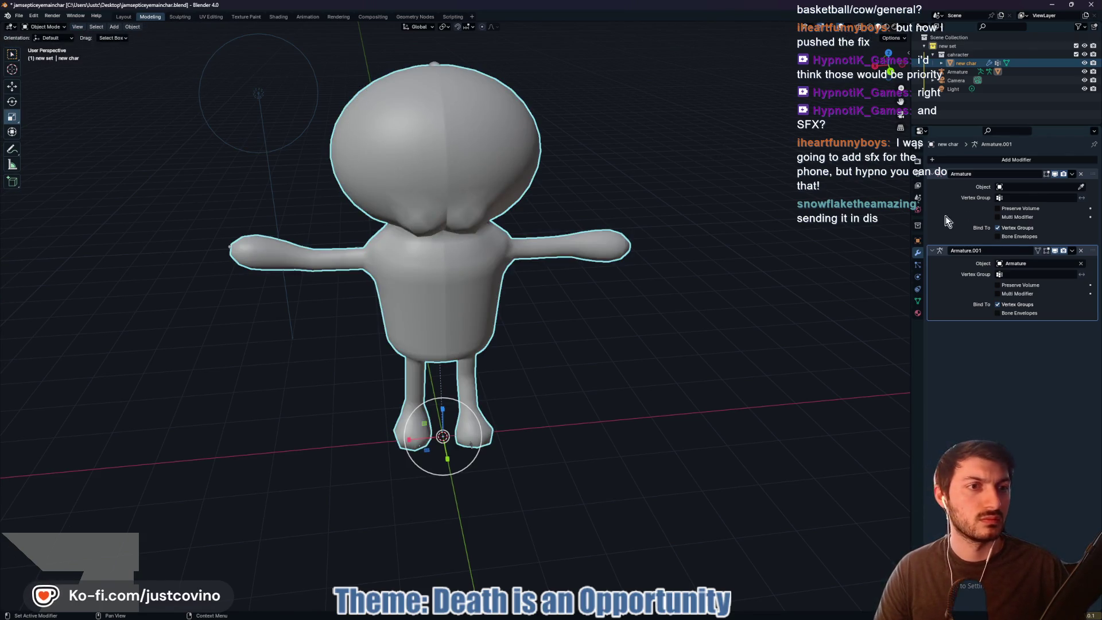
# - Delete the Camera and Light from the scene via the Outliner
pyautogui.click(956, 71)
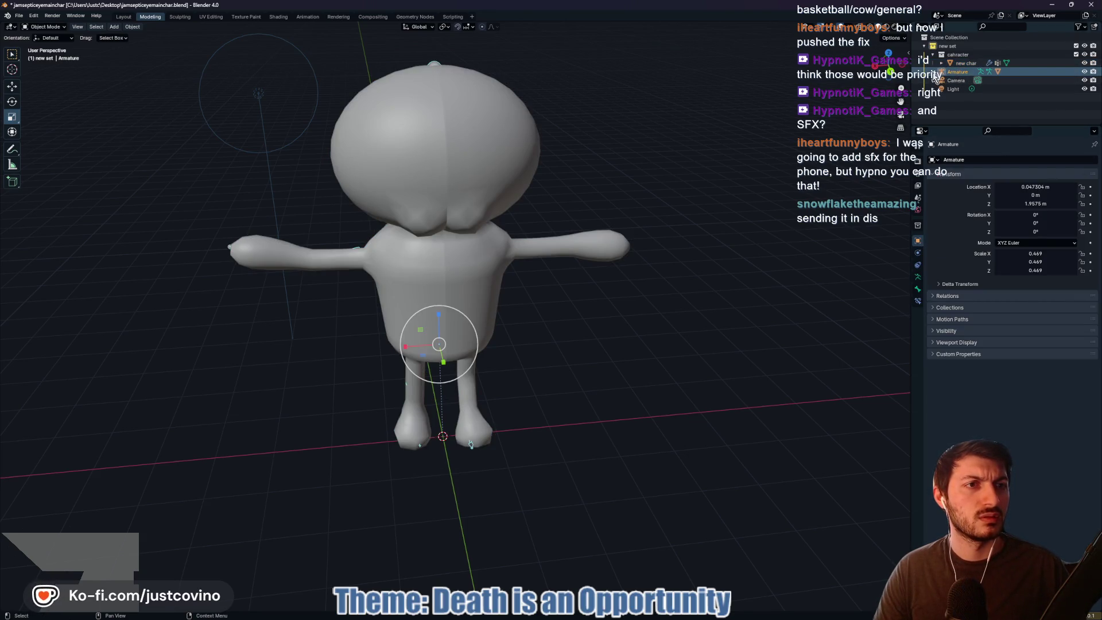
pyautogui.click(934, 72)
pyautogui.click(967, 99)
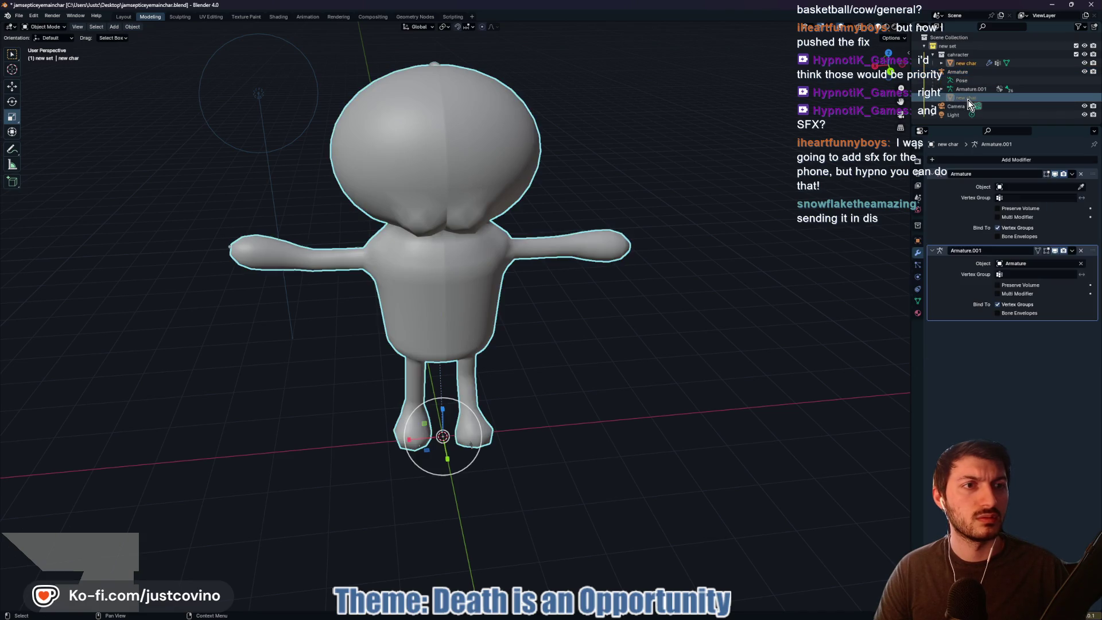
pyautogui.click(941, 89)
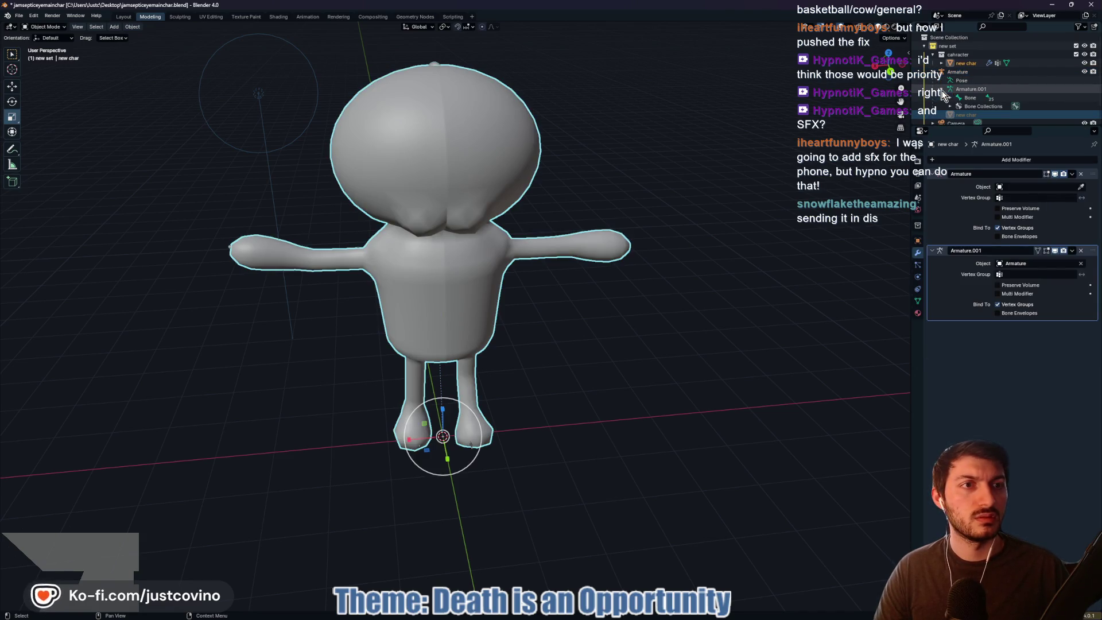
pyautogui.scroll(-1, 964, 98)
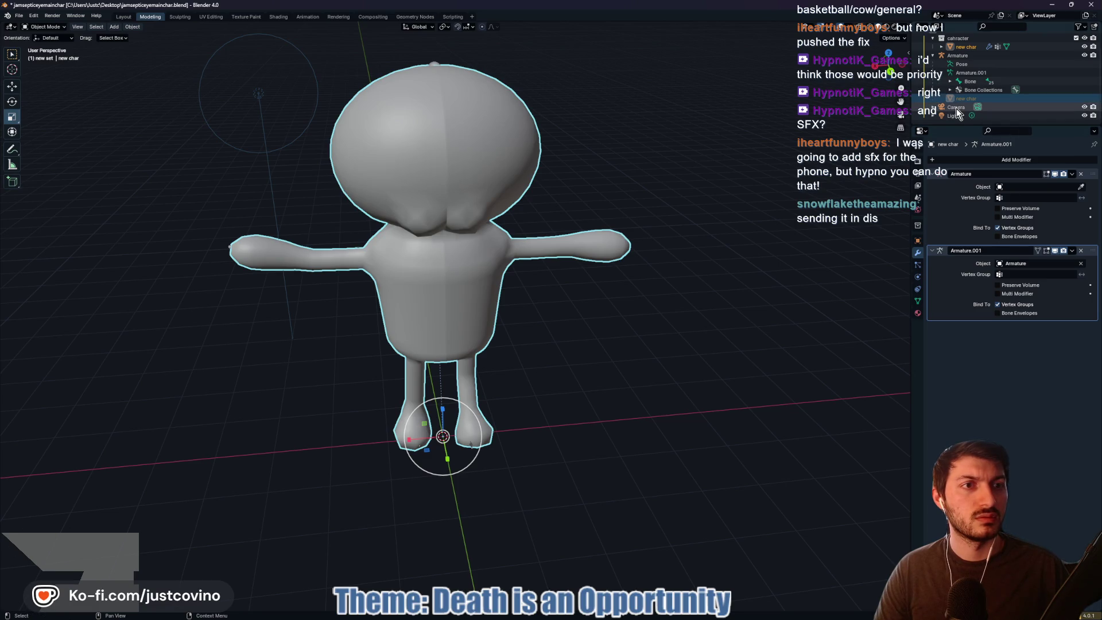
pyautogui.click(956, 108)
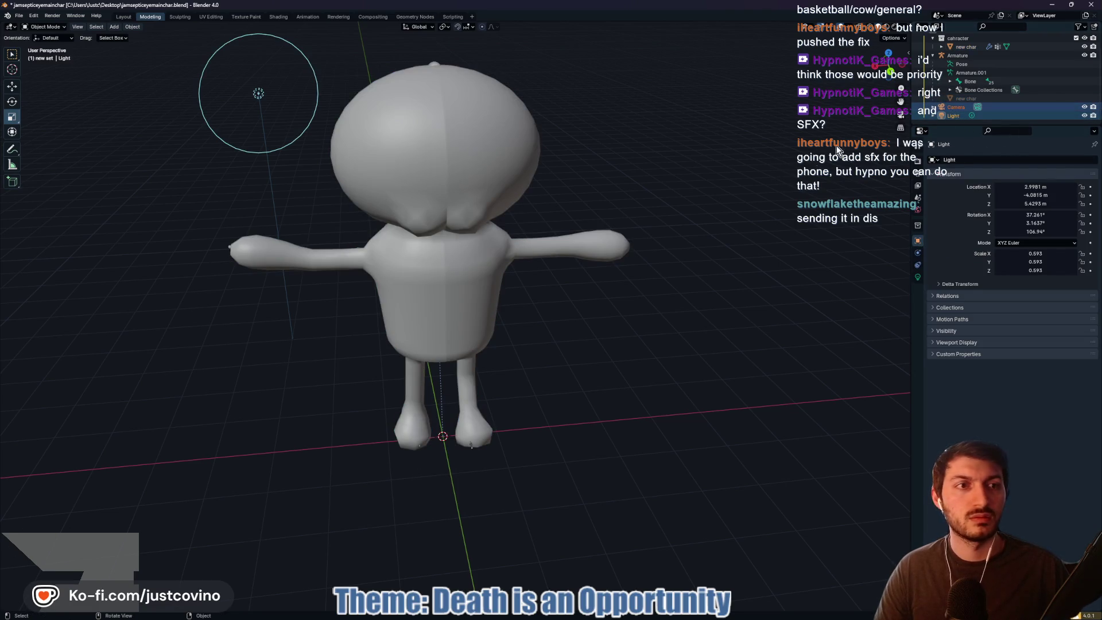
pyautogui.scroll(1, 941, 98)
pyautogui.click(928, 109)
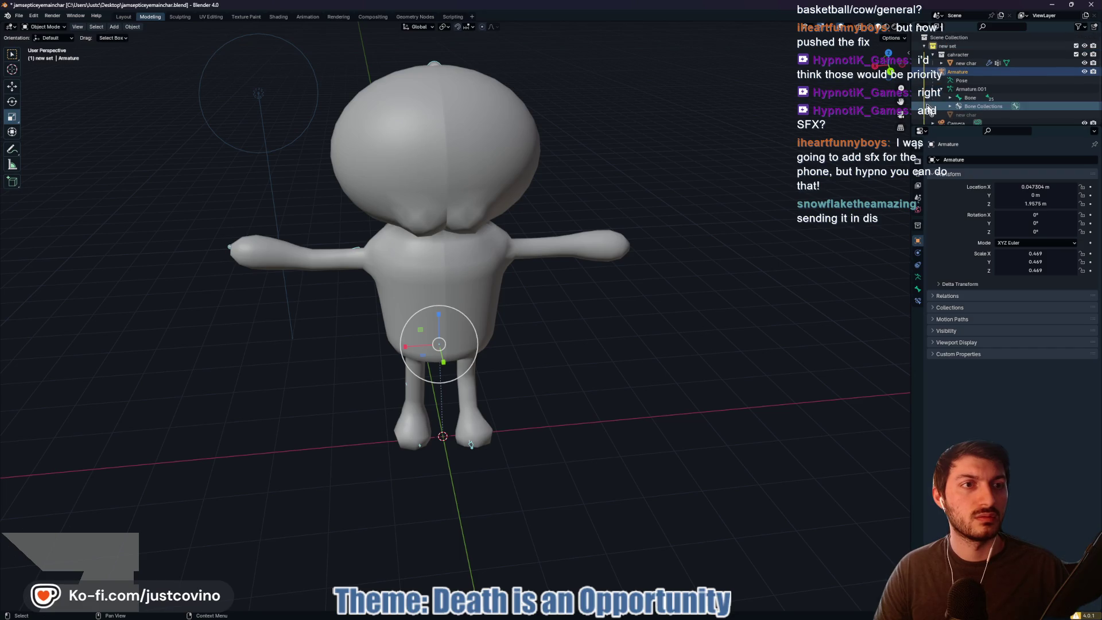
pyautogui.click(932, 54)
pyautogui.click(933, 63)
pyautogui.click(952, 71)
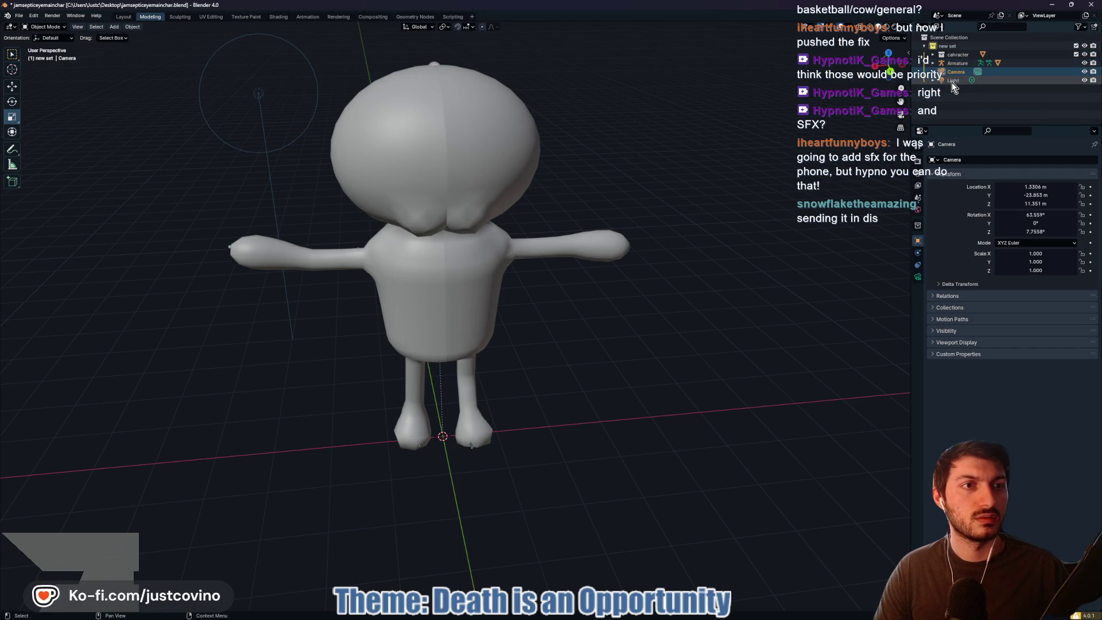
pyautogui.keyDown('shift'); pyautogui.click(951, 81); pyautogui.keyUp('shift')
pyautogui.press('x')
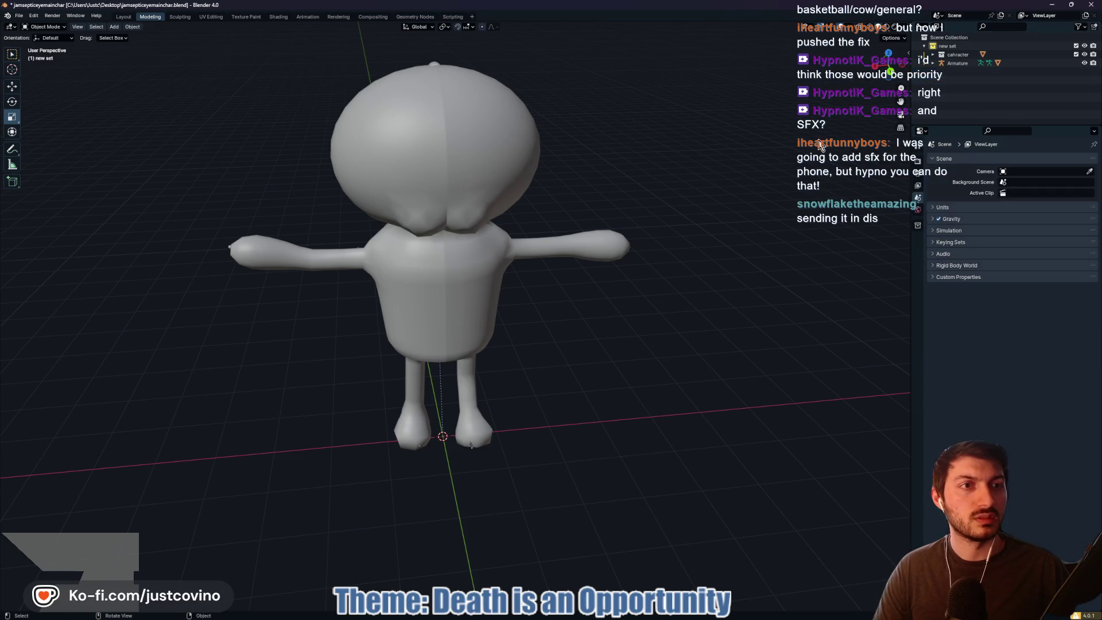
# - Enable In Front in the armature's Viewport Display so bones show through the mesh
pyautogui.click(952, 64)
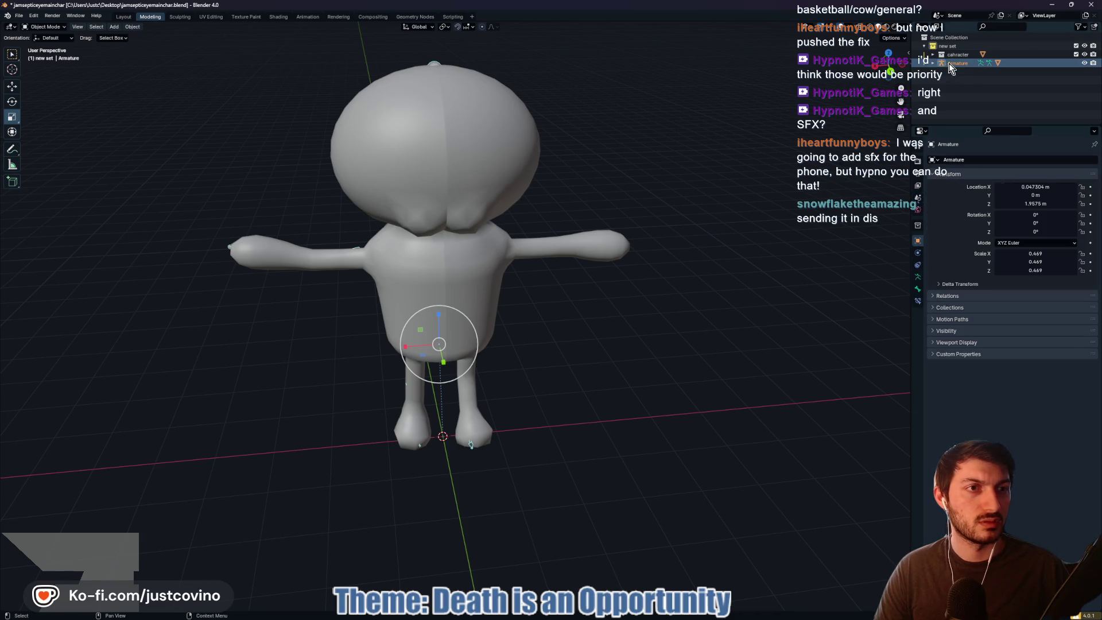
pyautogui.click(932, 63)
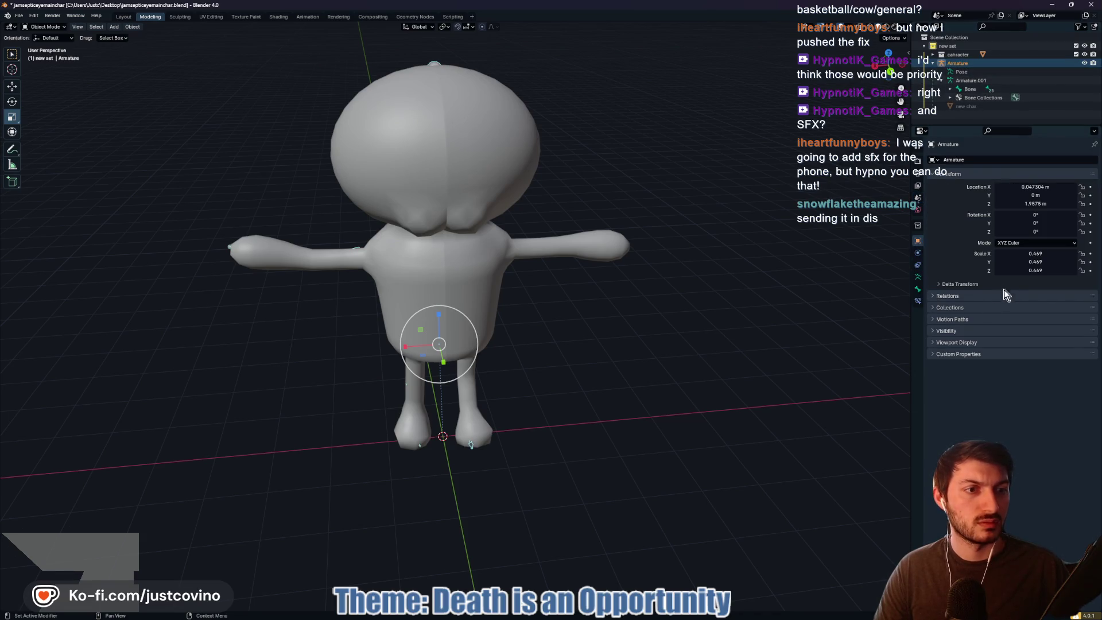
pyautogui.click(946, 331)
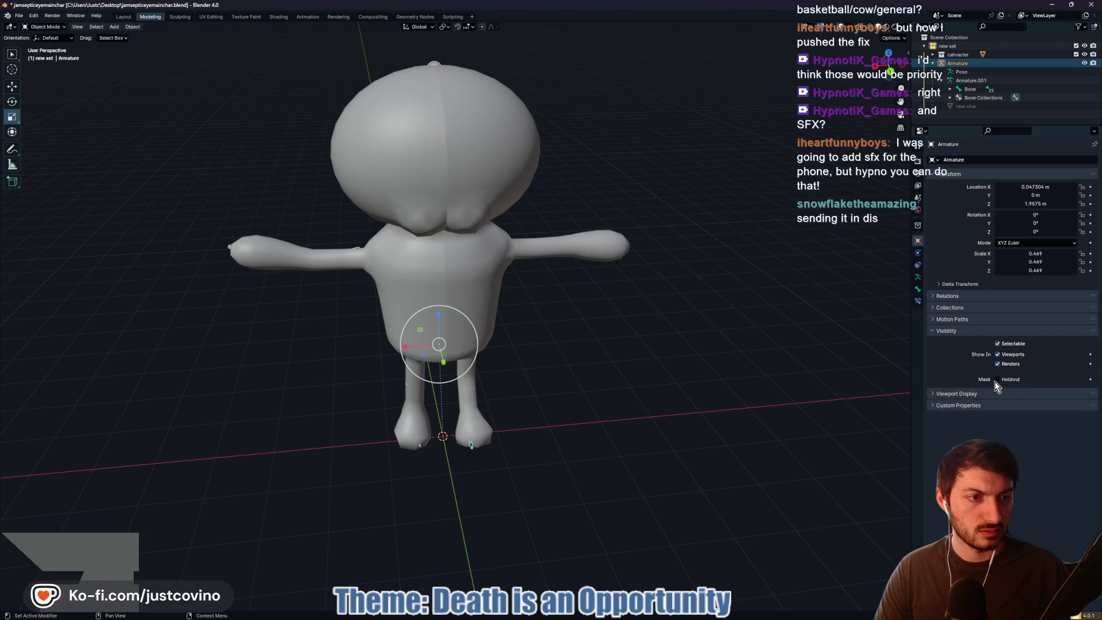
pyautogui.click(936, 331)
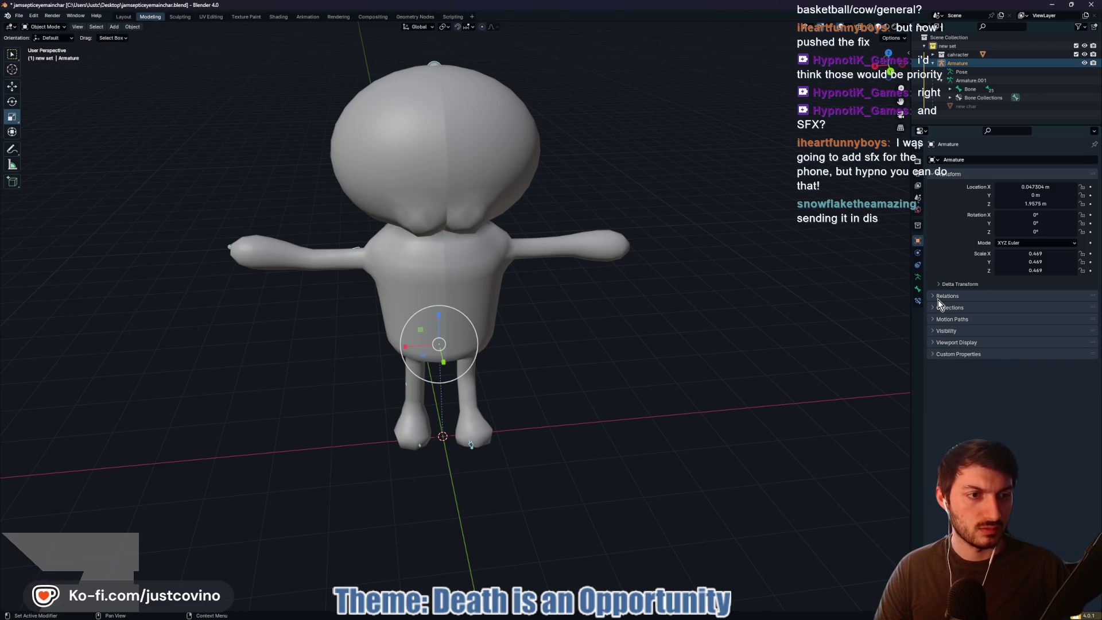
pyautogui.click(935, 342)
pyautogui.click(998, 375)
# - Select the character mesh together with the armature, keeping the armature active
pyautogui.moveTo(633, 368)
pyautogui.mouseDown()
pyautogui.moveTo(633, 346)
pyautogui.moveTo(655, 352)
pyautogui.mouseUp()
pyautogui.keyDown('shift'); pyautogui.click(489, 167); pyautogui.keyUp('shift')
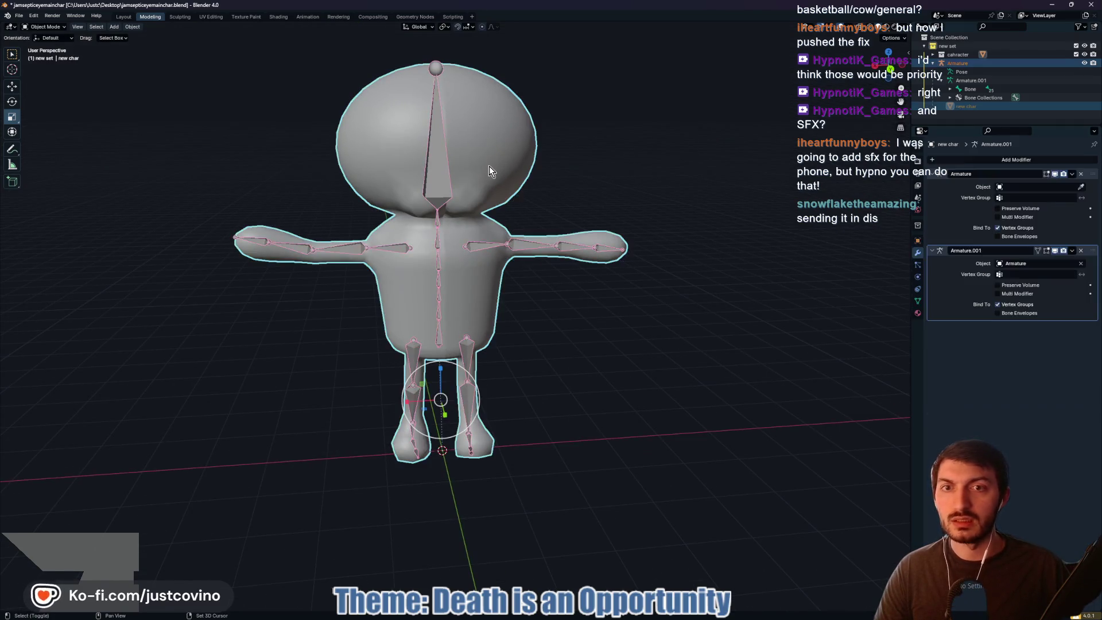
pyautogui.click(63, 27)
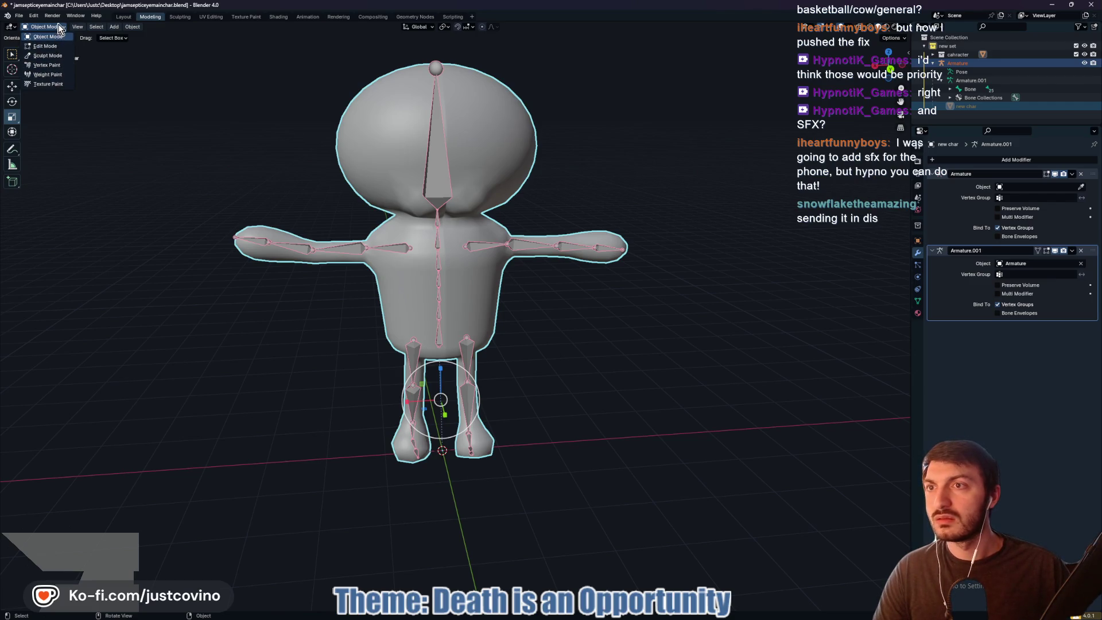
pyautogui.click(446, 183)
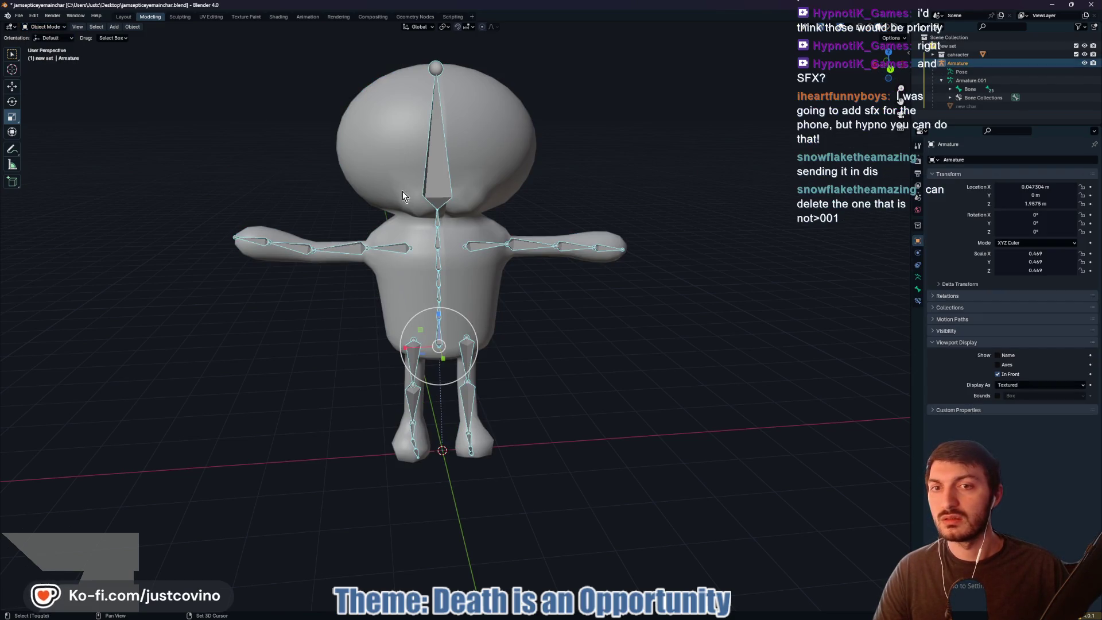
pyautogui.keyDown('shift'); pyautogui.click(372, 174); pyautogui.keyUp('shift')
pyautogui.keyDown('shift'); pyautogui.click(431, 179); pyautogui.keyUp('shift')
pyautogui.click(59, 29)
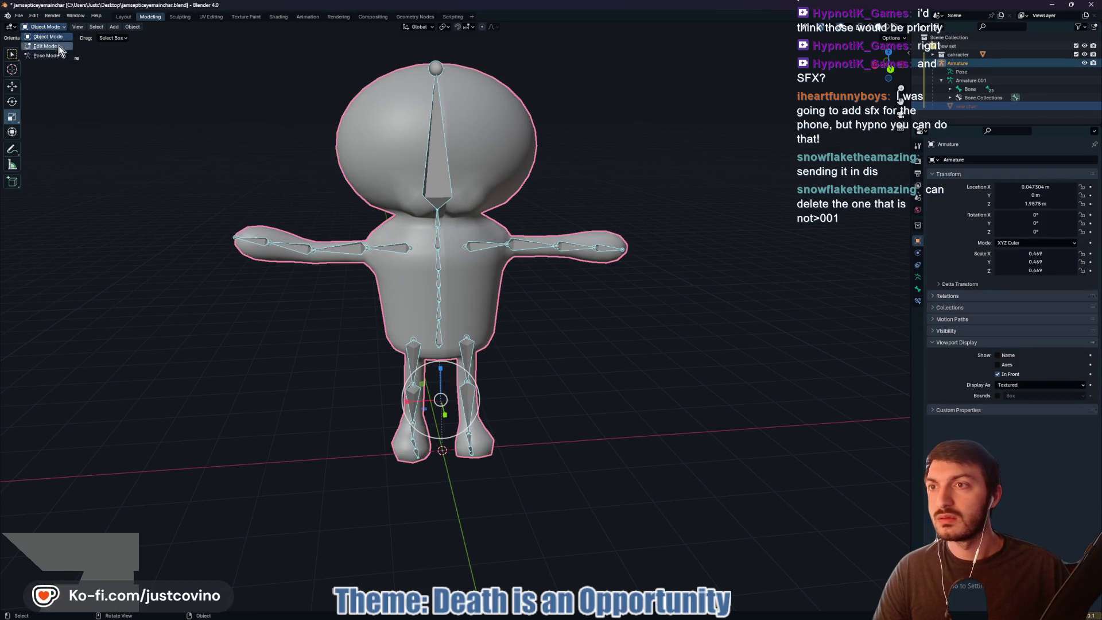
pyautogui.click(46, 61)
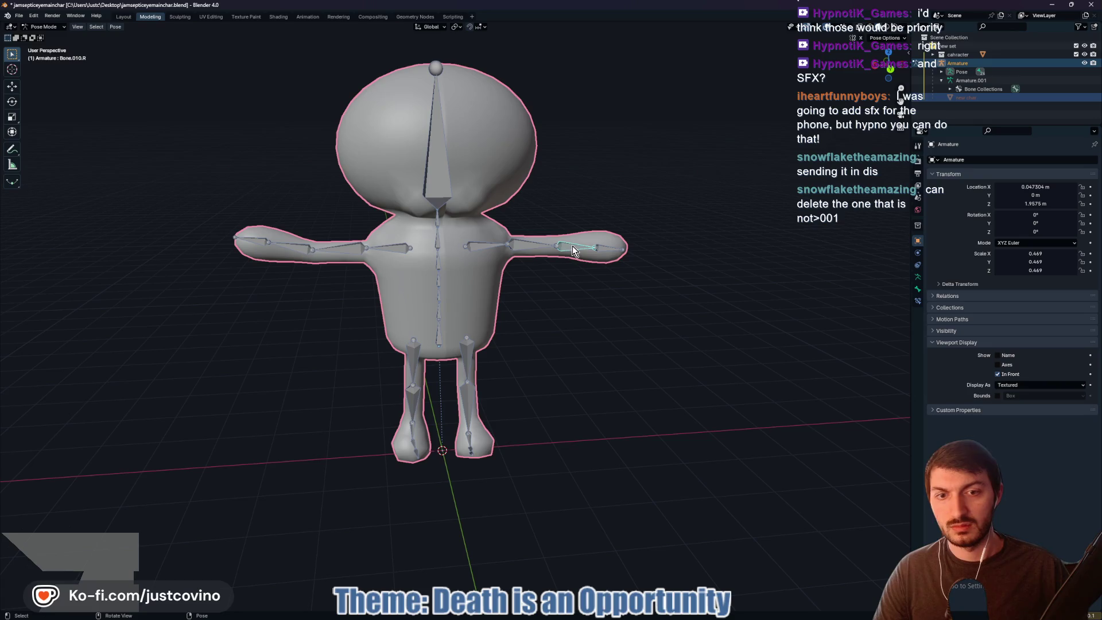
pyautogui.press('r')
pyautogui.press('y')
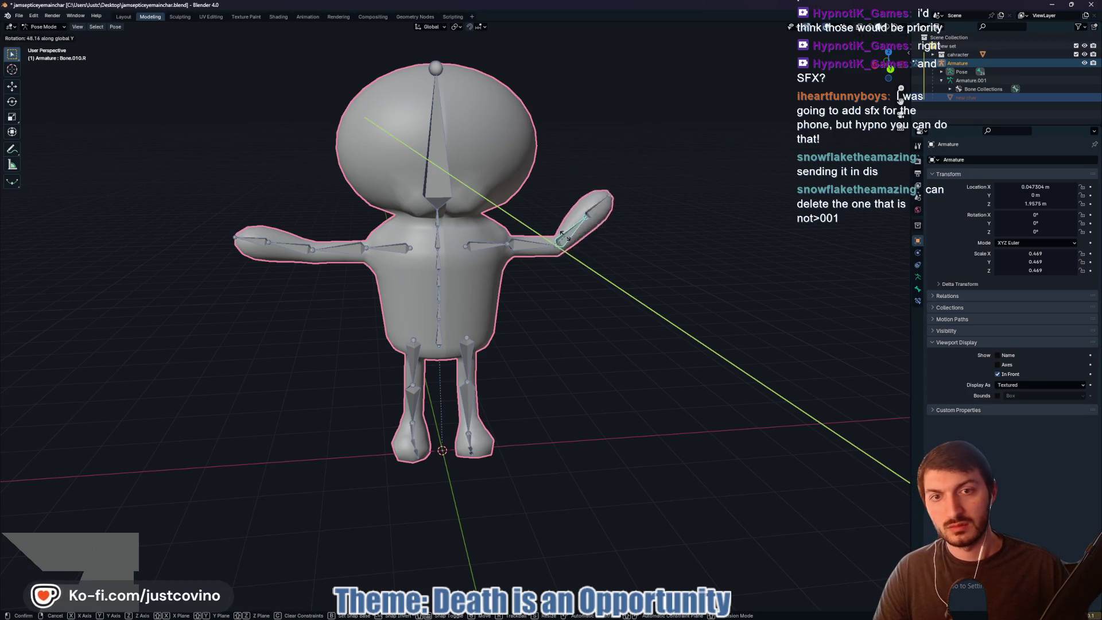
pyautogui.press('Escape')
pyautogui.click(343, 254)
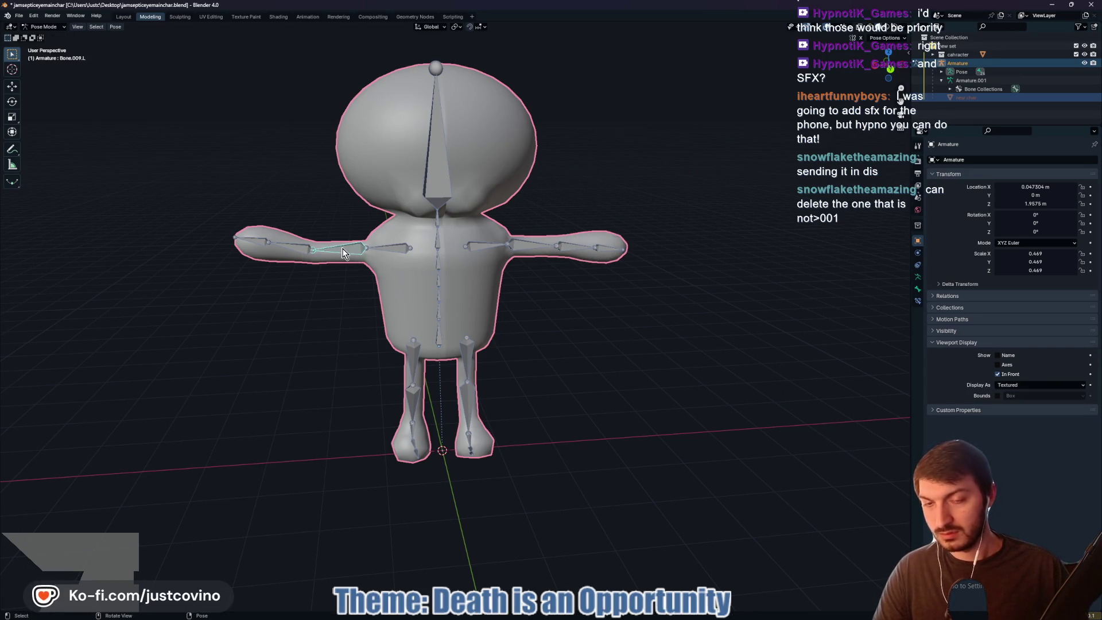
pyautogui.press('r')
pyautogui.press('y')
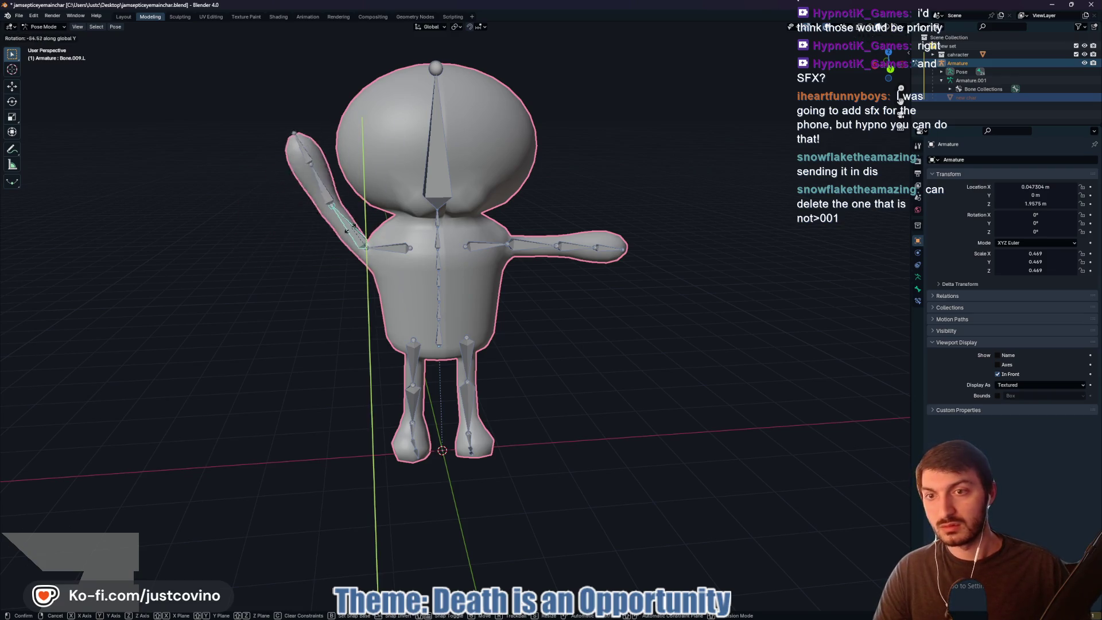
pyautogui.press('Escape')
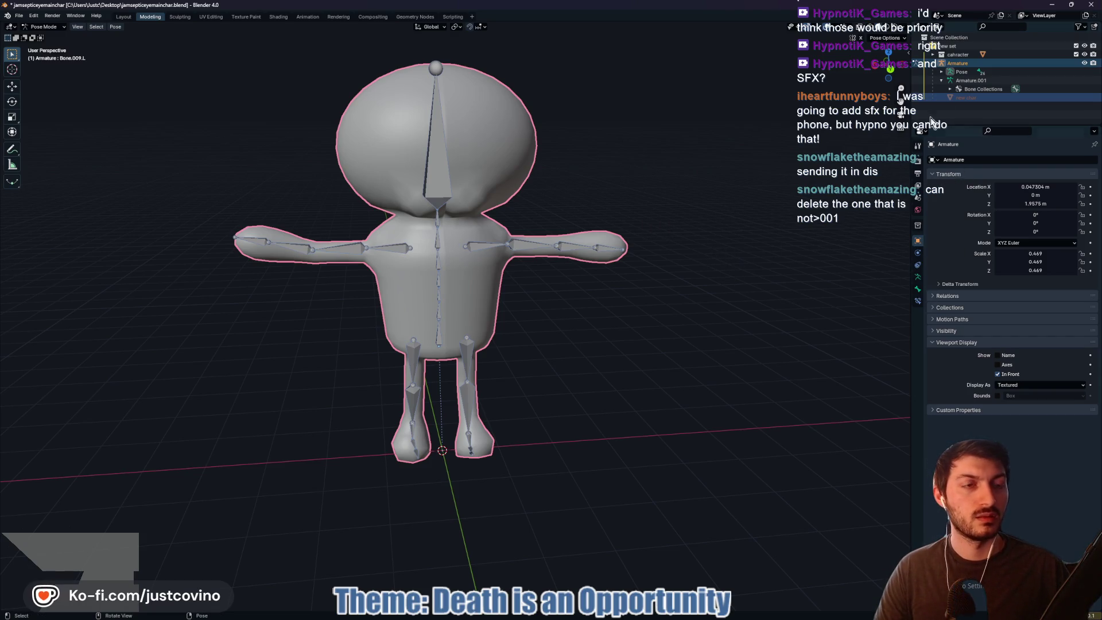
pyautogui.click(953, 55)
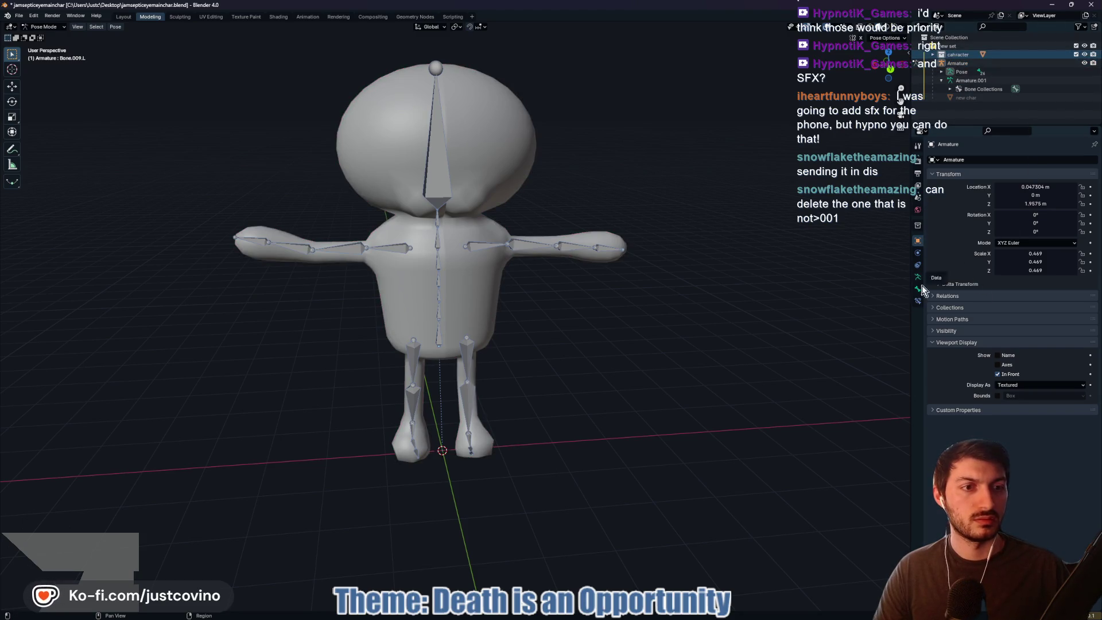
pyautogui.press('Tab')
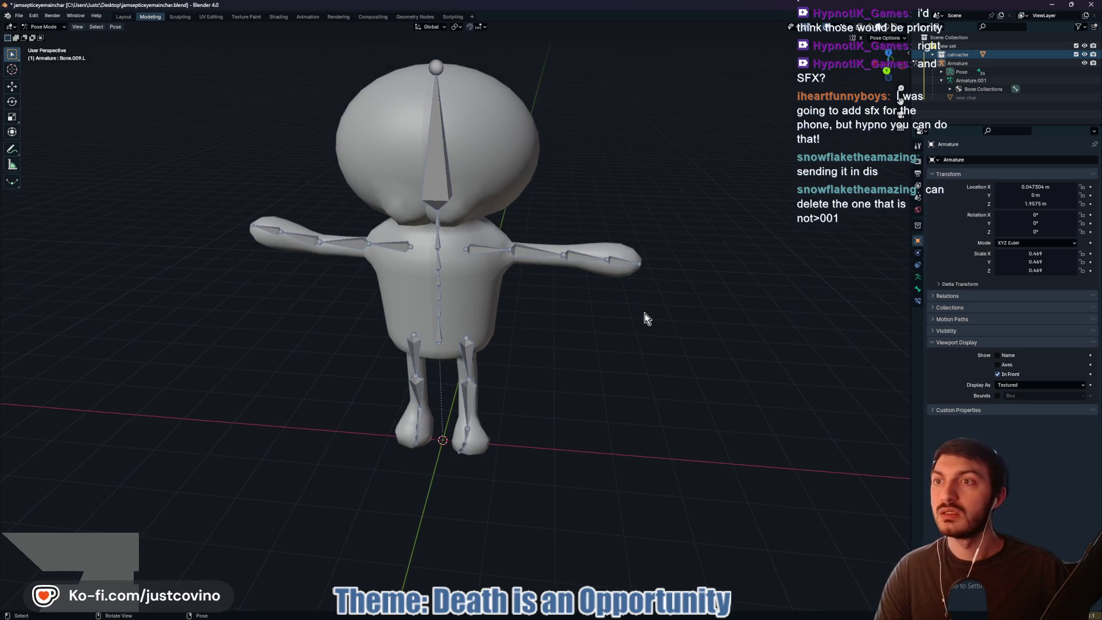
pyautogui.press('Tab')
pyautogui.click(64, 38)
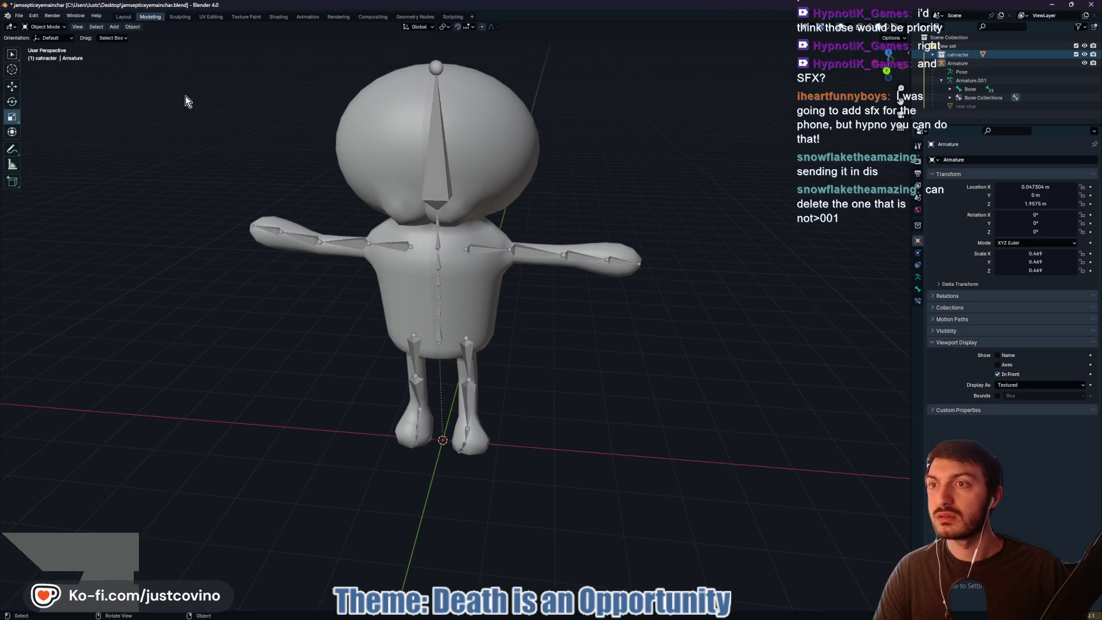
# - Delete the empty Armature modifier from the character mesh, keeping Armature.001
pyautogui.click(487, 187)
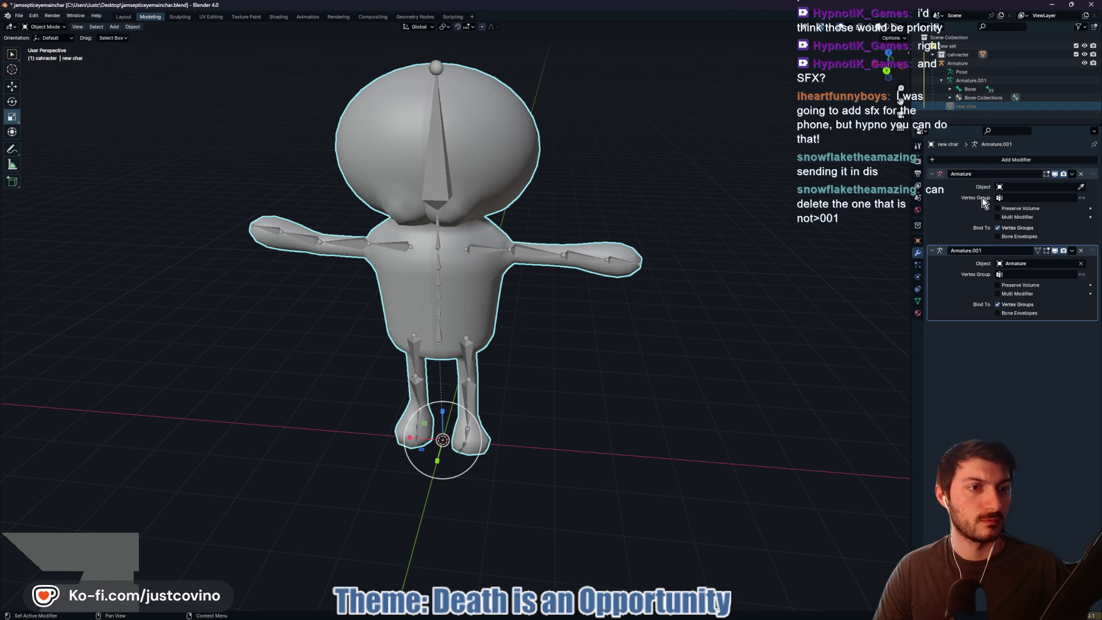
pyautogui.click(947, 221)
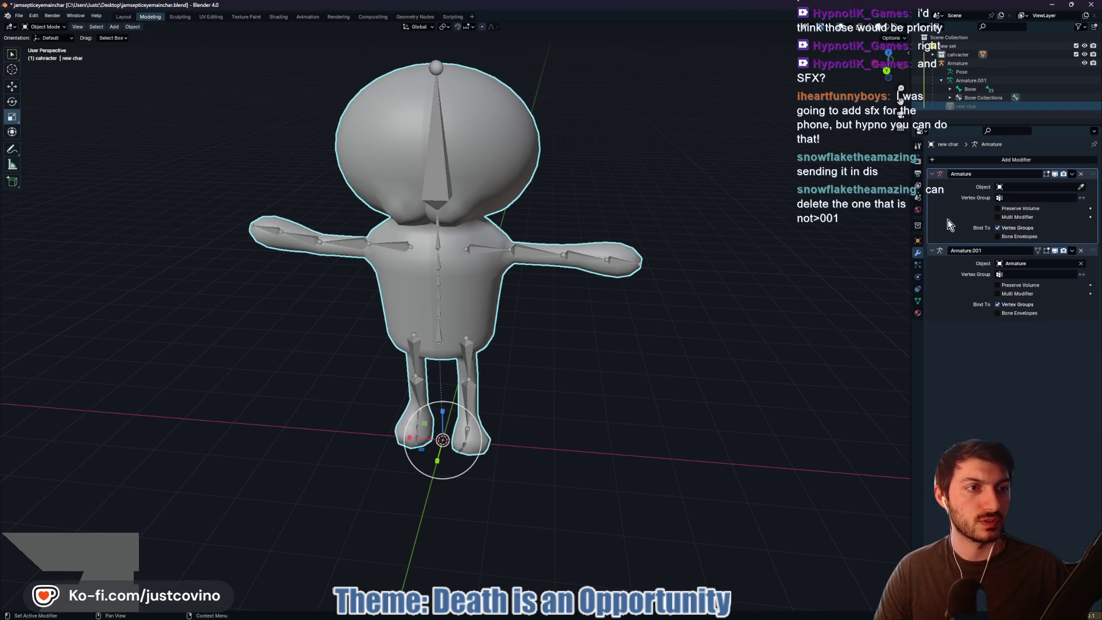
pyautogui.click(1081, 174)
# - Save the blend file, overwriting the existing one
pyautogui.hotkey('ctrl', 's')
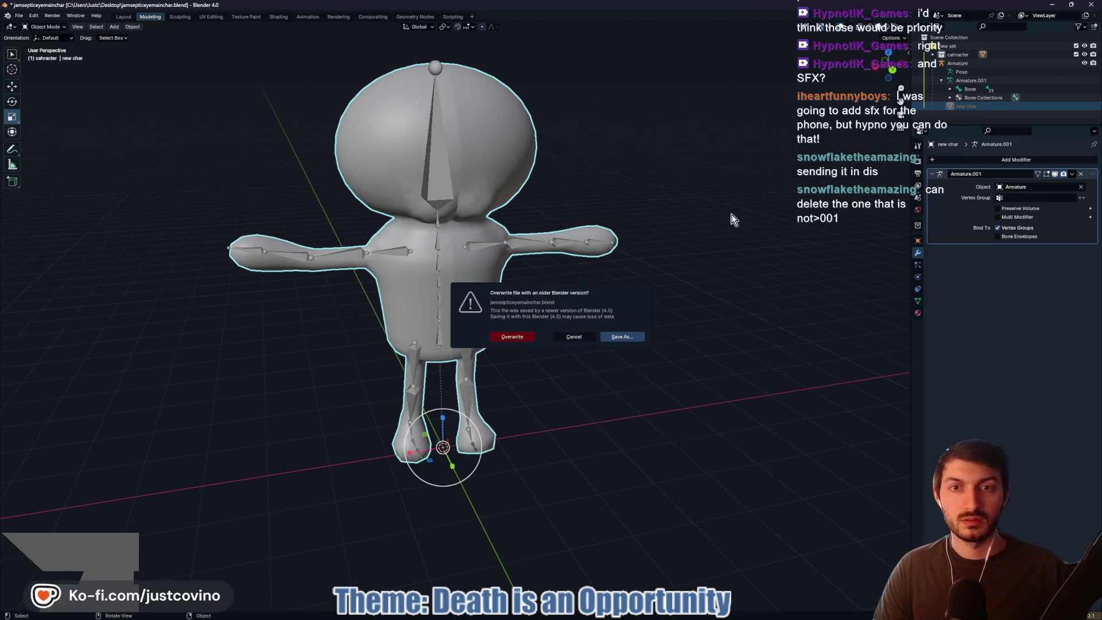
pyautogui.click(518, 336)
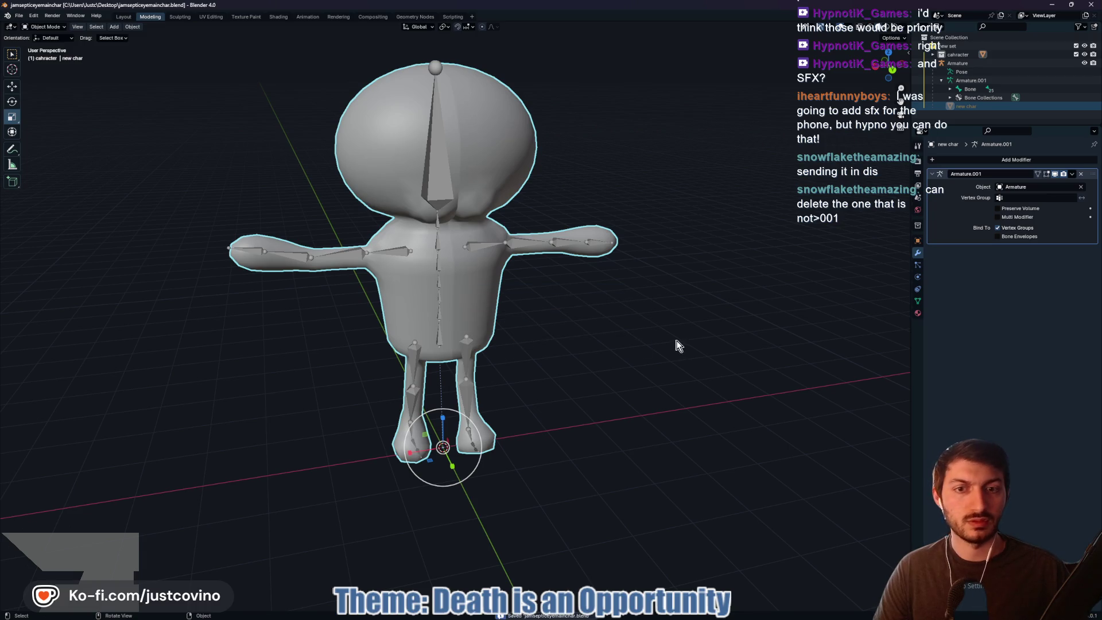
pyautogui.moveTo(619, 367); pyautogui.dragTo(614, 326)
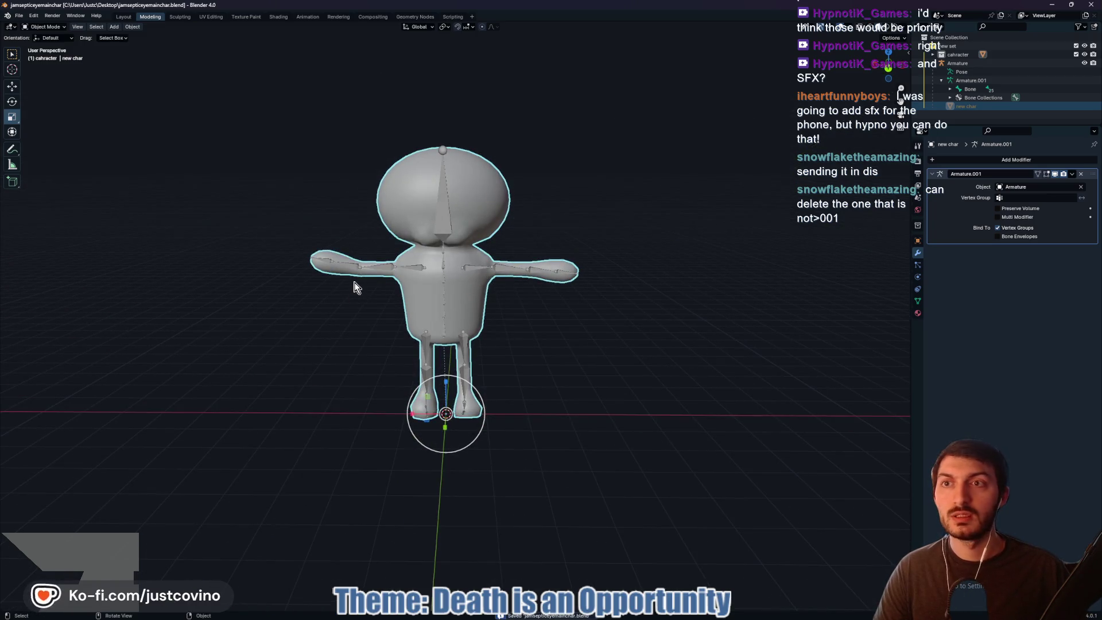
pyautogui.click(1052, 8)
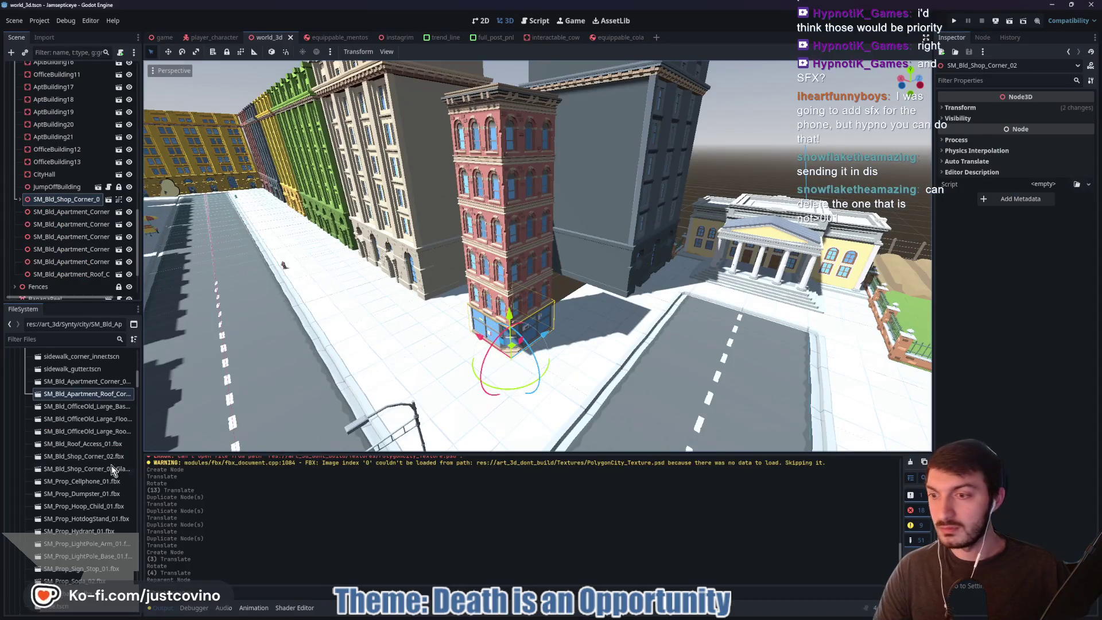
# - Expand the character folder in FileSystem and select the old characterandanimation files
pyautogui.scroll(10, 75, 470)
pyautogui.click(14, 406)
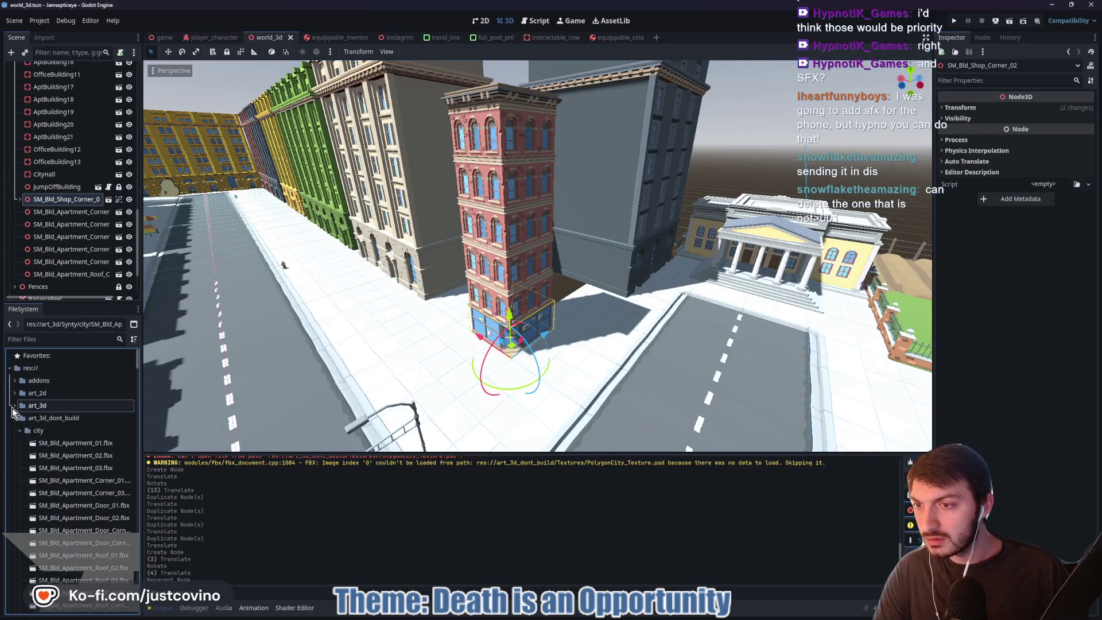
pyautogui.click(14, 418)
pyautogui.click(14, 455)
pyautogui.click(81, 468)
pyautogui.scroll(-3, 84, 460)
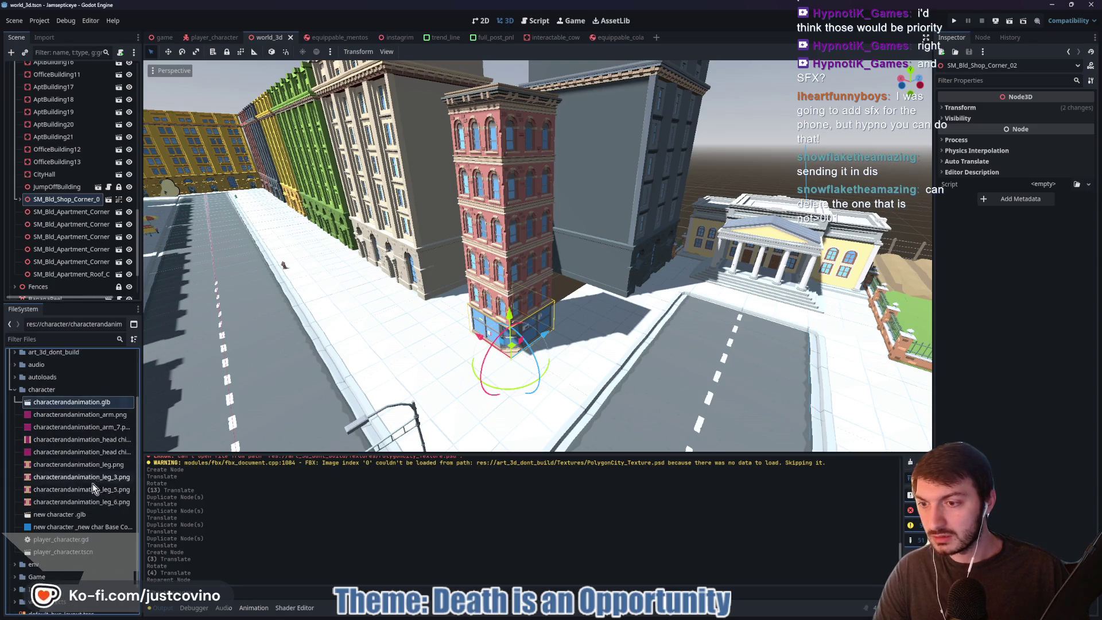
pyautogui.moveTo(88, 456)
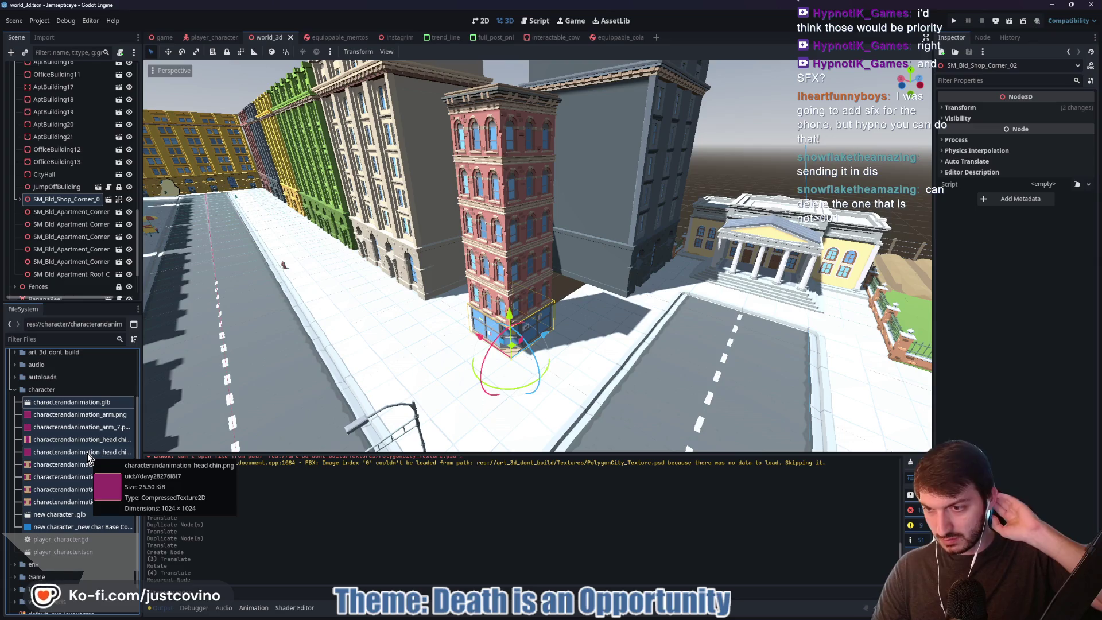
# - Delete the characterandanimation files from the project and save the scene
pyautogui.press('Delete')
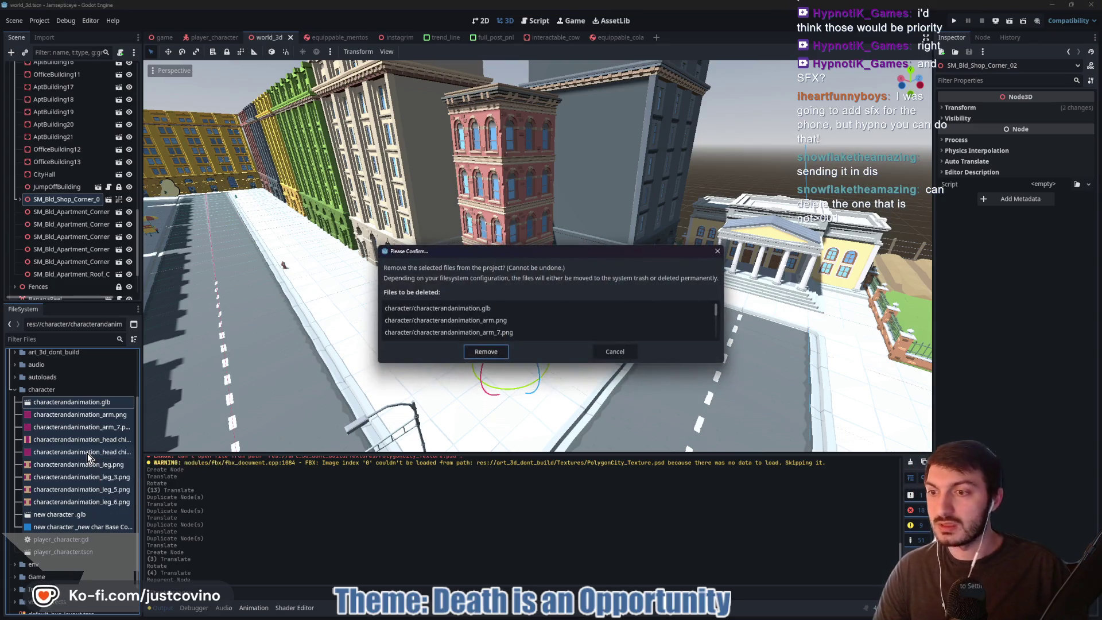
pyautogui.click(490, 351)
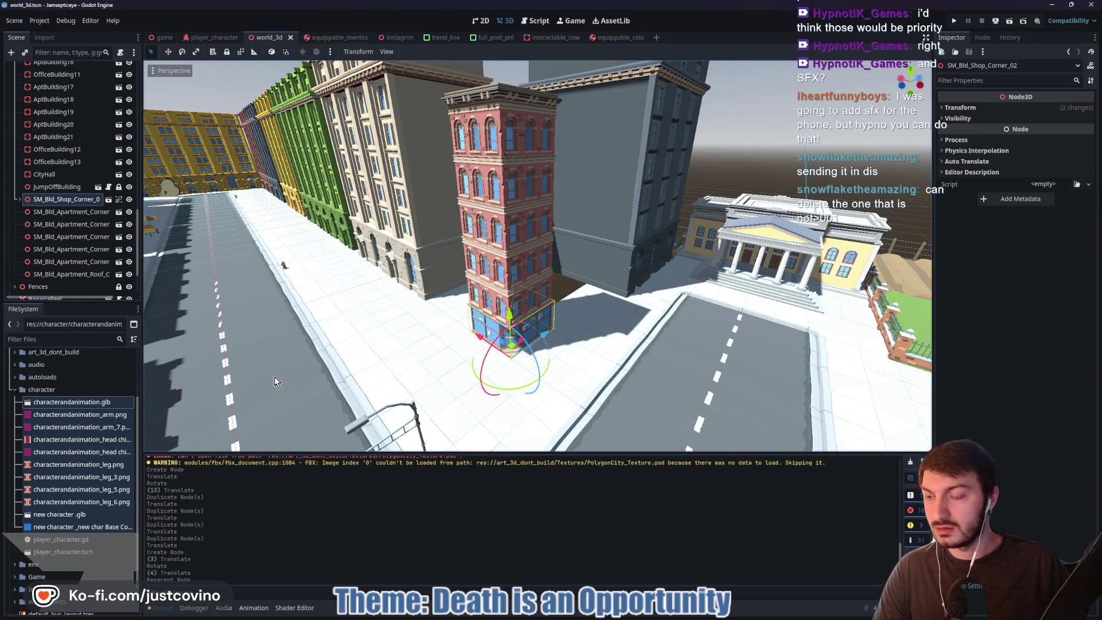
pyautogui.hotkey('ctrl', 's')
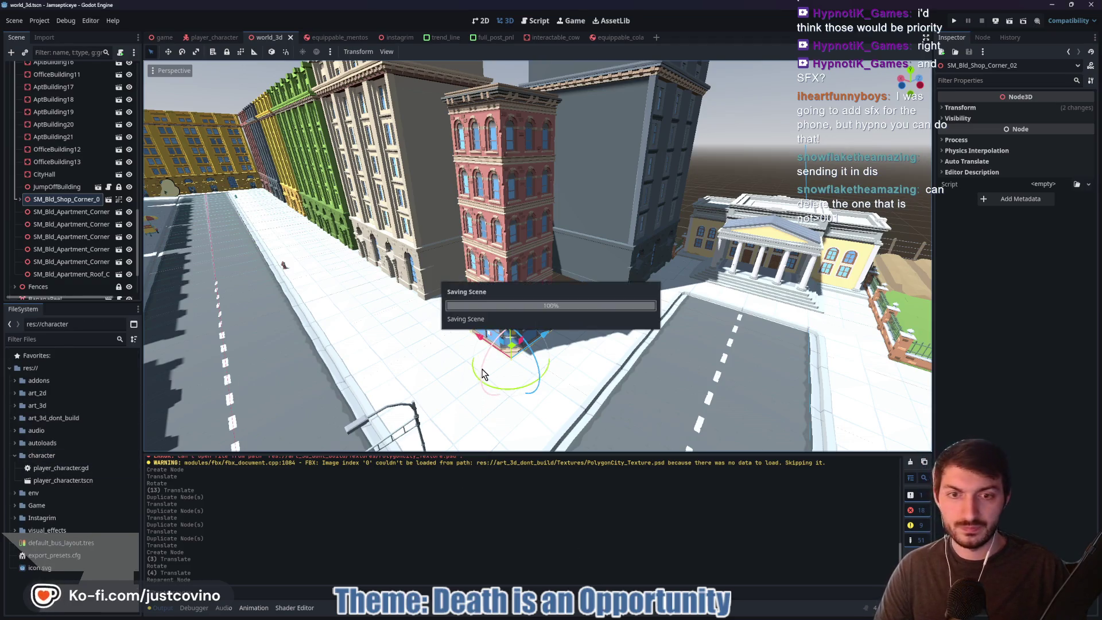
pyautogui.click(579, 615)
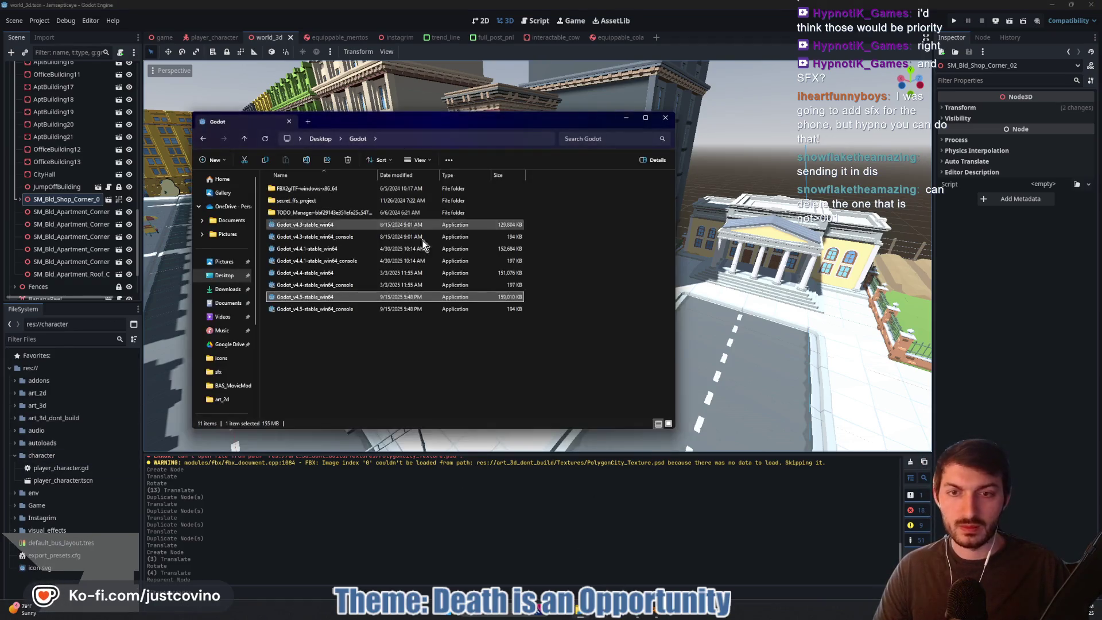
# - Navigate from the Desktop into Jamsepticeye > jamsepticeye > character in File Explorer
pyautogui.hotkey('alt', 'Up')
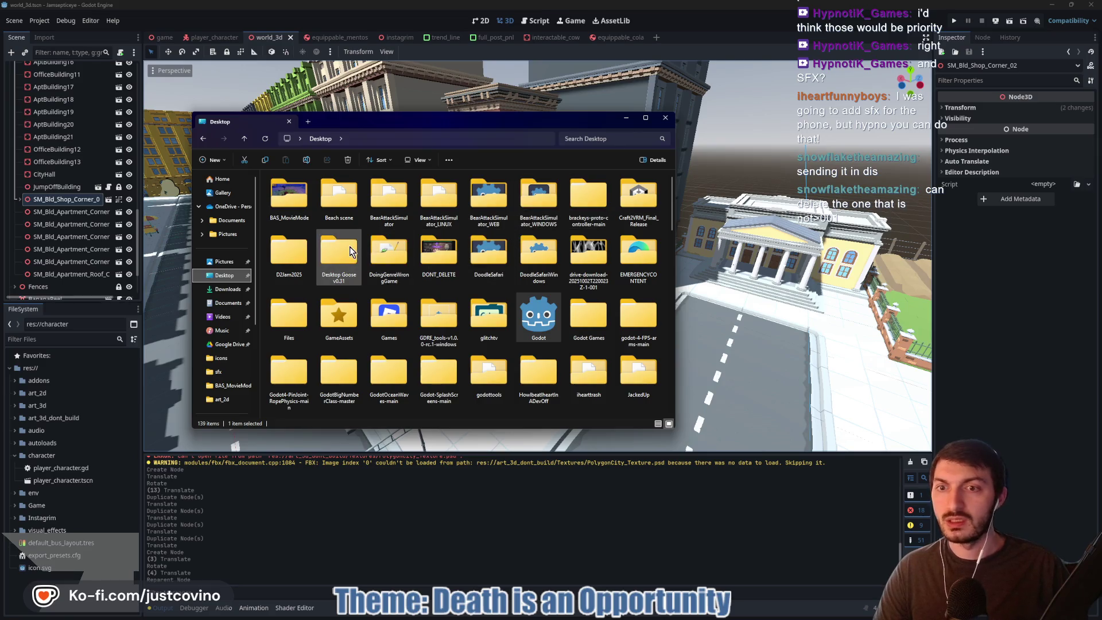
pyautogui.scroll(-3, 455, 287)
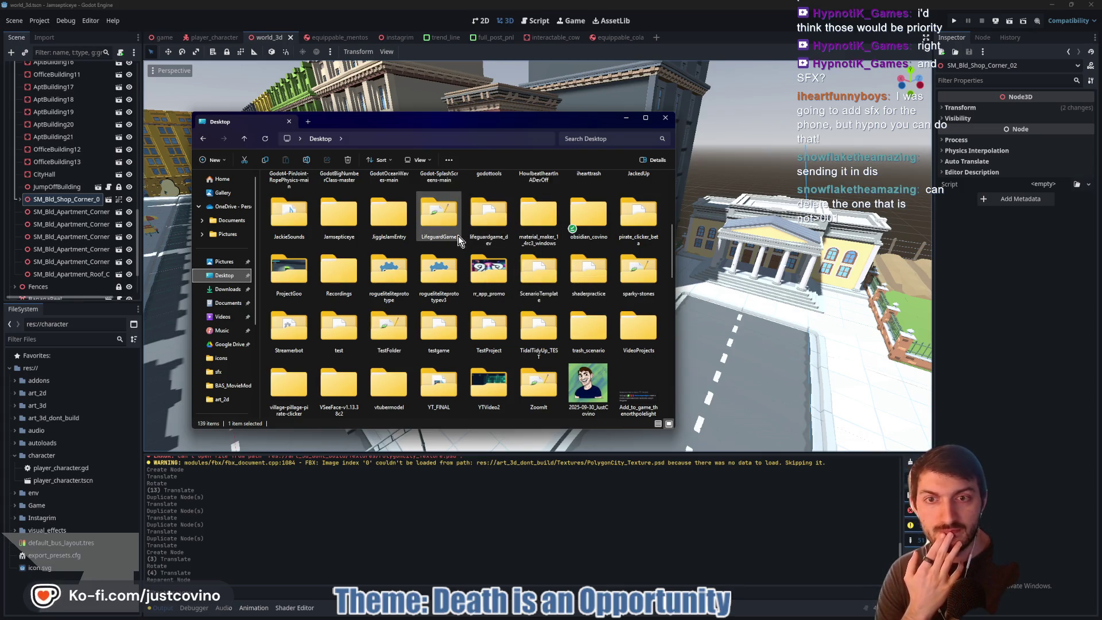
pyautogui.doubleClick(338, 218)
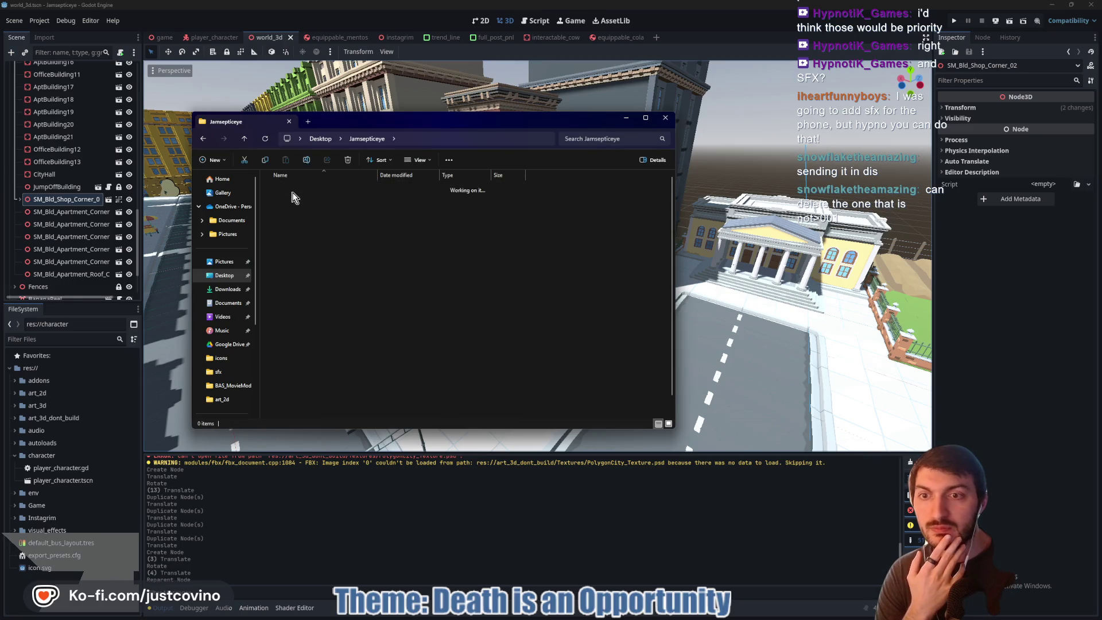
pyautogui.doubleClick(292, 195)
pyautogui.doubleClick(291, 287)
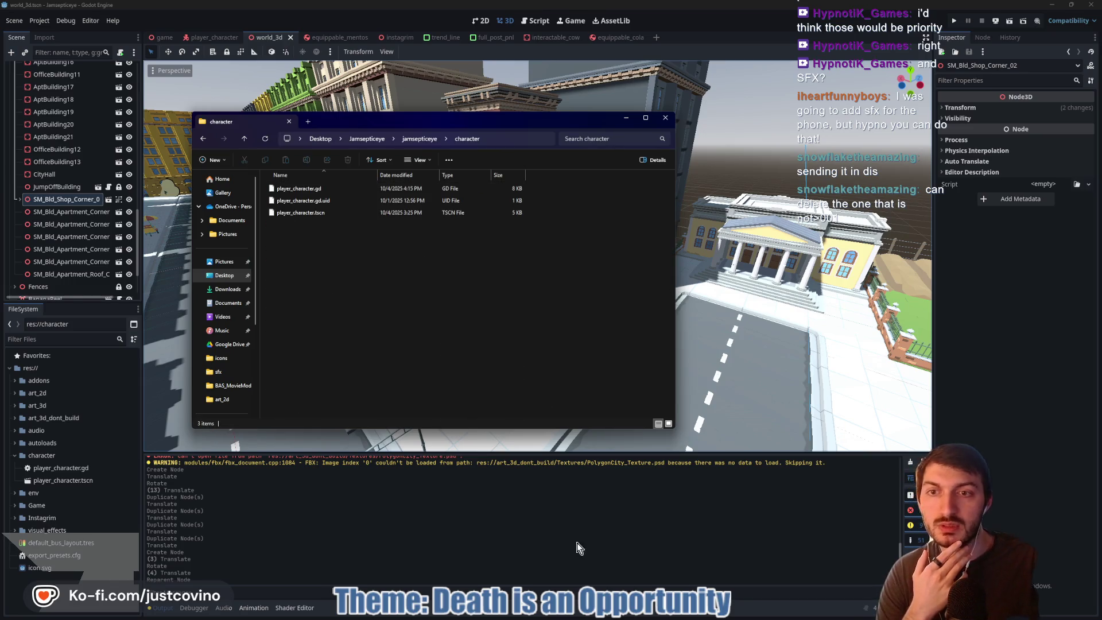
pyautogui.press('super+Down')
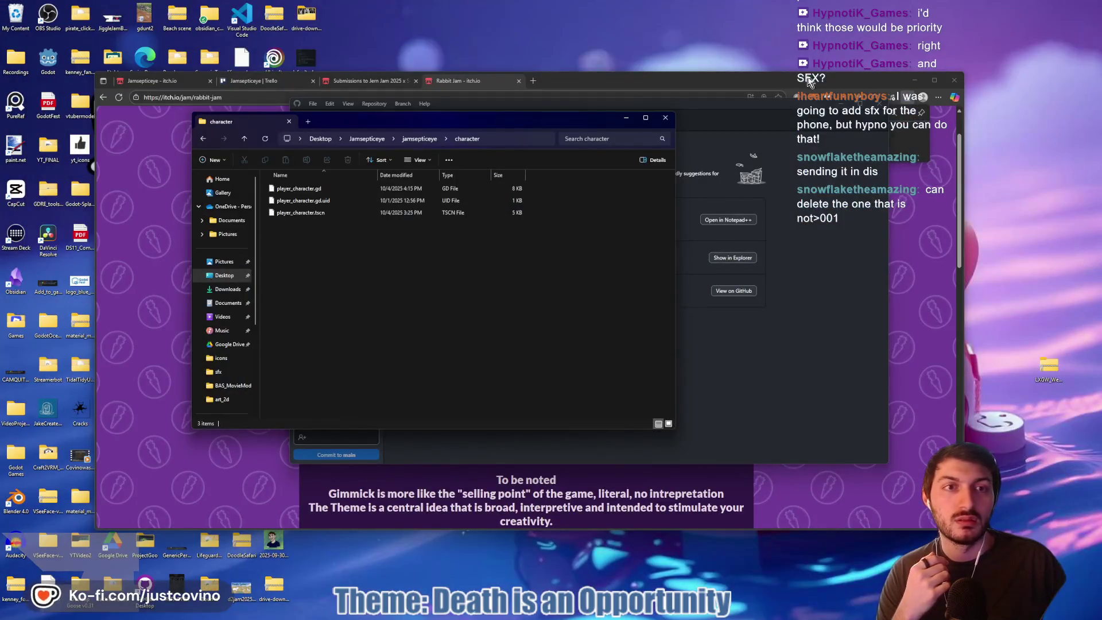
# - Copy jamsepticeyemainchar.blend from the desktop into the project's character folder
pyautogui.click(914, 80)
pyautogui.click(518, 111)
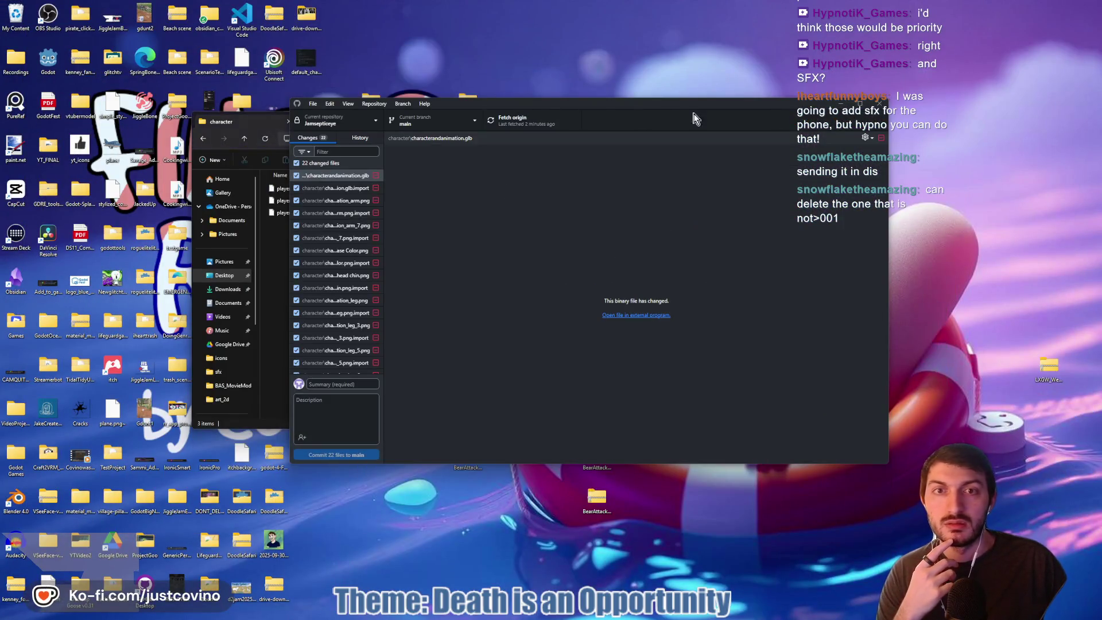
pyautogui.click(850, 103)
pyautogui.moveTo(464, 121)
pyautogui.mouseDown()
pyautogui.moveTo(783, 152)
pyautogui.moveTo(687, 112)
pyautogui.mouseUp()
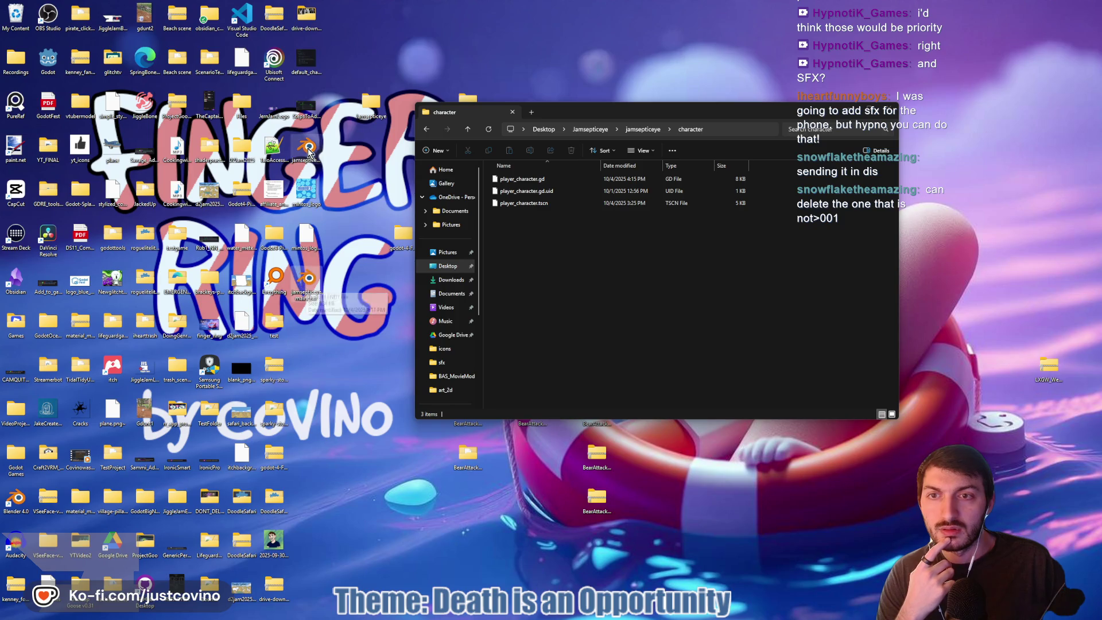
pyautogui.moveTo(308, 150)
pyautogui.mouseDown()
pyautogui.moveTo(585, 290)
pyautogui.moveTo(526, 387)
pyautogui.mouseUp()
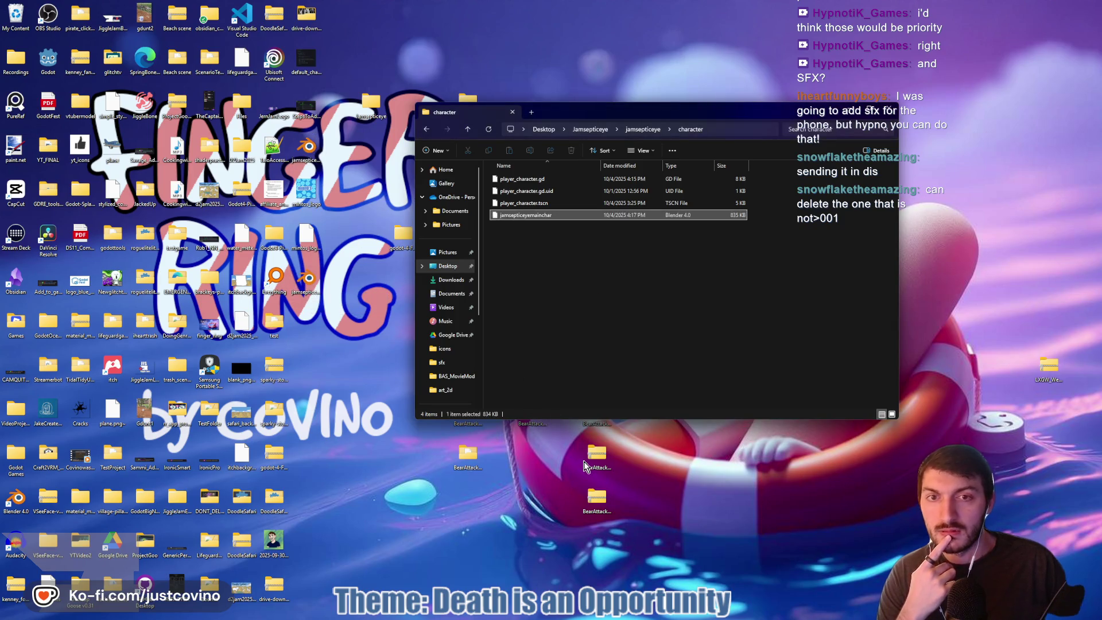
pyautogui.click(640, 615)
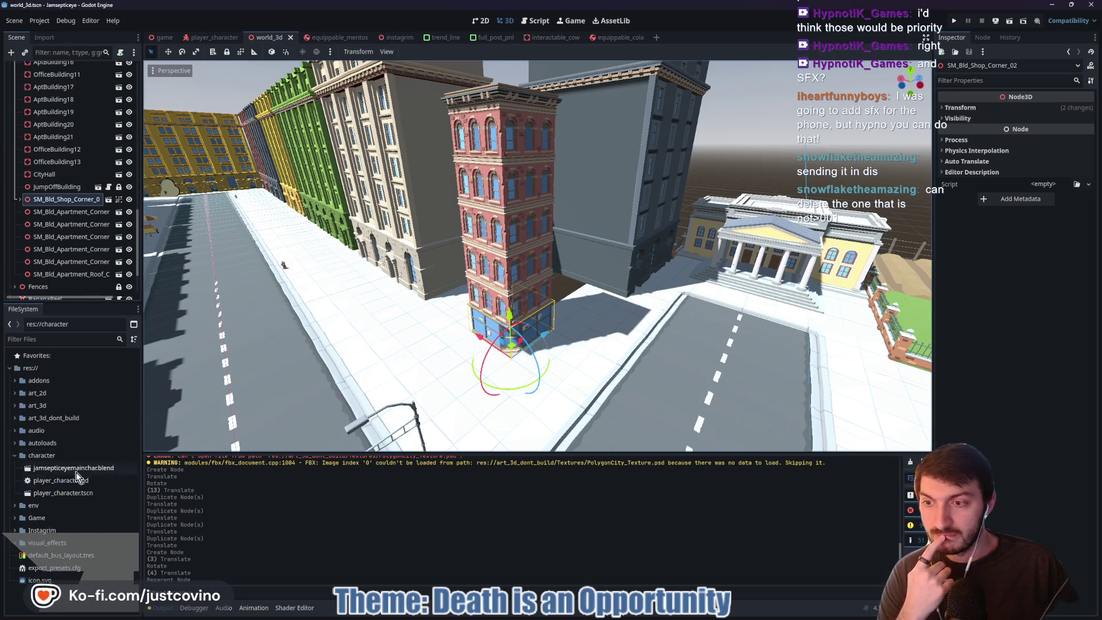
# - Open Advanced Import Settings for jamsepticeyemainchar.blend and preview its mesh, Material.001 and Armature
pyautogui.doubleClick(75, 469)
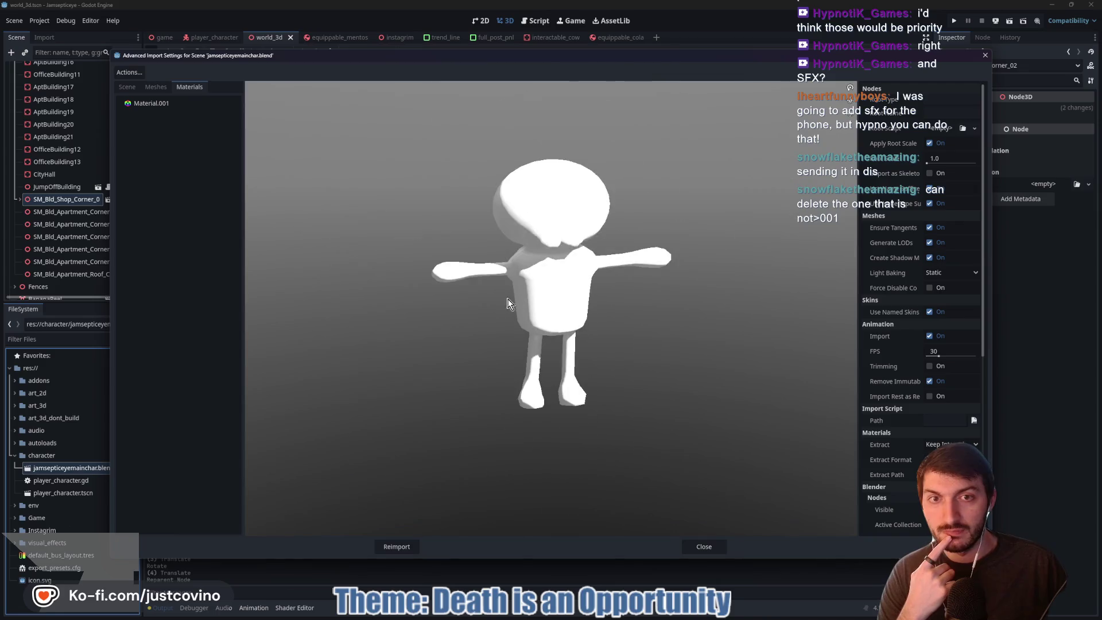
pyautogui.click(195, 103)
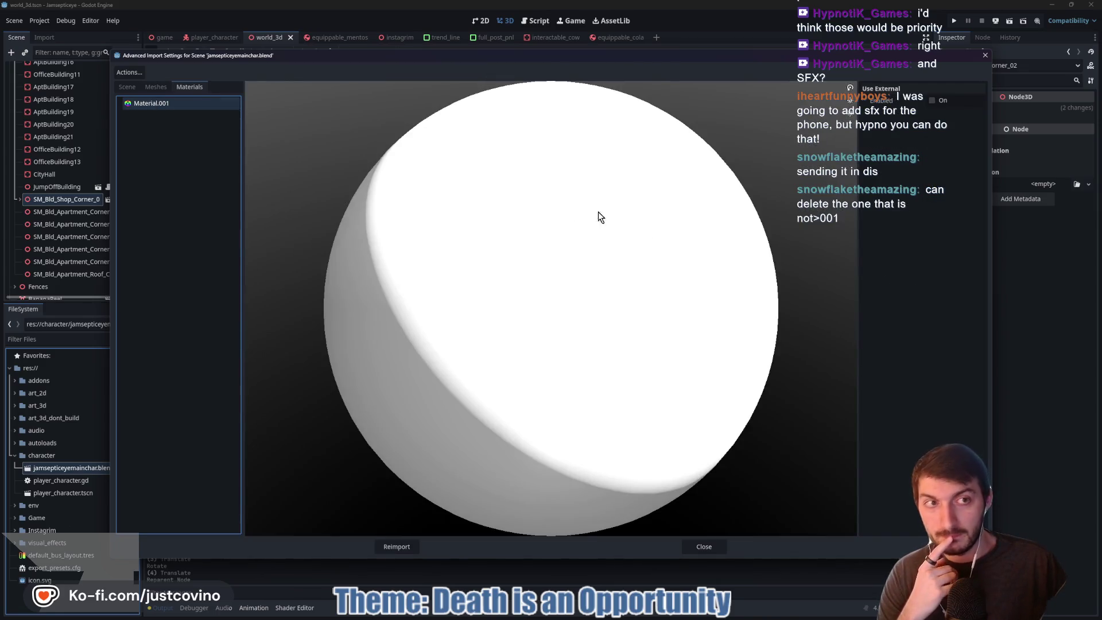
pyautogui.click(127, 87)
pyautogui.click(178, 153)
pyautogui.moveTo(309, 190); pyautogui.dragTo(593, 254)
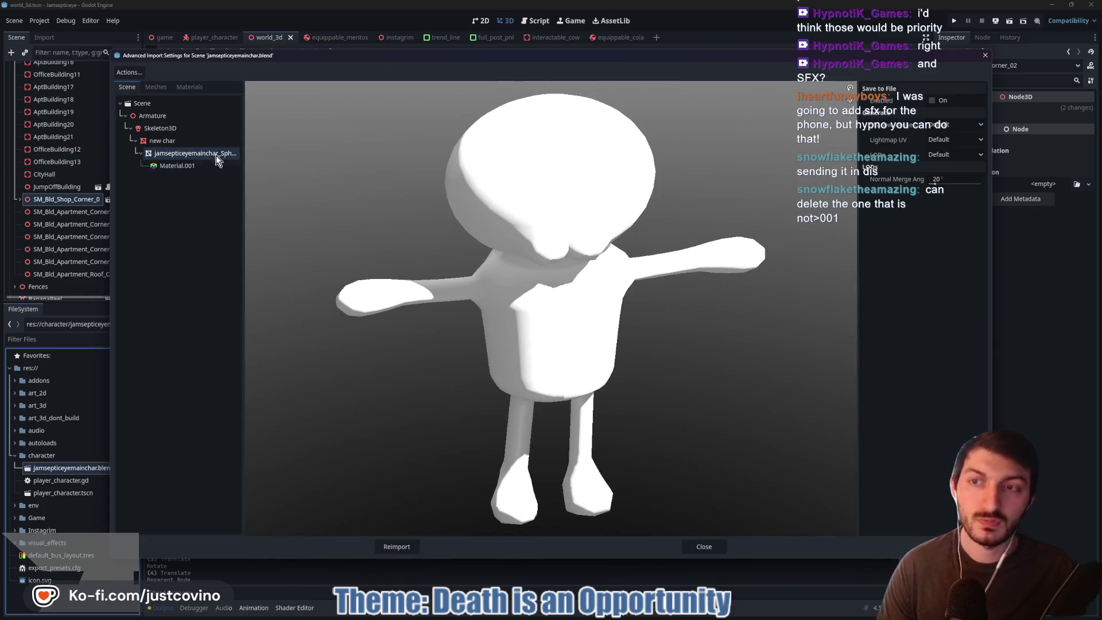
pyautogui.click(205, 162)
pyautogui.click(179, 154)
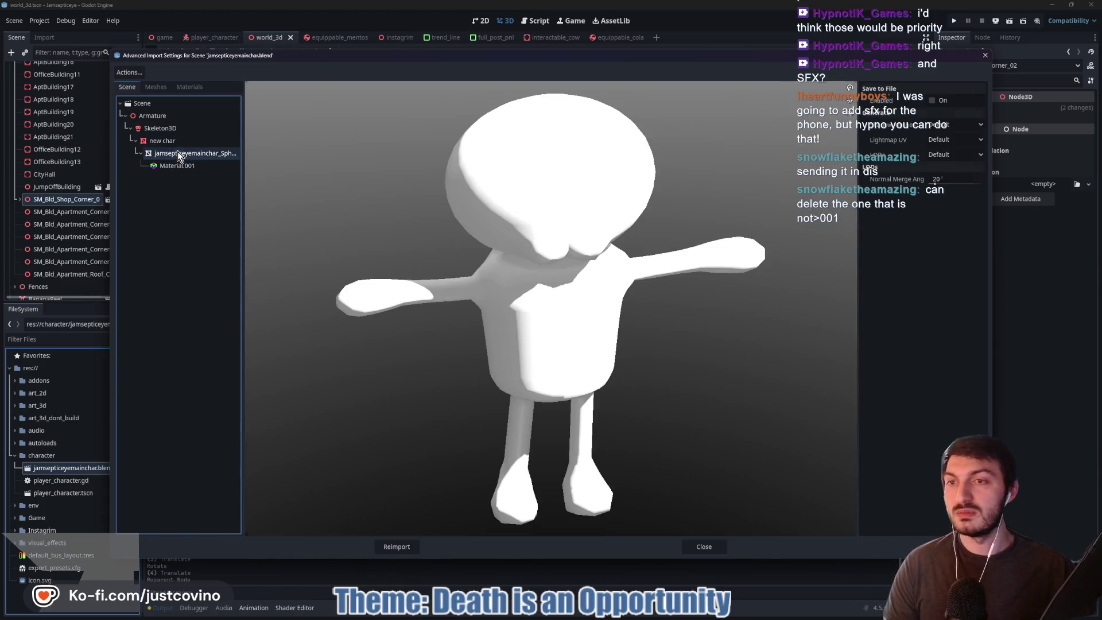
pyautogui.moveTo(625, 286); pyautogui.dragTo(627, 277)
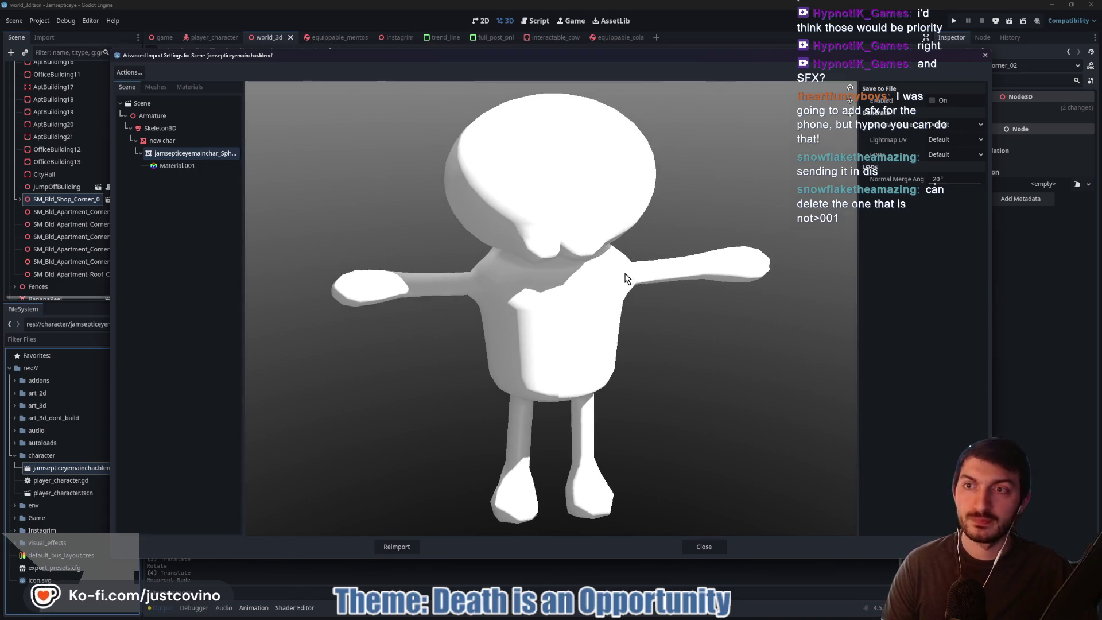
pyautogui.click(151, 142)
pyautogui.click(177, 166)
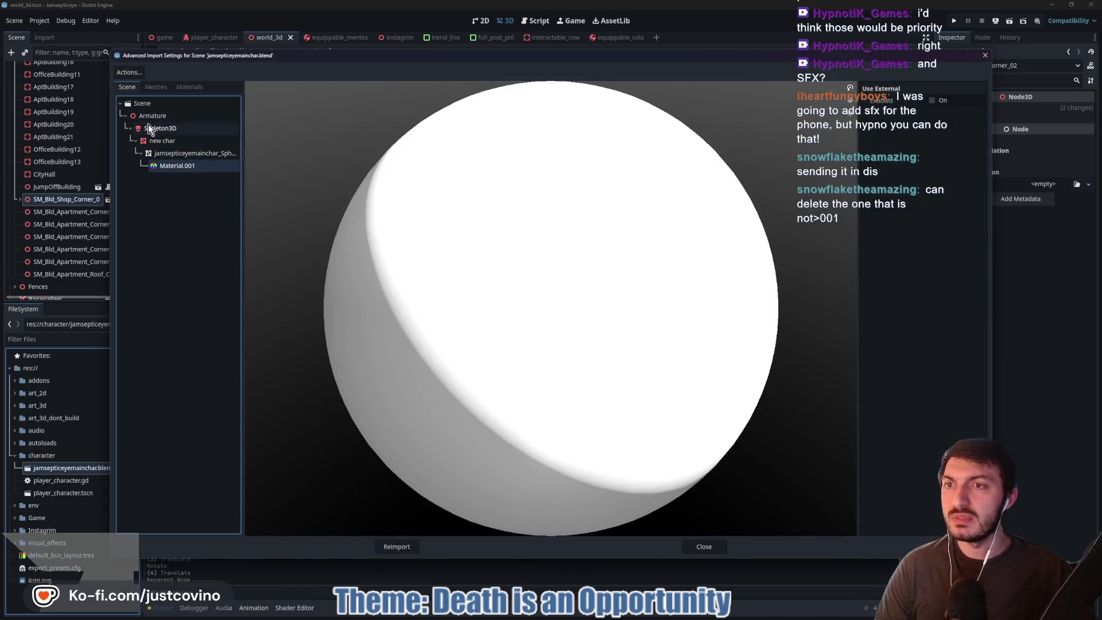
pyautogui.click(147, 116)
pyautogui.click(139, 103)
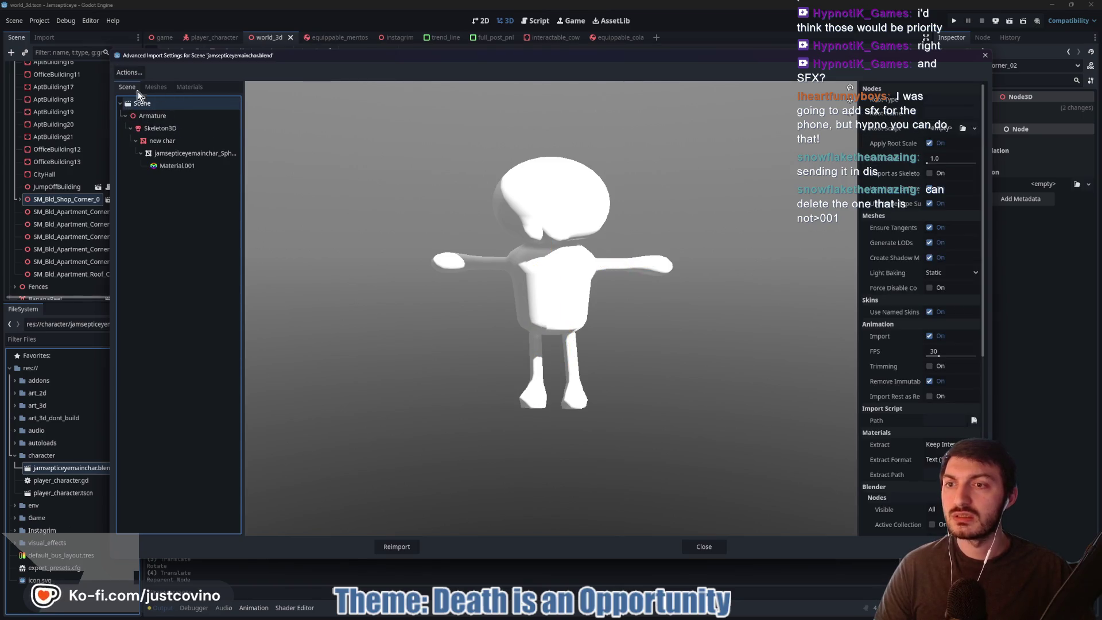
# - Inspect the Skeleton3D bones and mesh material, then close the import settings
pyautogui.click(142, 153)
pyautogui.click(136, 140)
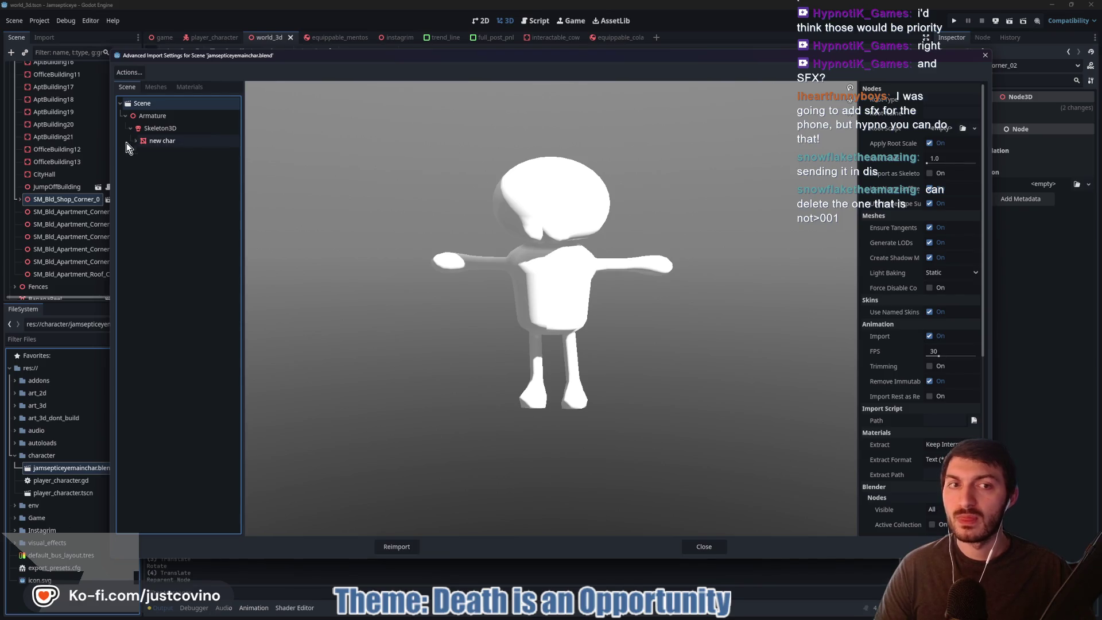
pyautogui.click(130, 126)
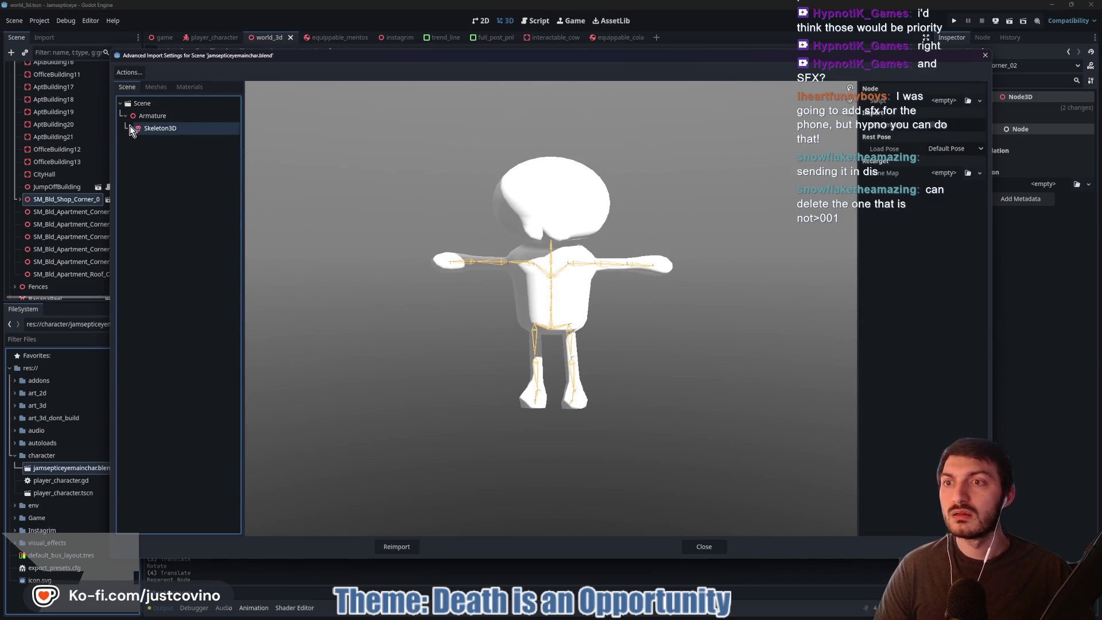
pyautogui.click(125, 118)
pyautogui.click(125, 118)
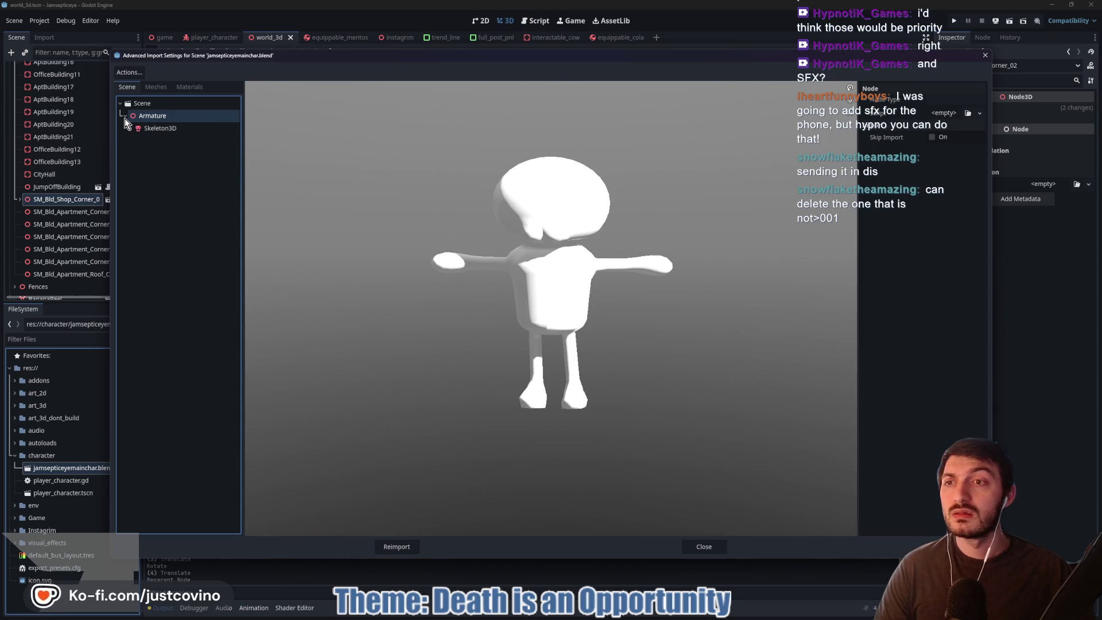
pyautogui.click(136, 130)
pyautogui.click(130, 129)
pyautogui.click(136, 141)
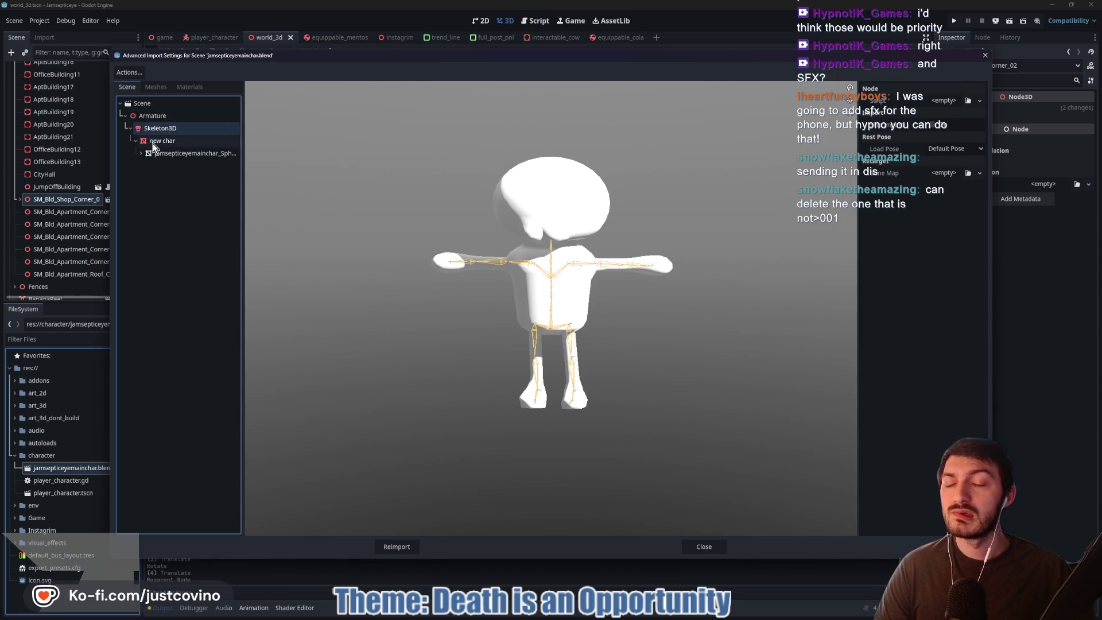
pyautogui.click(157, 153)
pyautogui.click(157, 166)
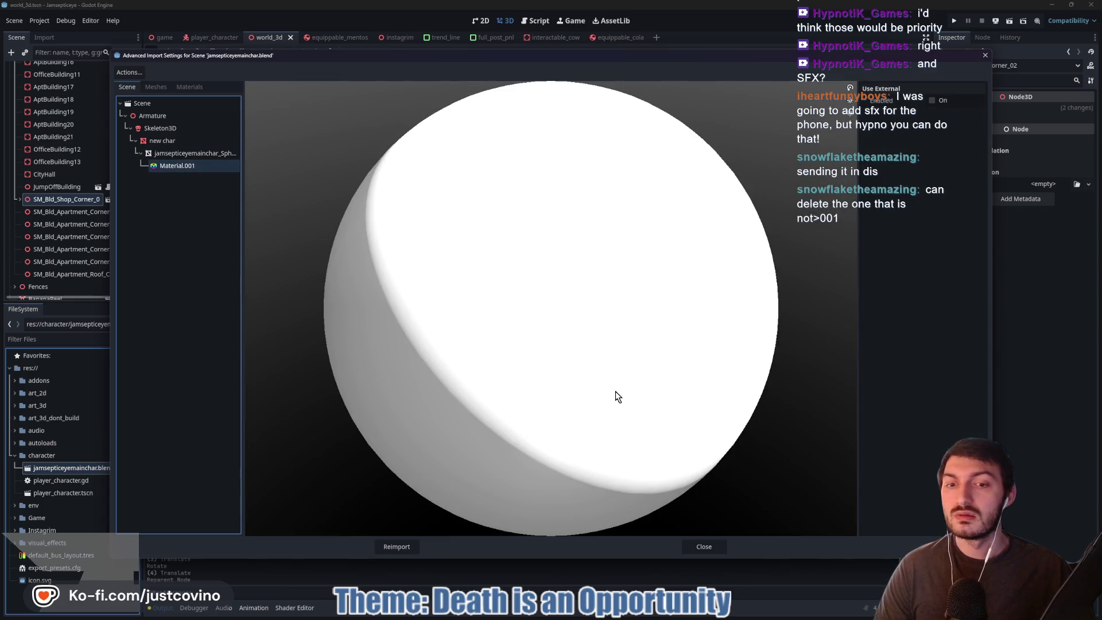
pyautogui.click(703, 546)
pyautogui.click(685, 617)
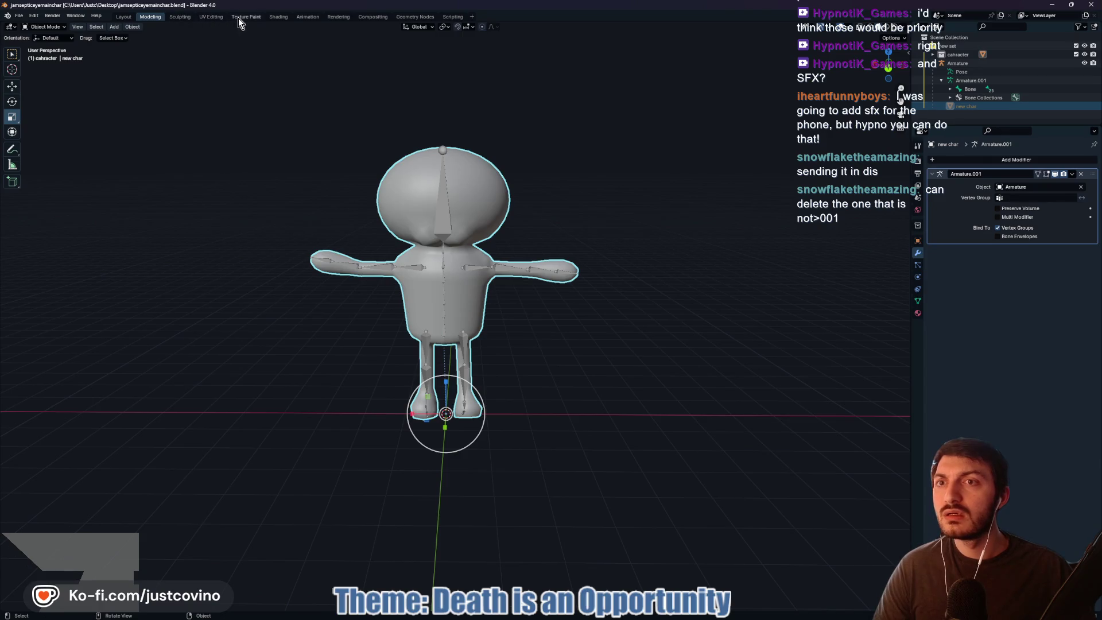
# - Switch to the Animation workspace with the left area as the Nonlinear Animation editor
pyautogui.click(307, 18)
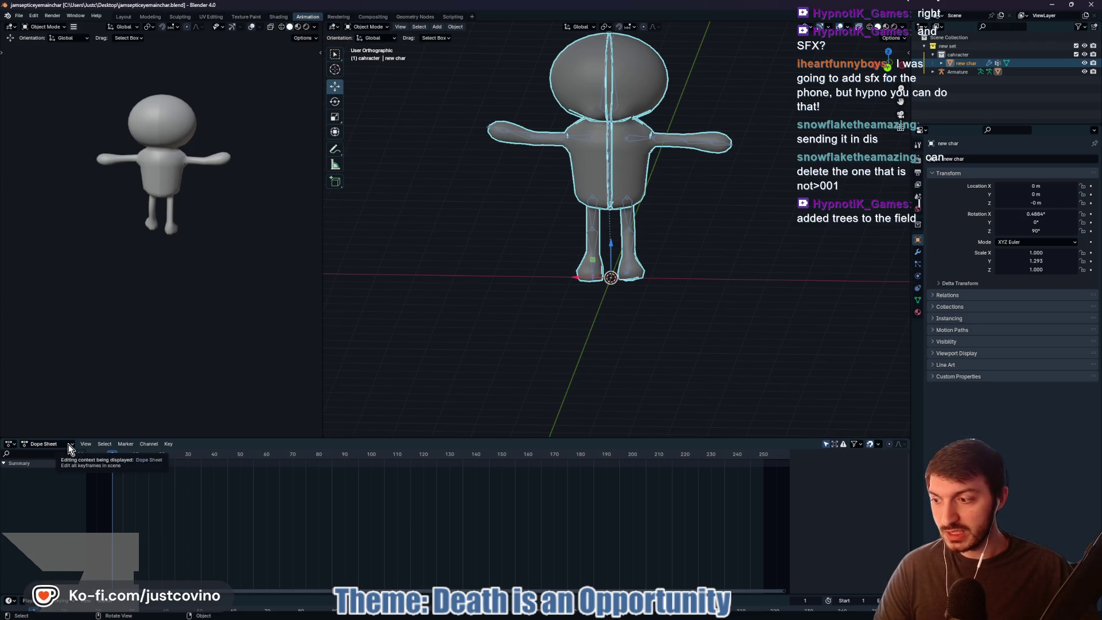
pyautogui.click(68, 444)
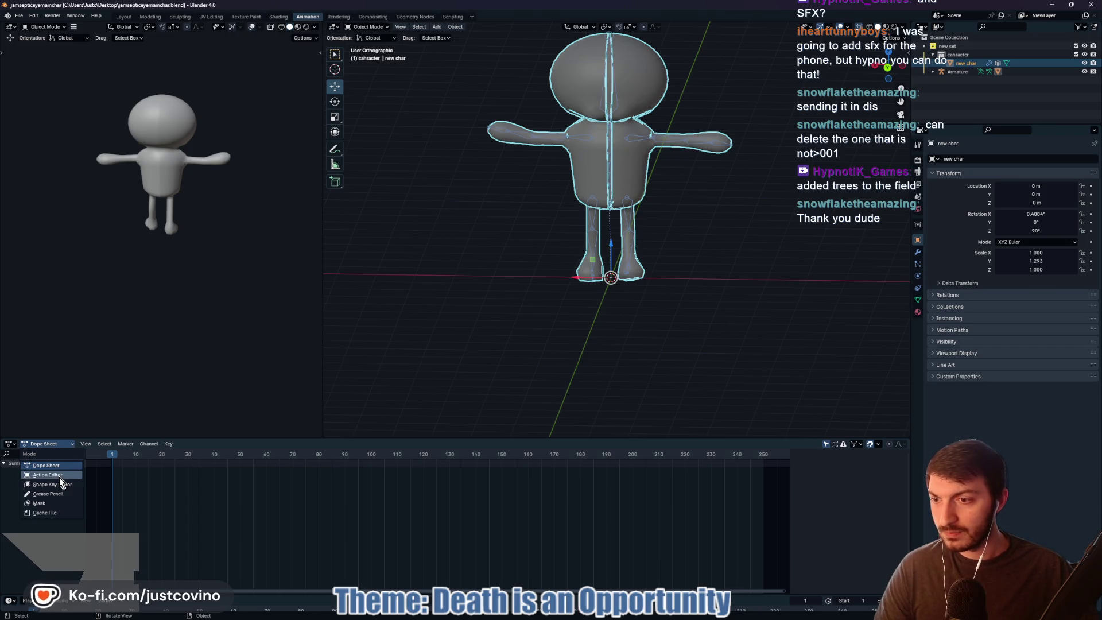
pyautogui.click(60, 465)
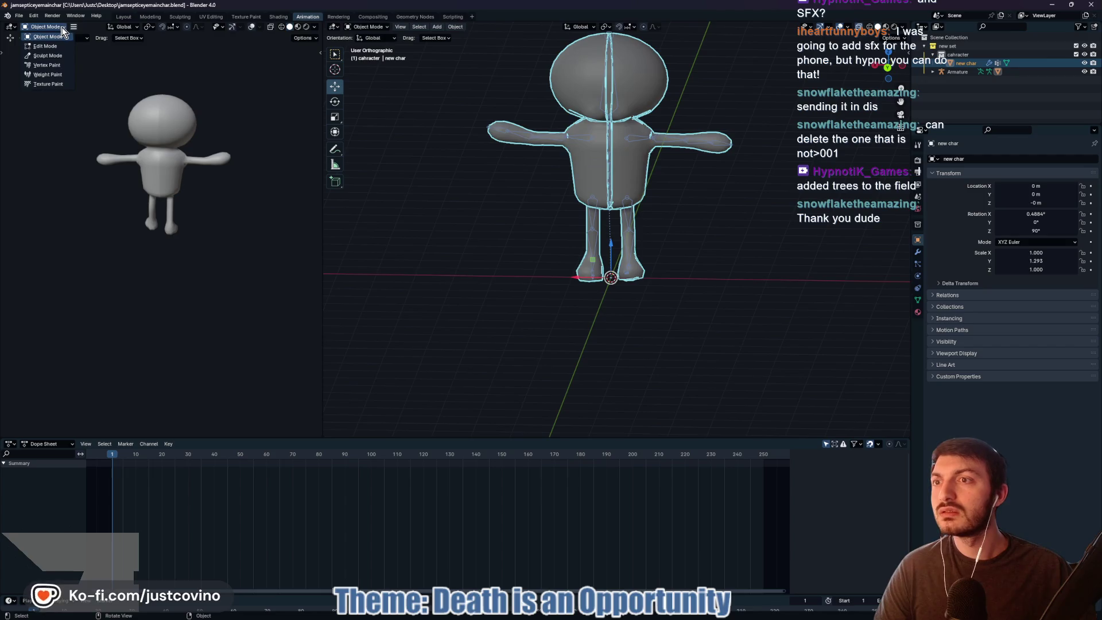
pyautogui.click(11, 27)
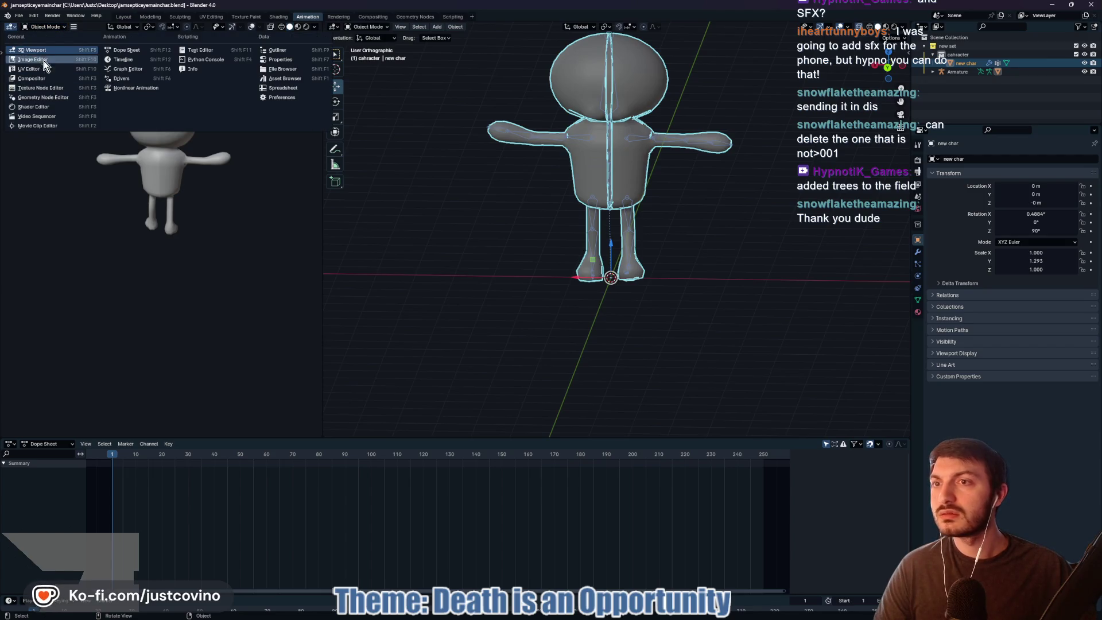
pyautogui.click(136, 88)
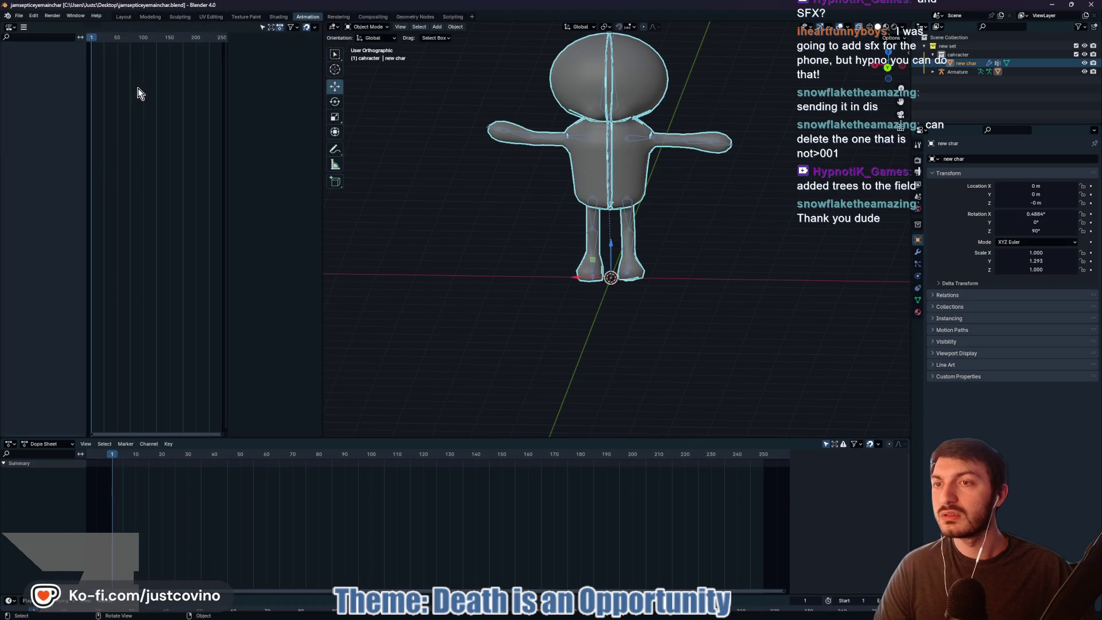
# - Set the bottom Dope Sheet to Action Editor and browse the character's actions
pyautogui.click(70, 444)
pyautogui.click(68, 475)
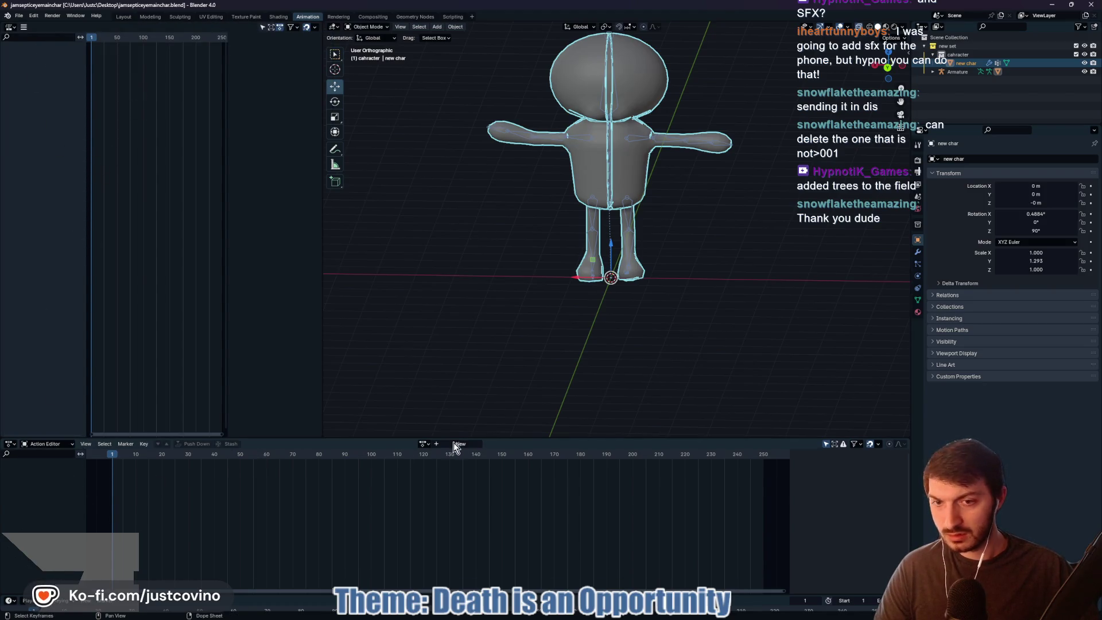
pyautogui.click(425, 443)
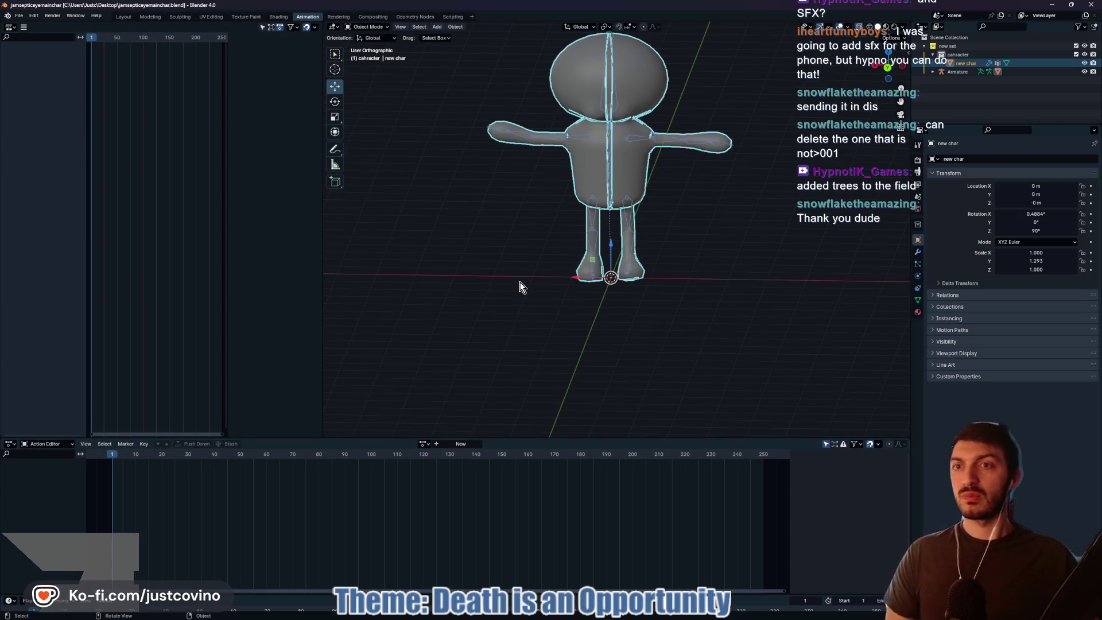
# - Switch the viewport to Material Preview shading and orbit closer to the character
pyautogui.moveTo(740, 233)
pyautogui.mouseDown()
pyautogui.moveTo(718, 249)
pyautogui.moveTo(763, 244)
pyautogui.mouseUp()
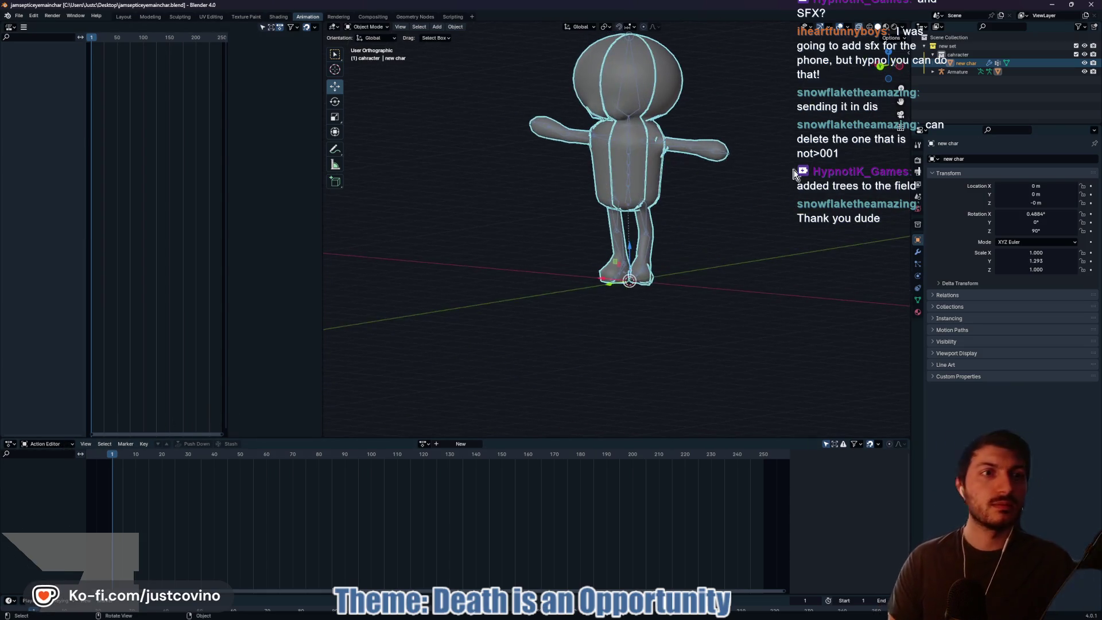
pyautogui.click(885, 27)
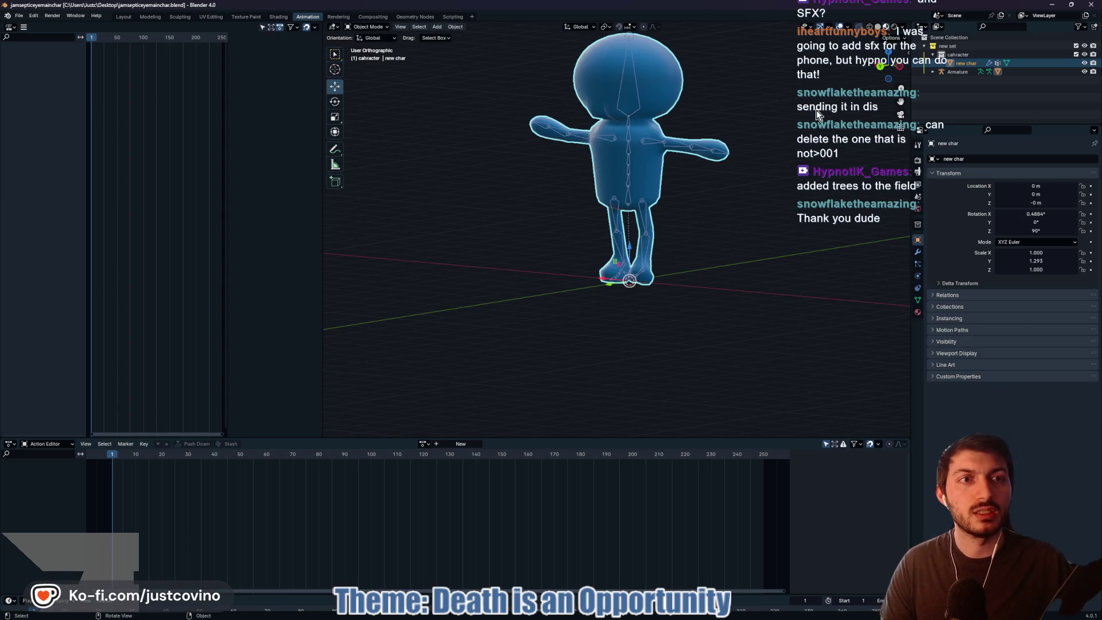
pyautogui.click(766, 237)
pyautogui.moveTo(727, 250)
pyautogui.mouseDown()
pyautogui.moveTo(818, 275)
pyautogui.moveTo(713, 256)
pyautogui.moveTo(727, 256)
pyautogui.moveTo(686, 308)
pyautogui.moveTo(660, 315)
pyautogui.moveTo(696, 310)
pyautogui.moveTo(498, 309)
pyautogui.moveTo(696, 303)
pyautogui.moveTo(742, 322)
pyautogui.moveTo(767, 318)
pyautogui.moveTo(418, 320)
pyautogui.moveTo(704, 328)
pyautogui.moveTo(653, 350)
pyautogui.mouseUp()
pyautogui.scroll(5, 681, 322)
pyautogui.scroll(-5, 710, 343)
pyautogui.scroll(-3, 636, 367)
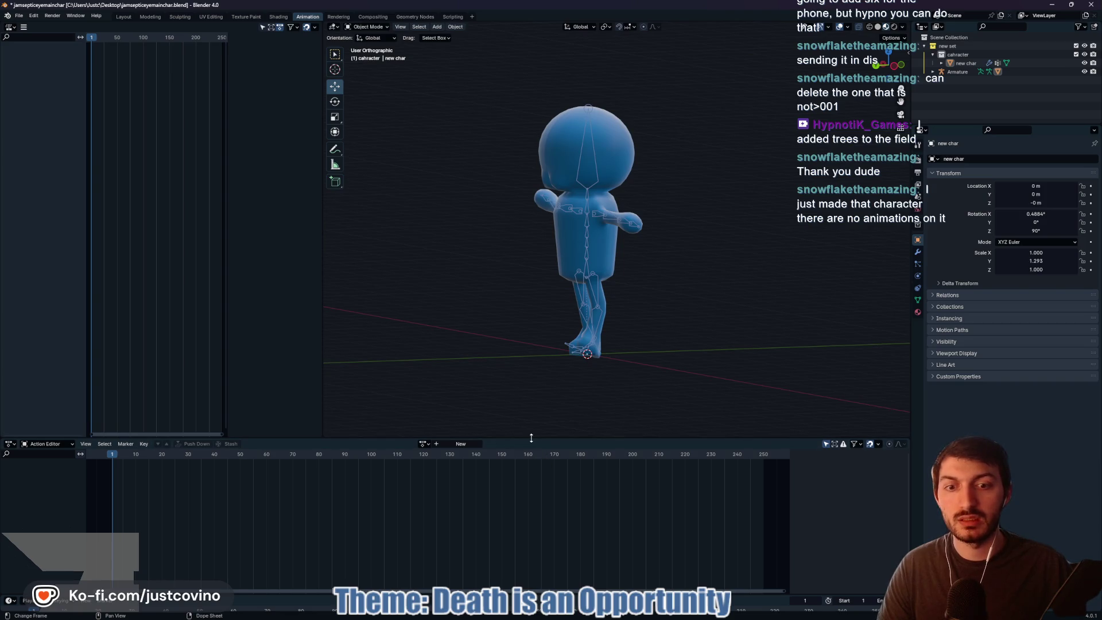
pyautogui.moveTo(530, 438); pyautogui.dragTo(530, 470)
pyautogui.moveTo(672, 345)
pyautogui.mouseDown()
pyautogui.moveTo(735, 346)
pyautogui.moveTo(690, 352)
pyautogui.mouseUp()
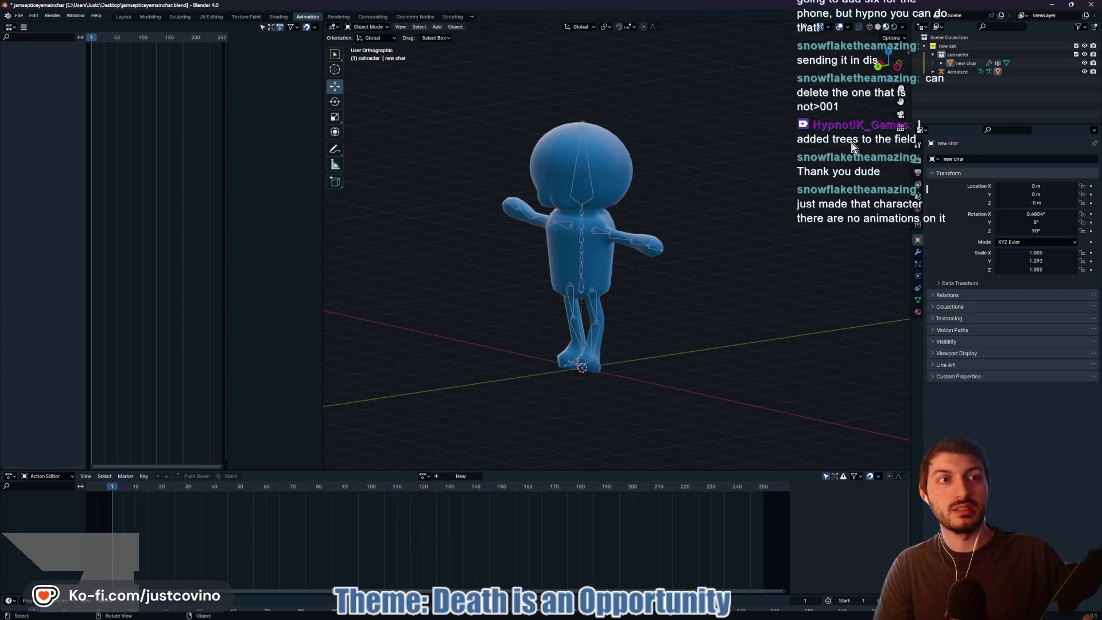
# - Select the armature together with the character mesh
pyautogui.click(953, 71)
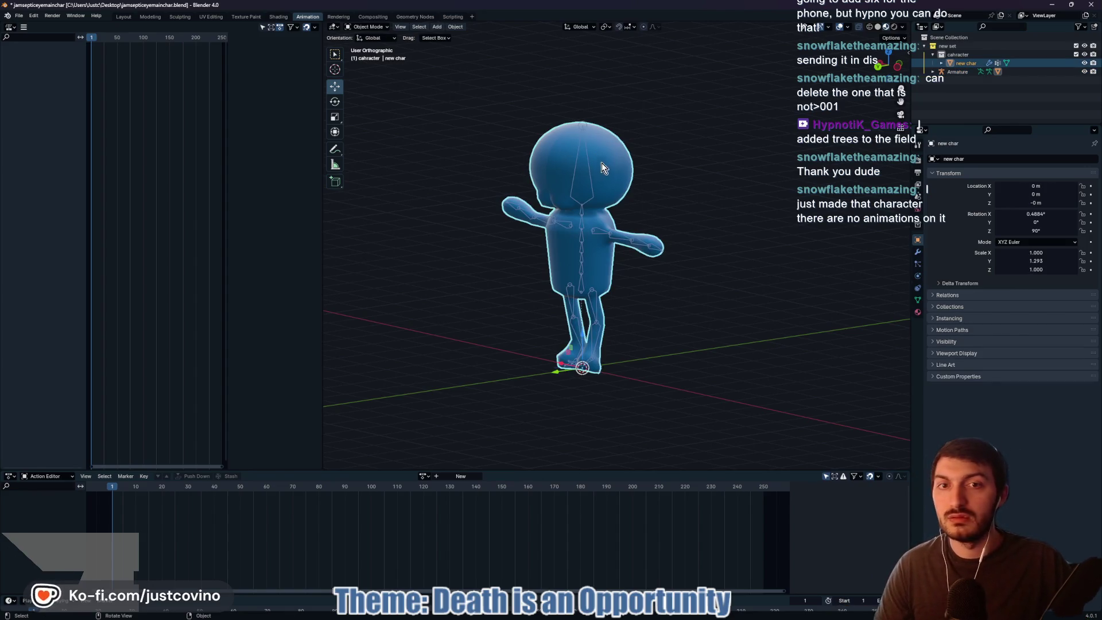
pyautogui.keyDown('shift'); pyautogui.click(570, 241); pyautogui.keyUp('shift')
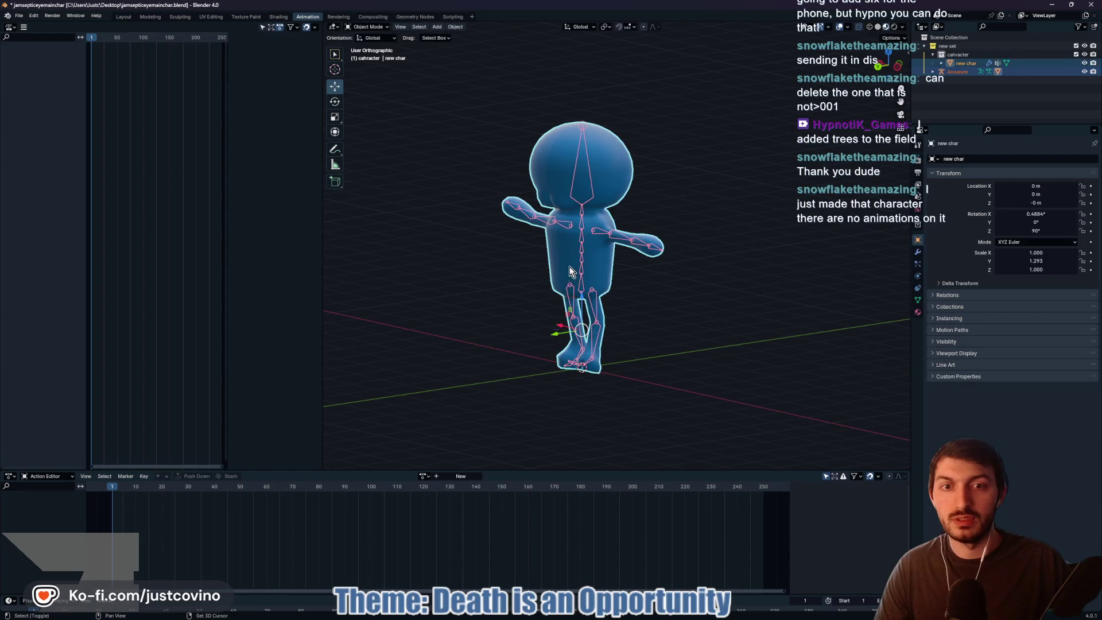
pyautogui.click(385, 27)
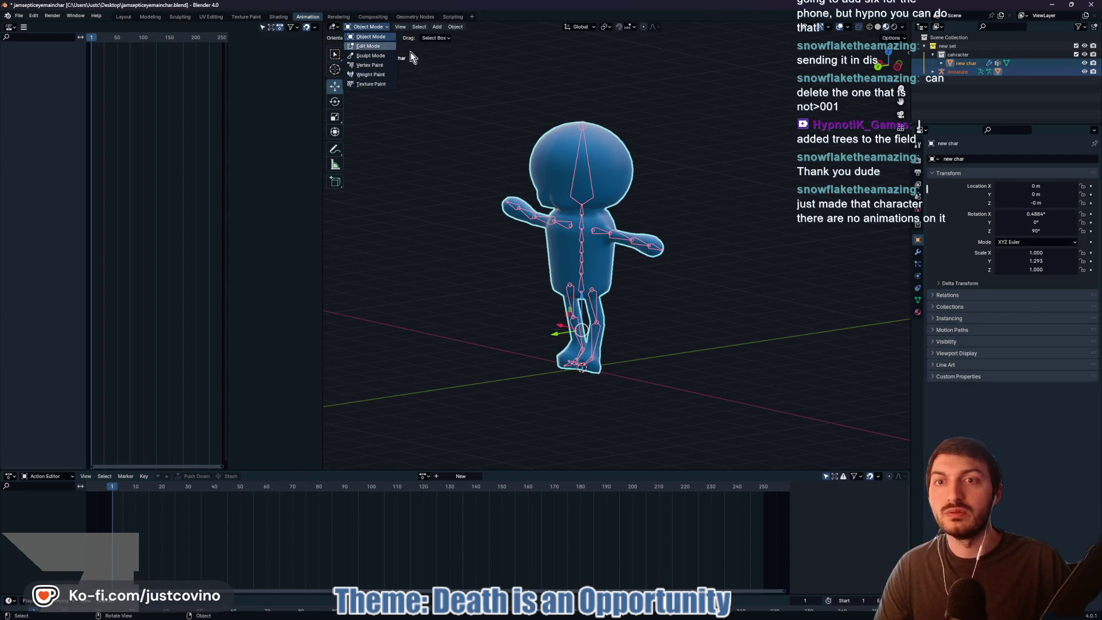
pyautogui.click(574, 192)
pyautogui.keyDown('shift'); pyautogui.click(576, 193); pyautogui.keyUp('shift')
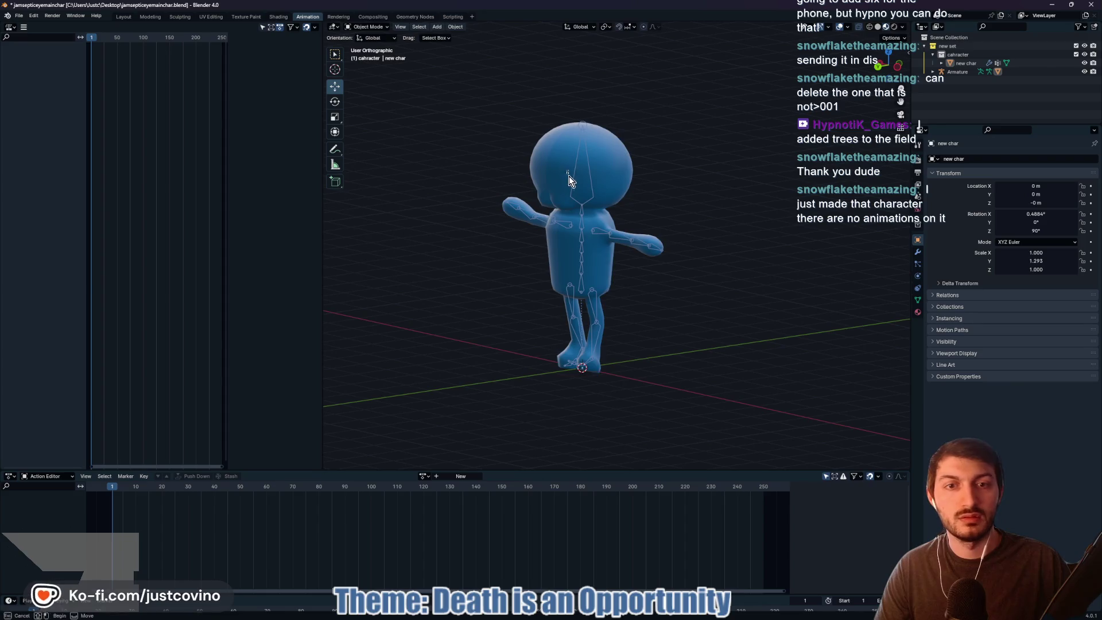
pyautogui.click(573, 258)
# - Toggle In Front in the mesh's Viewport Display settings on and back off
pyautogui.moveTo(888, 57); pyautogui.dragTo(860, 63)
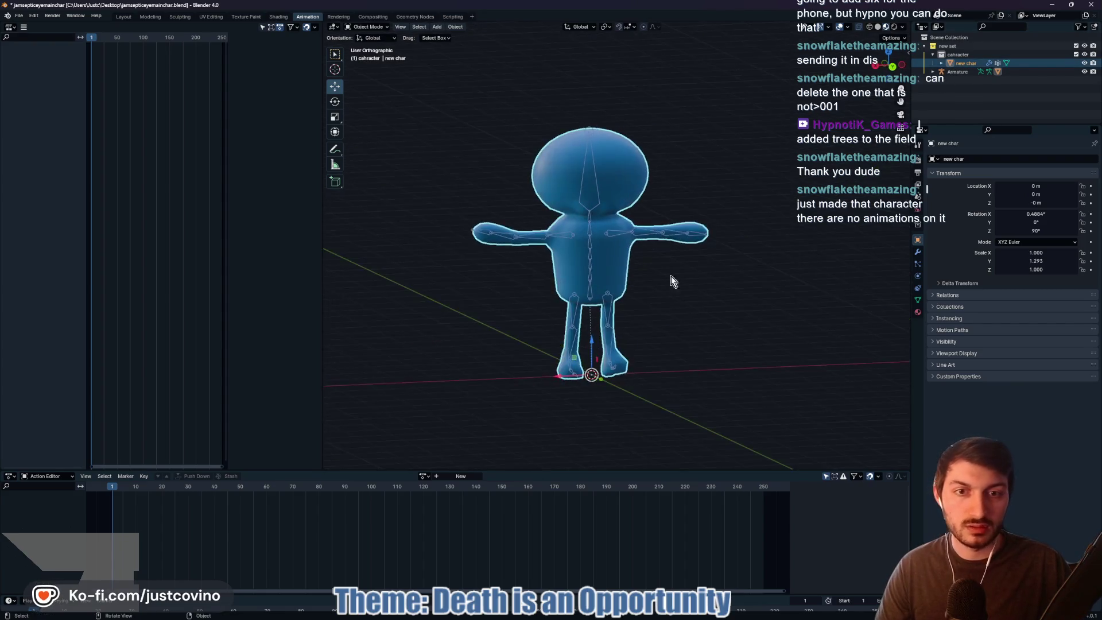
pyautogui.scroll(3, 634, 339)
pyautogui.click(944, 352)
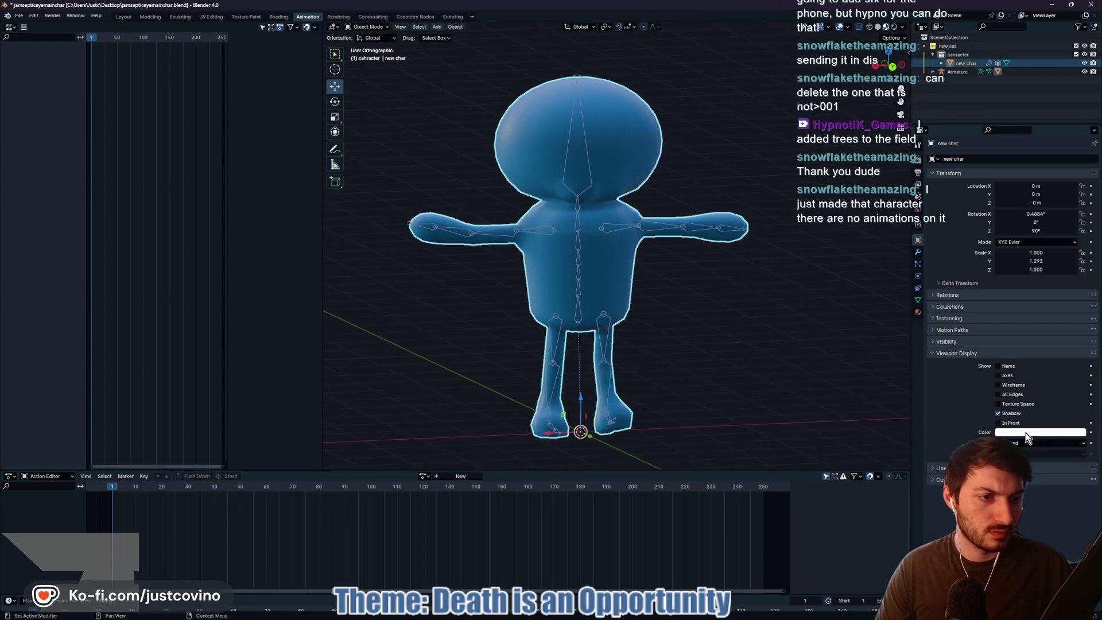
pyautogui.click(998, 423)
pyautogui.click(998, 423)
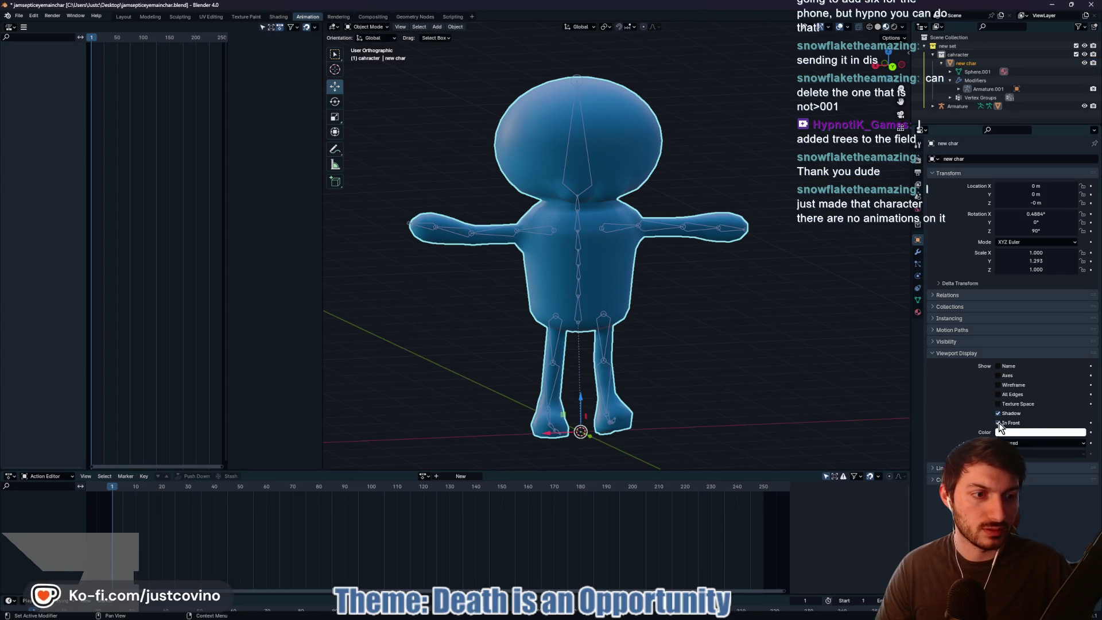
# - Select the armature plus the new char mesh in Material Preview and enter Pose Mode
pyautogui.click(585, 265)
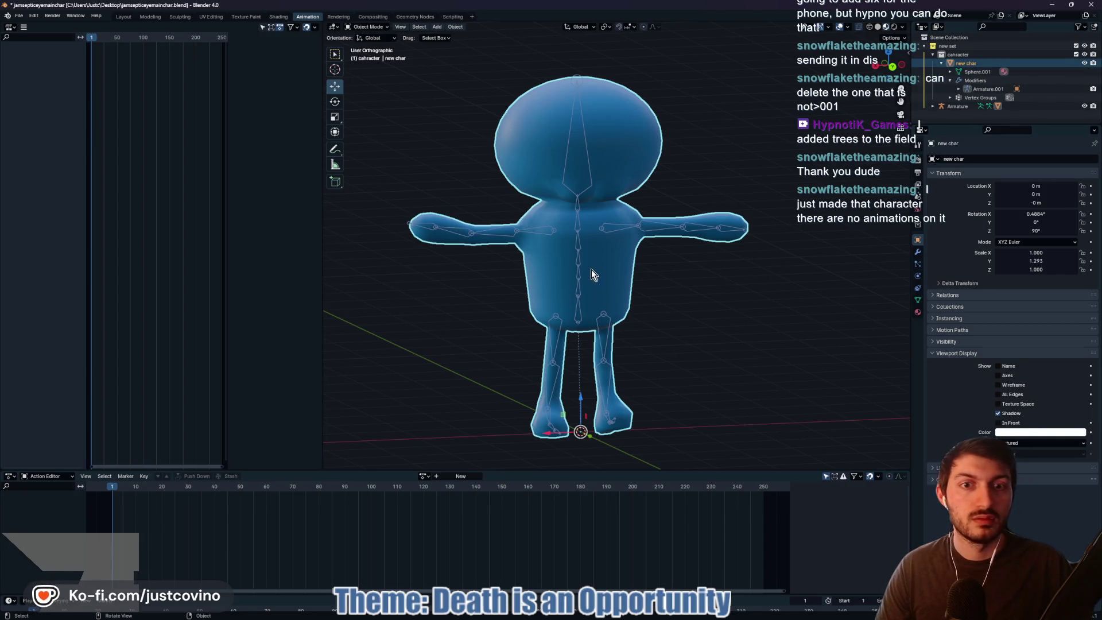
pyautogui.click(956, 106)
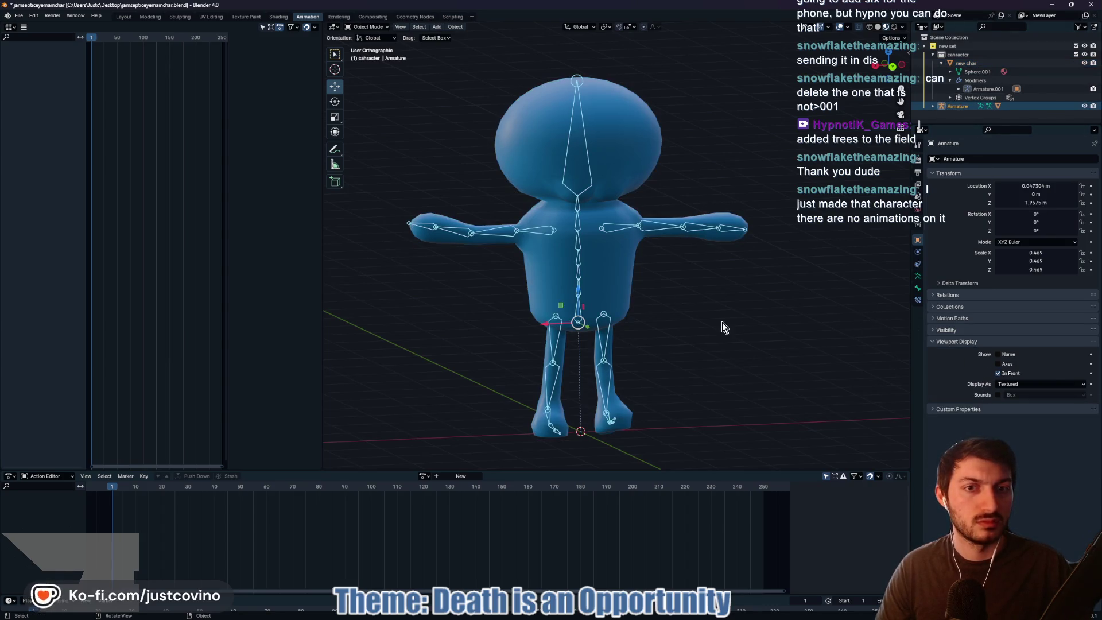
pyautogui.click(886, 27)
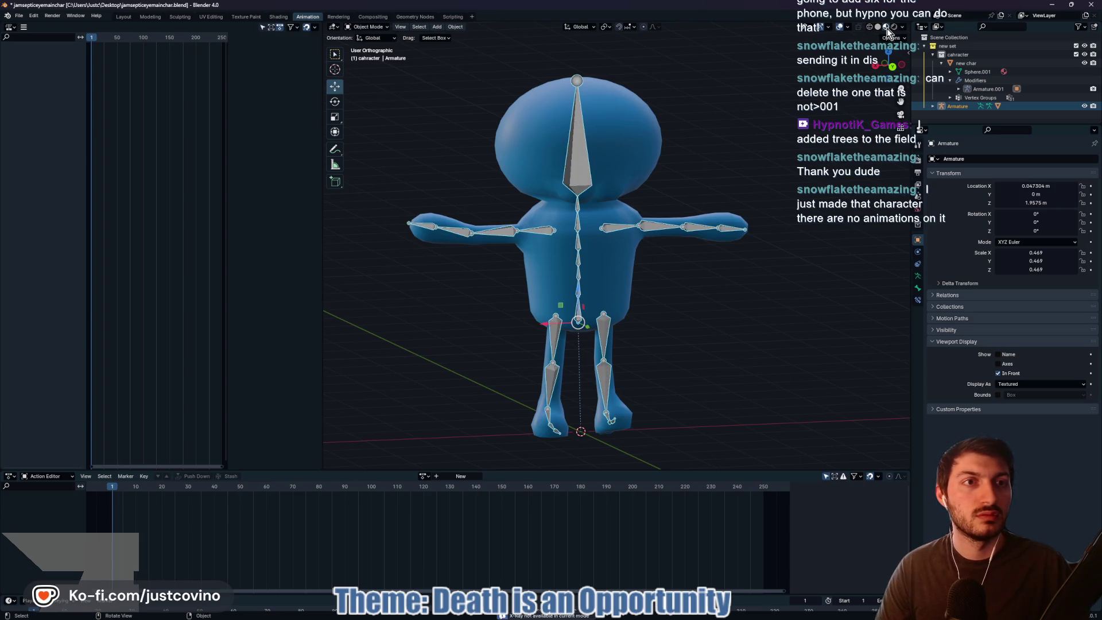
pyautogui.click(574, 164)
pyautogui.click(370, 27)
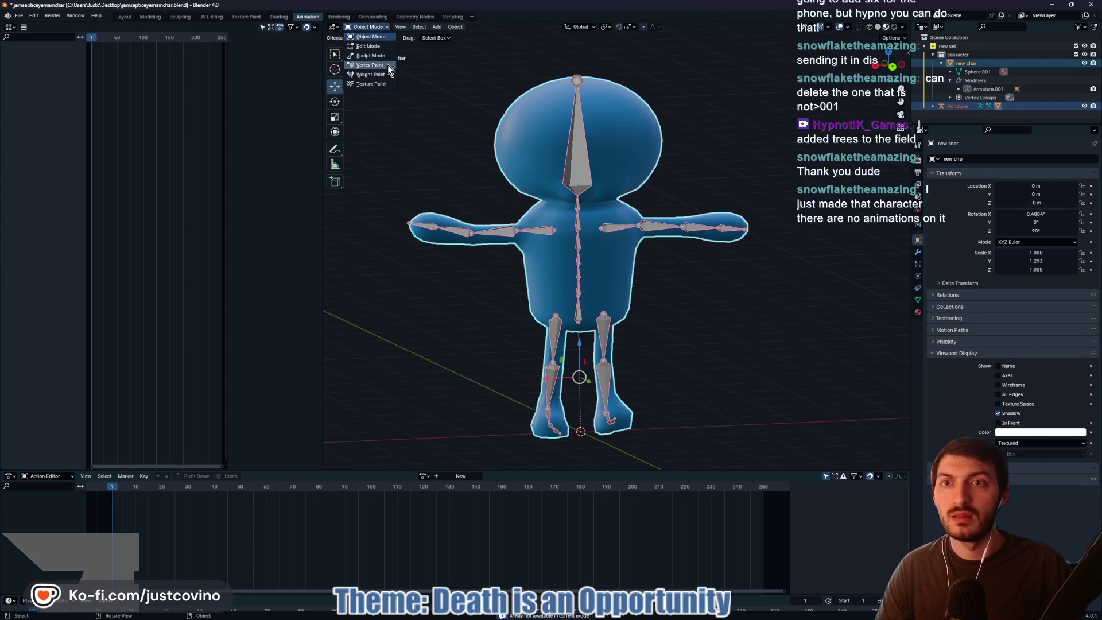
pyautogui.click(577, 155)
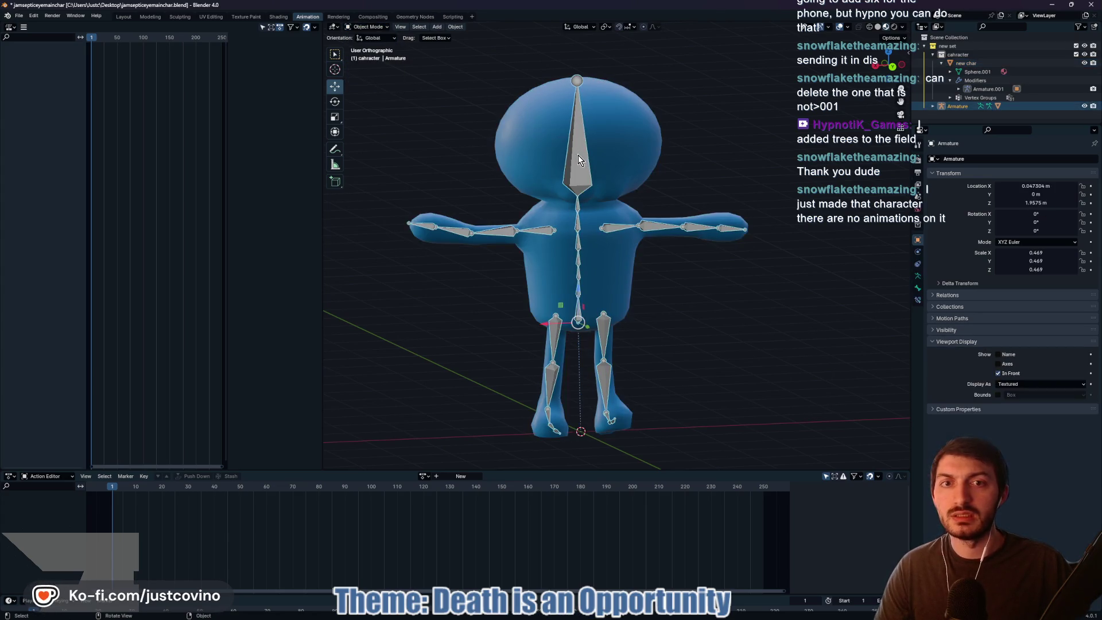
pyautogui.keyDown('shift'); pyautogui.click(539, 147); pyautogui.keyUp('shift')
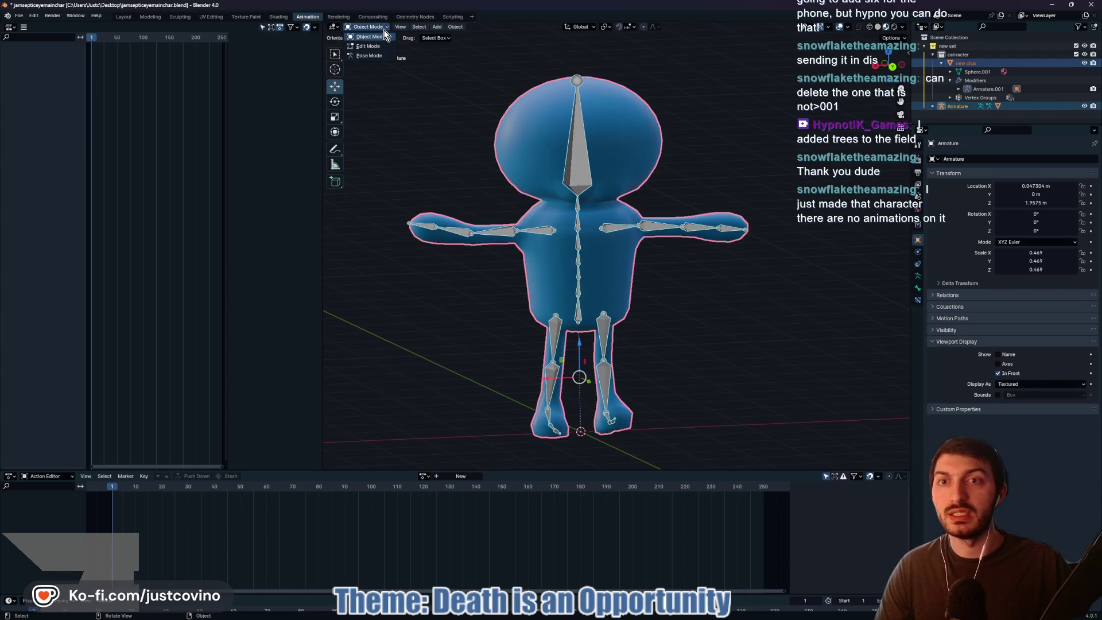
pyautogui.click(377, 55)
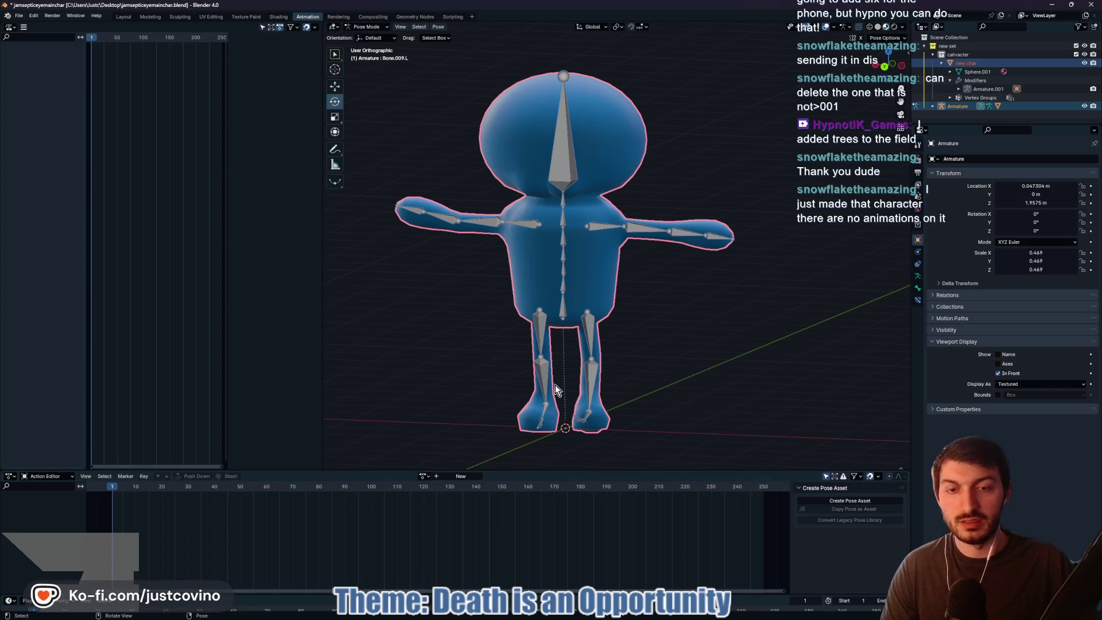
# - Rotate the right forearm bone Bone.010.R downward and check the pose from the front
pyautogui.click(667, 268)
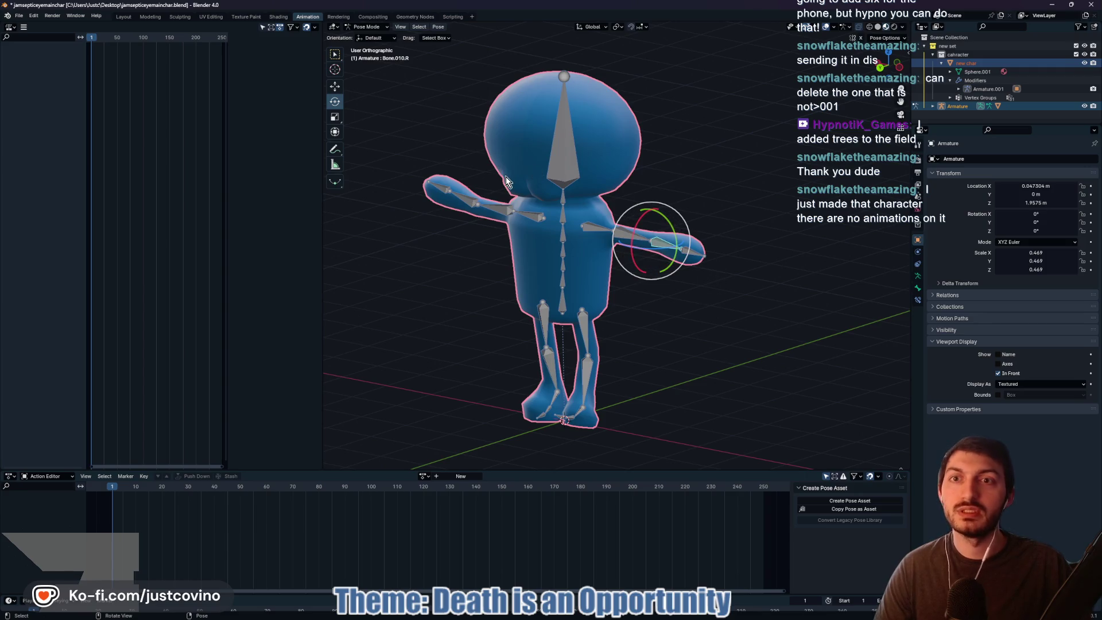
pyautogui.moveTo(651, 240)
pyautogui.mouseDown()
pyautogui.moveTo(621, 293)
pyautogui.moveTo(645, 173)
pyautogui.moveTo(728, 246)
pyautogui.mouseUp()
pyautogui.moveTo(608, 281); pyautogui.dragTo(683, 291)
pyautogui.click(804, 270)
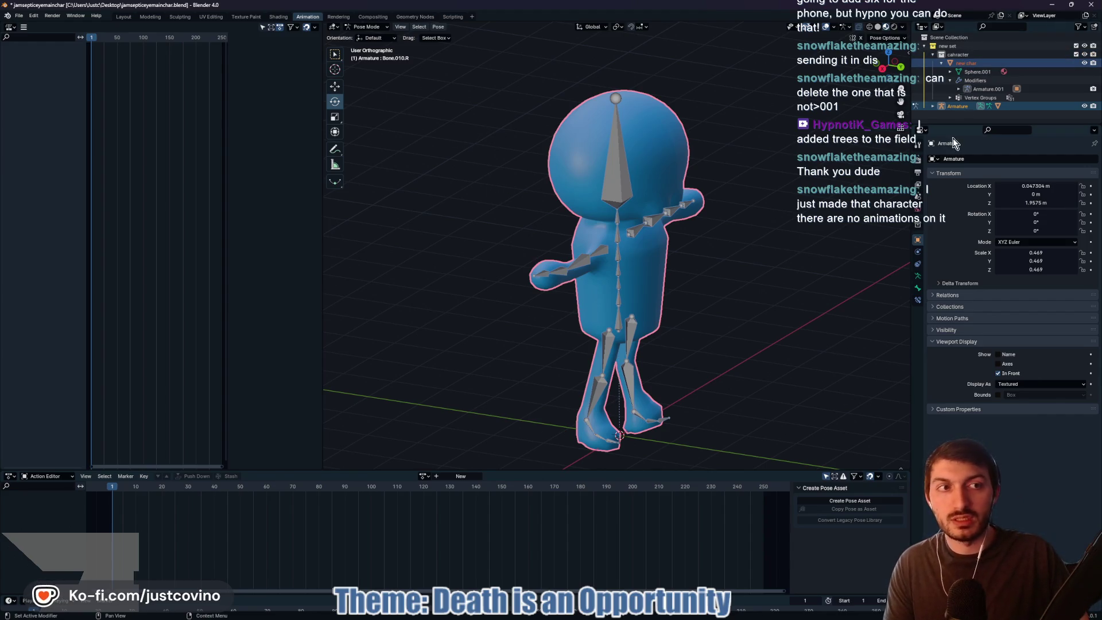
pyautogui.moveTo(814, 152); pyautogui.dragTo(718, 147)
pyautogui.moveTo(756, 182)
pyautogui.mouseDown()
pyautogui.moveTo(672, 177)
pyautogui.moveTo(747, 172)
pyautogui.mouseUp()
# - Save jamsepticeyemainchar.blend after checking the rig from the side
pyautogui.hotkey('ctrl', 's')
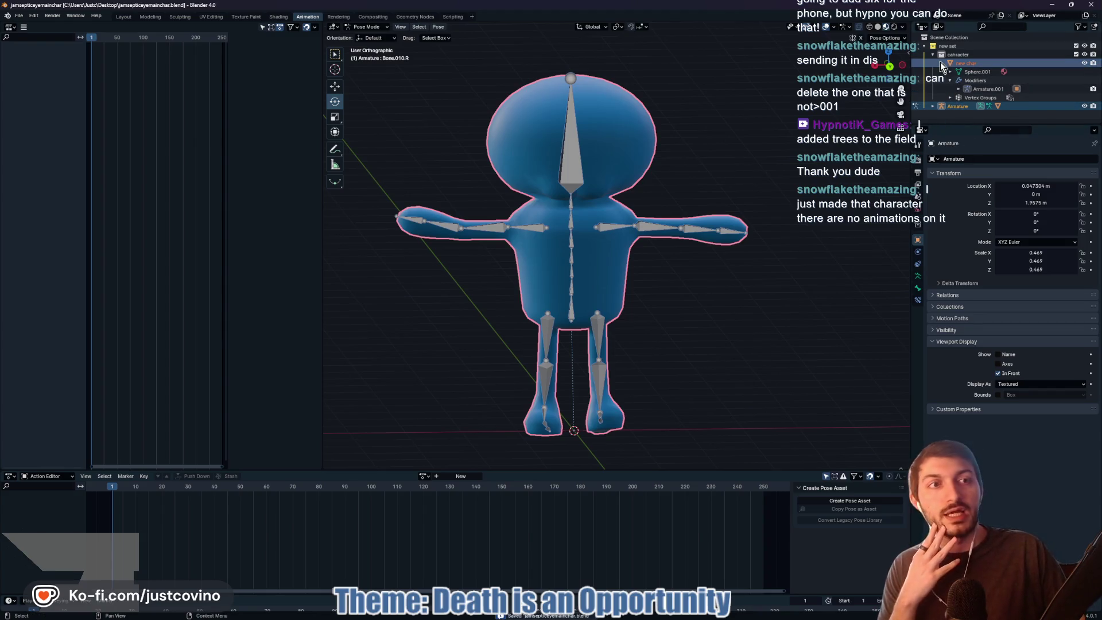
pyautogui.click(932, 54)
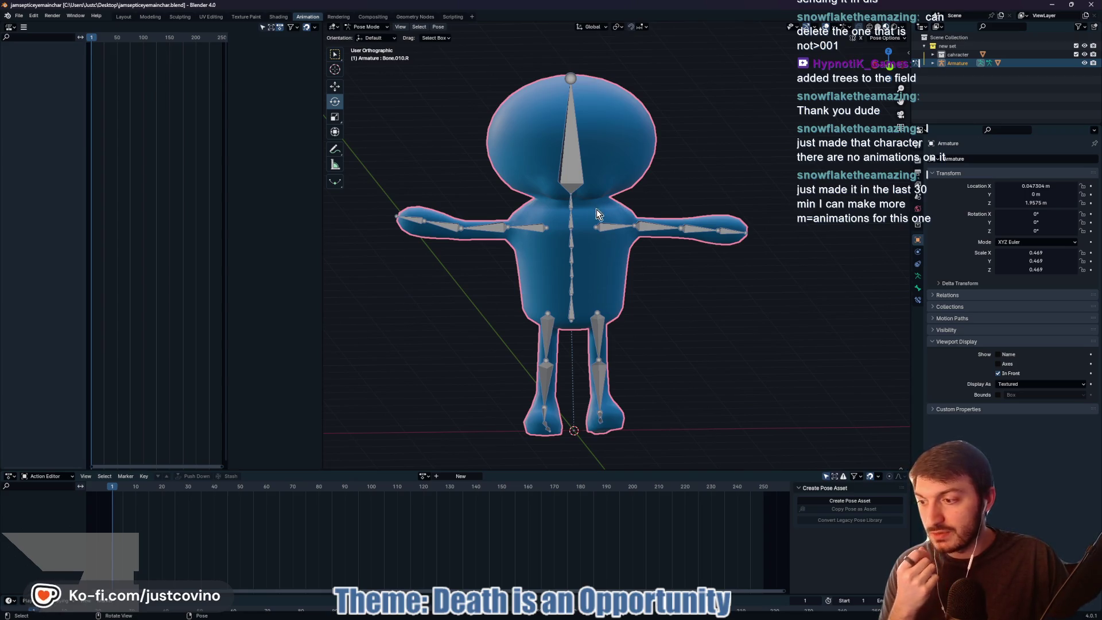
pyautogui.moveTo(638, 260)
pyautogui.mouseDown()
pyautogui.moveTo(702, 276)
pyautogui.moveTo(653, 280)
pyautogui.moveTo(660, 292)
pyautogui.moveTo(742, 298)
pyautogui.moveTo(718, 291)
pyautogui.moveTo(724, 274)
pyautogui.moveTo(677, 305)
pyautogui.mouseUp()
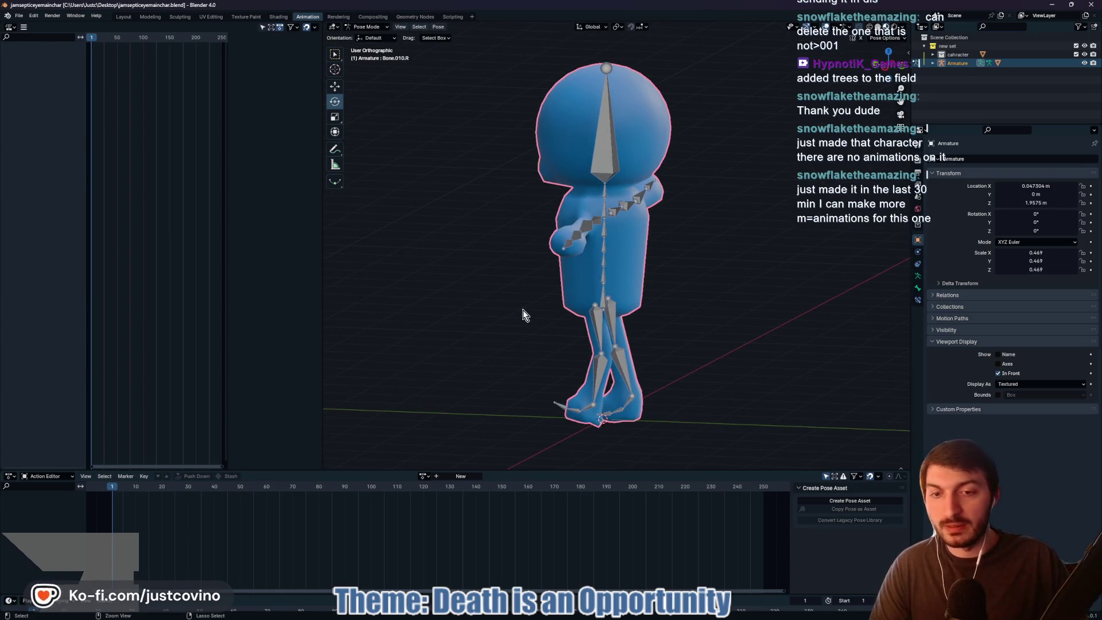
pyautogui.hotkey('ctrl', 's')
pyautogui.hotkey('alt', 'Tab')
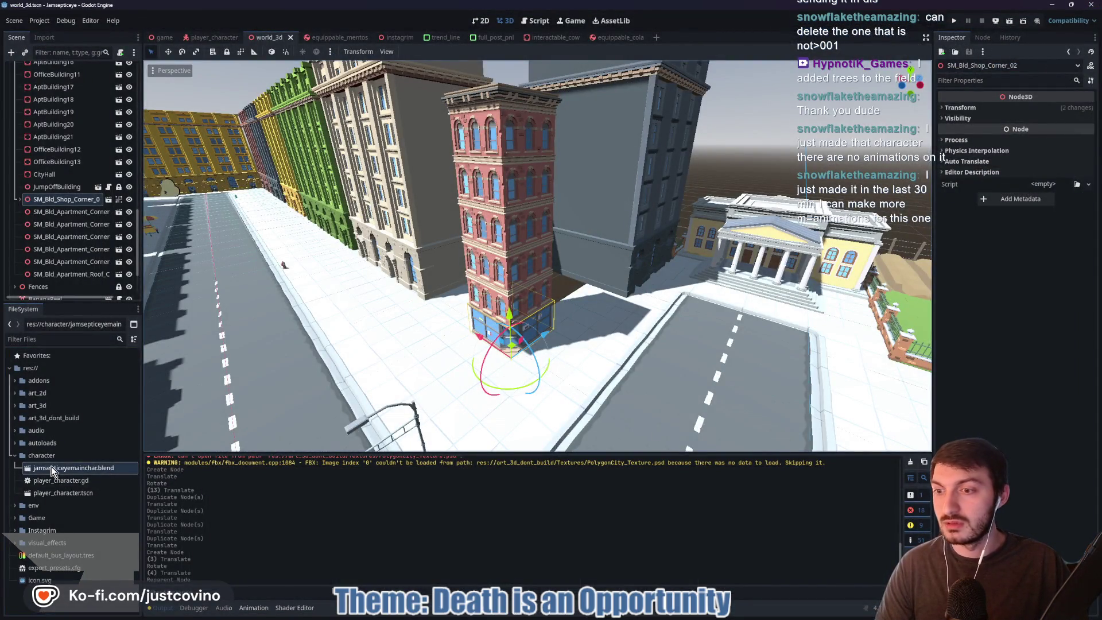
# - Delete jamsepticeyemainchar.blend and jamsepticeyemainchar.blend.import from the character folder in Explorer
pyautogui.hotkey('ctrl', 'alt', 'r')
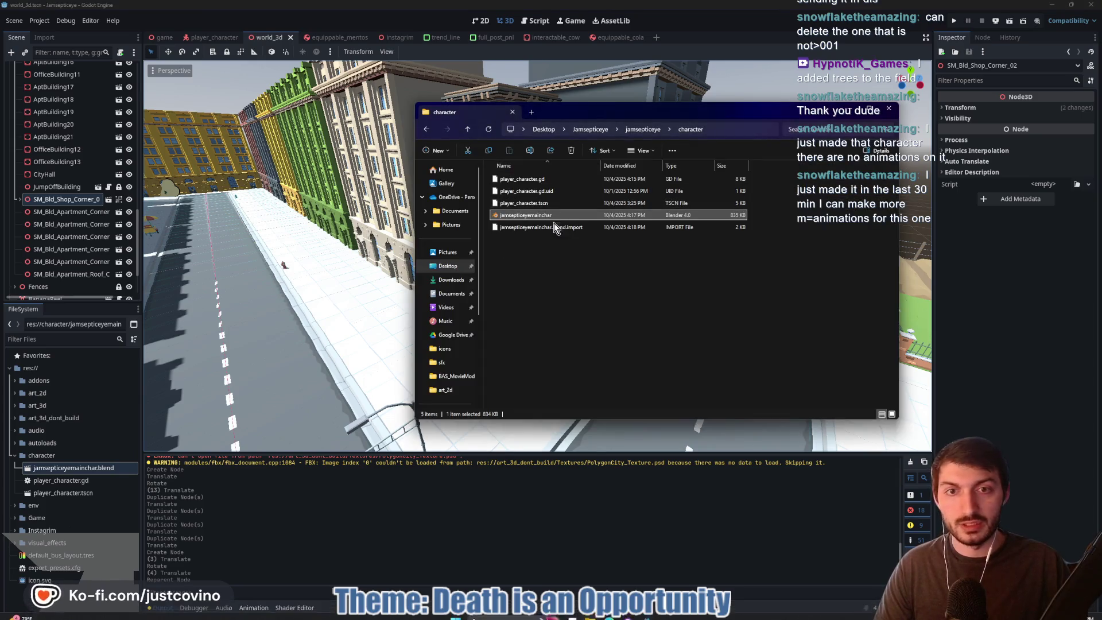
pyautogui.click(549, 247)
pyautogui.click(538, 232)
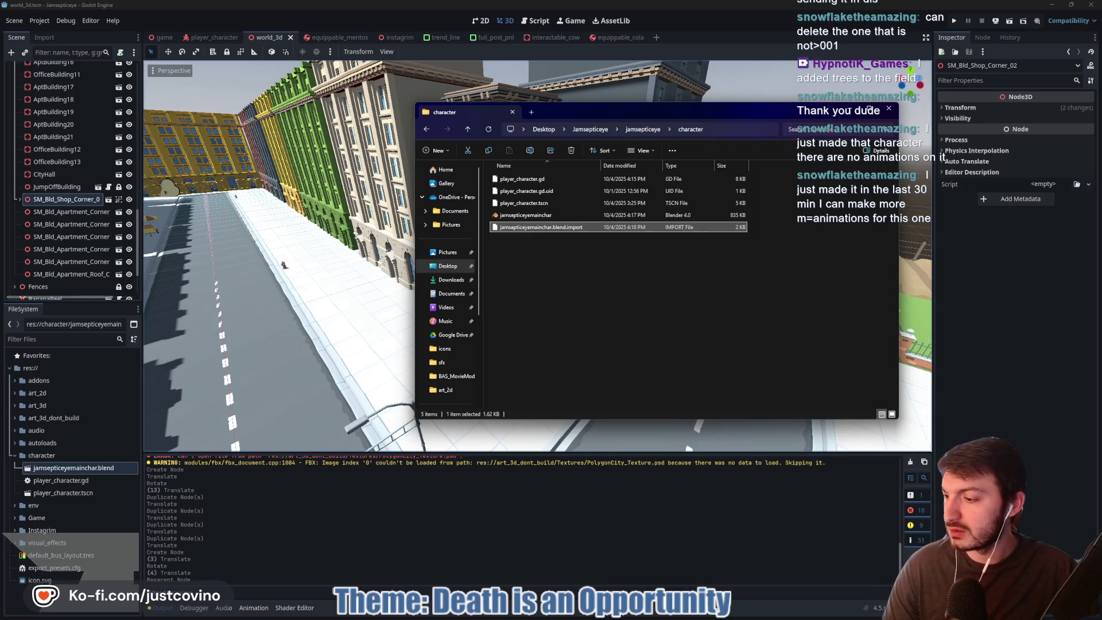
pyautogui.click(522, 215)
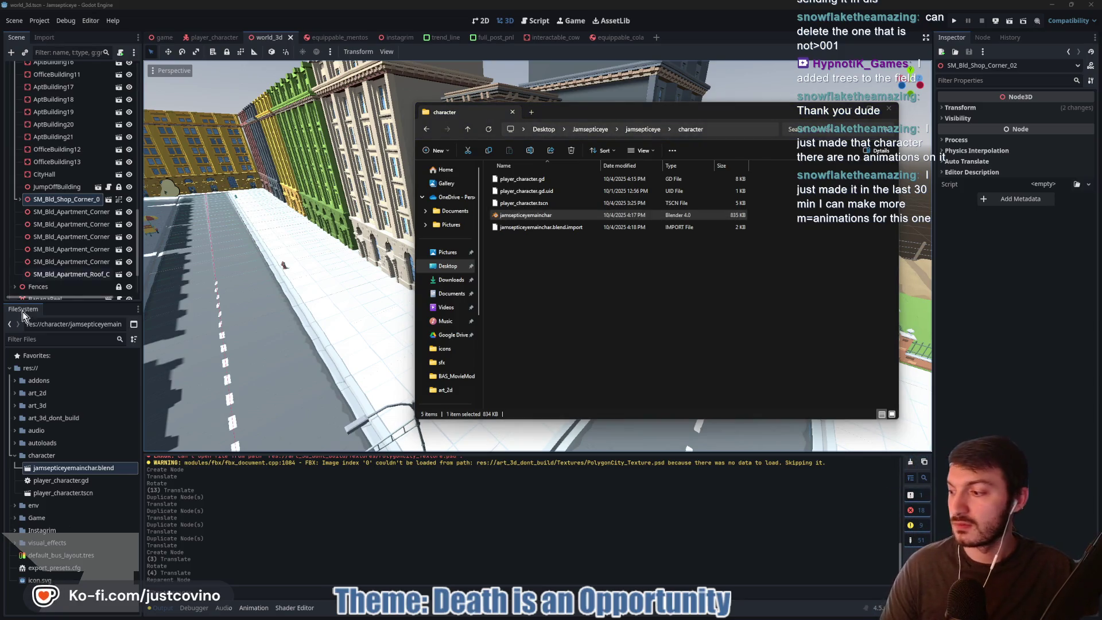
pyautogui.moveTo(522, 241); pyautogui.dragTo(521, 217)
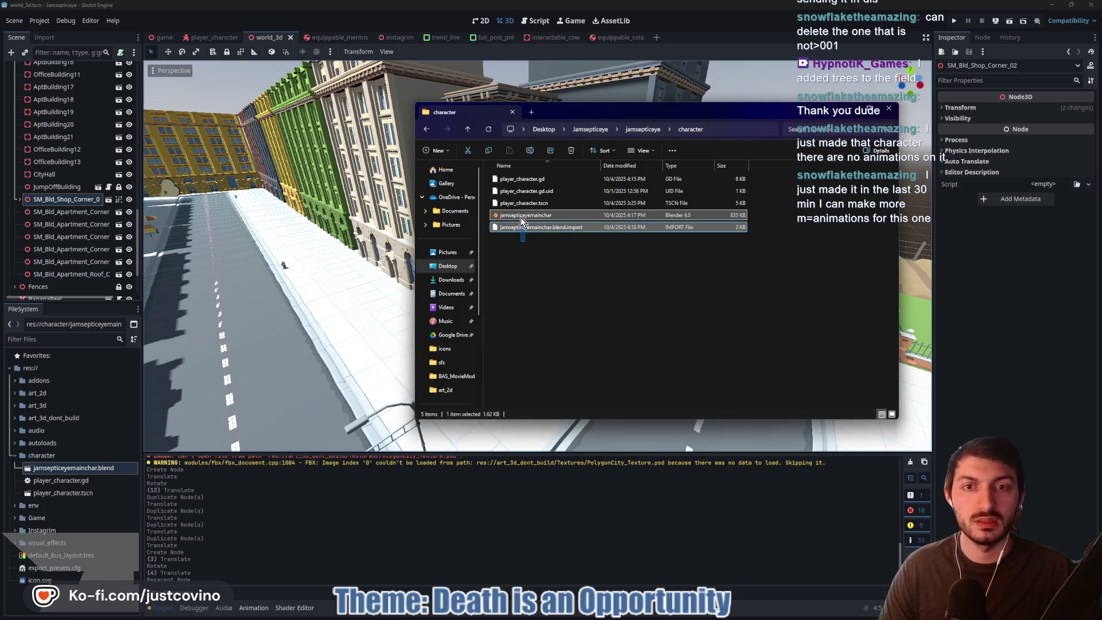
pyautogui.press('Delete')
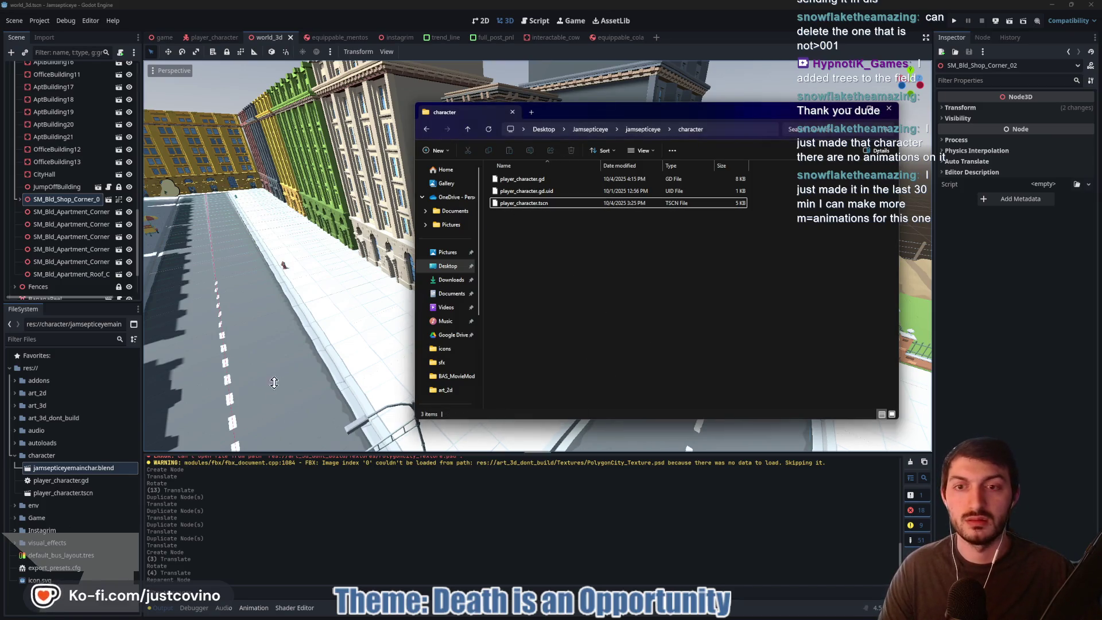
pyautogui.click(274, 382)
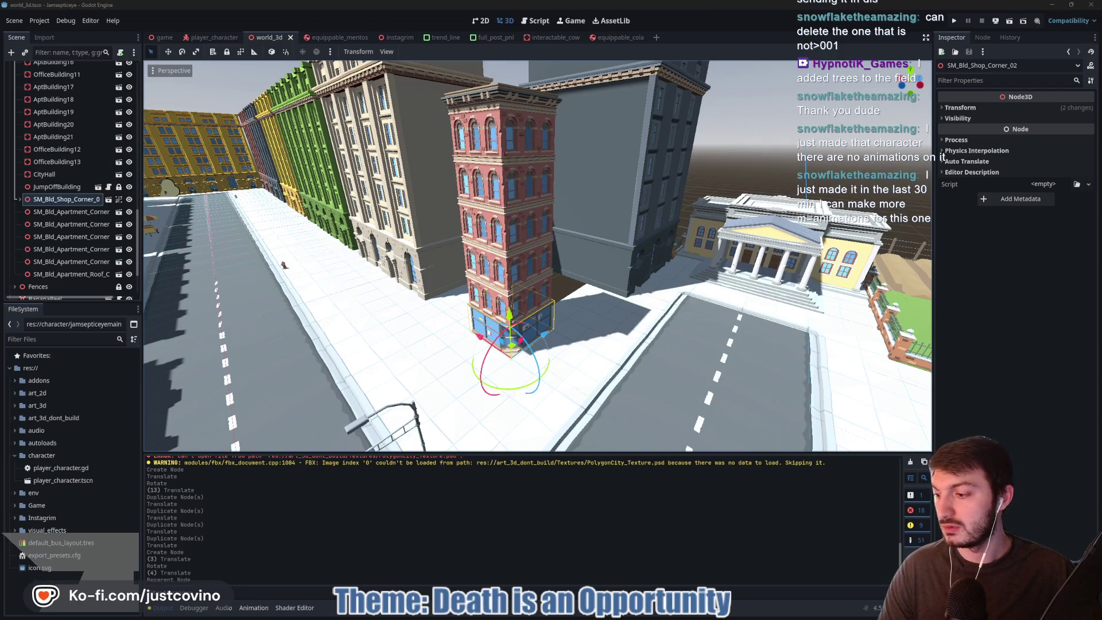
# - Commit the 22 changed files to main with the summary 'Character Folder Clean up'
pyautogui.moveTo(395, 342); pyautogui.dragTo(445, 339)
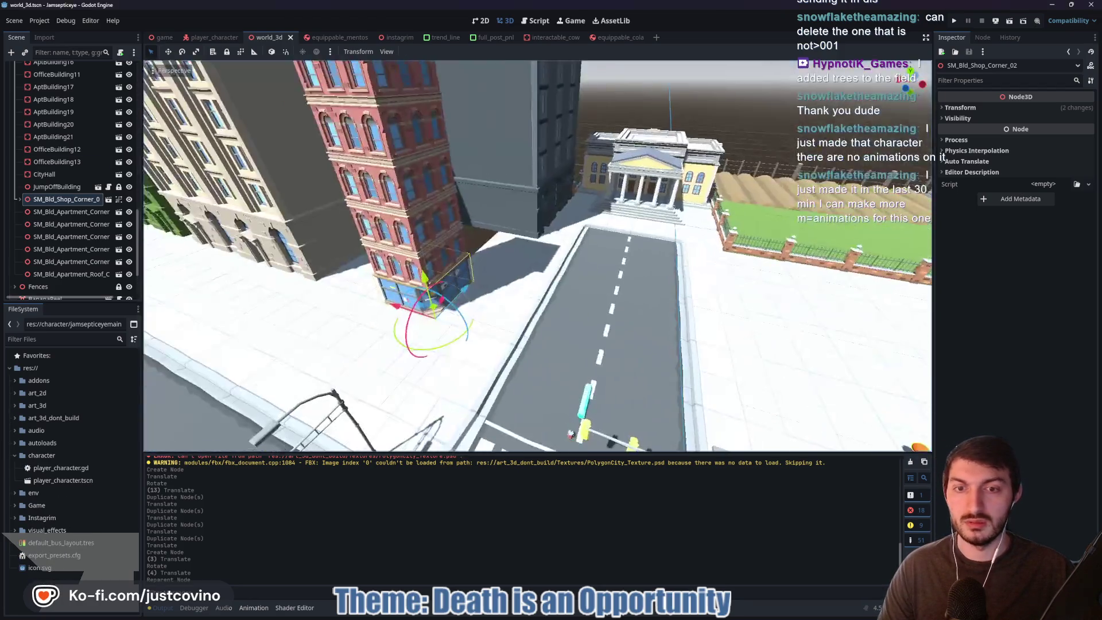
pyautogui.click(637, 616)
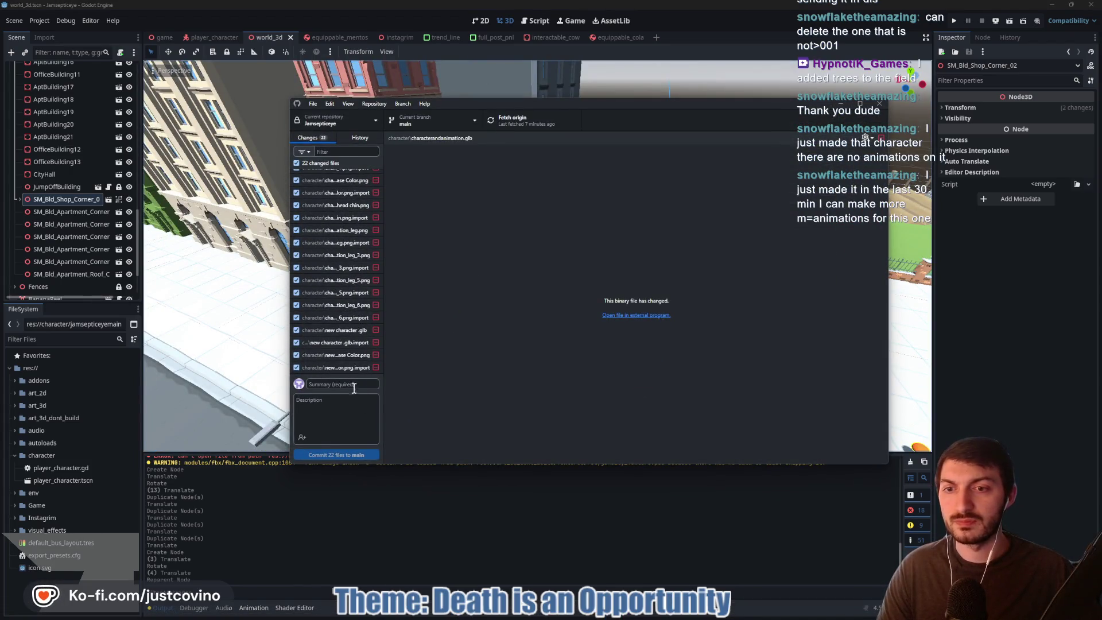
pyautogui.write('Character Folder Clean up')
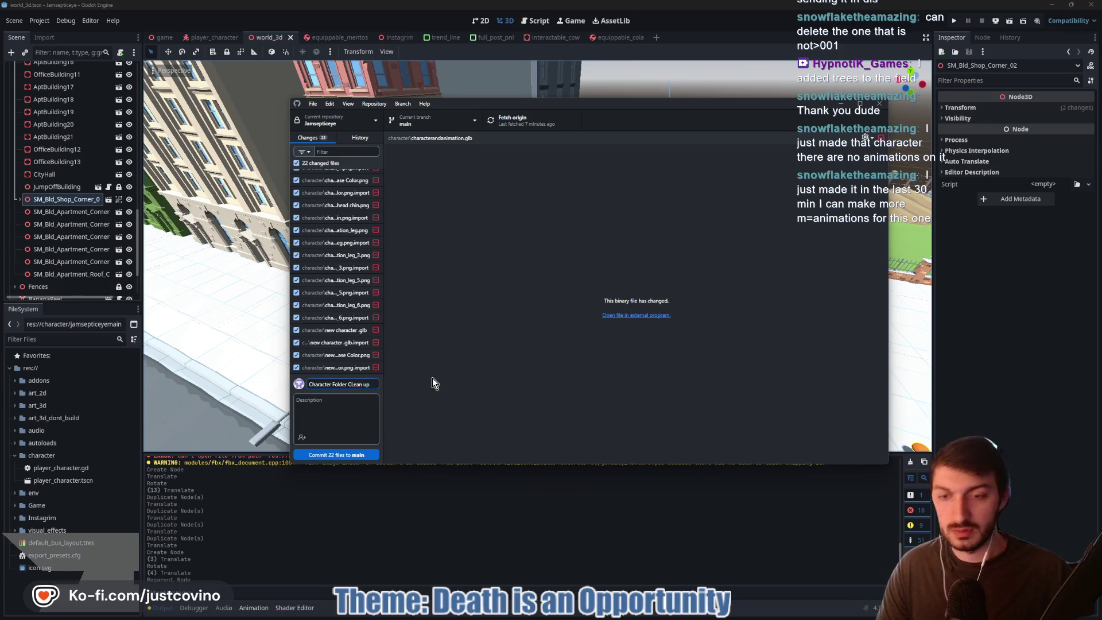
pyautogui.click(356, 453)
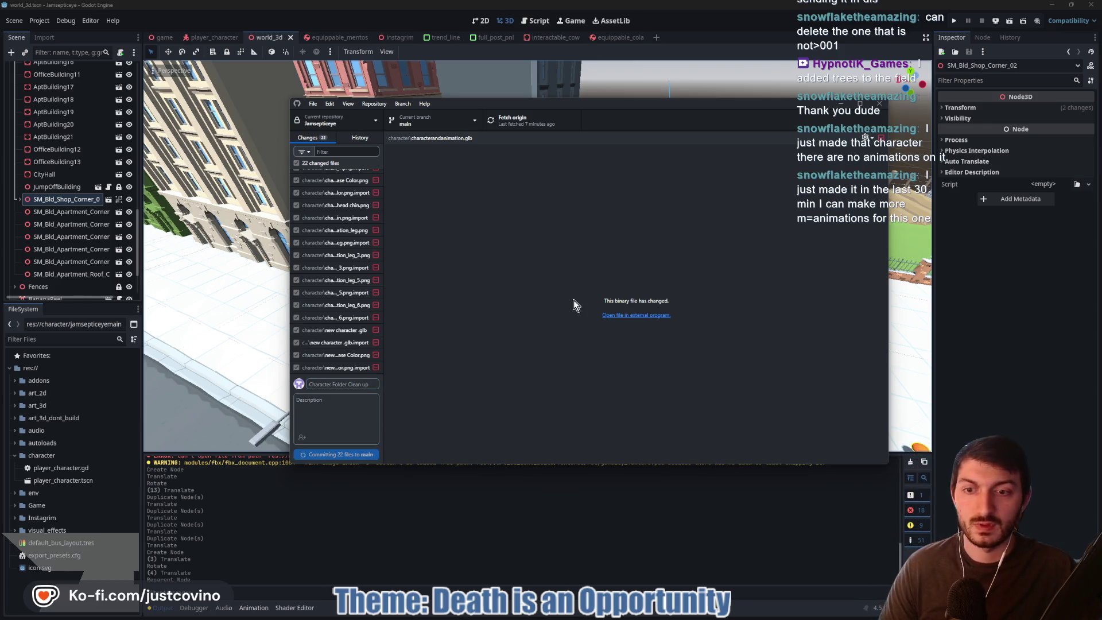
# - Fetch and pull the newer remote commits, then push the merged commits to origin
pyautogui.click(741, 222)
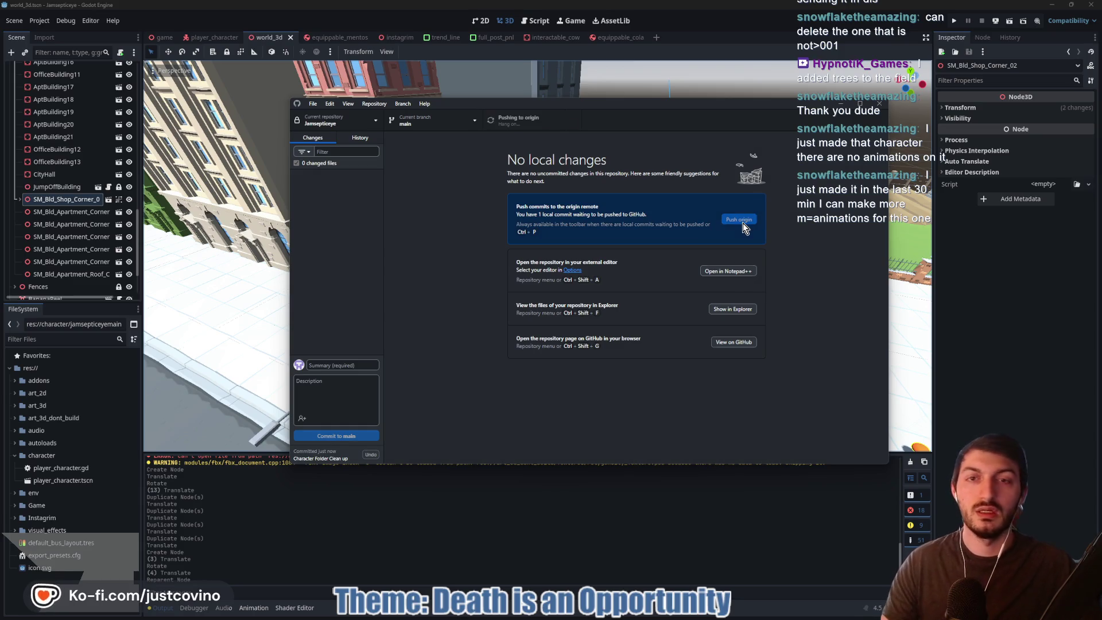
pyautogui.click(621, 314)
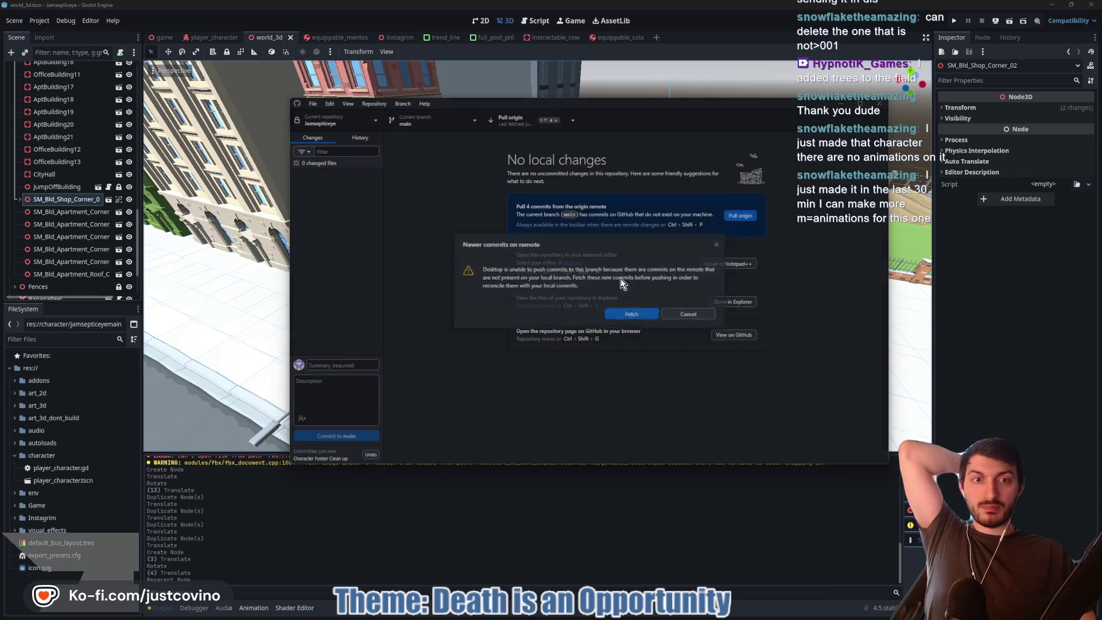
pyautogui.click(732, 216)
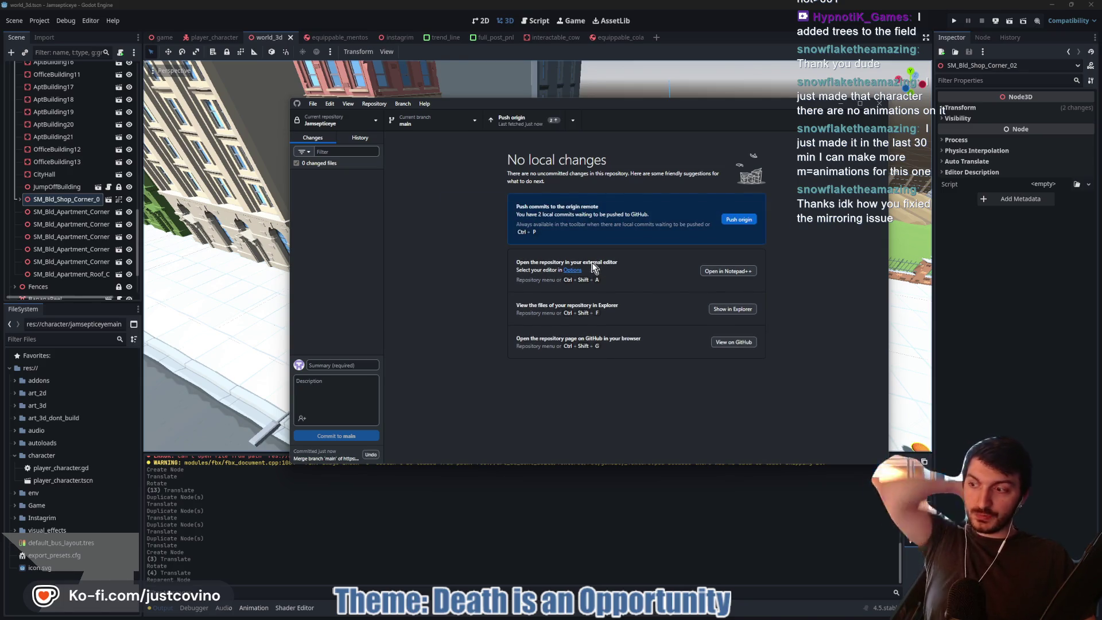
pyautogui.click(735, 220)
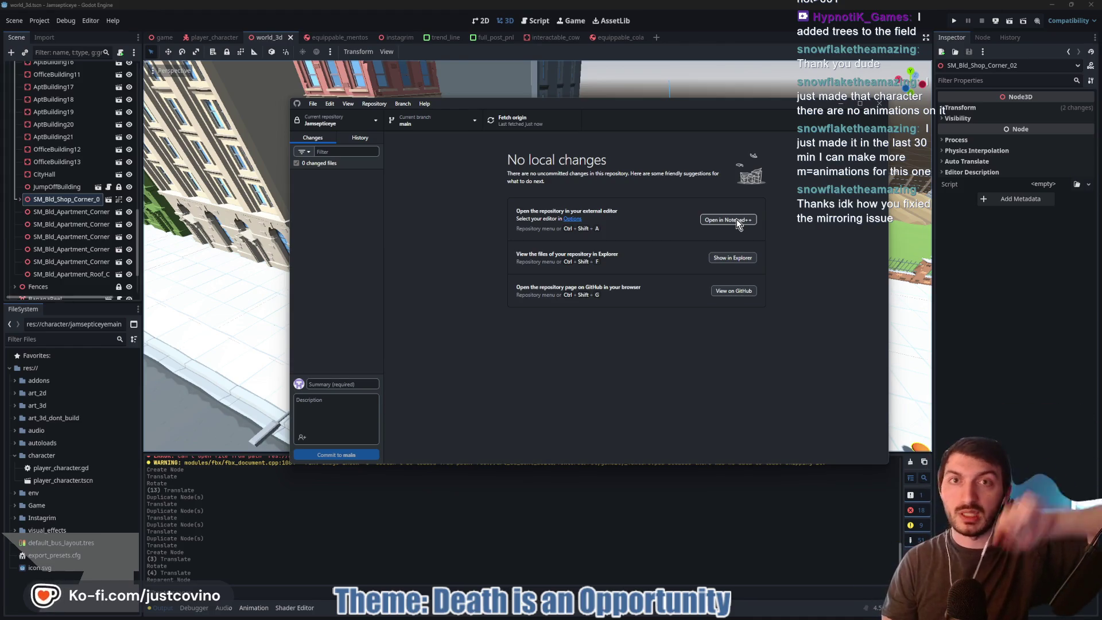
pyautogui.click(1037, 310)
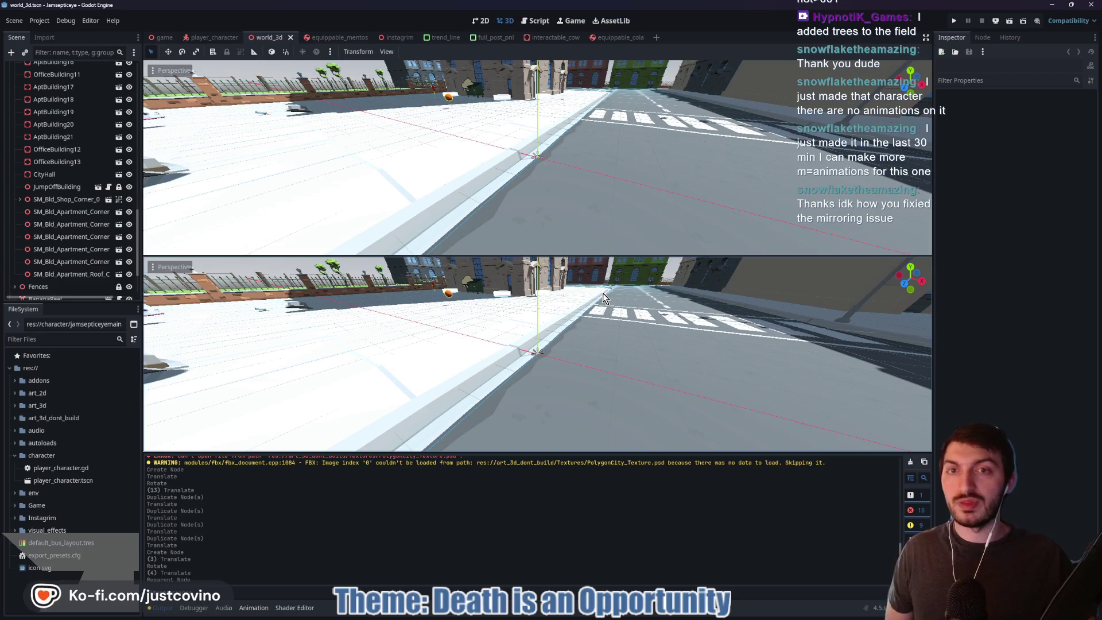
# - Switch to a single 3D viewport and fly the camera over the intersection to the tree field
pyautogui.click(386, 51)
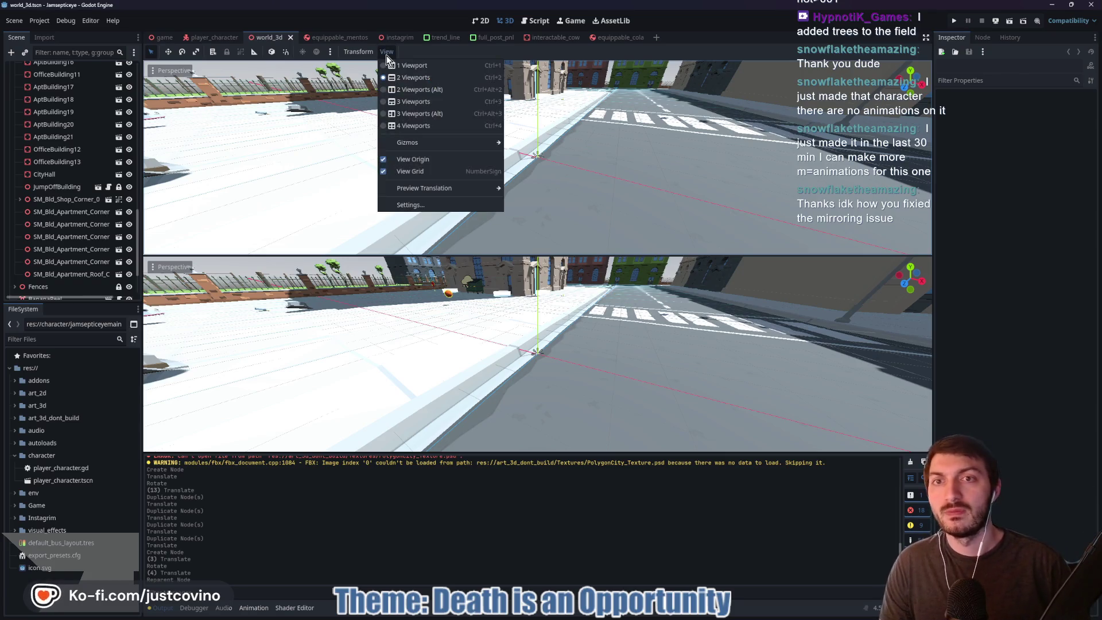
pyautogui.click(442, 65)
pyautogui.click(594, 156)
pyautogui.rightClick(594, 152)
pyautogui.press('w')
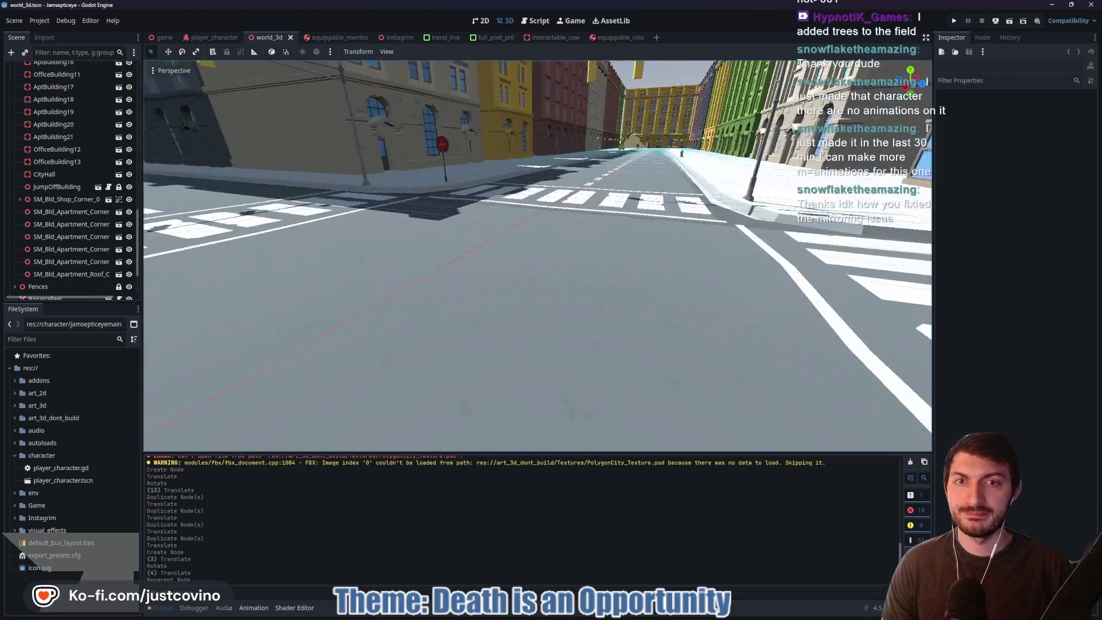
pyautogui.press('w')
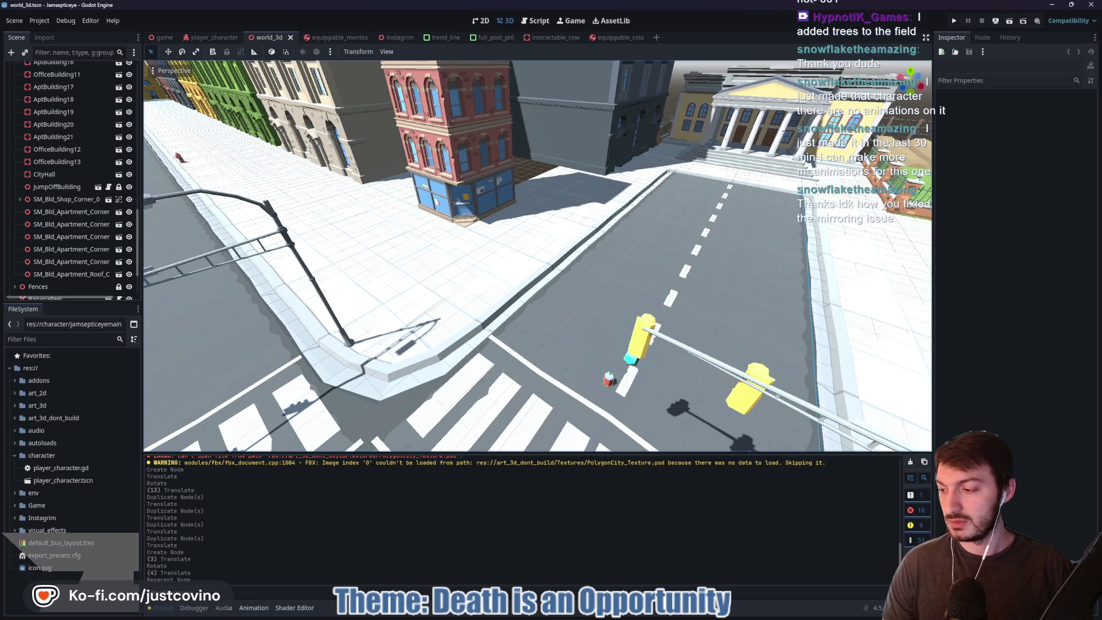
pyautogui.press('w')
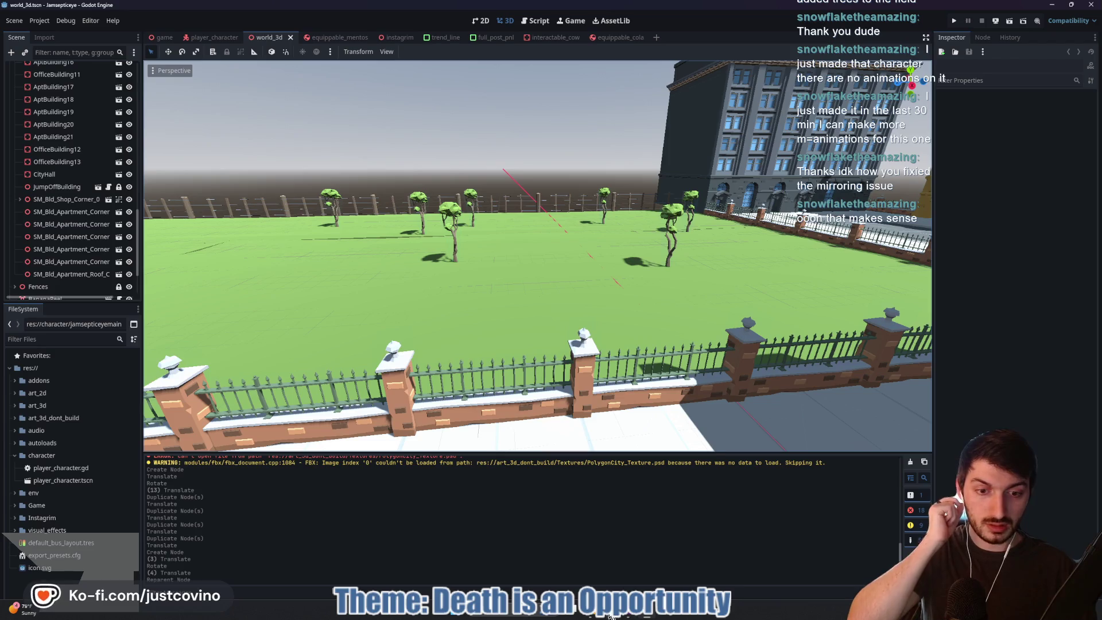
pyautogui.click(644, 617)
pyautogui.click(533, 82)
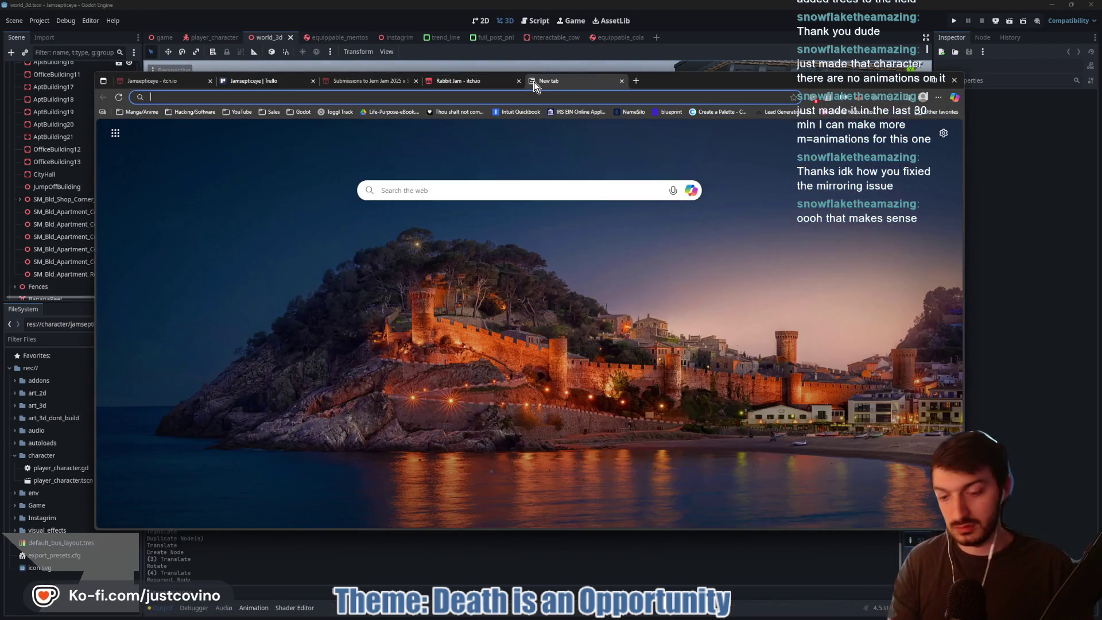
pyautogui.write('twitch.tv')
pyautogui.press('Return')
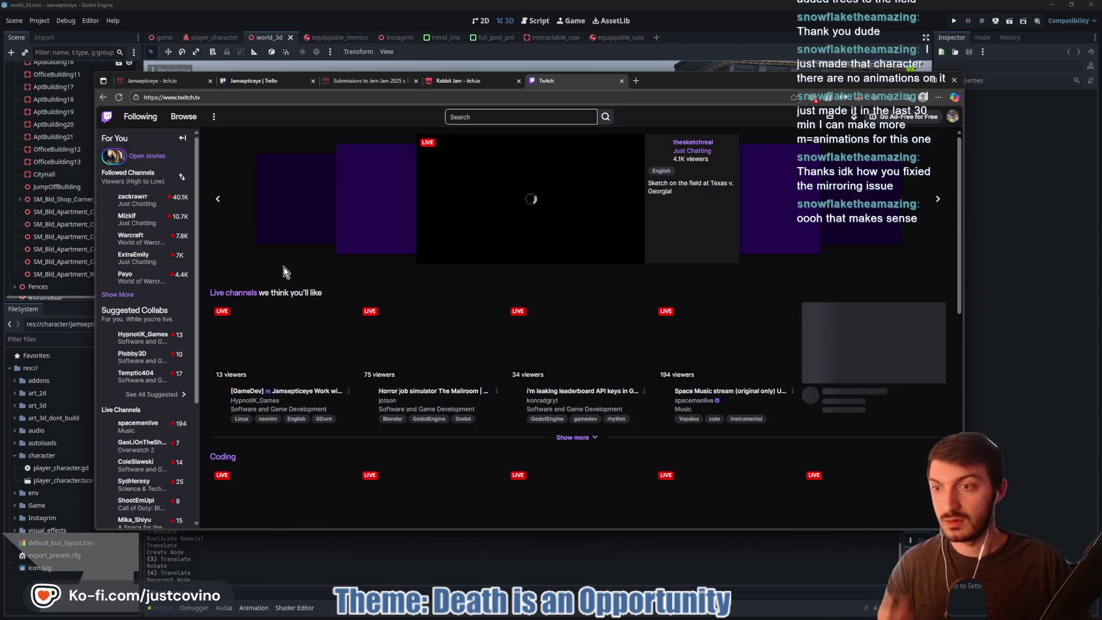
pyautogui.click(140, 341)
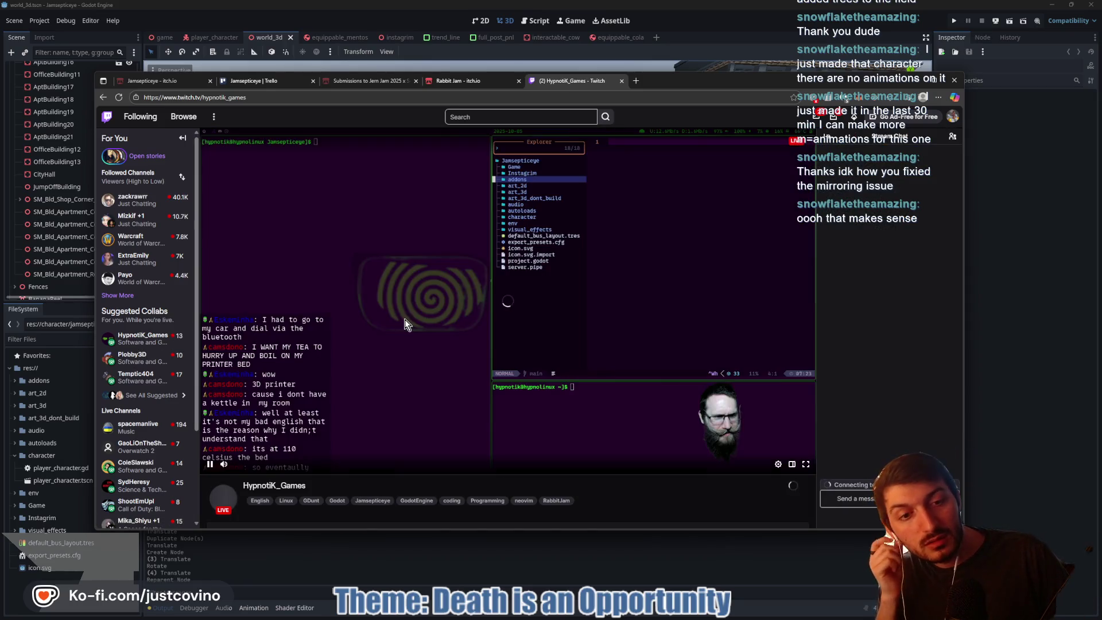
pyautogui.click(622, 81)
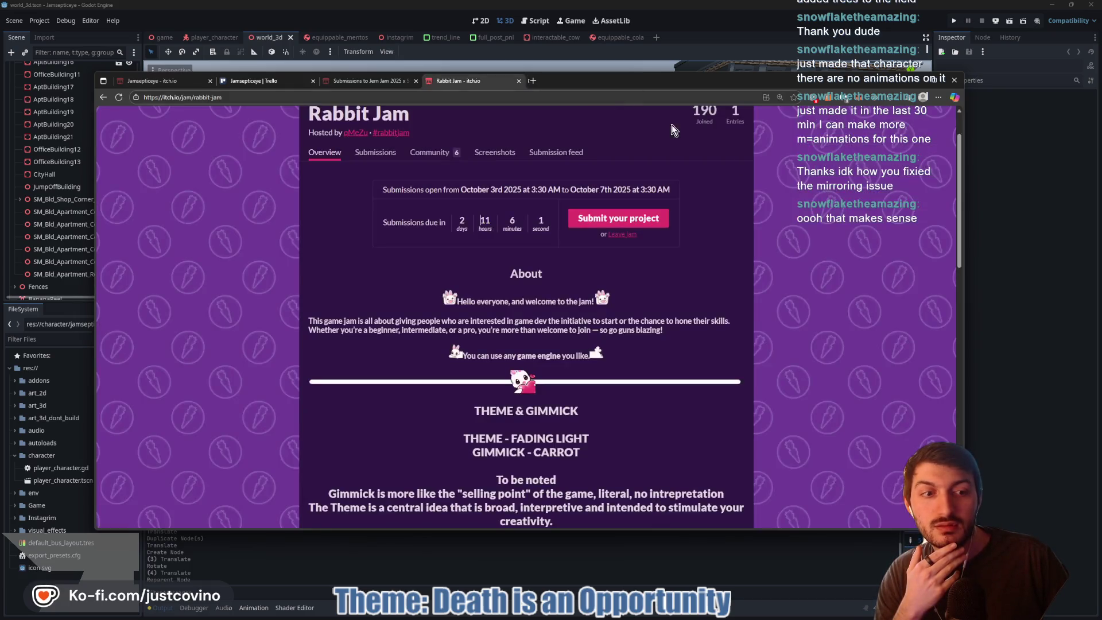
pyautogui.hotkey('alt', 'Tab')
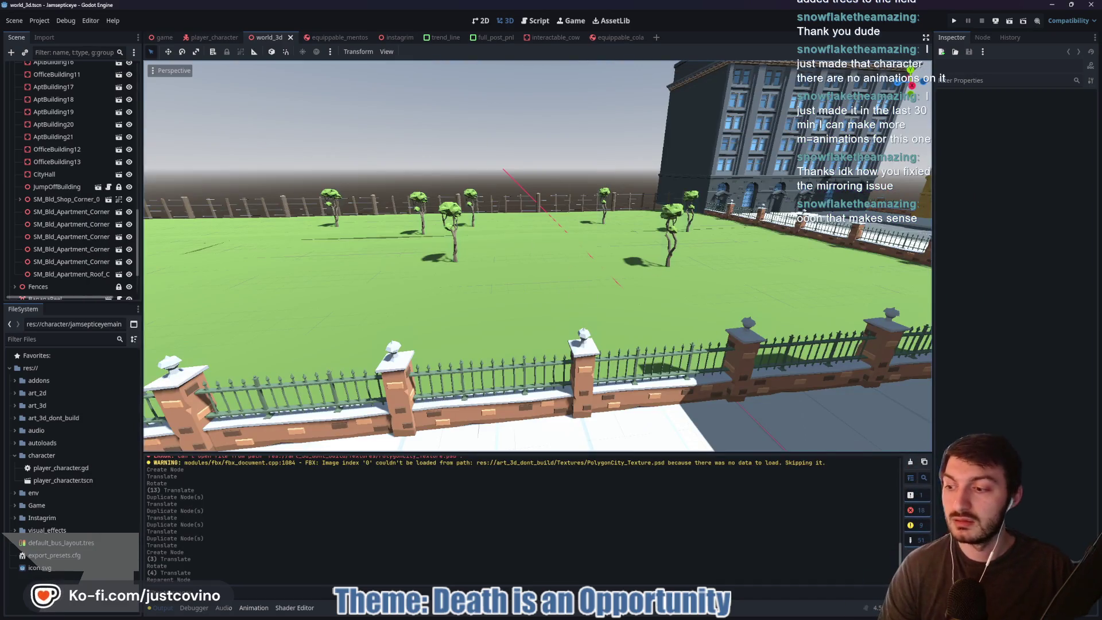
# - Search 'google' in the Start menu and launch Google Chrome
pyautogui.press('super')
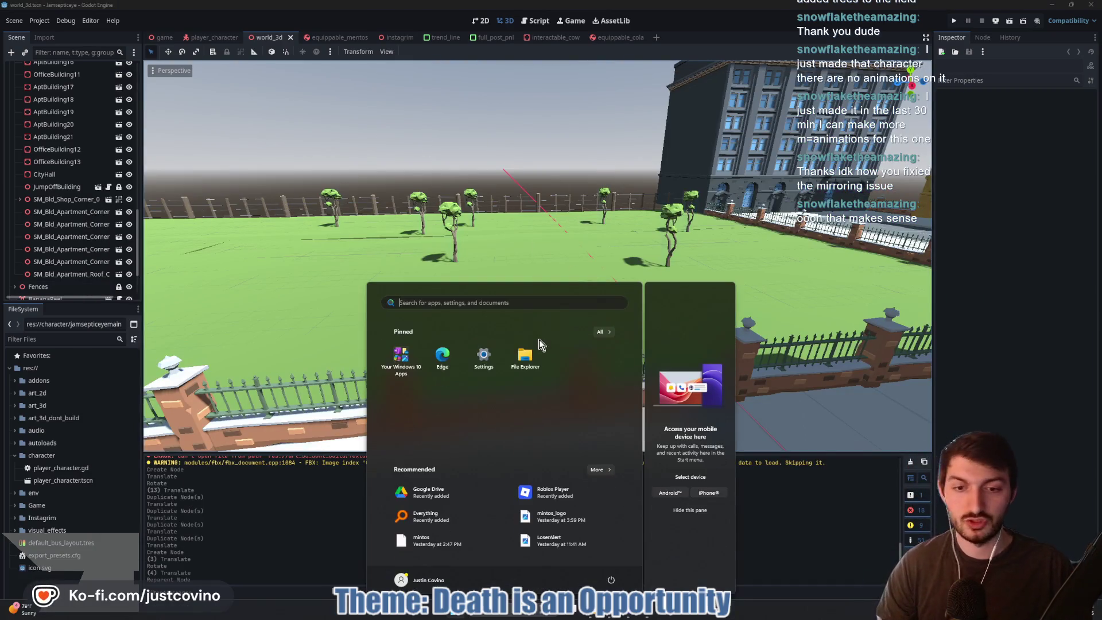
pyautogui.write('google')
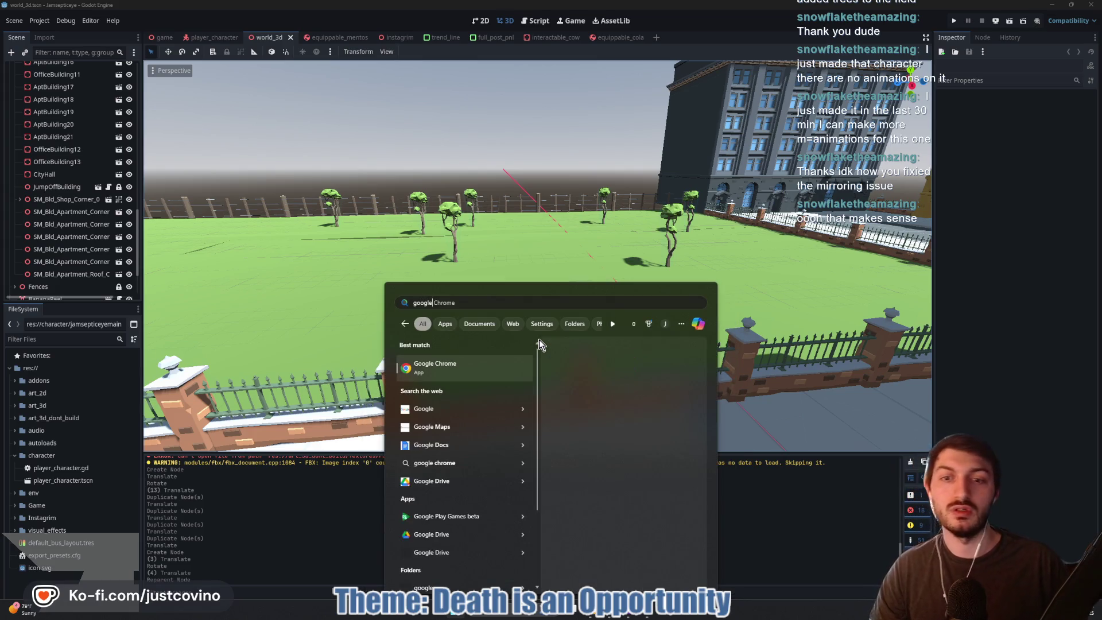
pyautogui.click(484, 365)
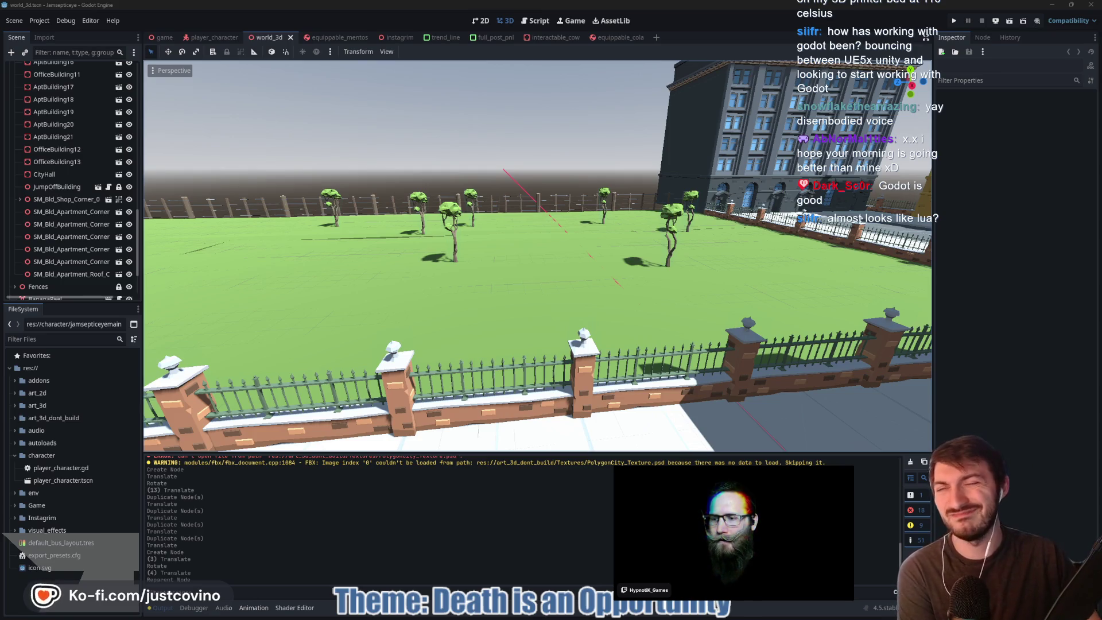
# - Open interactable_cow.gd in the script editor and look over its blank lines 15, 41 and 42
pyautogui.click(537, 21)
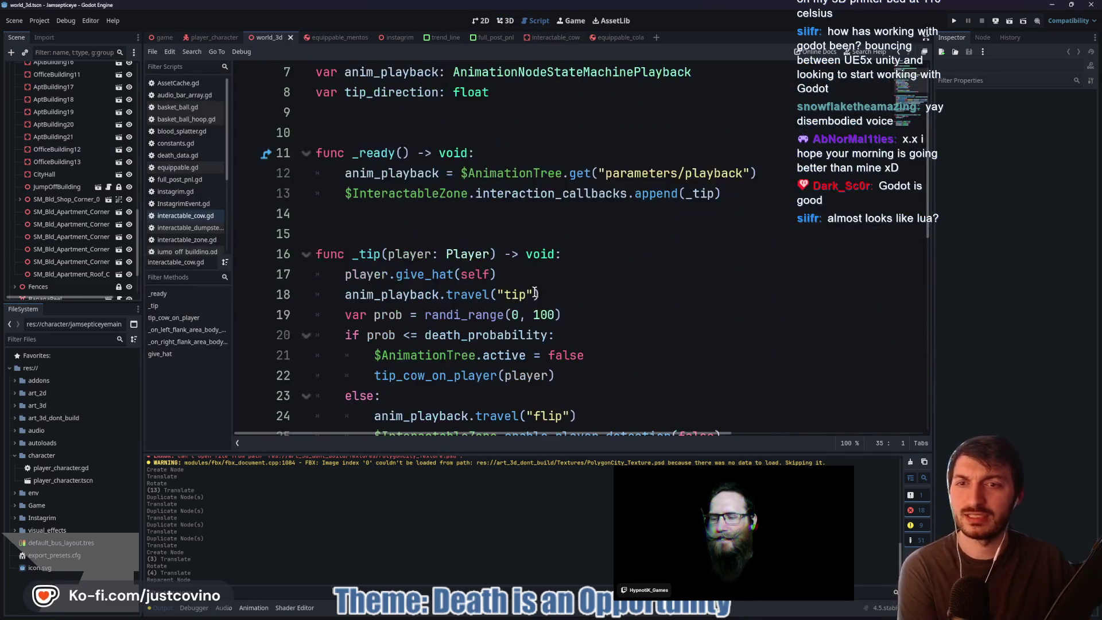
pyautogui.scroll(1, 534, 293)
pyautogui.click(406, 288)
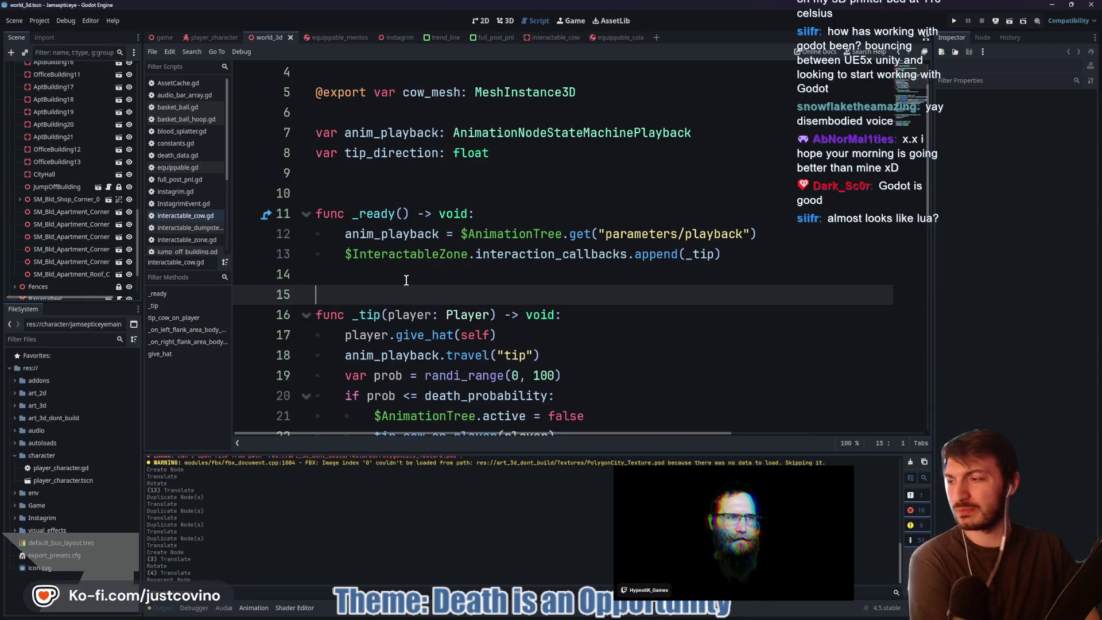
pyautogui.scroll(-1, 405, 276)
pyautogui.scroll(-9, 404, 269)
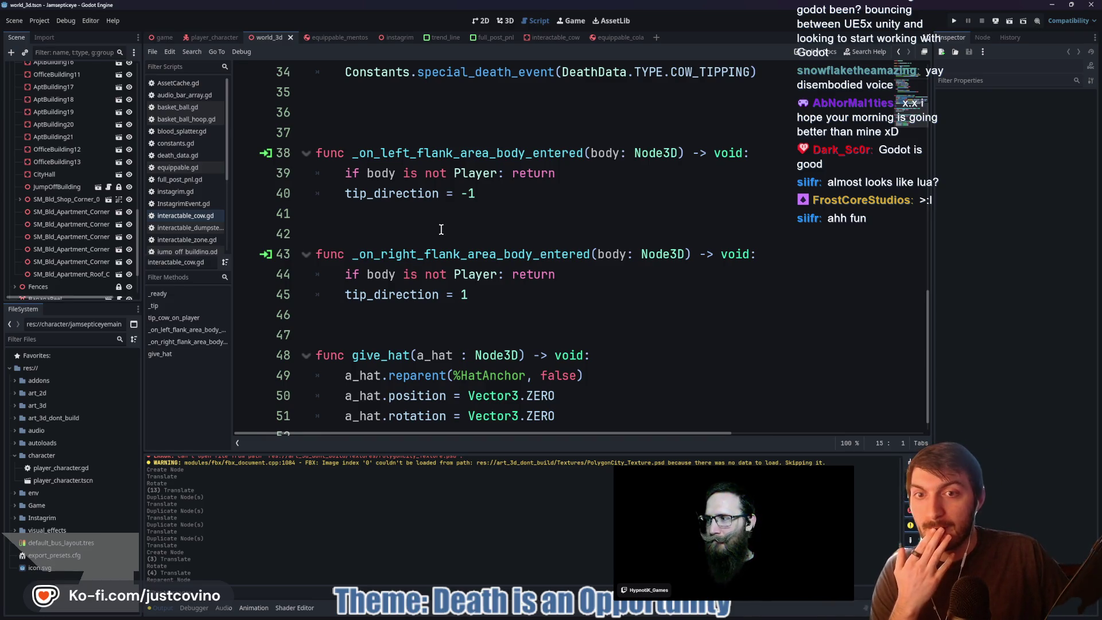
pyautogui.click(440, 230)
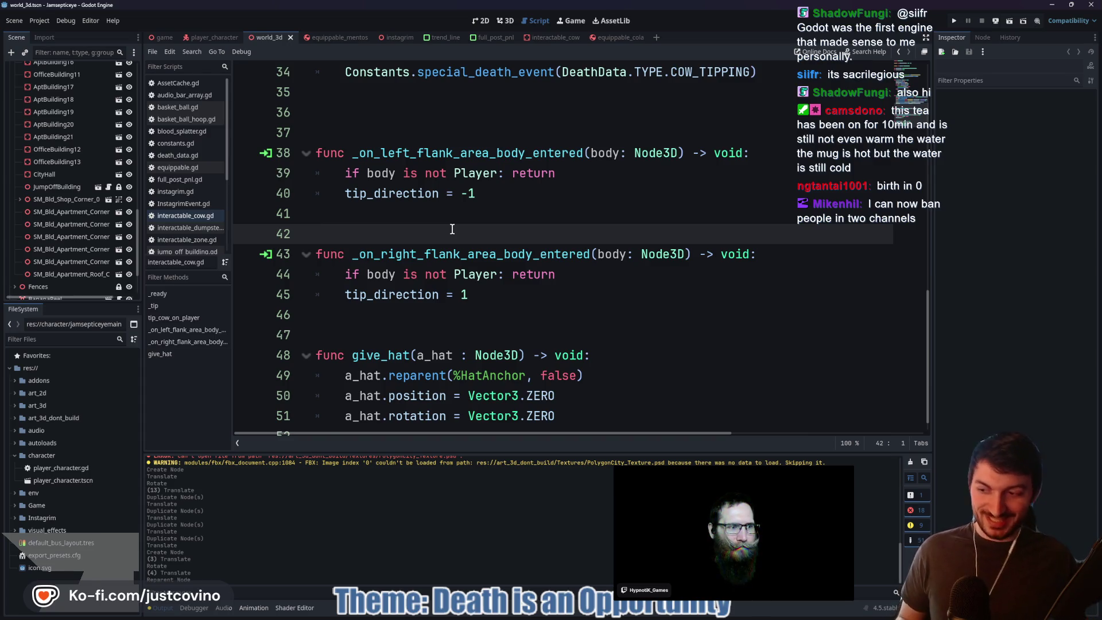
pyautogui.click(451, 217)
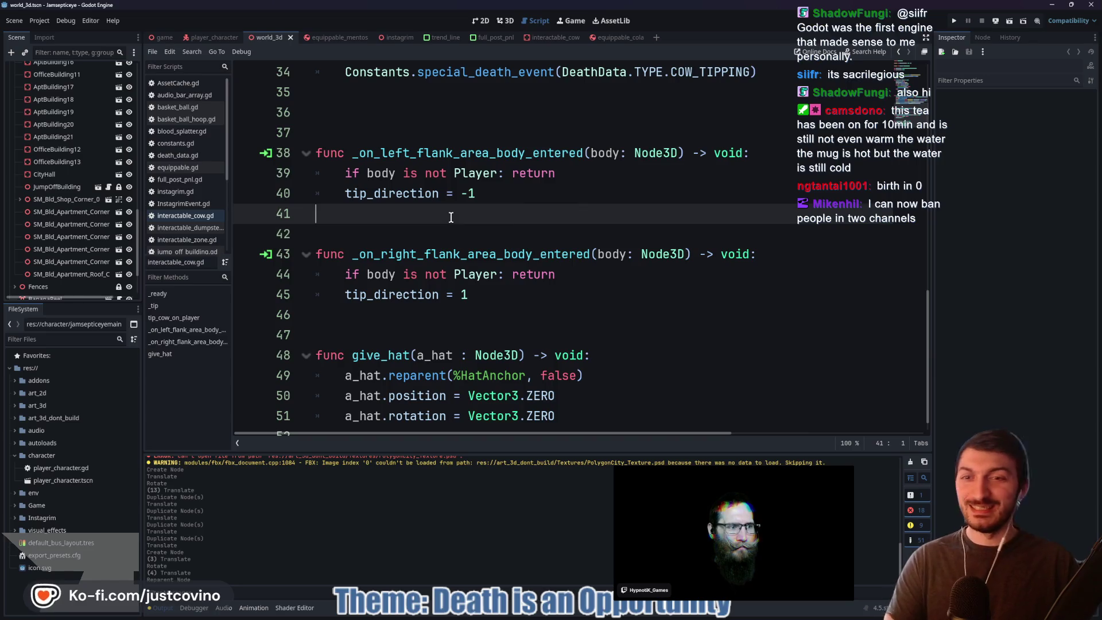
# - Delete the extra blank line 36 in interactable_cow.gd and save the script
pyautogui.scroll(3, 453, 217)
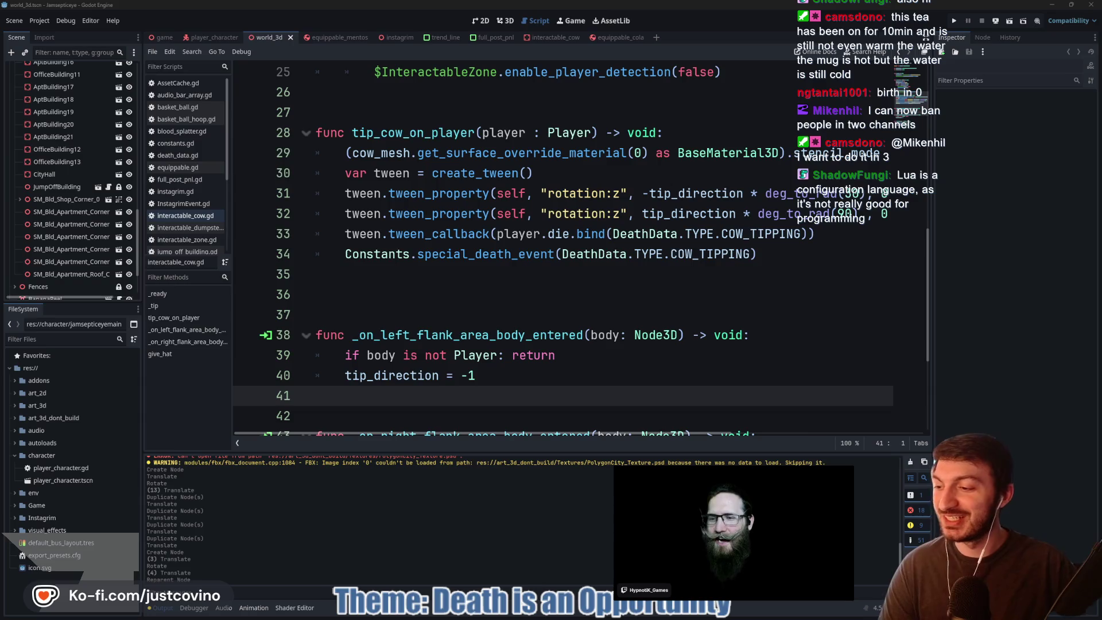
pyautogui.click(371, 296)
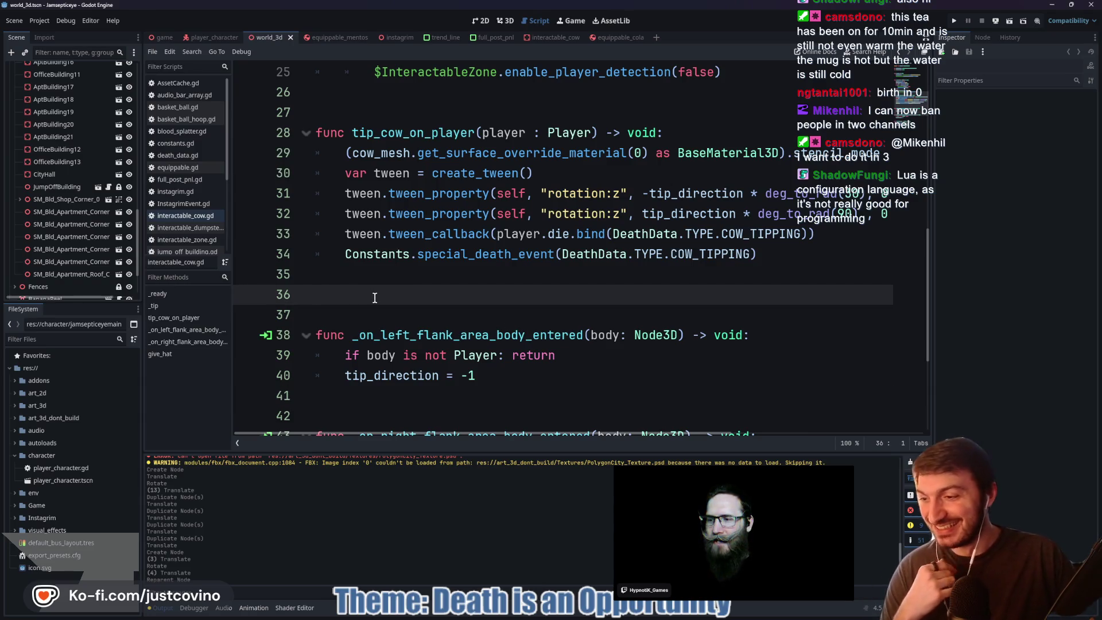
pyautogui.press('BackSpace')
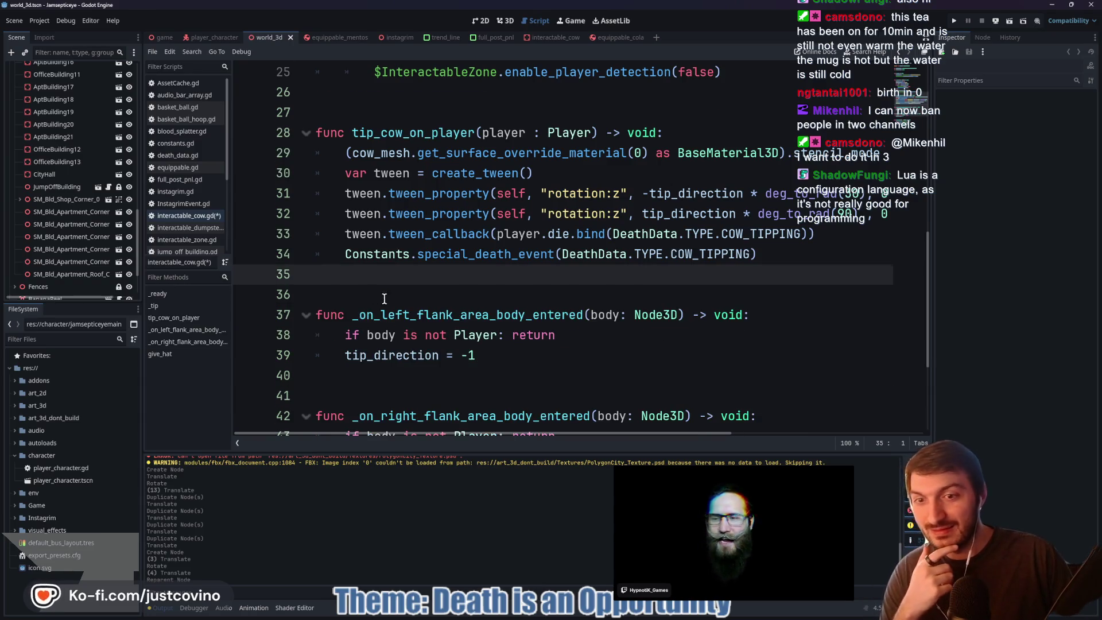
pyautogui.scroll(-2, 384, 298)
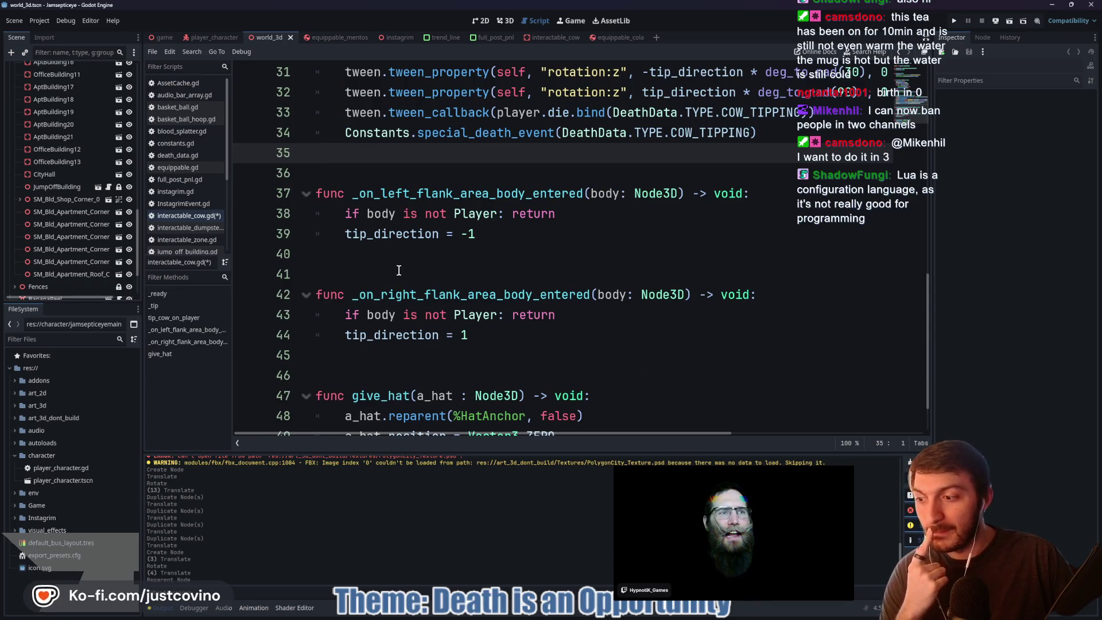
pyautogui.scroll(-1, 399, 270)
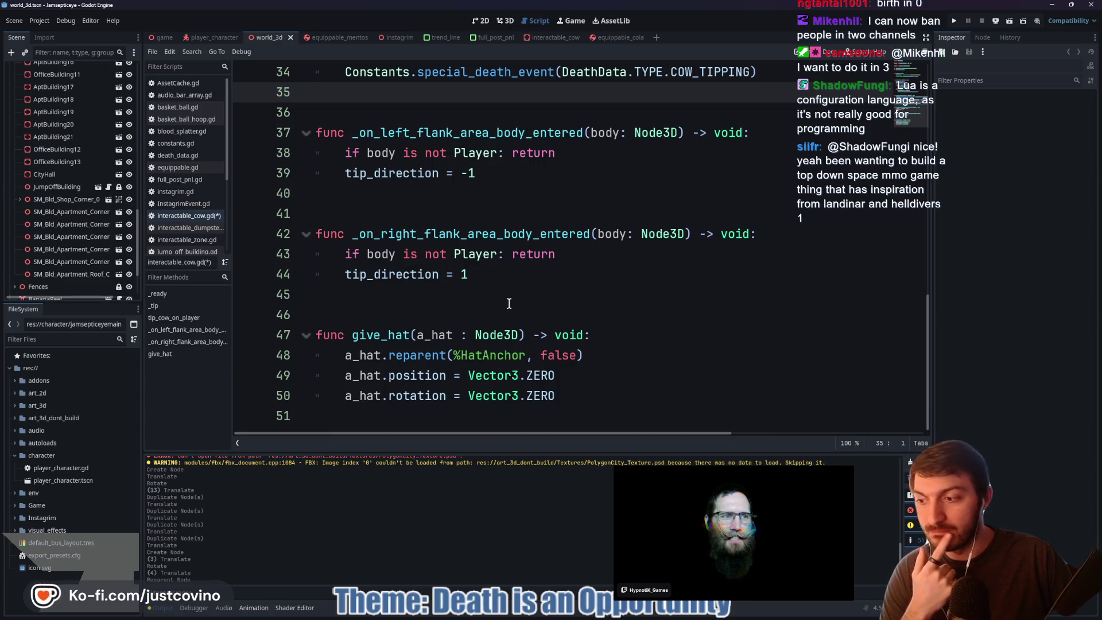
pyautogui.scroll(4, 483, 306)
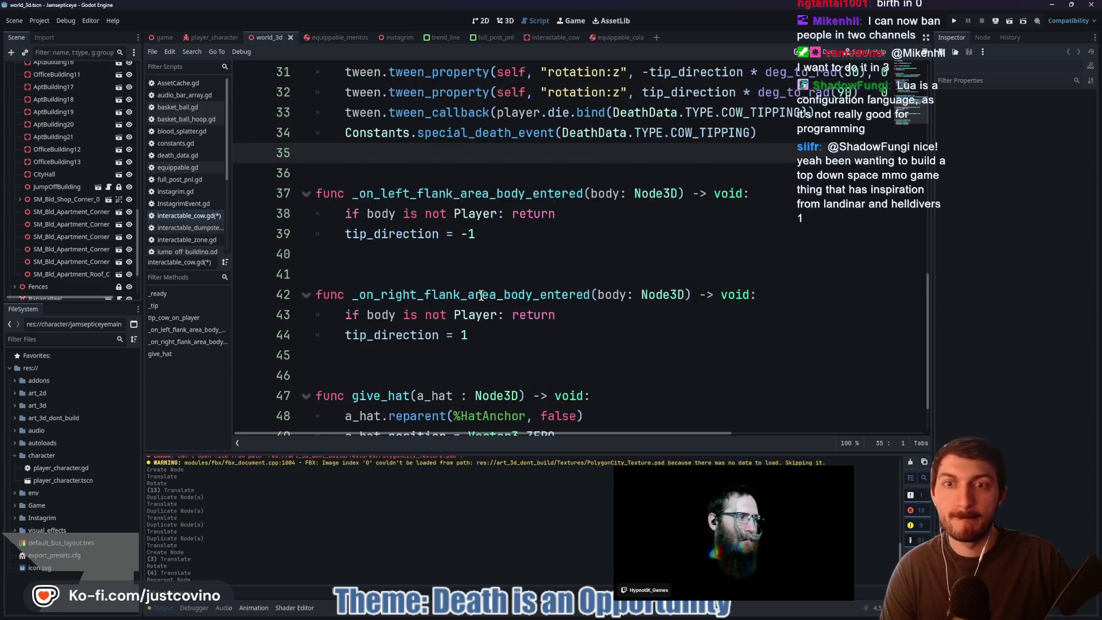
pyautogui.hotkey('ctrl', 's')
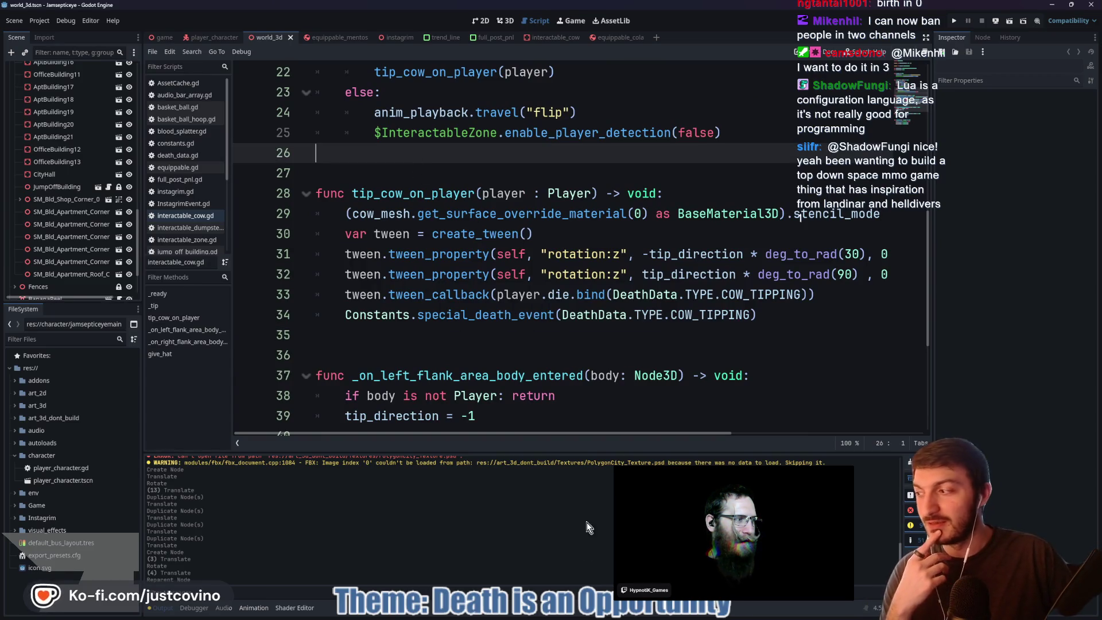
pyautogui.click(625, 617)
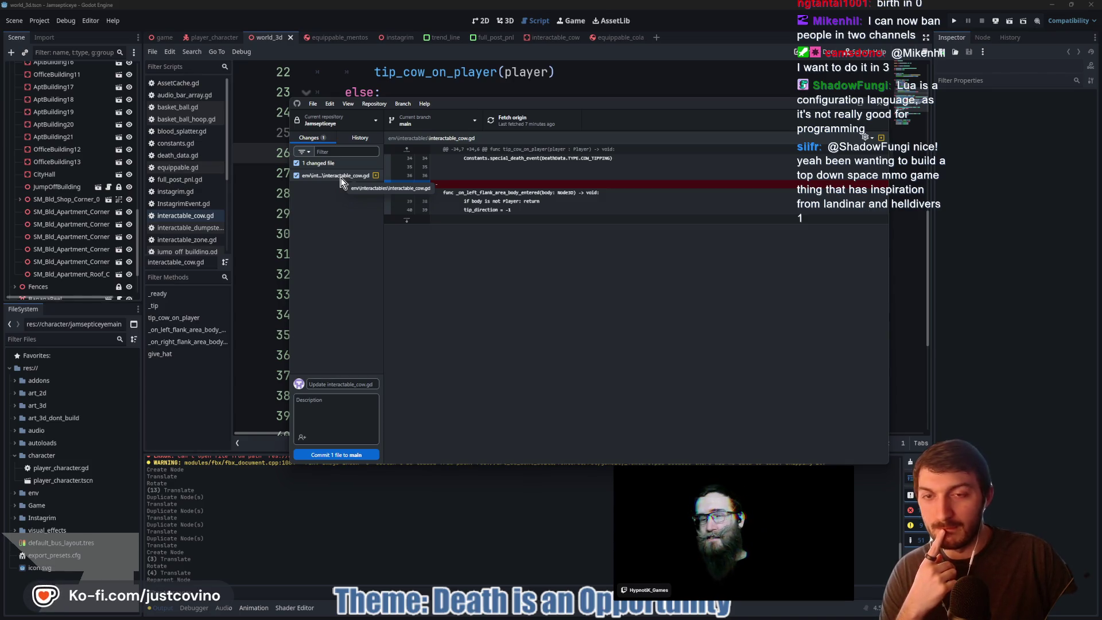
pyautogui.click(528, 531)
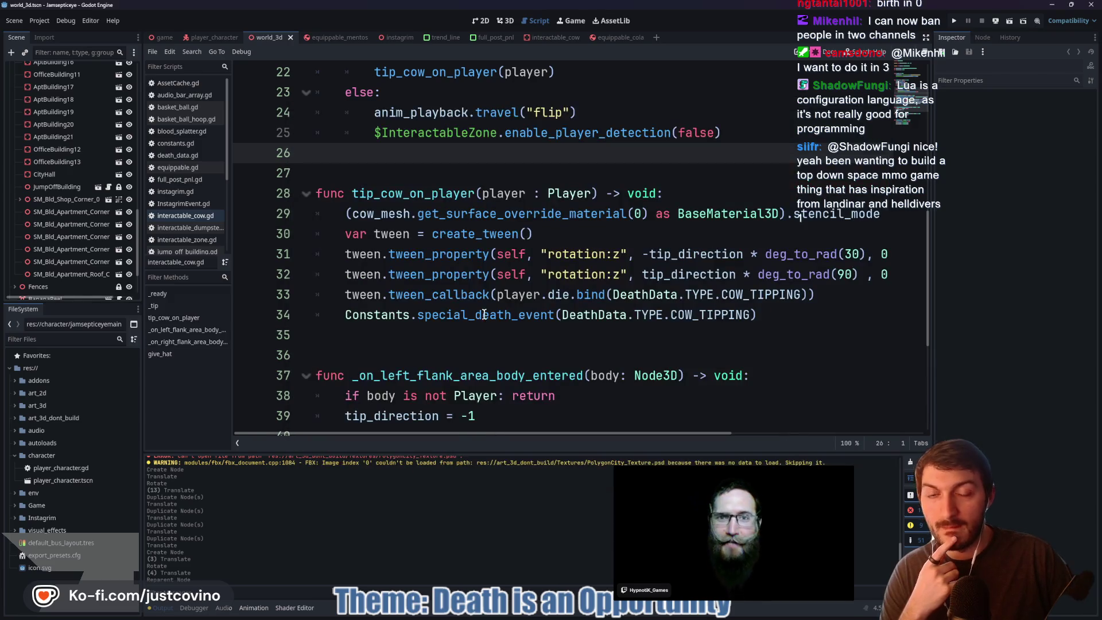
pyautogui.scroll(2, 475, 311)
pyautogui.scroll(2, 476, 310)
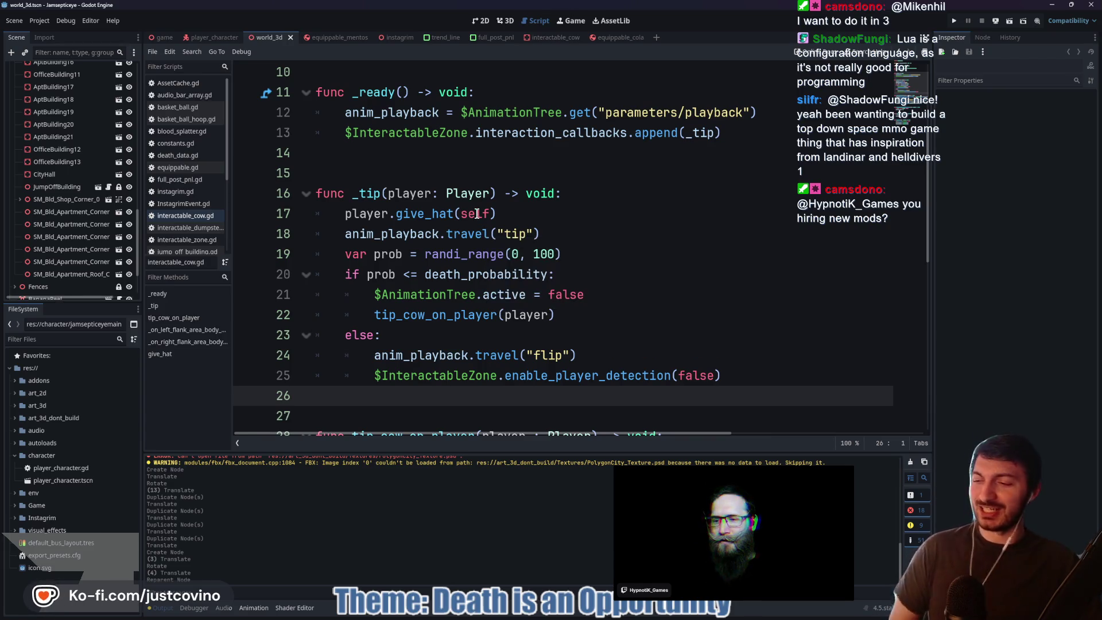
pyautogui.moveTo(0, 125)
pyautogui.mouseDown()
pyautogui.moveTo(373, 125)
pyautogui.moveTo(434, 102)
pyautogui.mouseUp()
pyautogui.click(445, 355)
pyautogui.write('/timeout camsdono ')
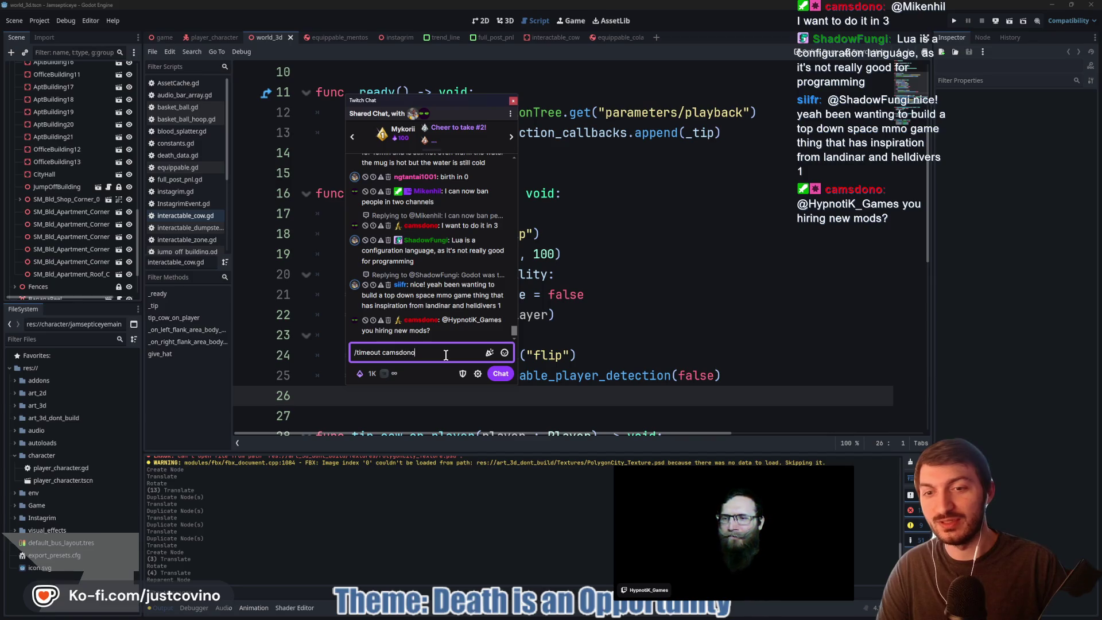
pyautogui.write('90')
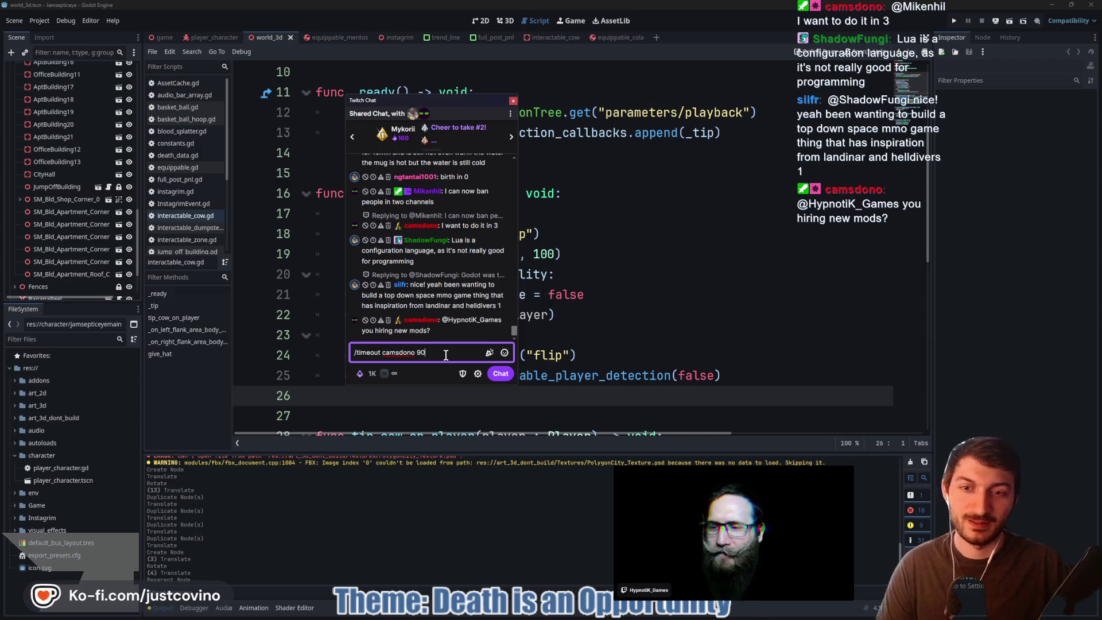
pyautogui.press('Return')
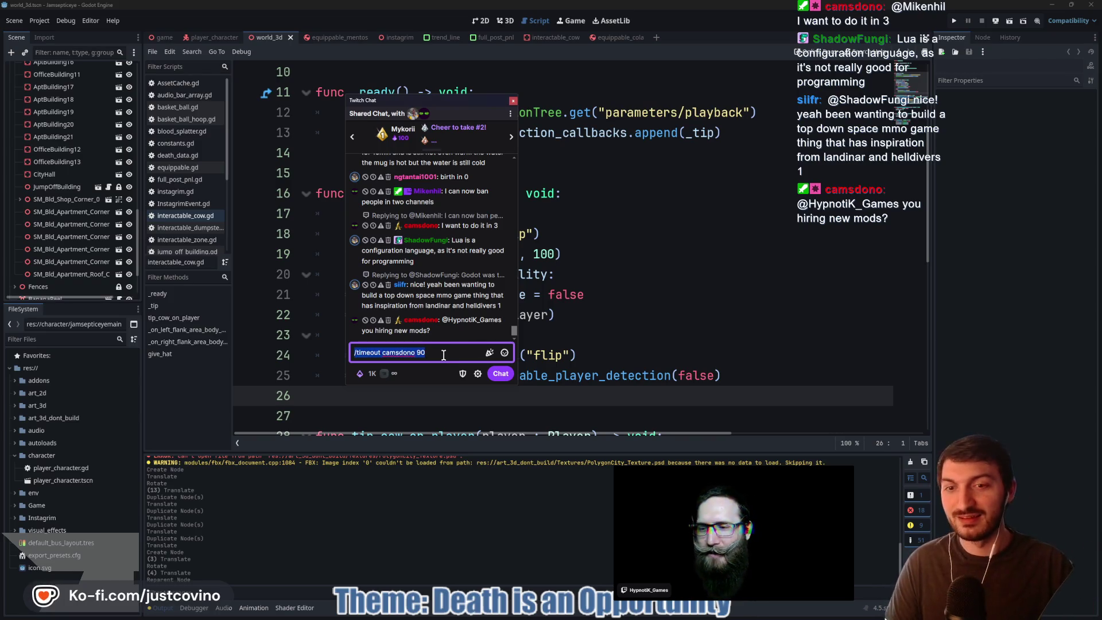
pyautogui.click(513, 101)
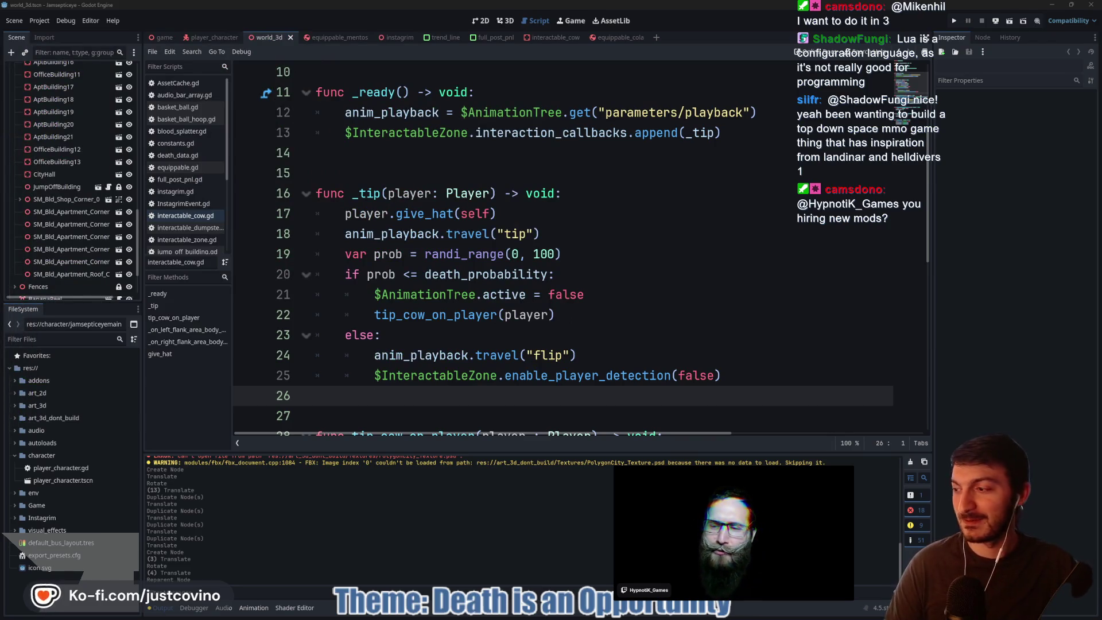
pyautogui.scroll(-3, 390, 171)
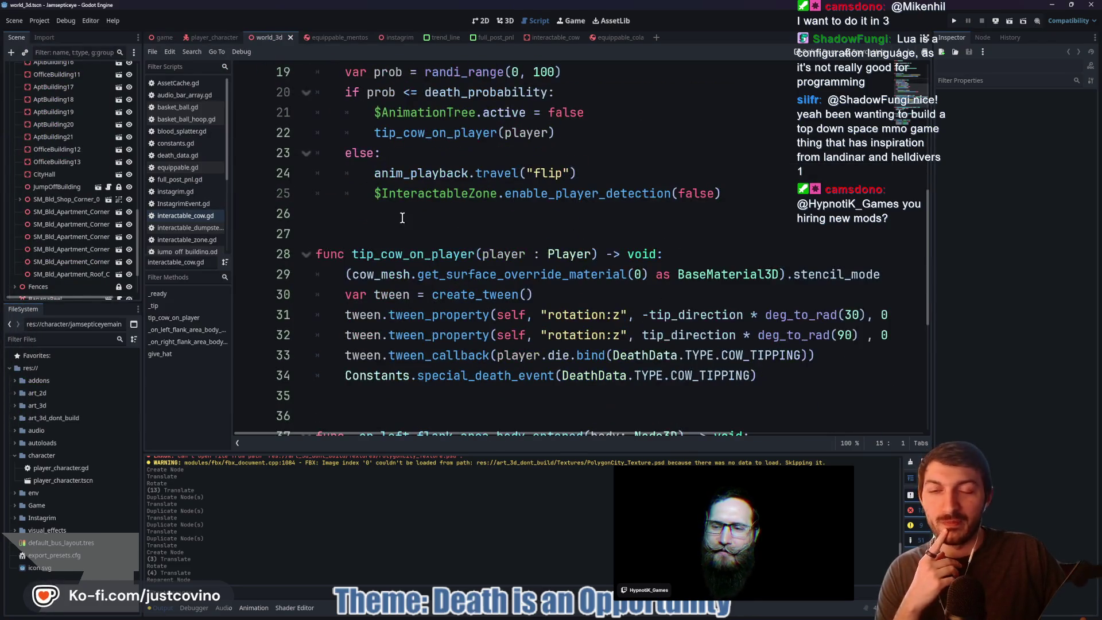
pyautogui.click(400, 233)
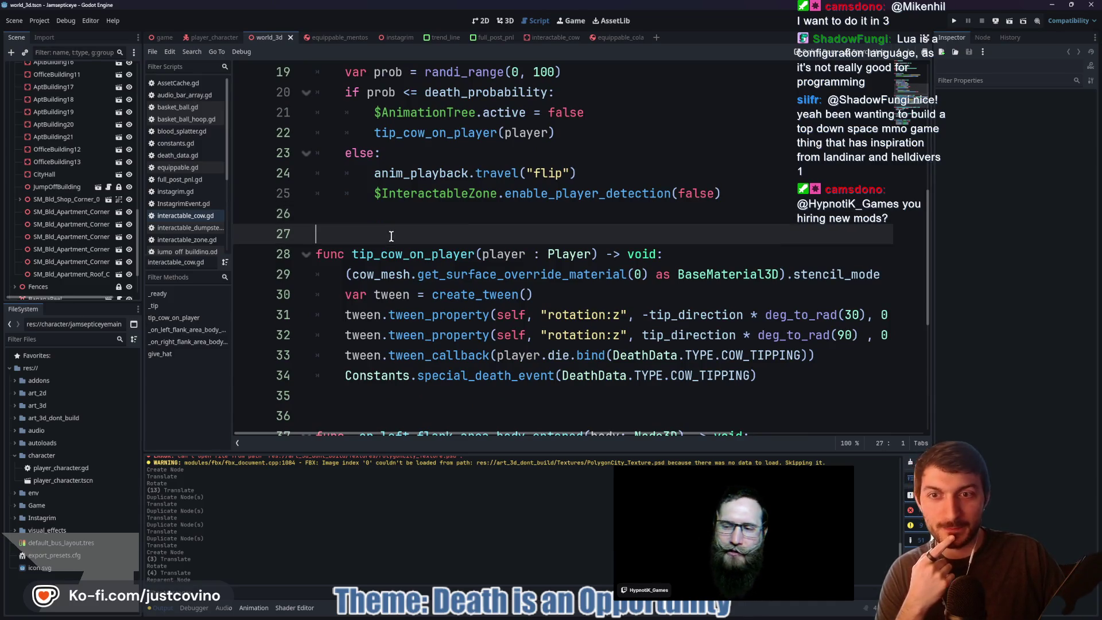
pyautogui.scroll(-4, 390, 207)
pyautogui.click(369, 182)
pyautogui.click(353, 254)
pyautogui.click(339, 272)
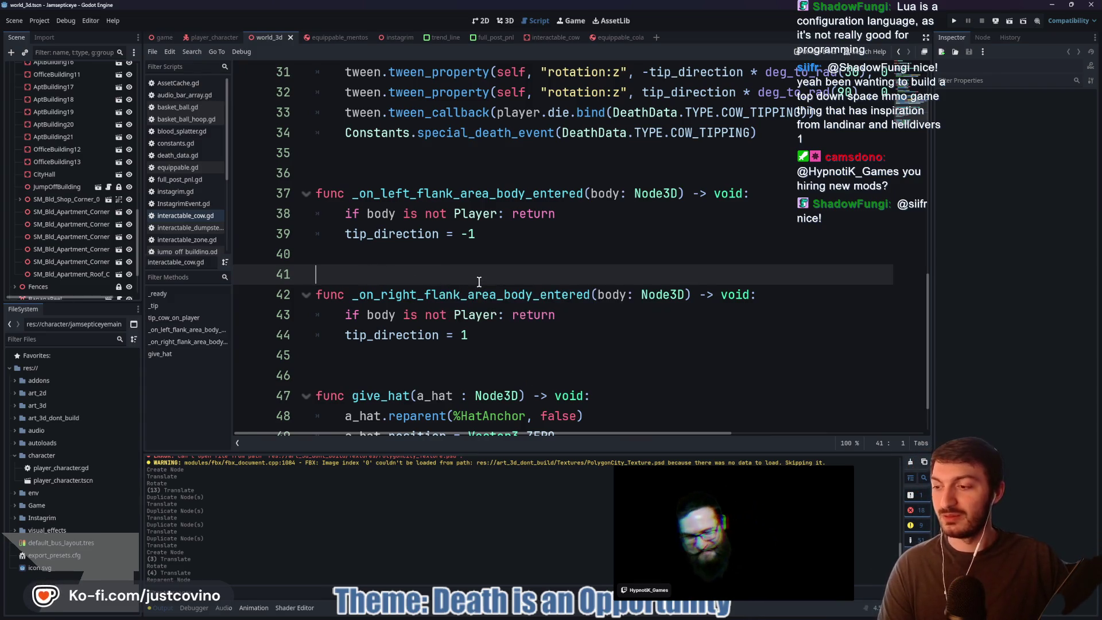
# - Check the blank lines 35 and 36 in the cow script
pyautogui.scroll(1, 496, 212)
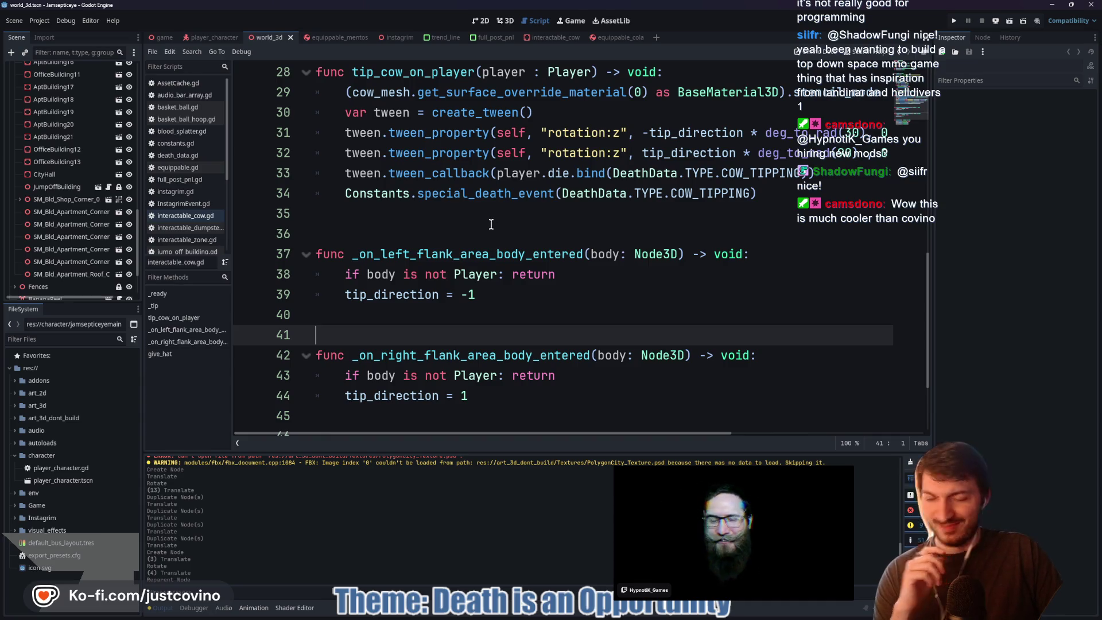
pyautogui.click(470, 228)
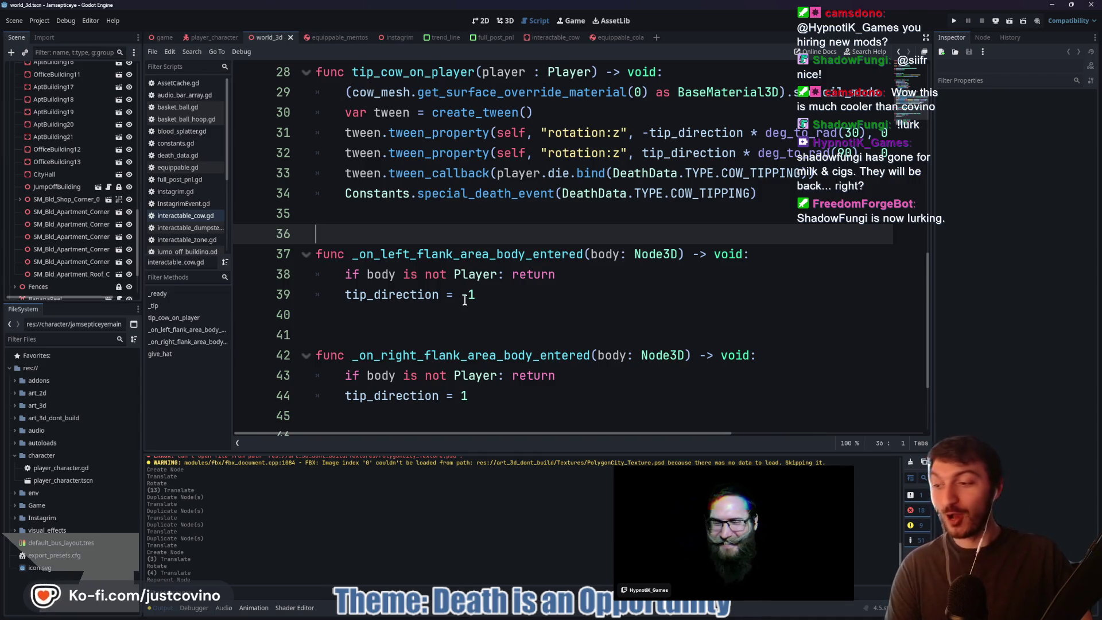
pyautogui.click(418, 223)
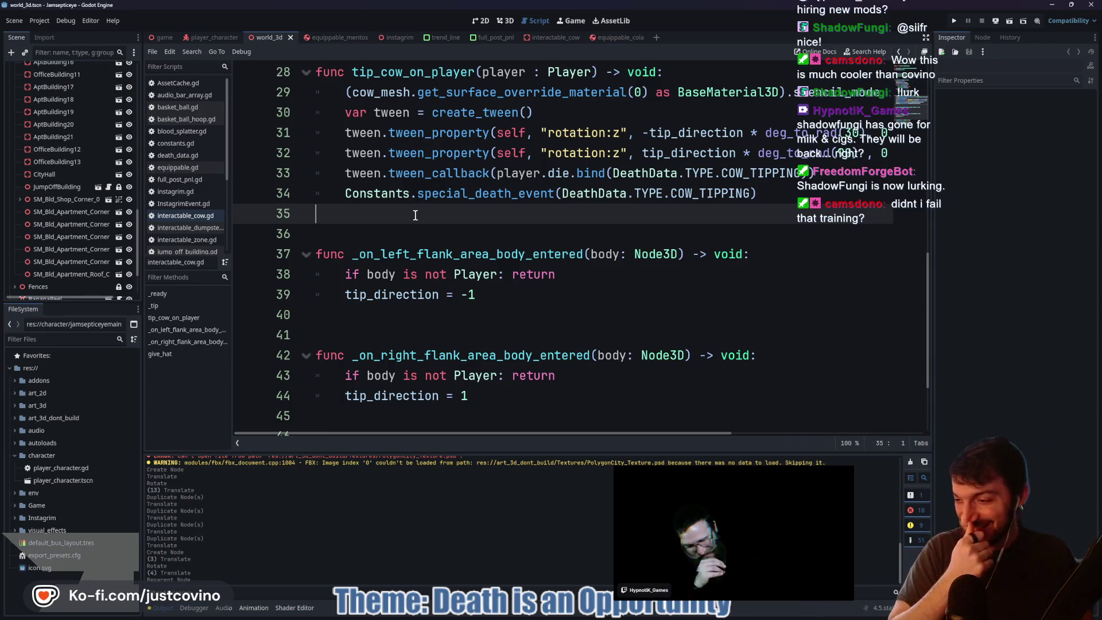
pyautogui.click(417, 224)
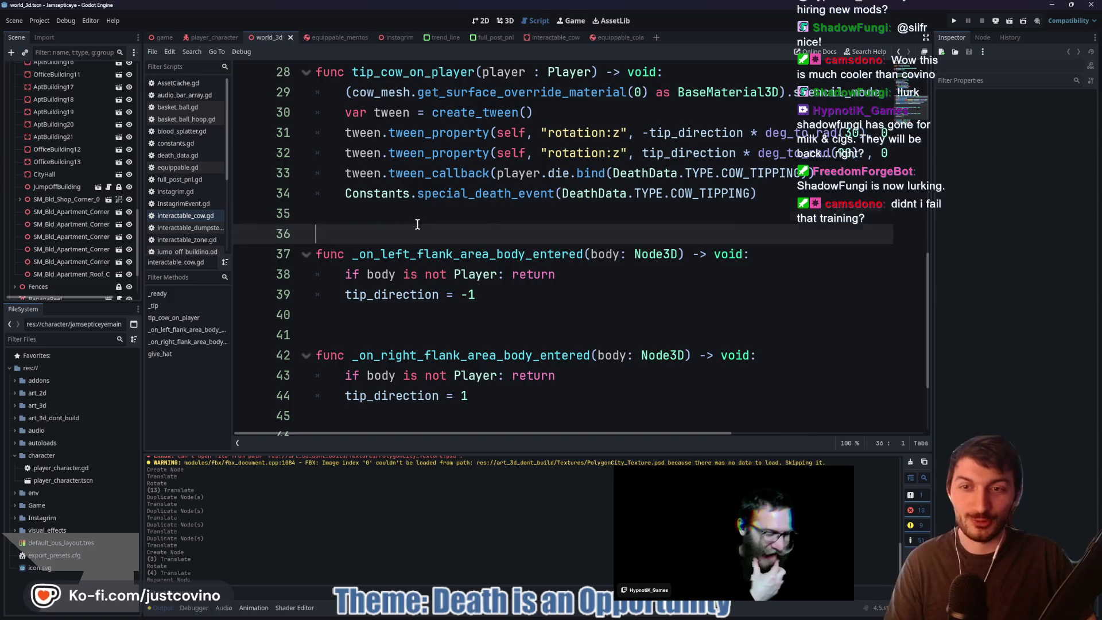
pyautogui.click(408, 218)
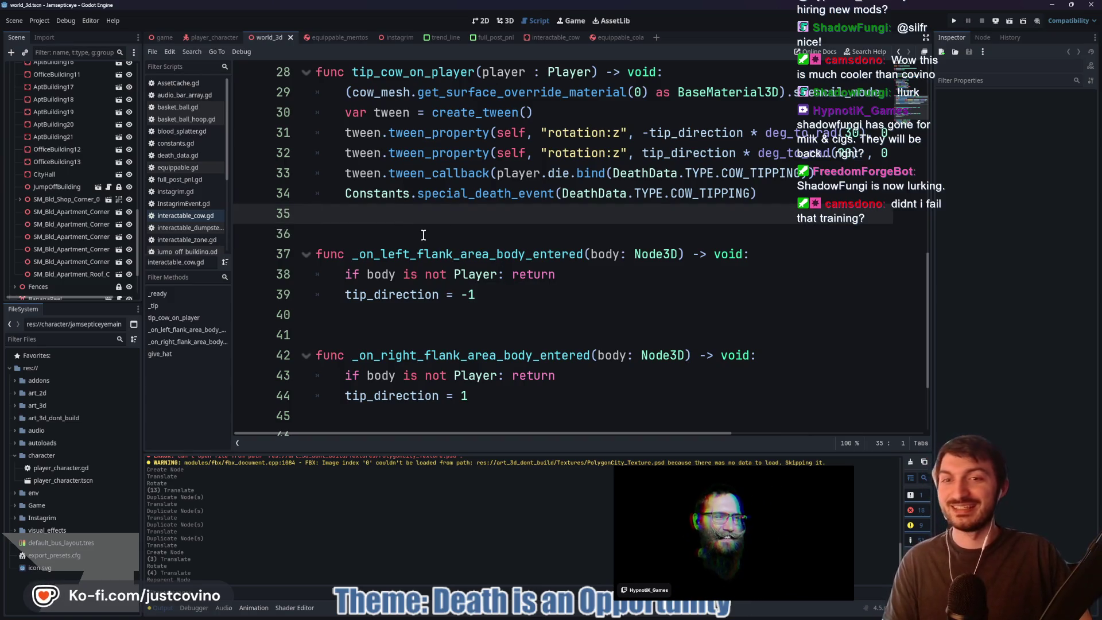
pyautogui.click(424, 236)
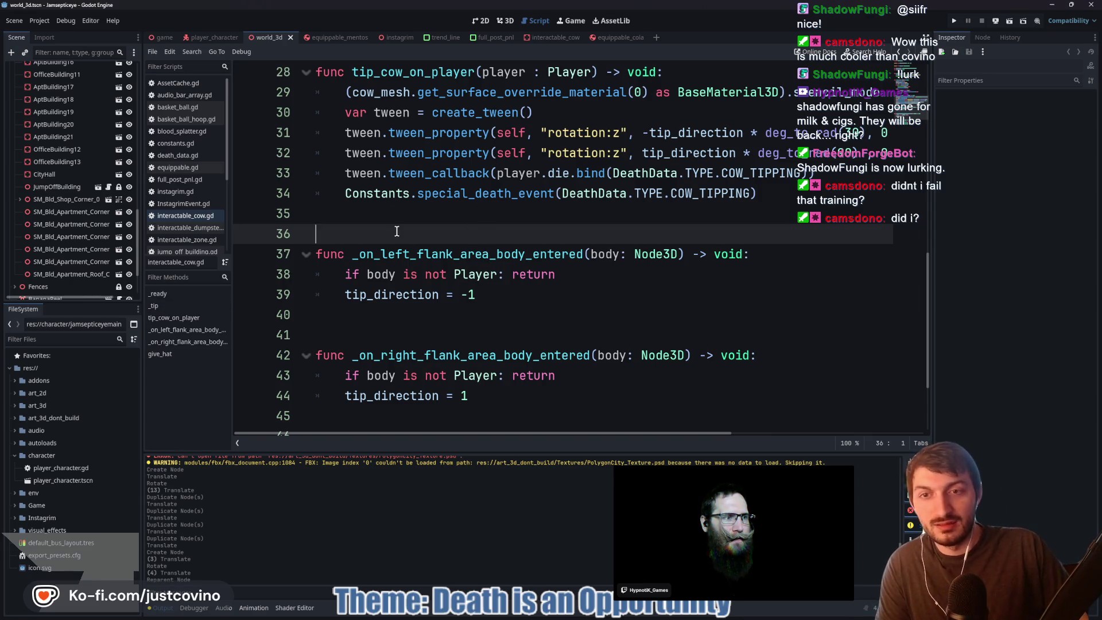
# - Return to the 3D scene view and orbit toward the city buildings
pyautogui.click(501, 23)
pyautogui.moveTo(506, 171)
pyautogui.mouseDown()
pyautogui.moveTo(355, 166)
pyautogui.moveTo(534, 166)
pyautogui.mouseUp()
pyautogui.scroll(-5, 533, 161)
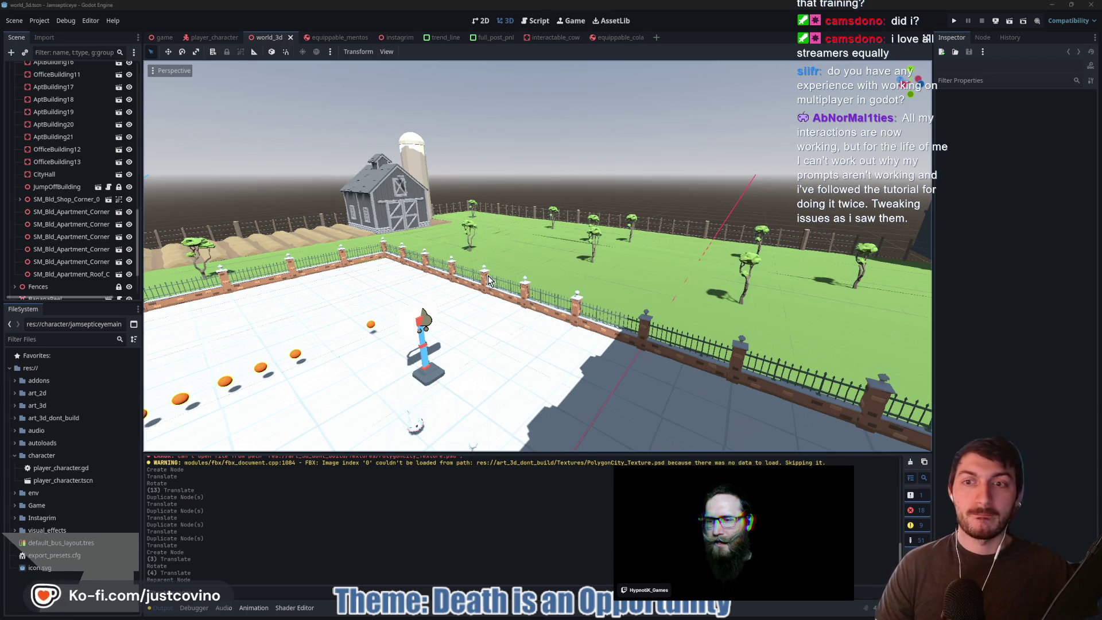
# - Drag office_building_1.tscn from the FileSystem dock into the scene among the city buildings
pyautogui.moveTo(537, 296)
pyautogui.mouseDown()
pyautogui.moveTo(230, 296)
pyautogui.moveTo(212, 390)
pyautogui.mouseUp()
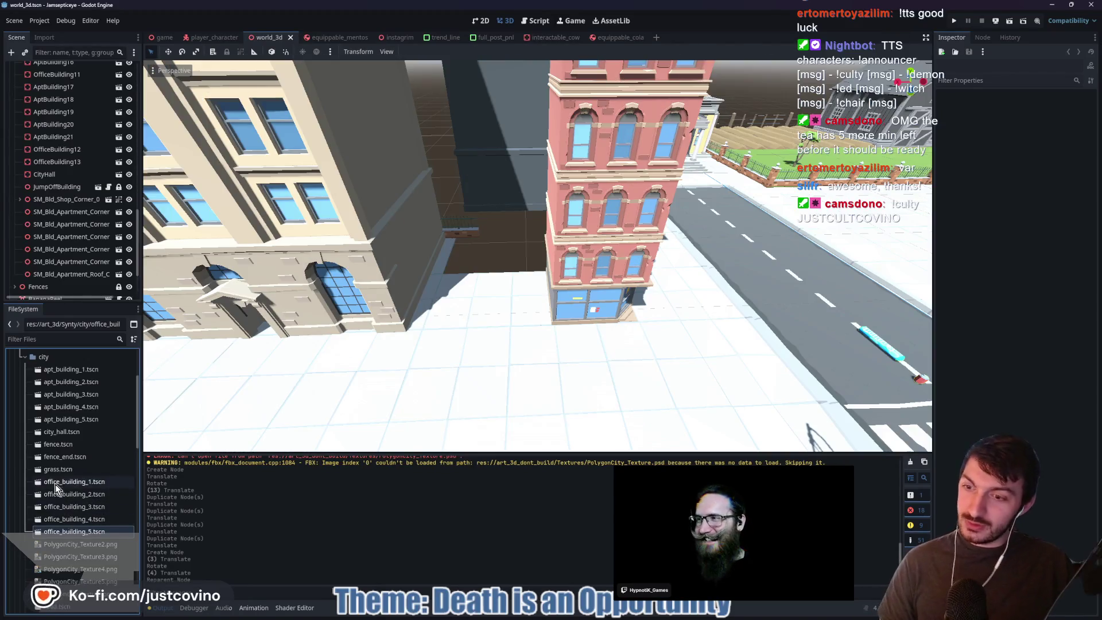
pyautogui.moveTo(74, 481)
pyautogui.mouseDown()
pyautogui.moveTo(315, 436)
pyautogui.moveTo(576, 273)
pyautogui.mouseUp()
pyautogui.scroll(-5, 573, 273)
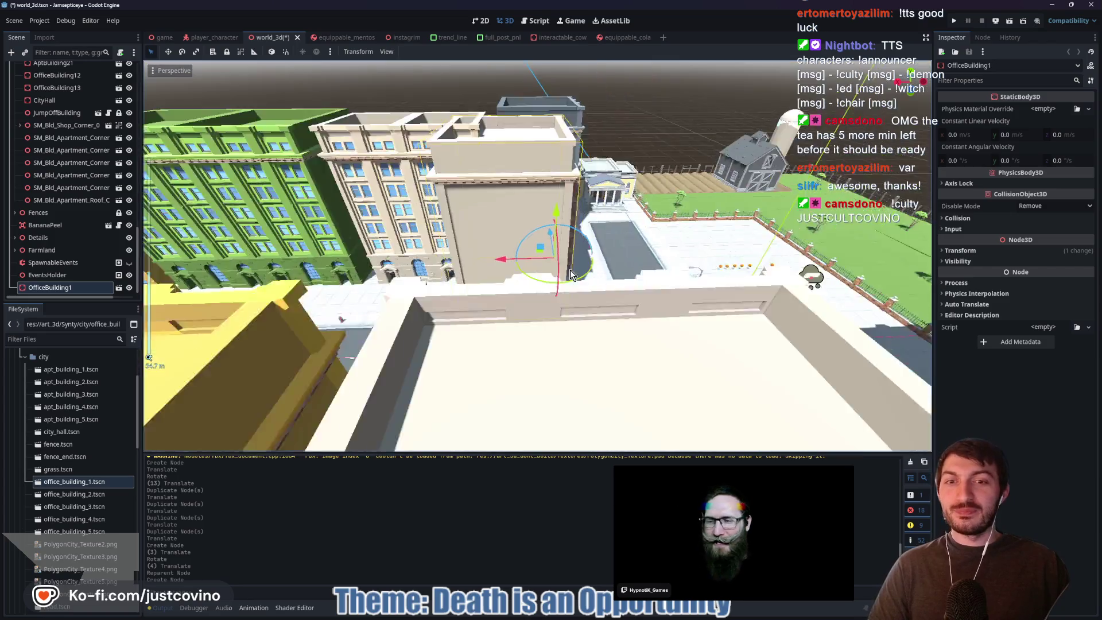
# - Delete OfficeBuilding1 from the city scene and confirm the deletion
pyautogui.scroll(3, 572, 274)
pyautogui.press('Delete')
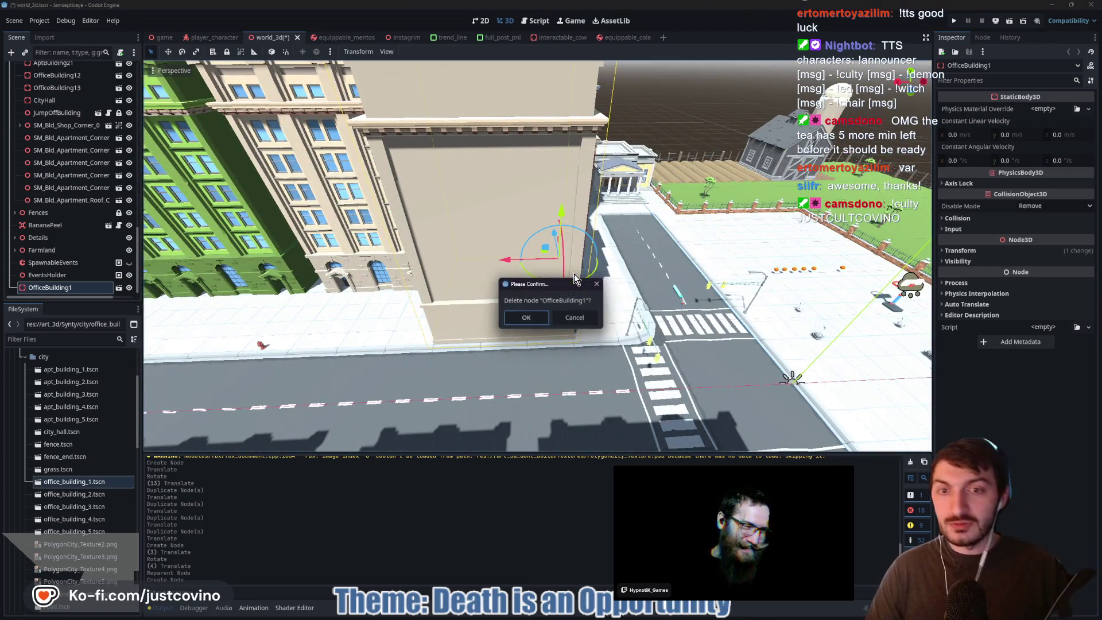
pyautogui.click(536, 319)
# - Browse the FileSystem's SM_Prop models, selecting SM_Prop_Hydrant_01 and then SM_Prop_Sign_Stop_01
pyautogui.scroll(-5, 92, 448)
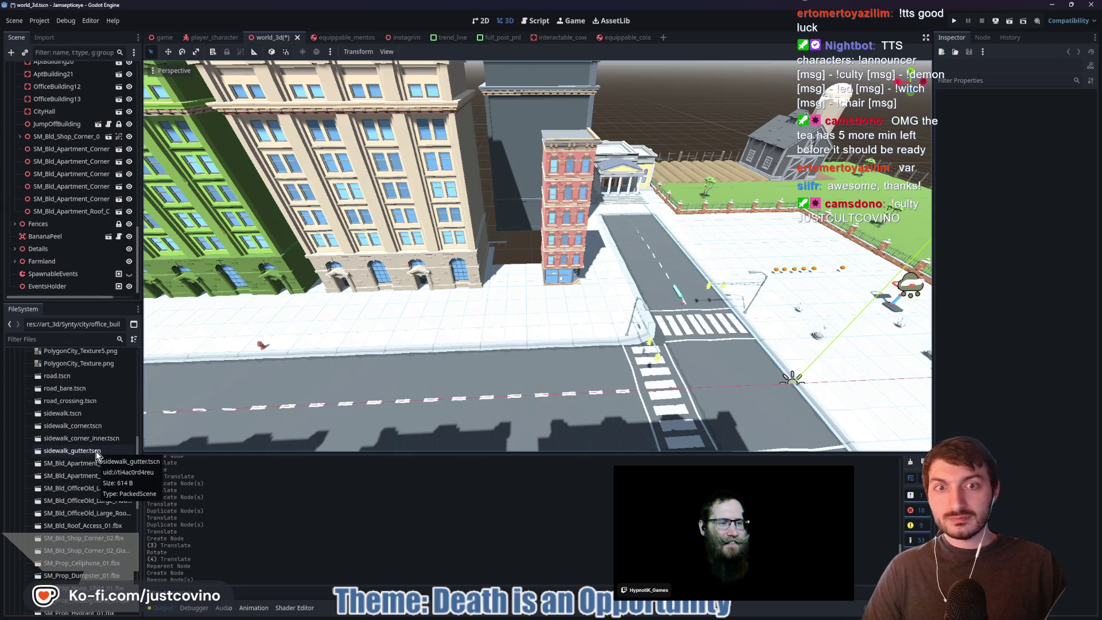
pyautogui.scroll(-5, 95, 451)
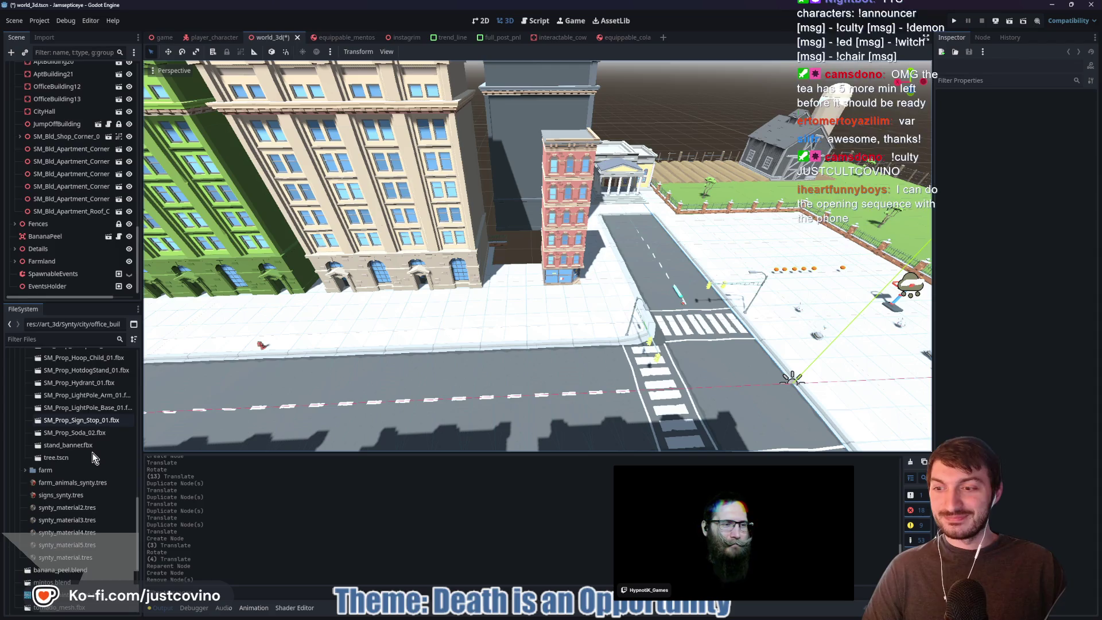
pyautogui.scroll(-3, 92, 453)
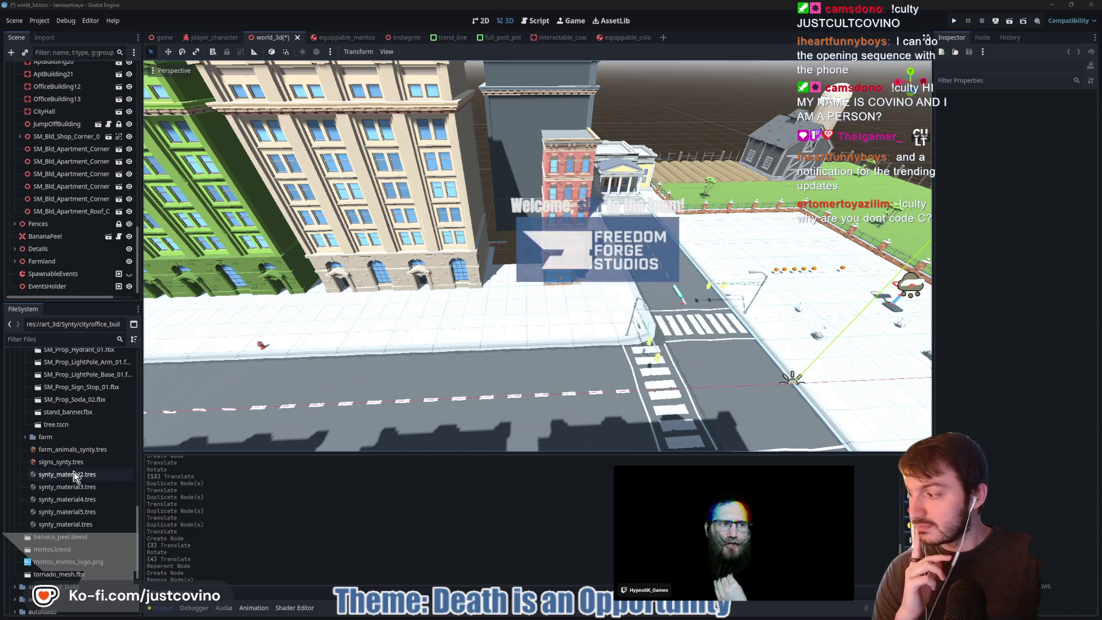
pyautogui.scroll(-2, 75, 475)
pyautogui.scroll(-2, 74, 475)
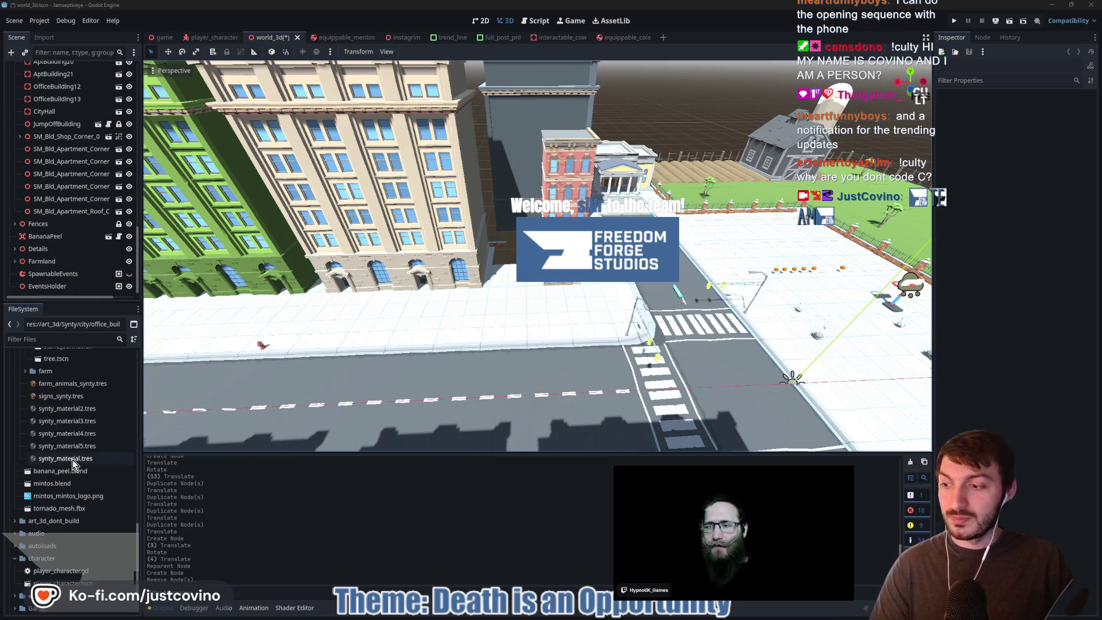
pyautogui.scroll(-4, 68, 459)
pyautogui.scroll(12, 85, 459)
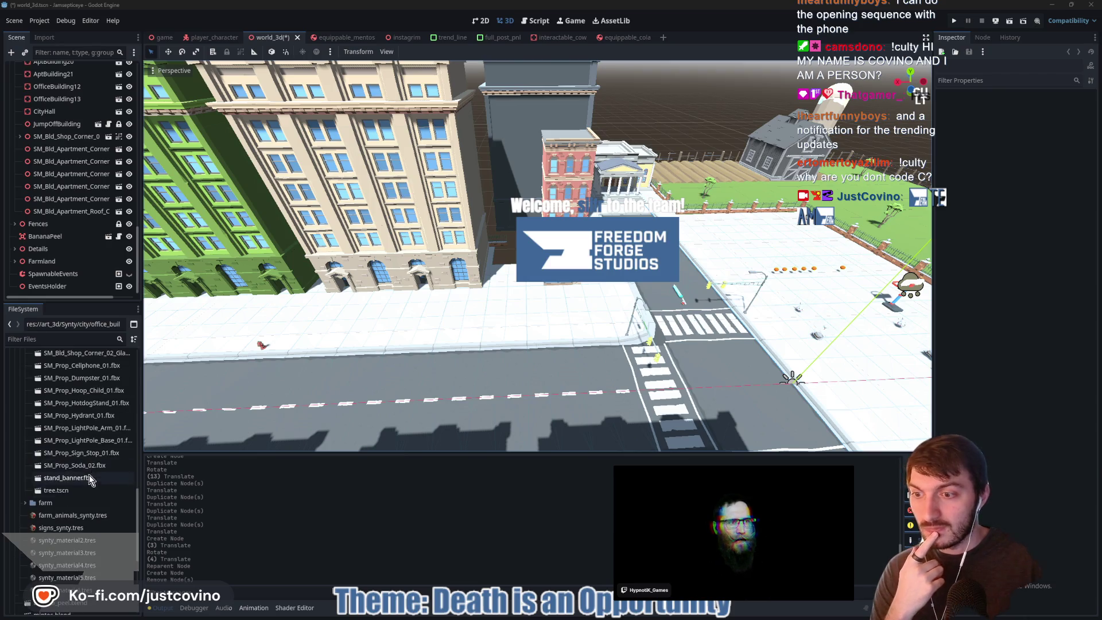
pyautogui.scroll(14, 86, 476)
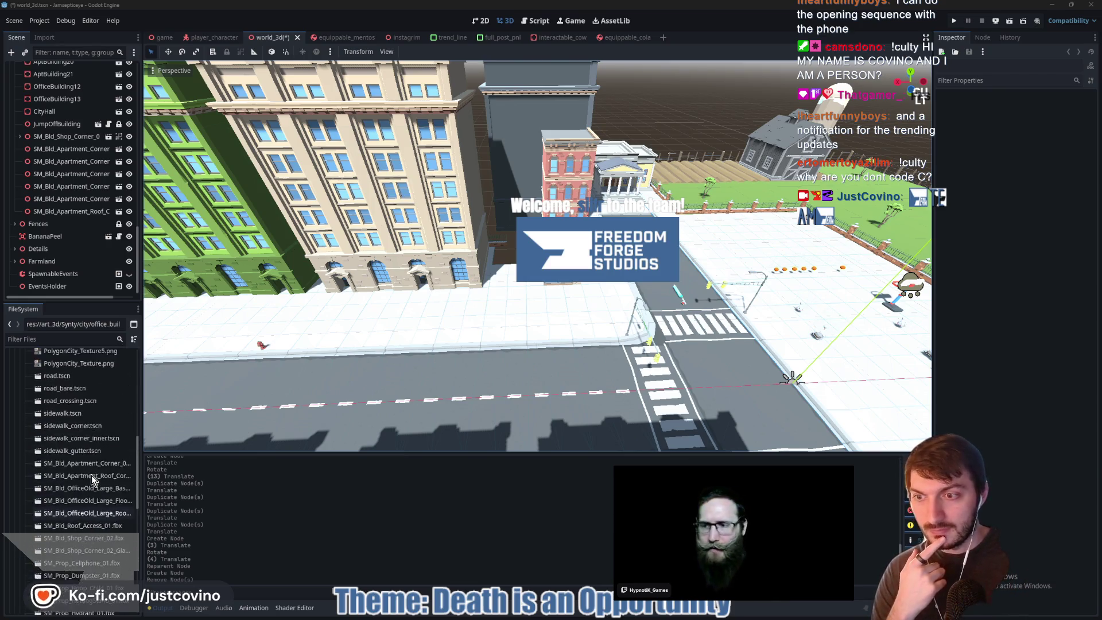
pyautogui.scroll(-4, 84, 477)
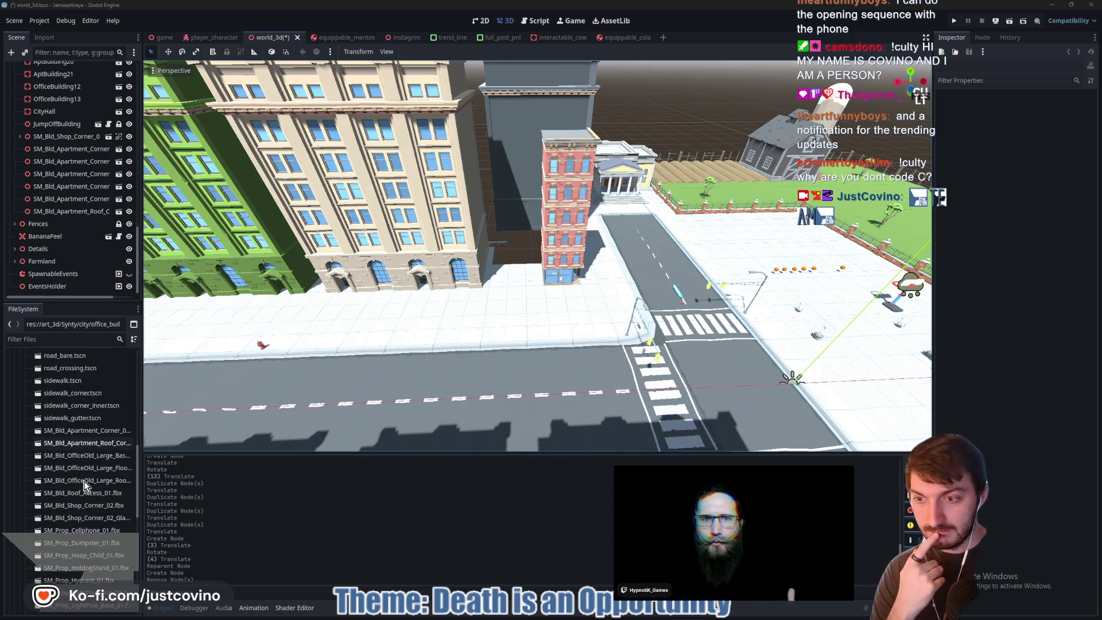
pyautogui.scroll(-4, 84, 485)
pyautogui.scroll(-4, 83, 485)
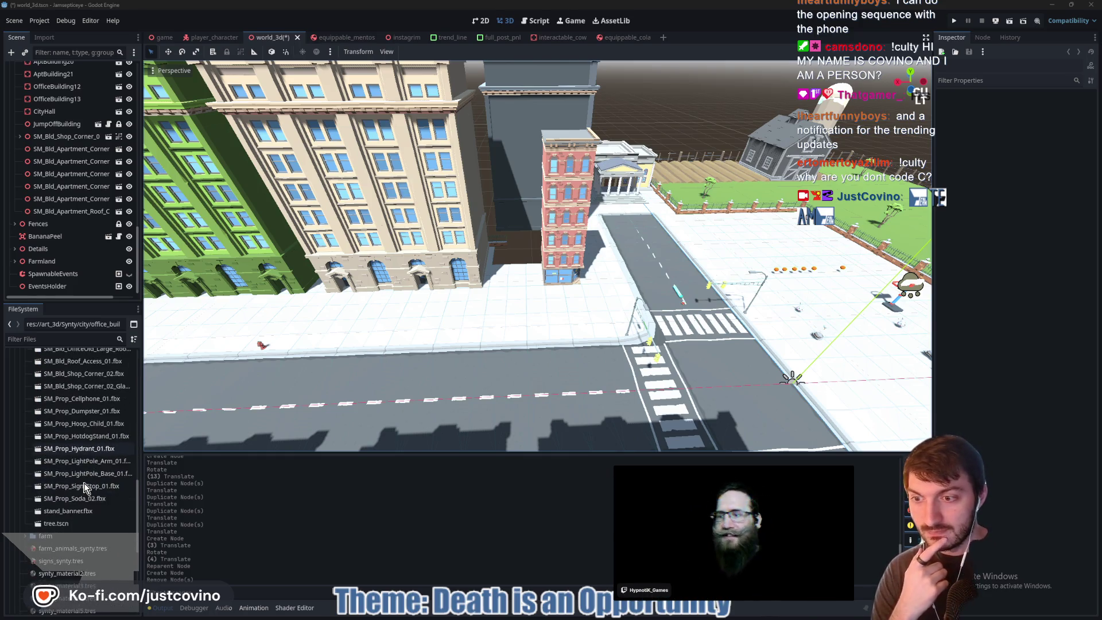
pyautogui.scroll(-2, 83, 485)
pyautogui.click(96, 418)
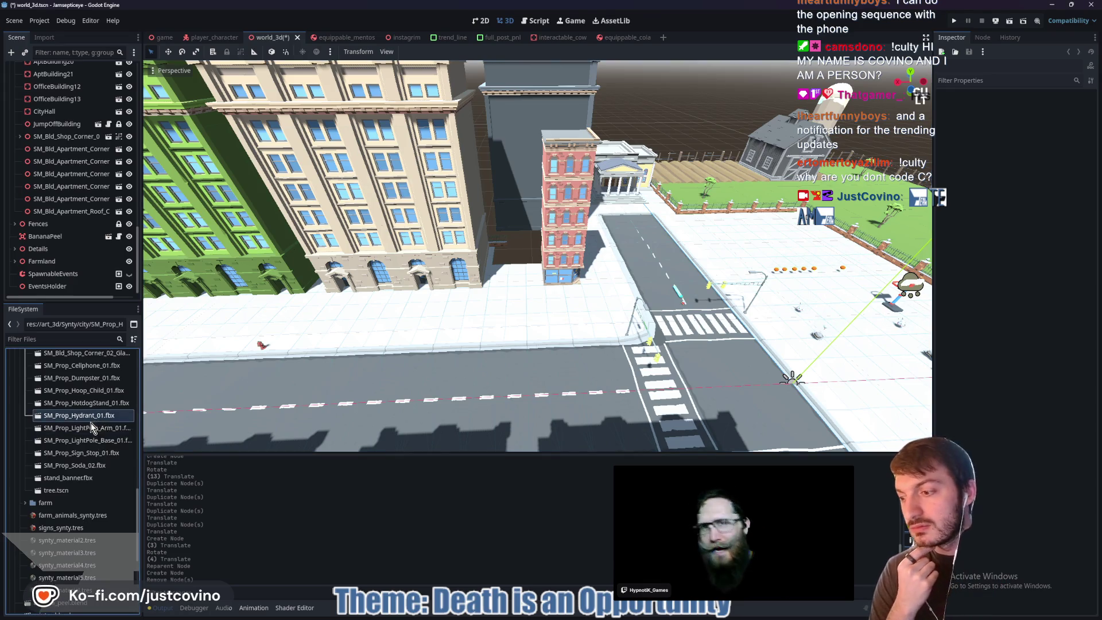
pyautogui.click(94, 453)
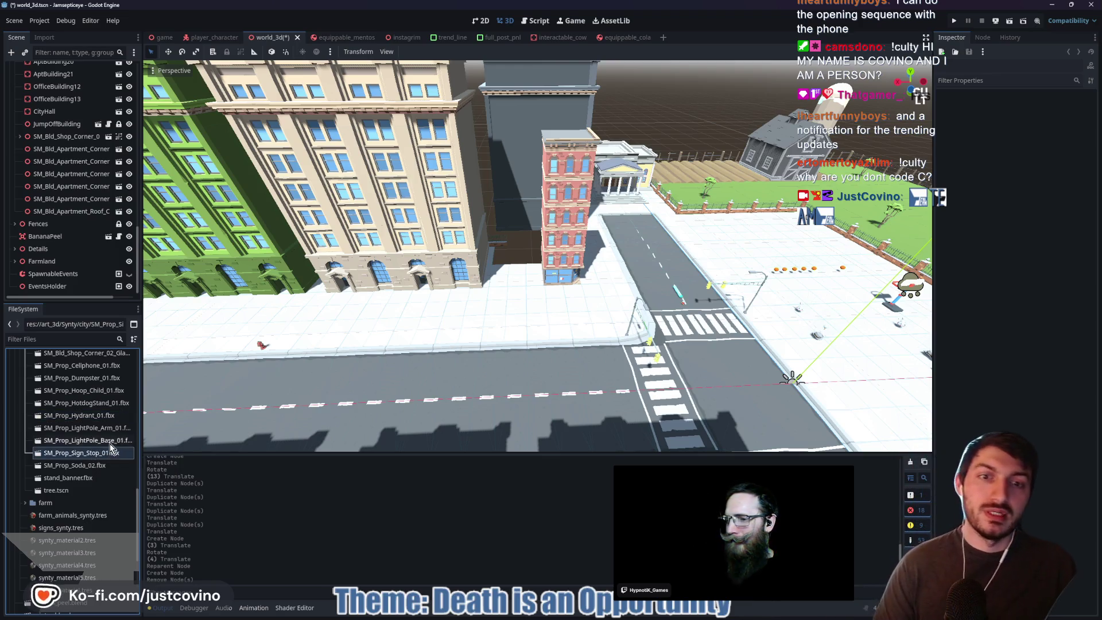
pyautogui.press('w')
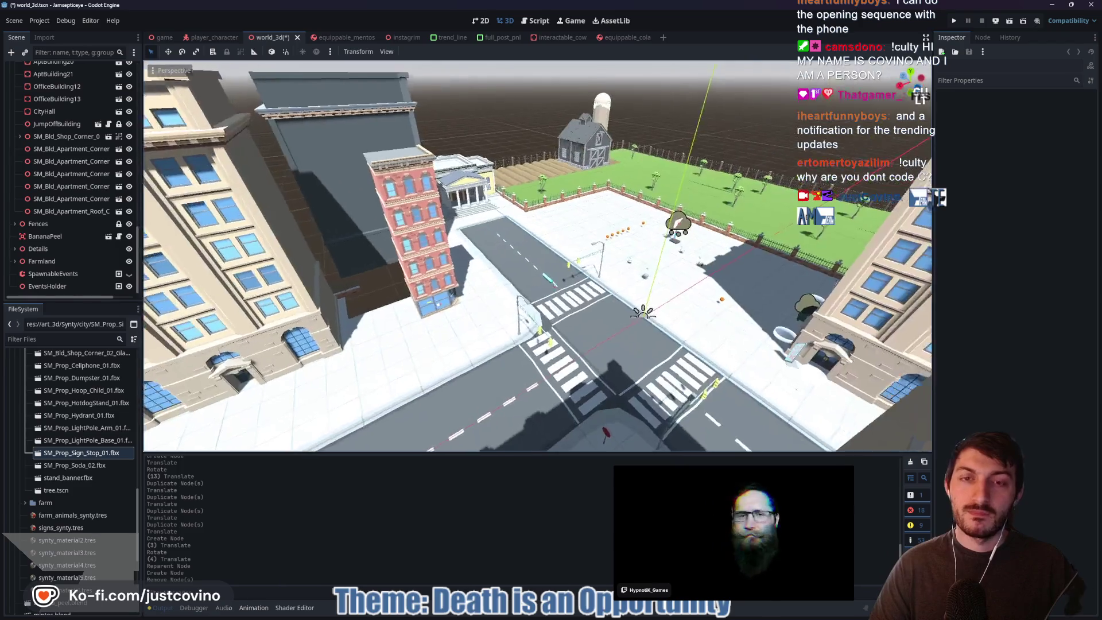
pyautogui.press('a')
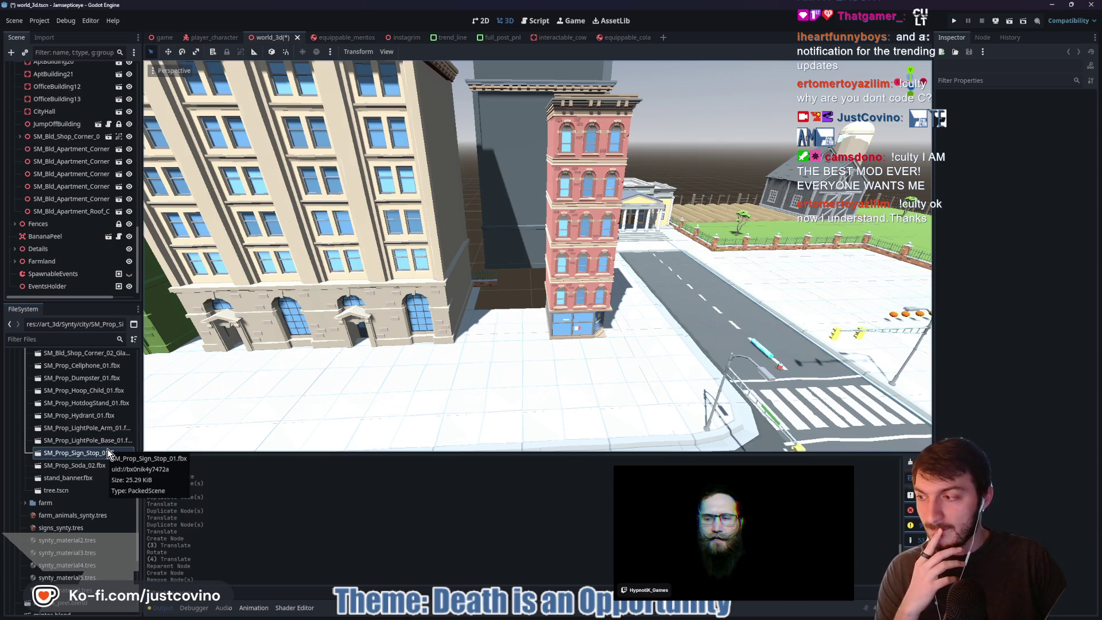
pyautogui.scroll(-1, 107, 449)
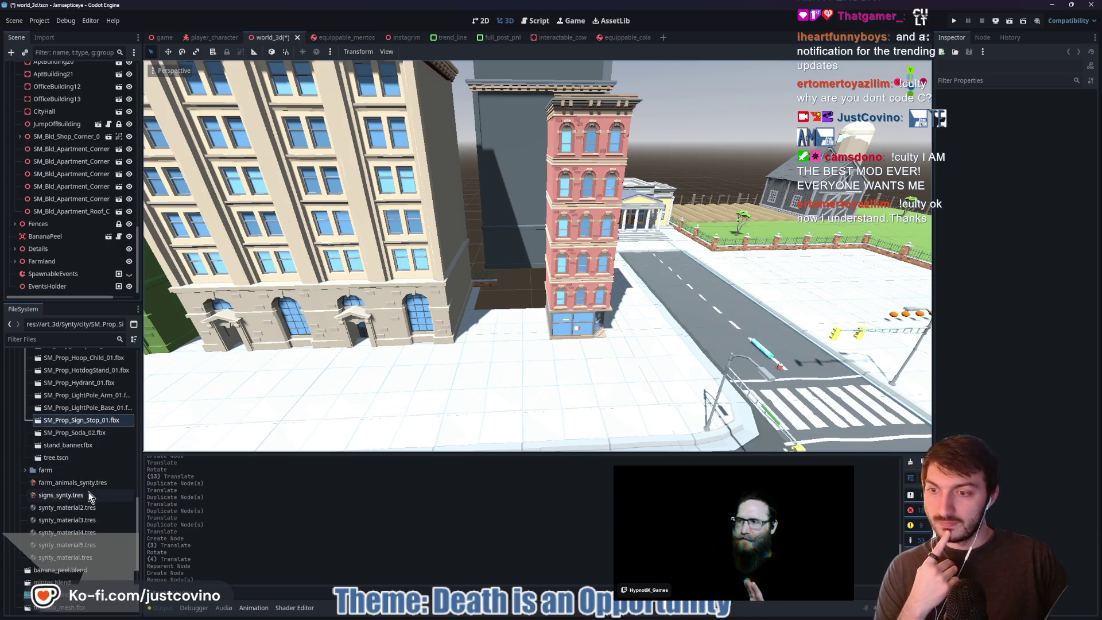
pyautogui.scroll(-3, 88, 491)
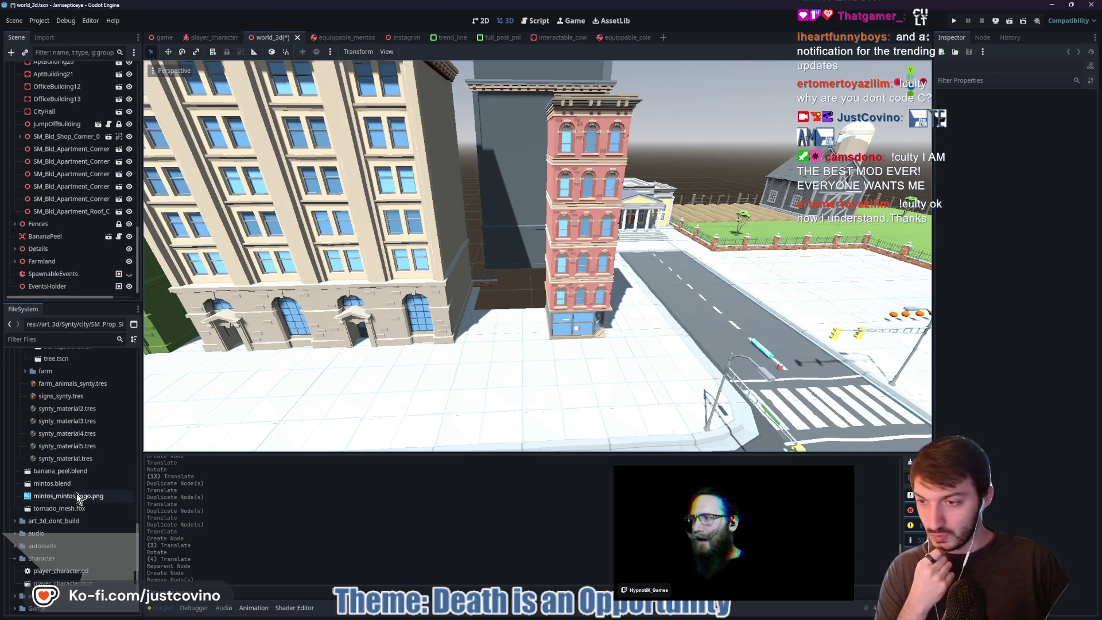
pyautogui.scroll(-2, 77, 494)
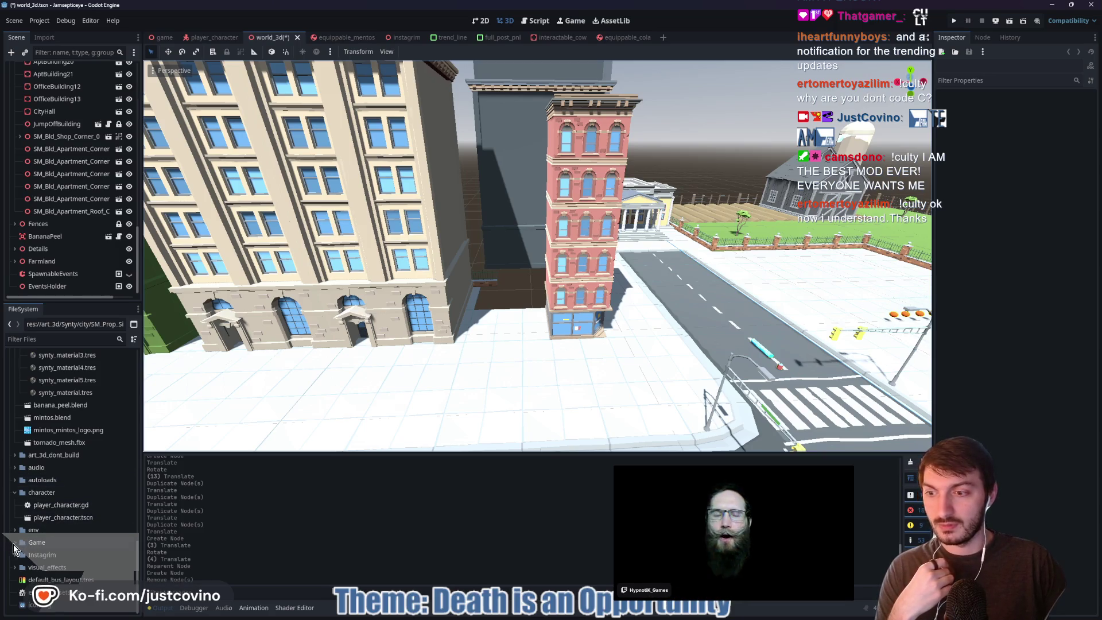
# - Collapse art_3d and expand art_3d_dont_build/city to browse its apartment model files
pyautogui.scroll(5, 65, 488)
pyautogui.scroll(15, 66, 482)
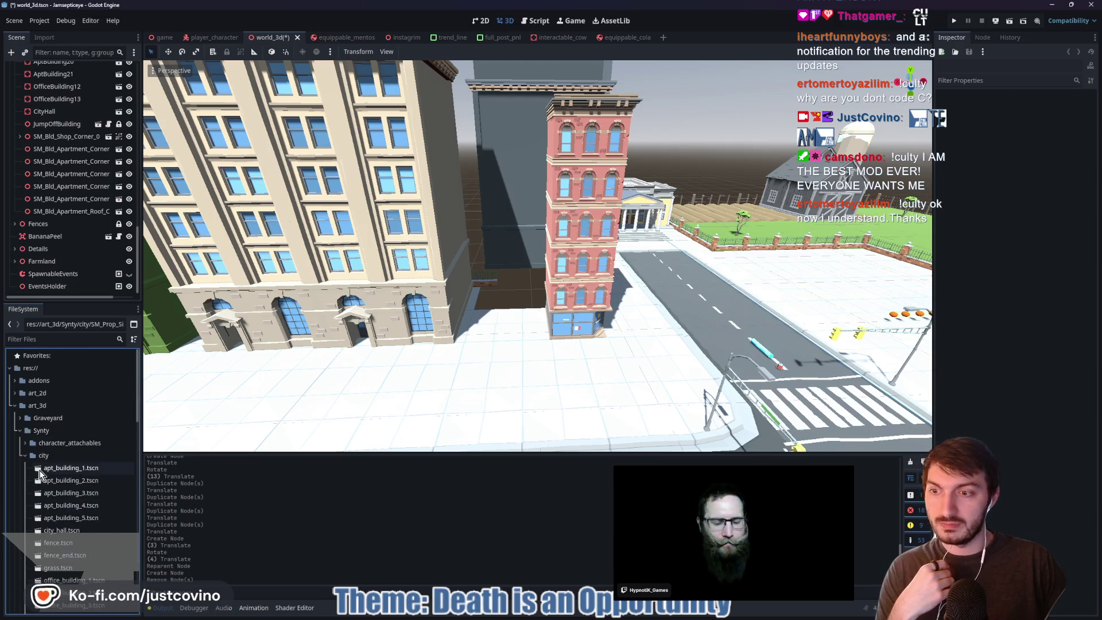
pyautogui.click(14, 405)
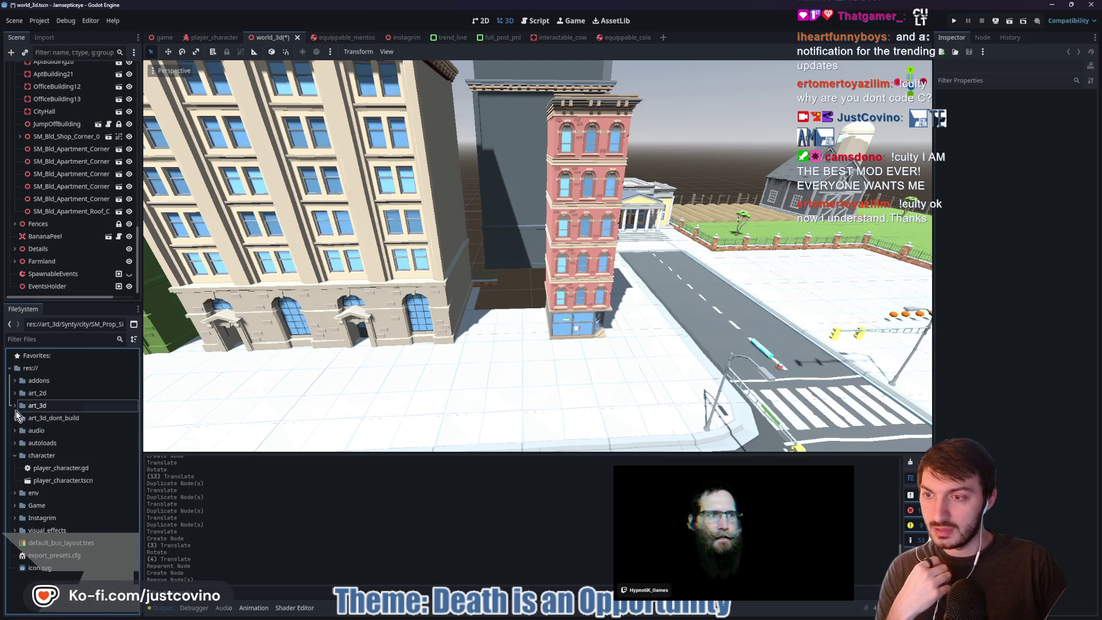
pyautogui.click(14, 418)
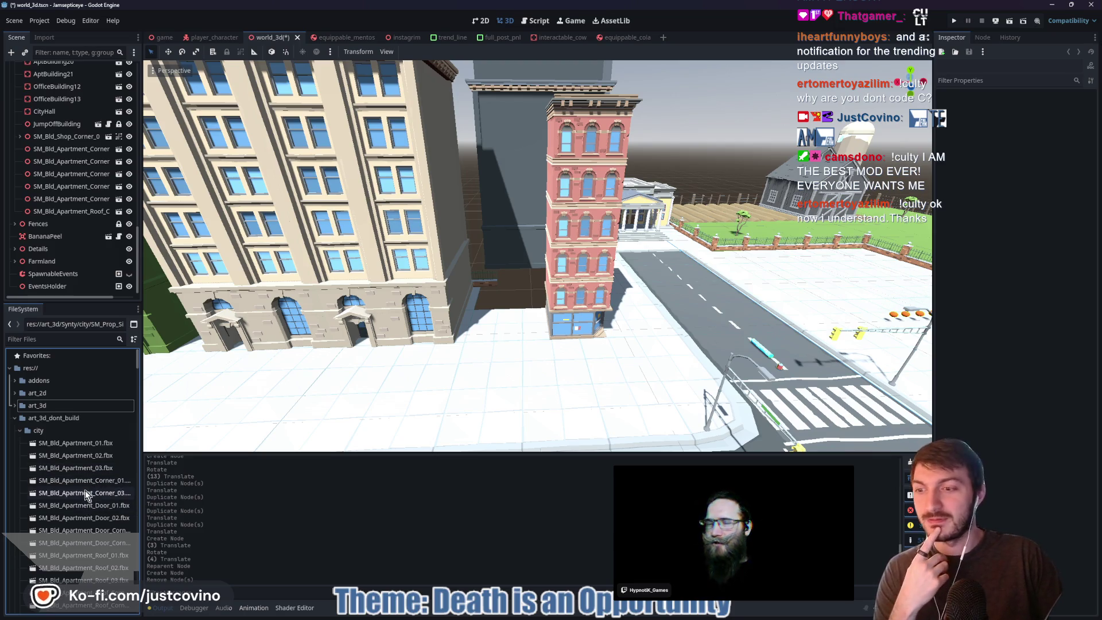
pyautogui.scroll(-4, 84, 499)
pyautogui.scroll(-4, 84, 494)
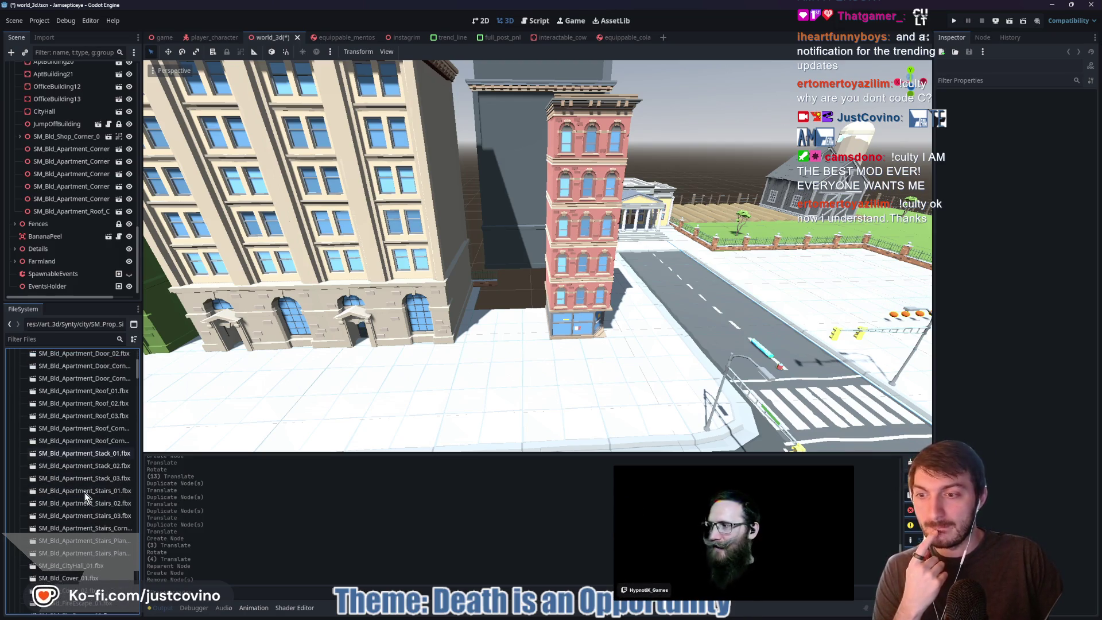
pyautogui.scroll(-1, 80, 505)
pyautogui.click(86, 489)
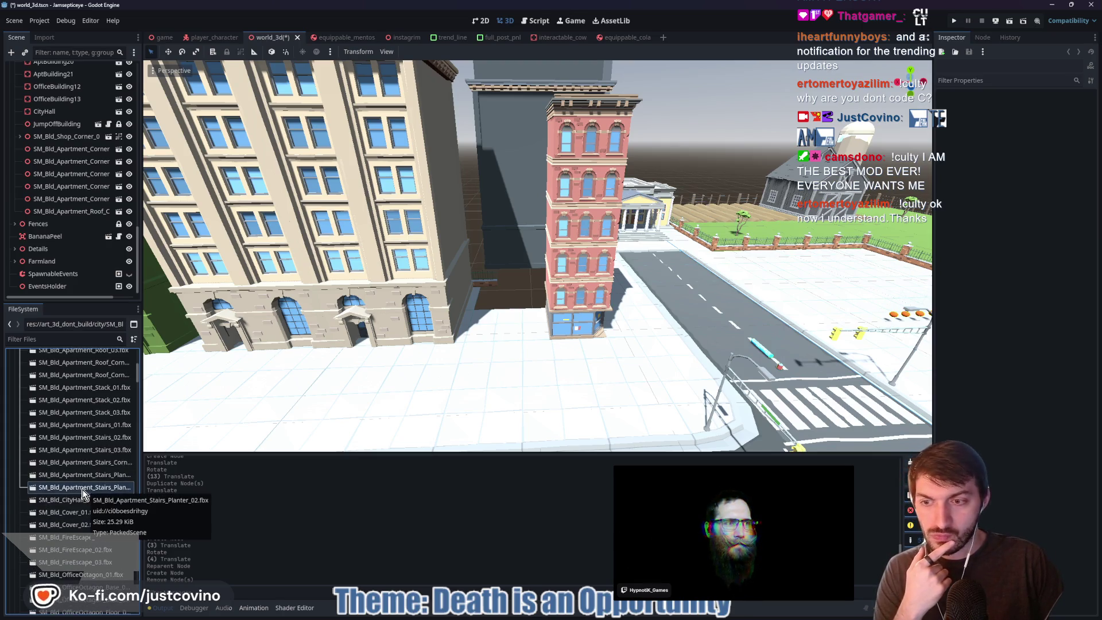
# - Drop SM_Bld_Apartment_Stack_03.fbx into the viewport beside the red building
pyautogui.scroll(3, 83, 479)
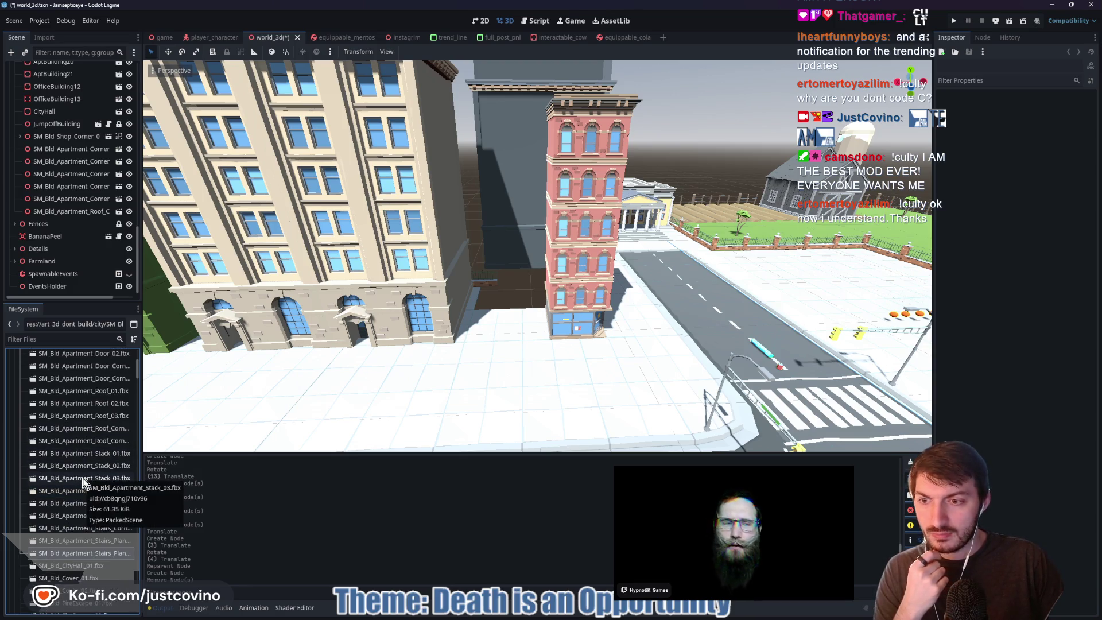
pyautogui.moveTo(83, 480)
pyautogui.mouseDown()
pyautogui.moveTo(529, 316)
pyautogui.moveTo(520, 318)
pyautogui.moveTo(532, 301)
pyautogui.moveTo(522, 302)
pyautogui.moveTo(543, 311)
pyautogui.moveTo(534, 316)
pyautogui.mouseUp()
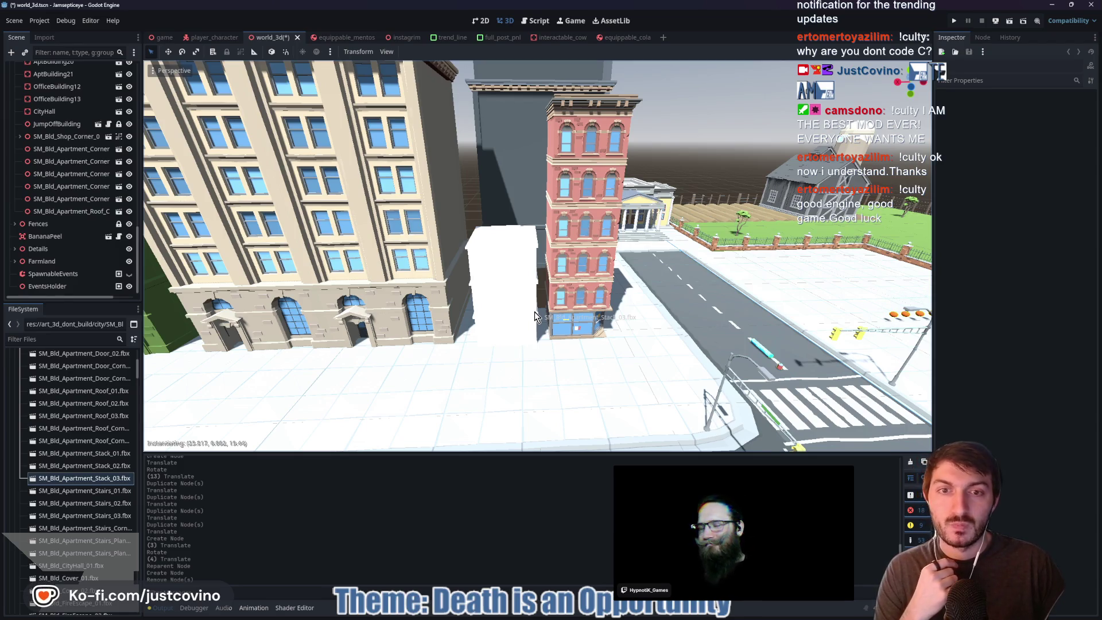
pyautogui.moveTo(535, 313); pyautogui.dragTo(534, 313)
pyautogui.scroll(5, 494, 342)
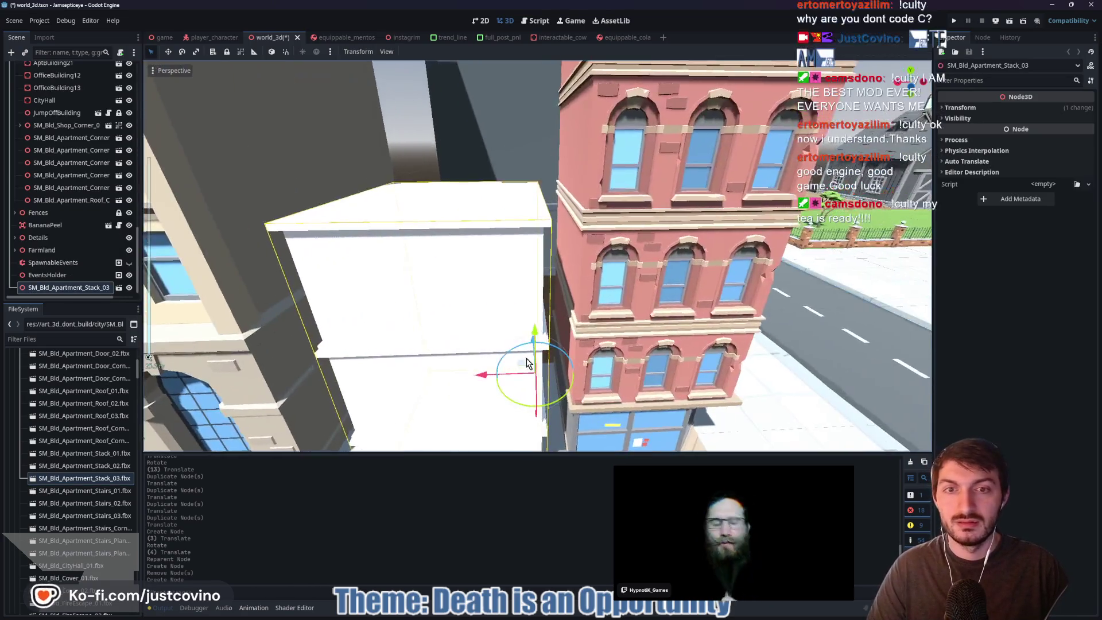